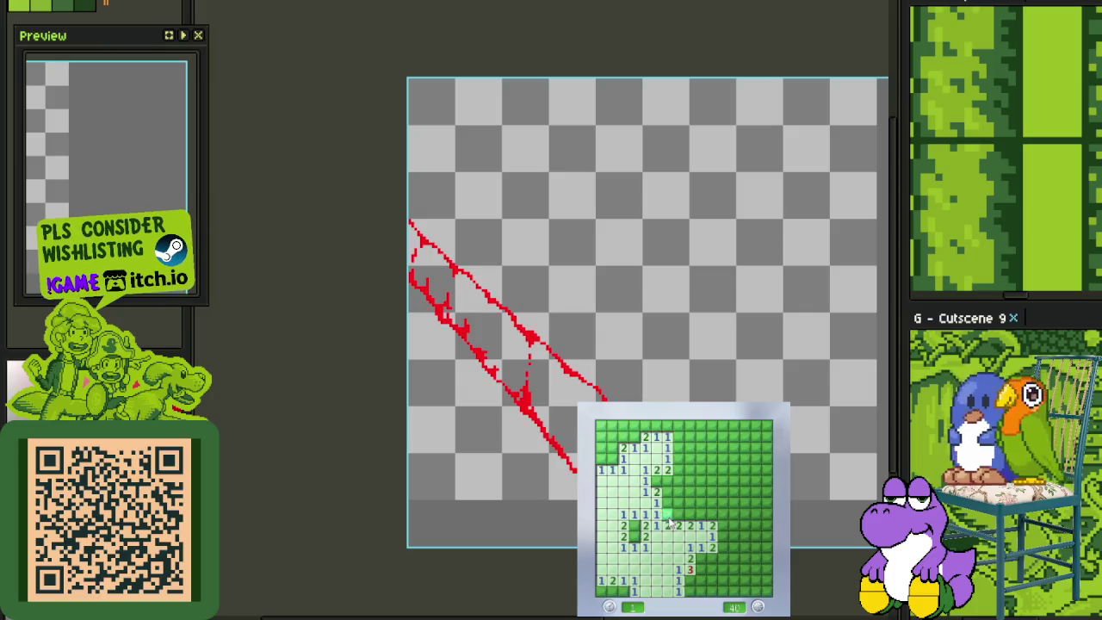
Reveal safe cells in the lower and middle rows, flagging four adjacent mines
click(688, 514)
right_click(700, 514)
click(667, 503)
click(699, 503)
right_click(688, 502)
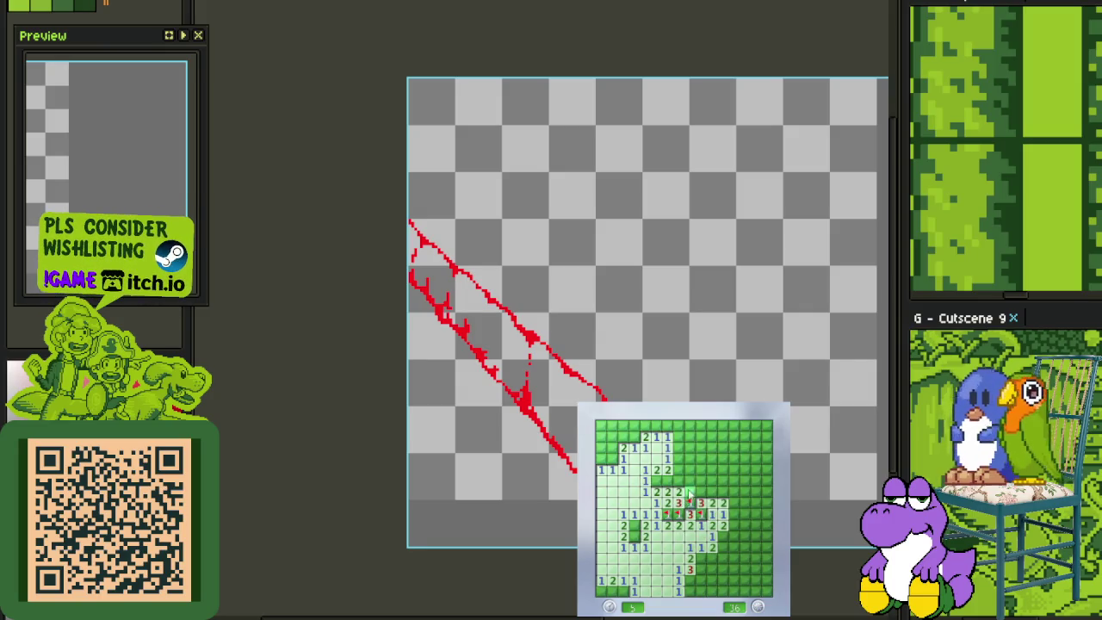
click(689, 491)
right_click(711, 492)
click(722, 492)
right_click(700, 491)
Flag mines on the right, bottom and top-left, and open the top-left cells
click(667, 480)
right_click(634, 525)
right_click(623, 591)
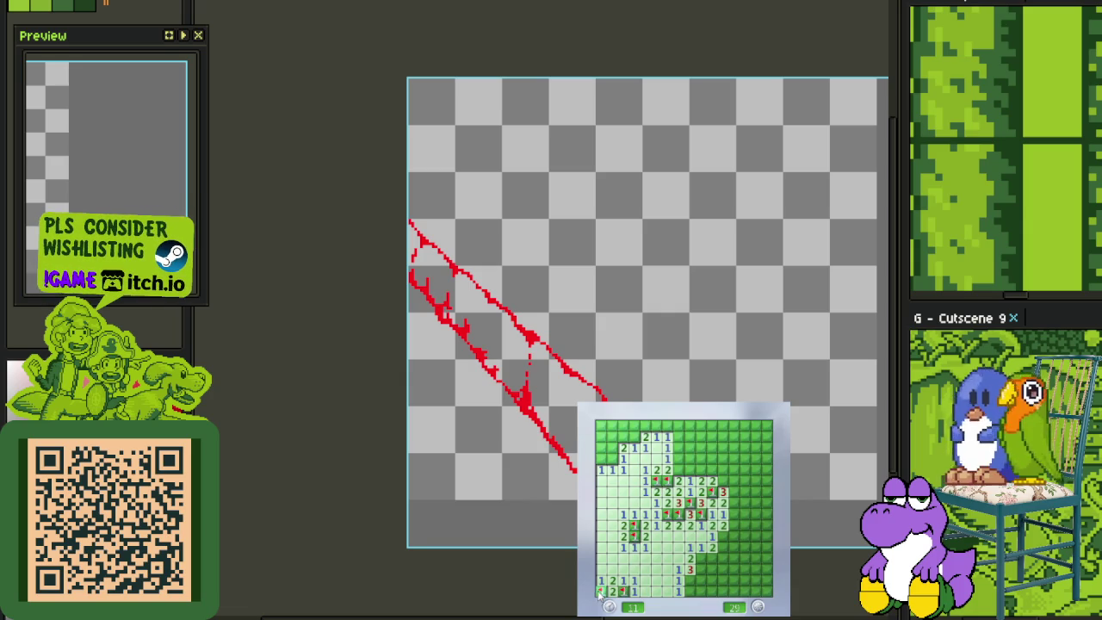
right_click(612, 458)
click(612, 436)
right_click(634, 436)
Clear cells across the top rows, flagging two more mines
click(635, 425)
right_click(645, 425)
click(667, 425)
right_click(679, 448)
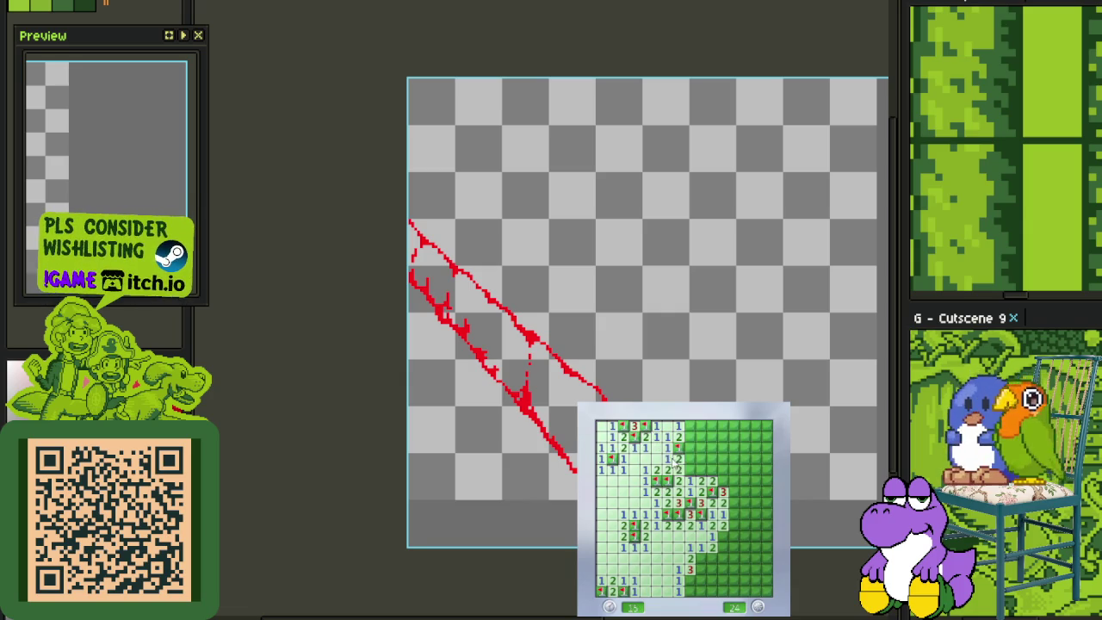
click(690, 459)
click(700, 470)
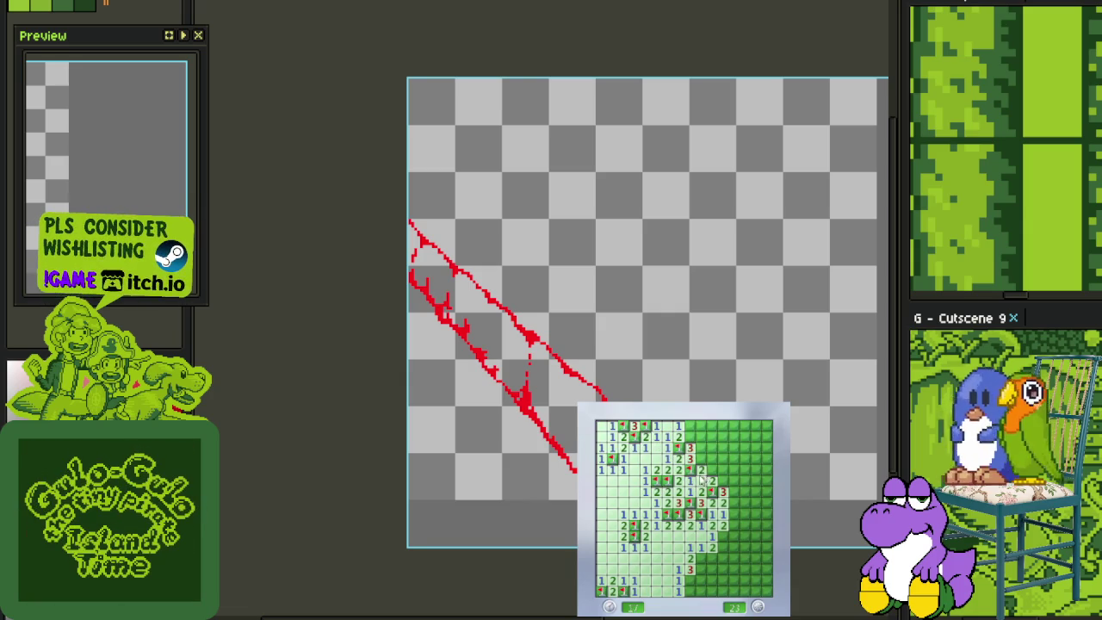
Flag a lower-right mine, clear the right-side cells, then start a new game with F2
right_click(723, 537)
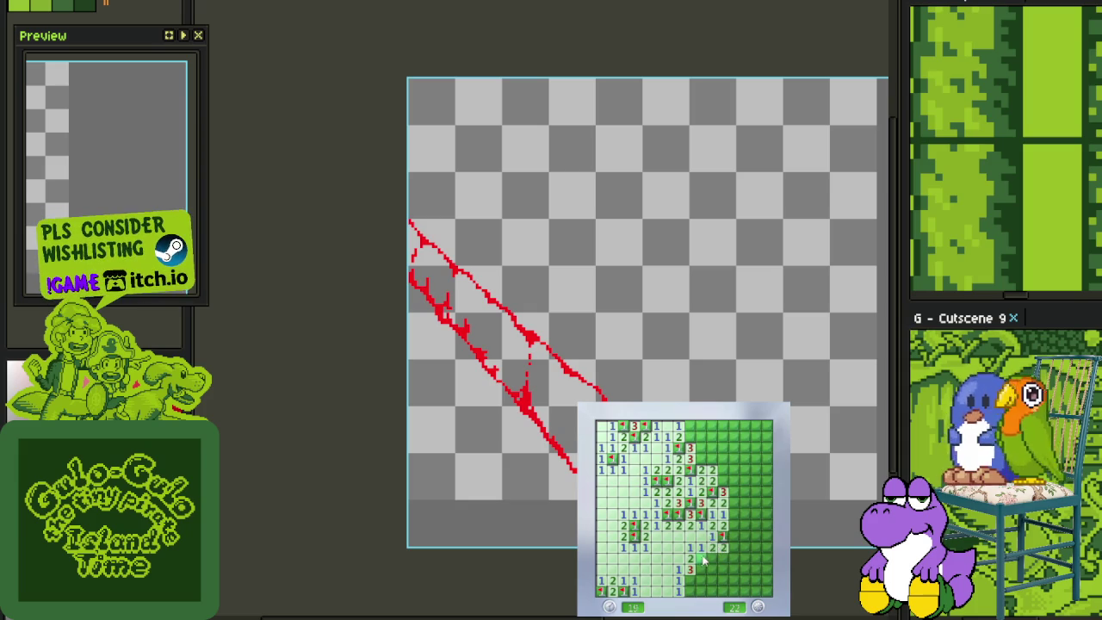
click(702, 586)
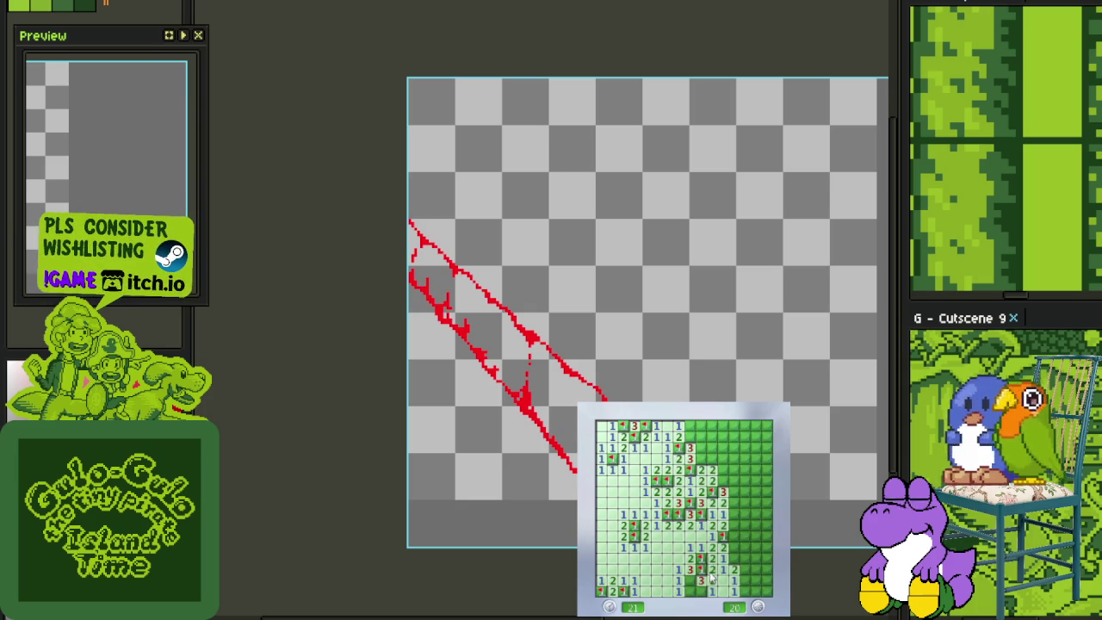
click(732, 551)
click(745, 558)
click(742, 582)
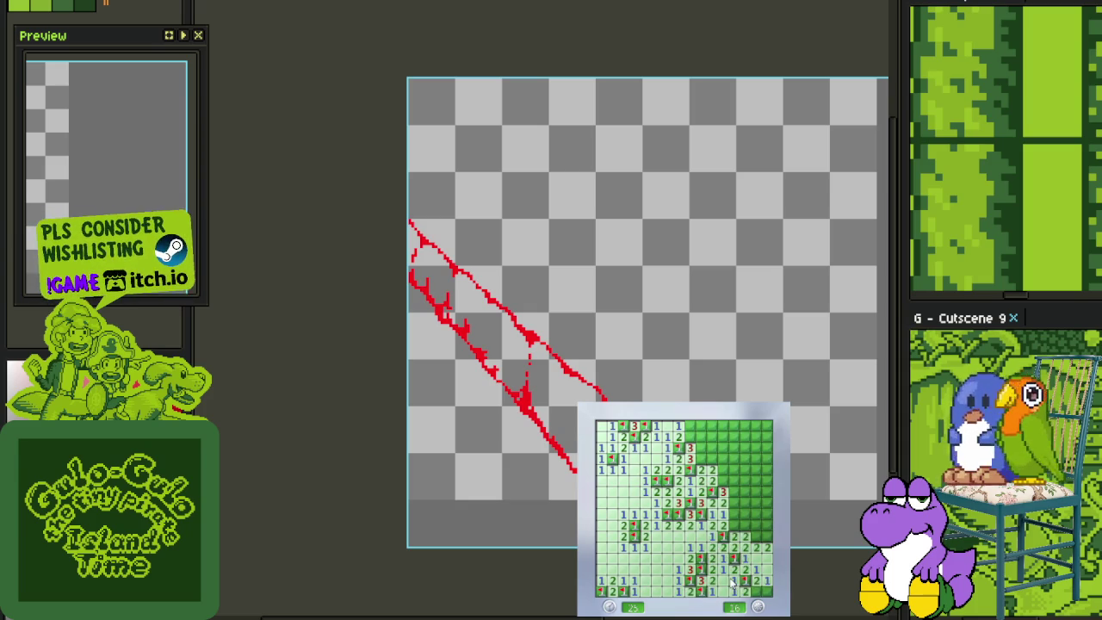
click(764, 540)
click(754, 525)
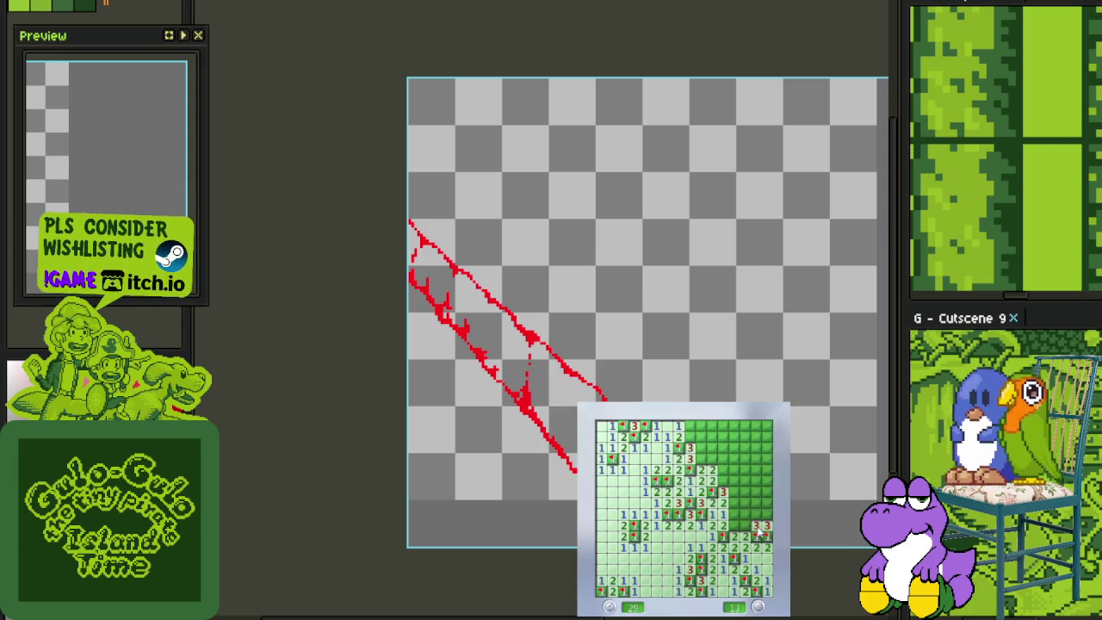
click(744, 541)
key(F2)
Open the new board and clear around the opening, flagging two mines
click(660, 522)
right_click(655, 502)
click(646, 497)
click(646, 482)
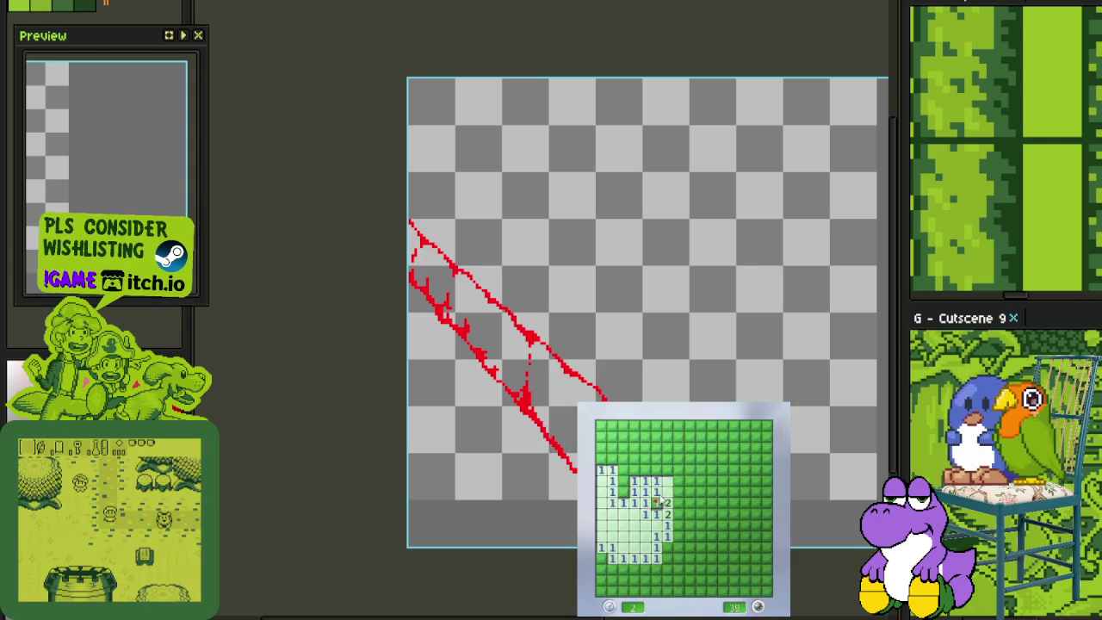
click(666, 490)
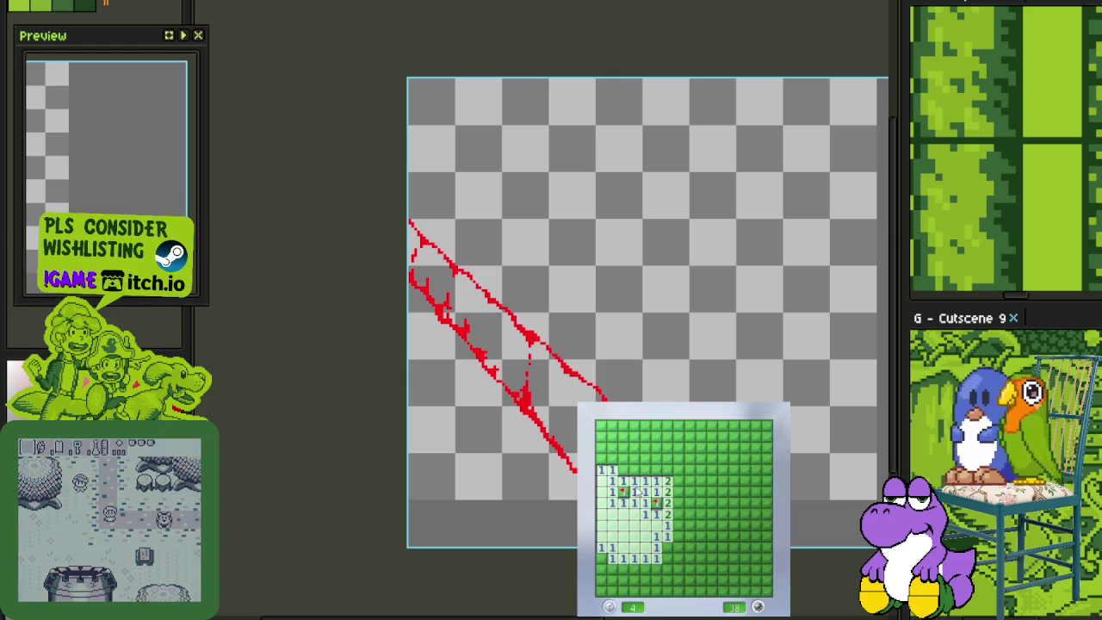
click(632, 469)
right_click(656, 469)
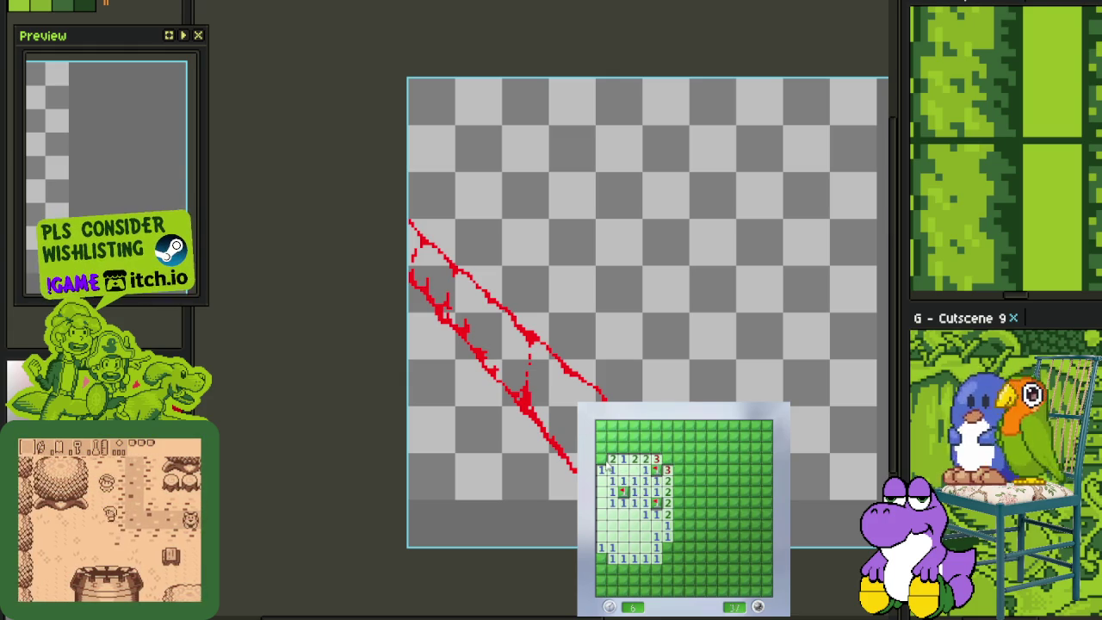
Clear the lower board and bottom-left corner, flagging three bottom-row mines
click(669, 547)
click(673, 529)
click(678, 541)
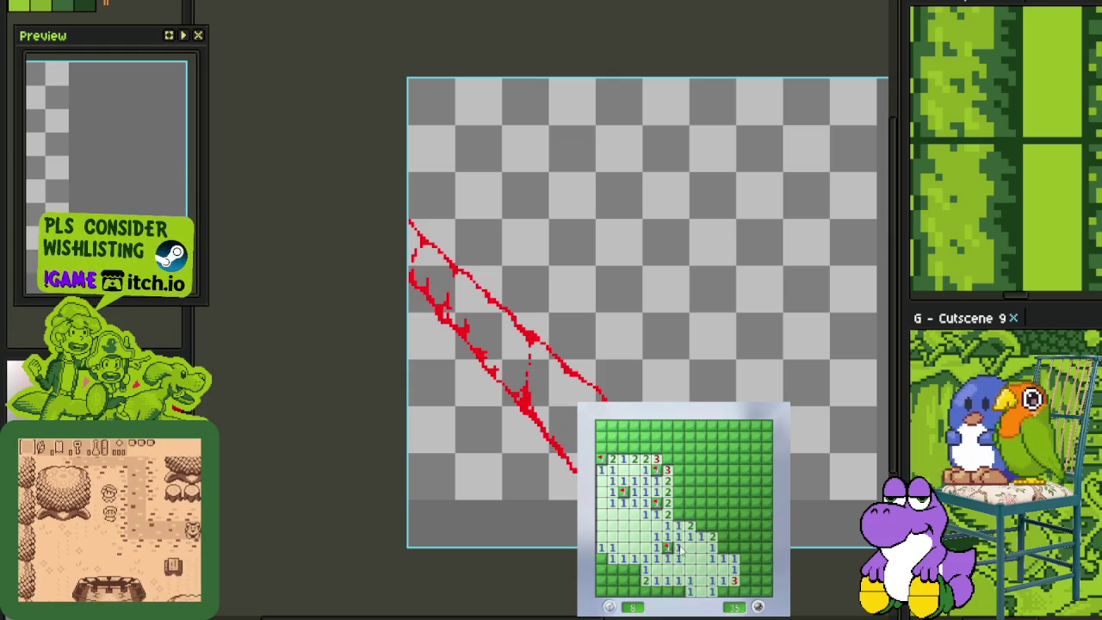
right_click(635, 568)
click(616, 585)
click(603, 572)
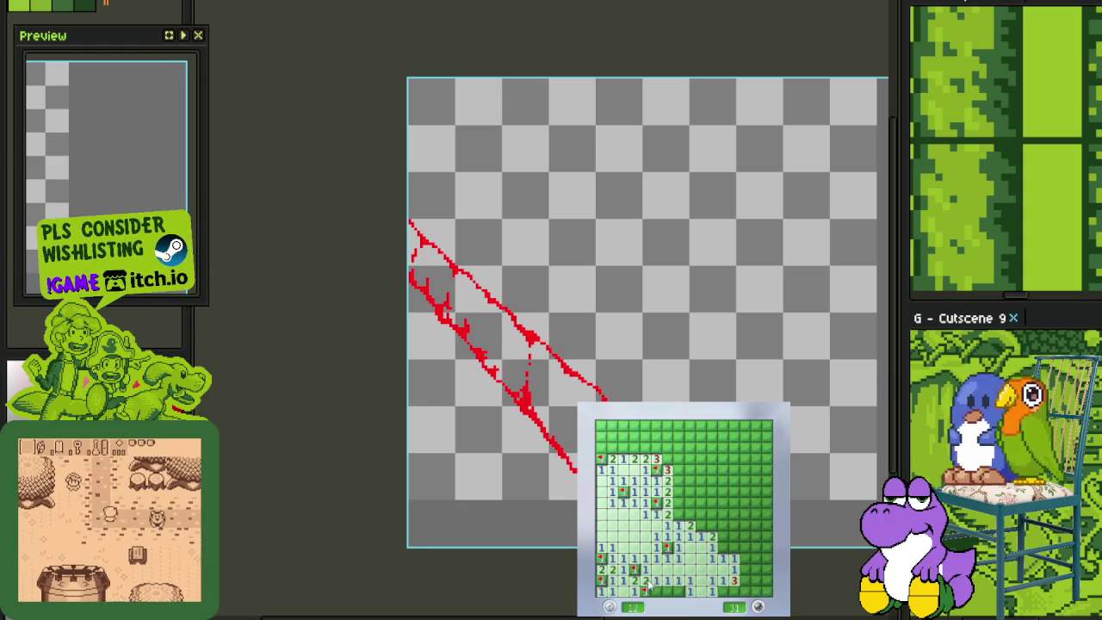
right_click(645, 590)
right_click(677, 589)
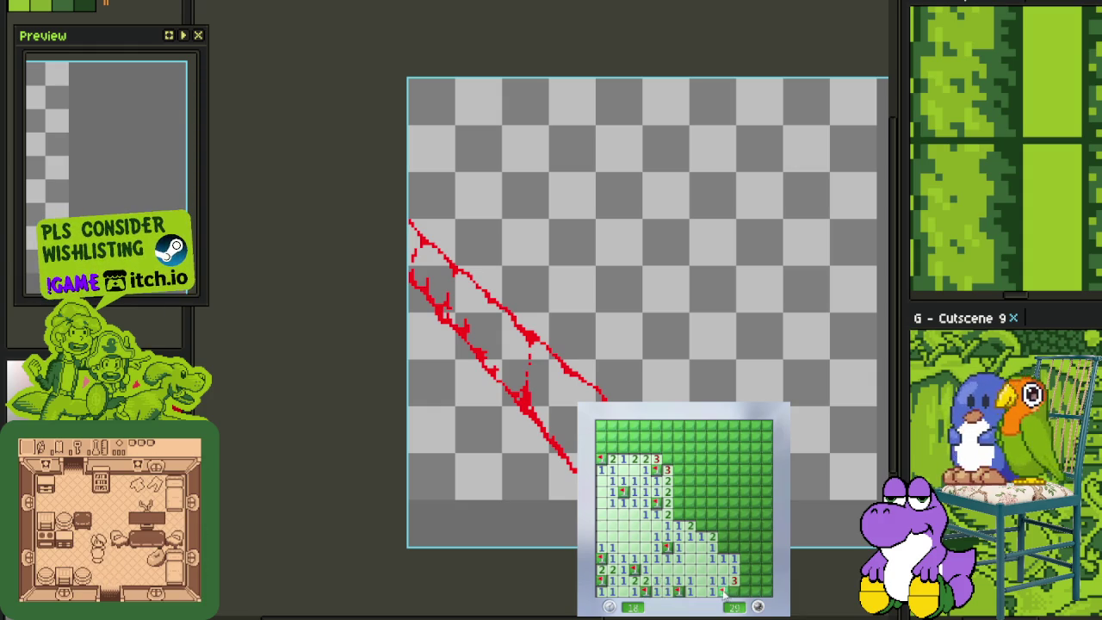
Open the right-side block, flag one mine, and reveal the upper-middle cells
click(742, 569)
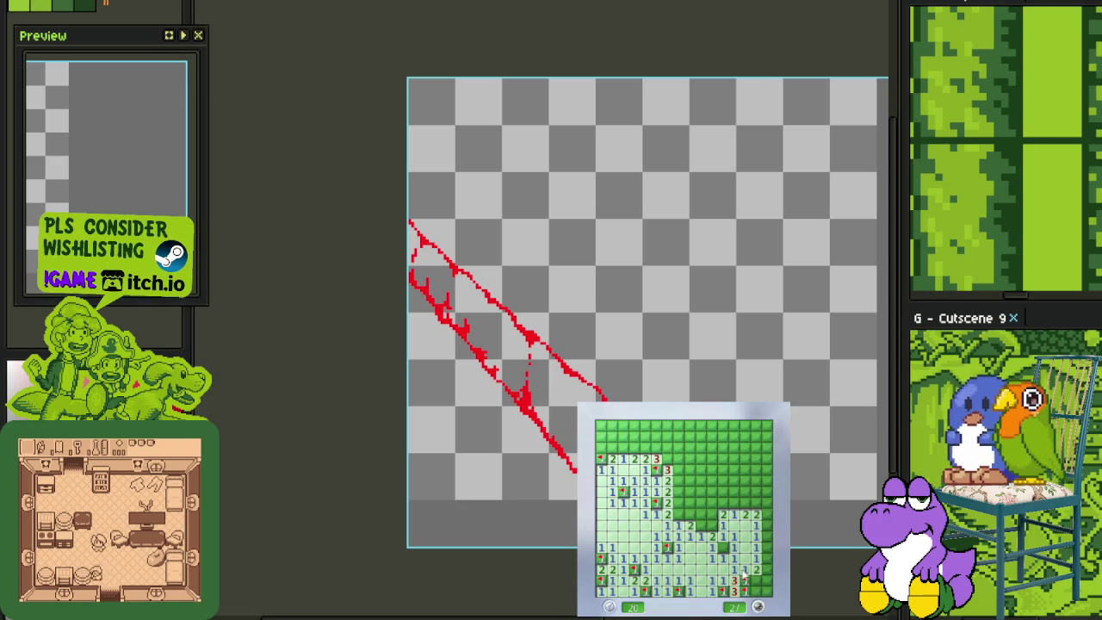
right_click(763, 556)
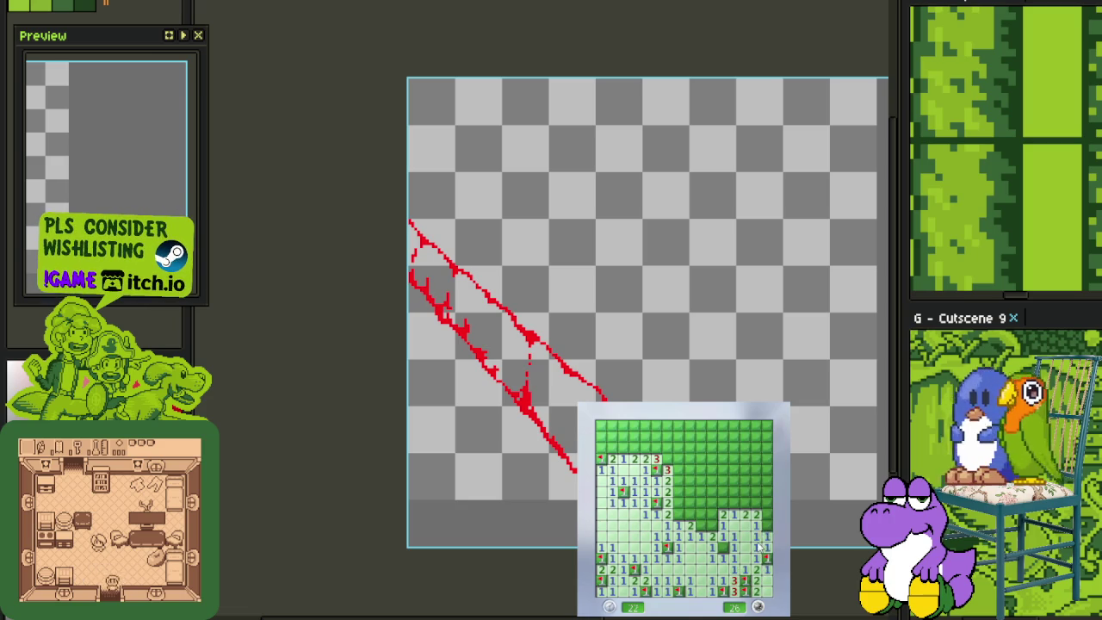
click(754, 504)
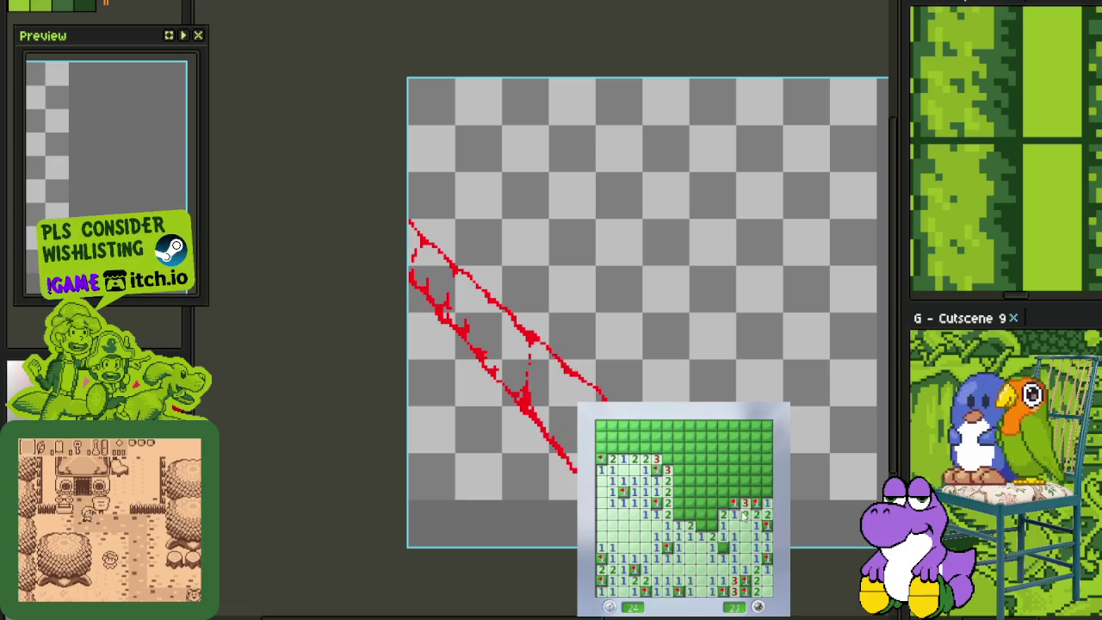
click(755, 493)
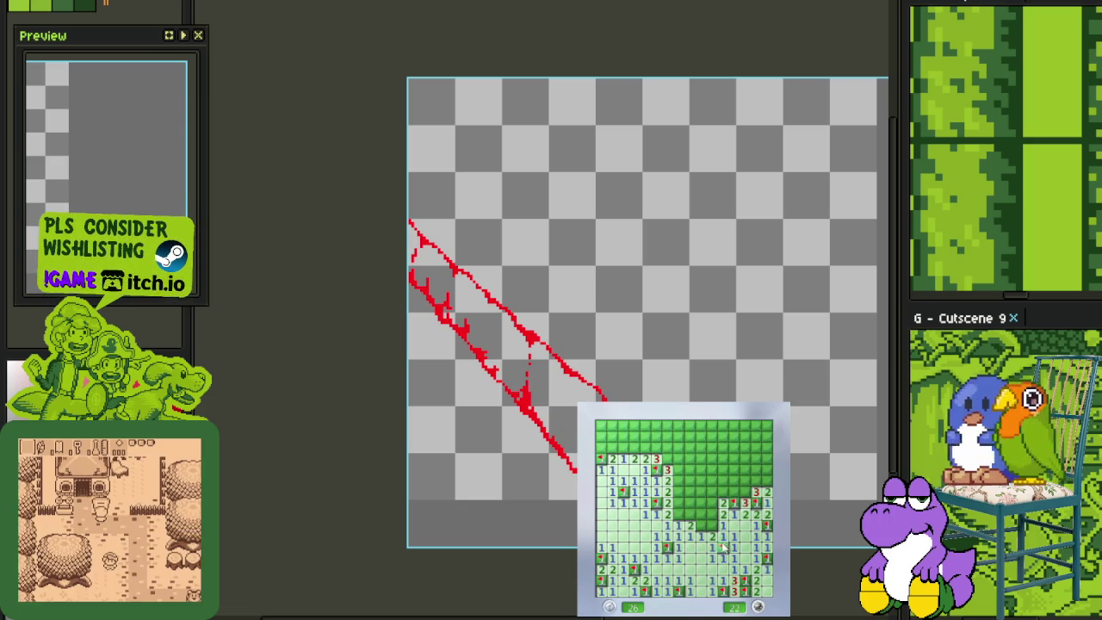
click(721, 509)
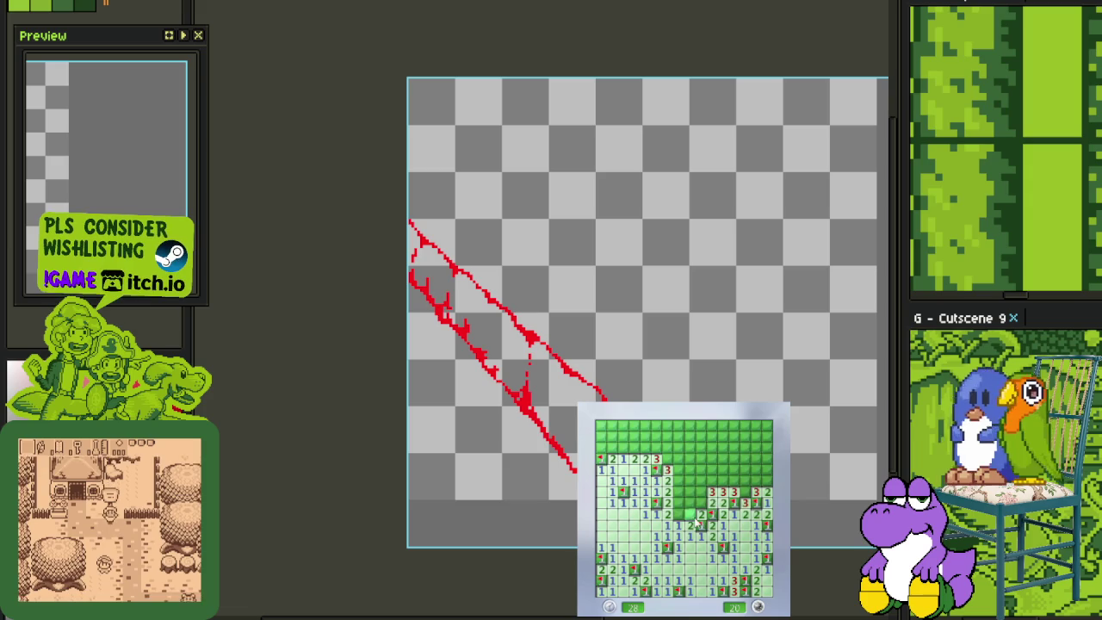
click(685, 504)
click(700, 487)
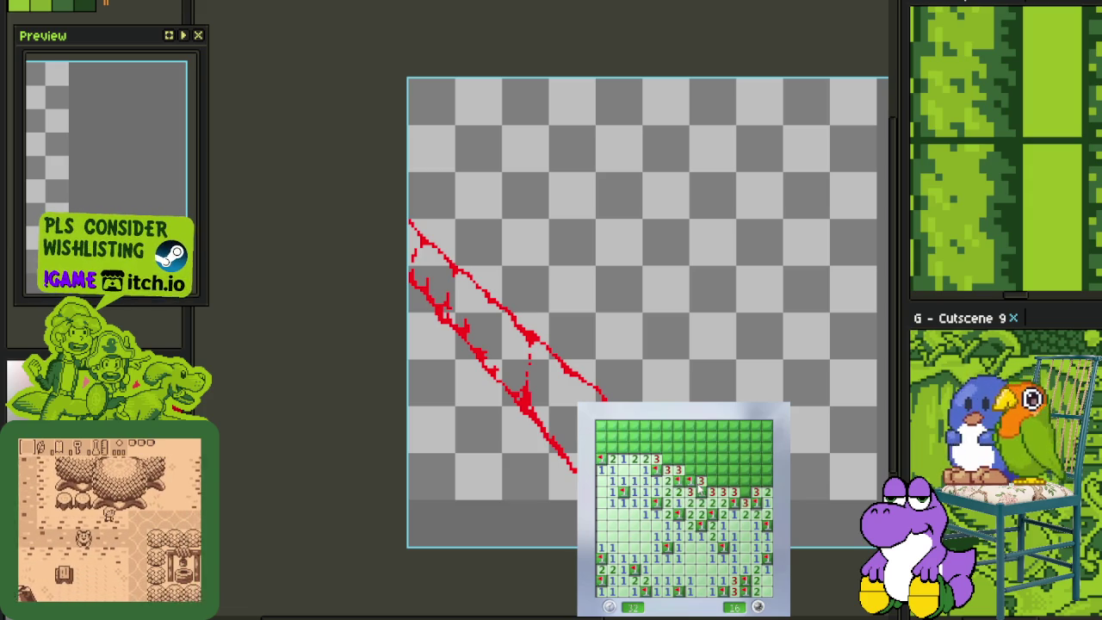
click(731, 496)
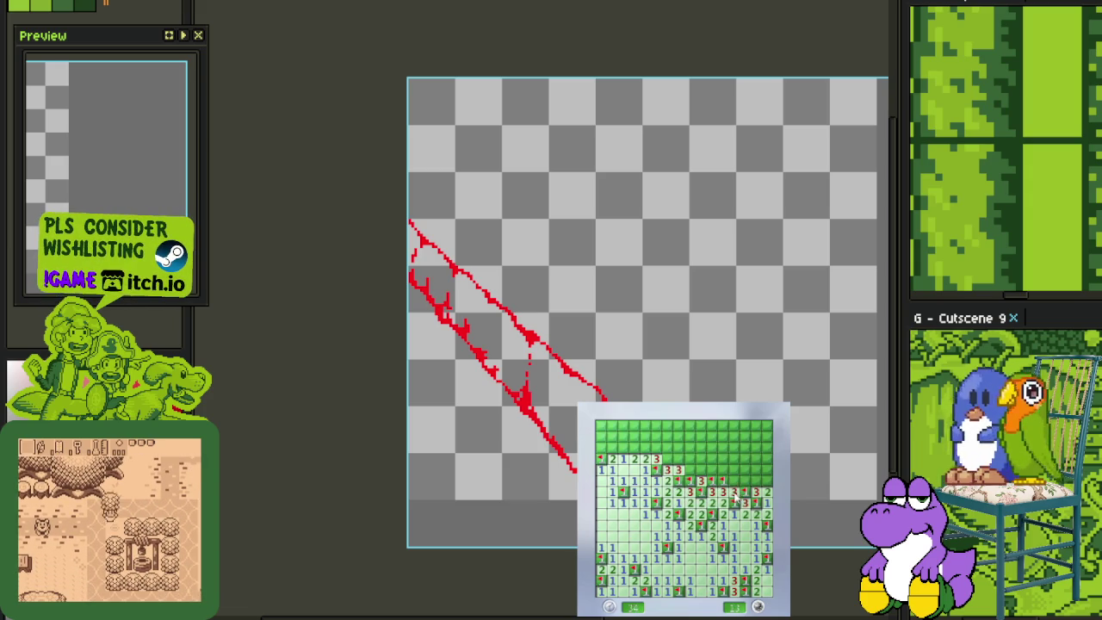
Clear the upper board and top-left corner, flagging four mines there
click(721, 449)
right_click(721, 450)
click(733, 449)
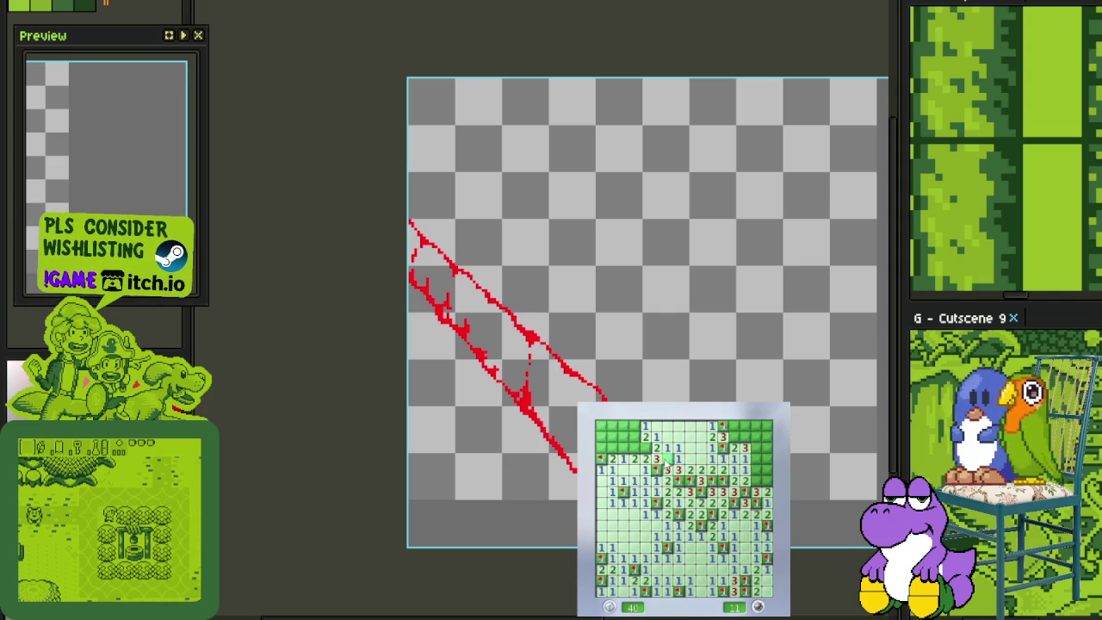
click(611, 459)
click(635, 436)
right_click(635, 426)
click(621, 426)
right_click(611, 436)
right_click(600, 436)
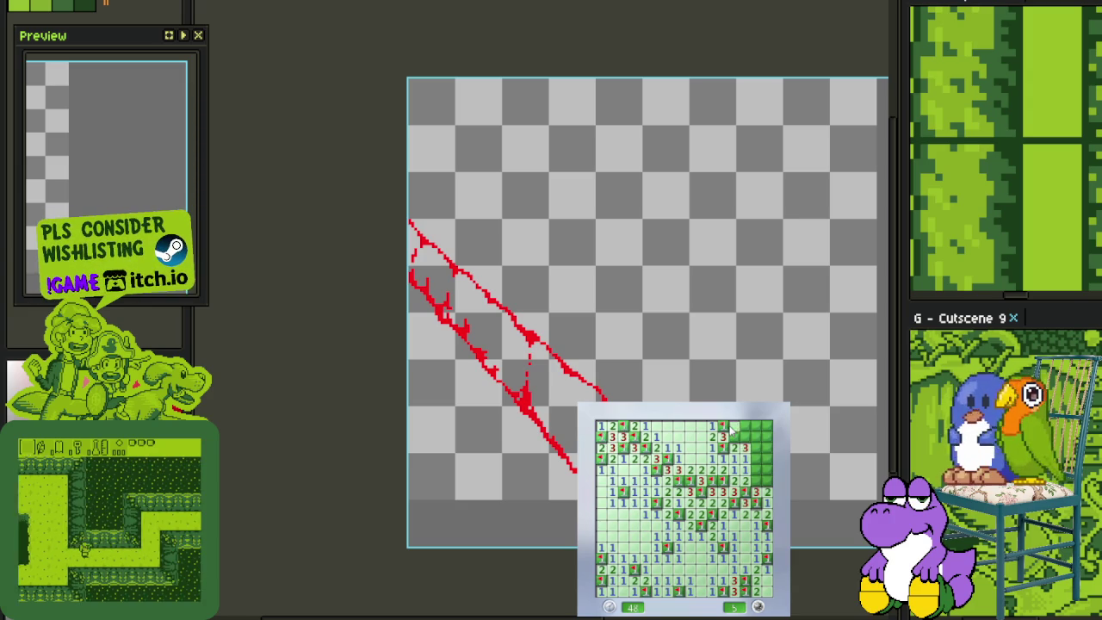
Flag the last top-right and right-column mines, then reset to a fresh board
right_click(734, 436)
click(732, 426)
click(742, 426)
click(744, 436)
right_click(754, 447)
right_click(754, 469)
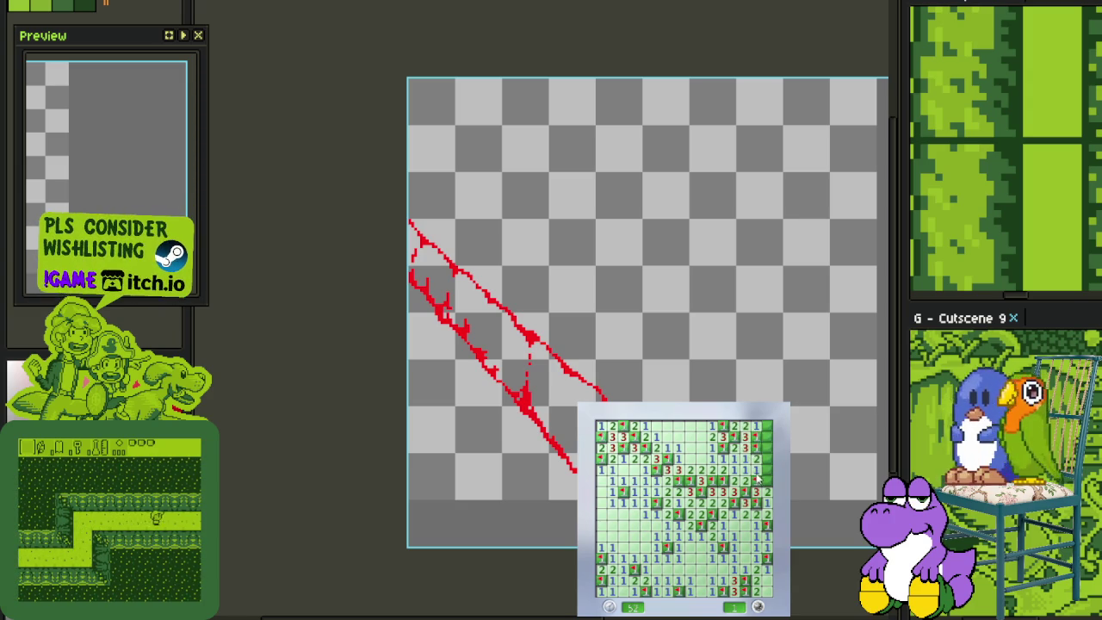
right_click(767, 452)
right_click(762, 430)
click(680, 519)
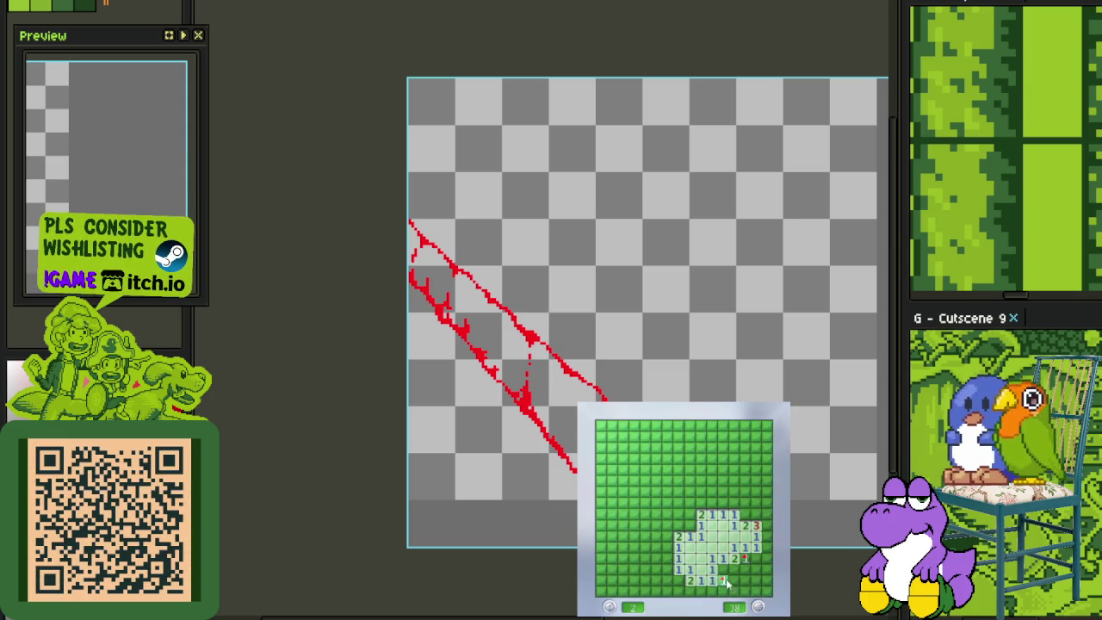
Reveal the cells along the right-hand column and bottom rows
click(762, 547)
click(761, 575)
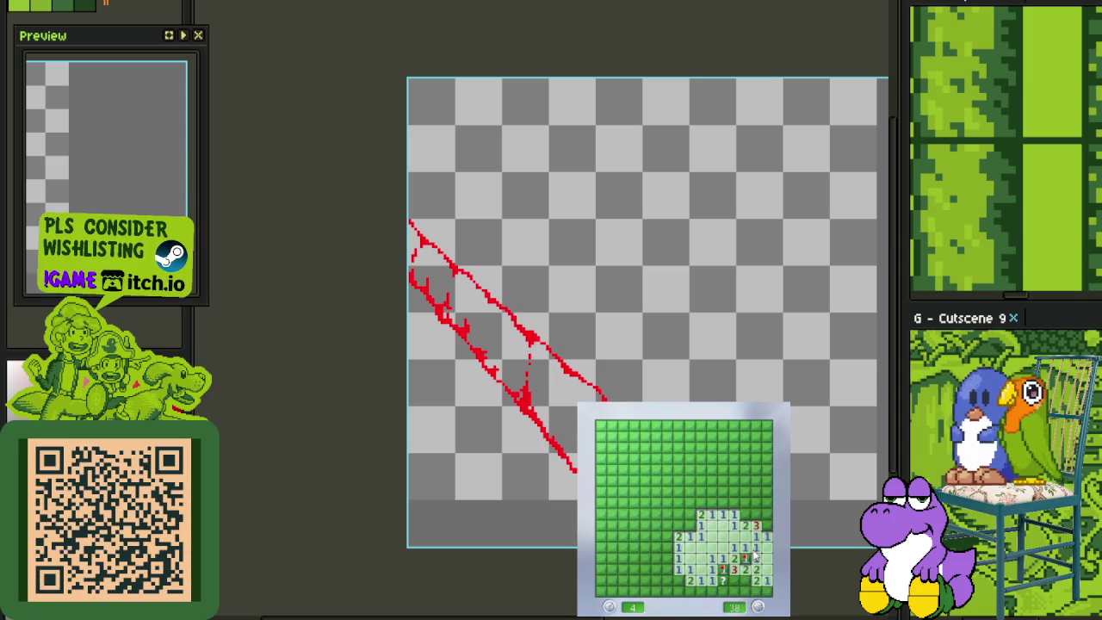
click(734, 586)
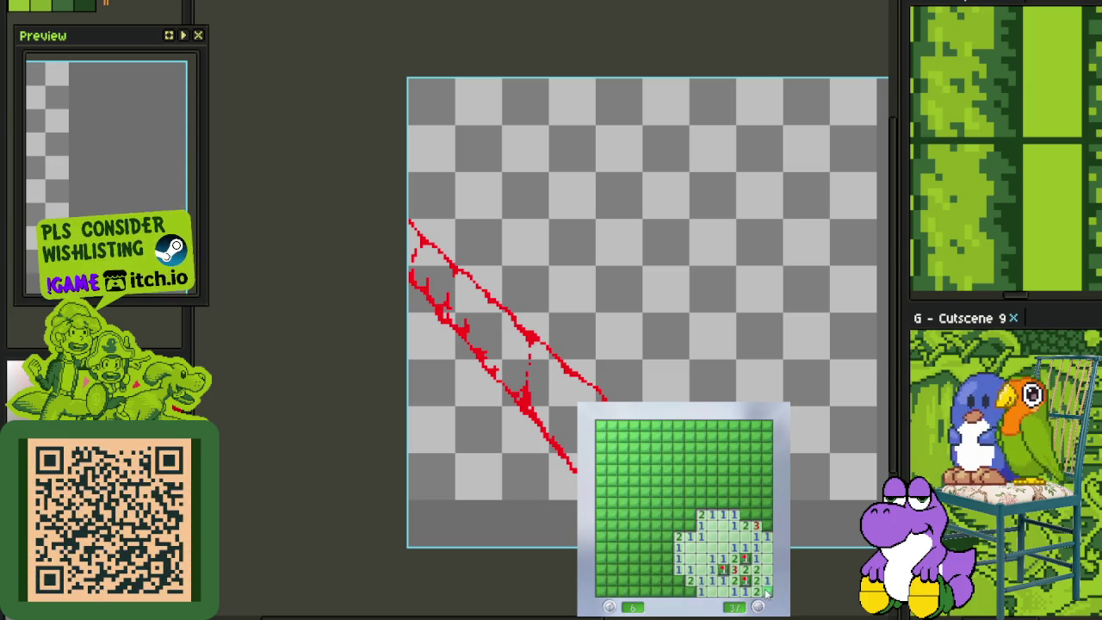
click(765, 507)
click(739, 509)
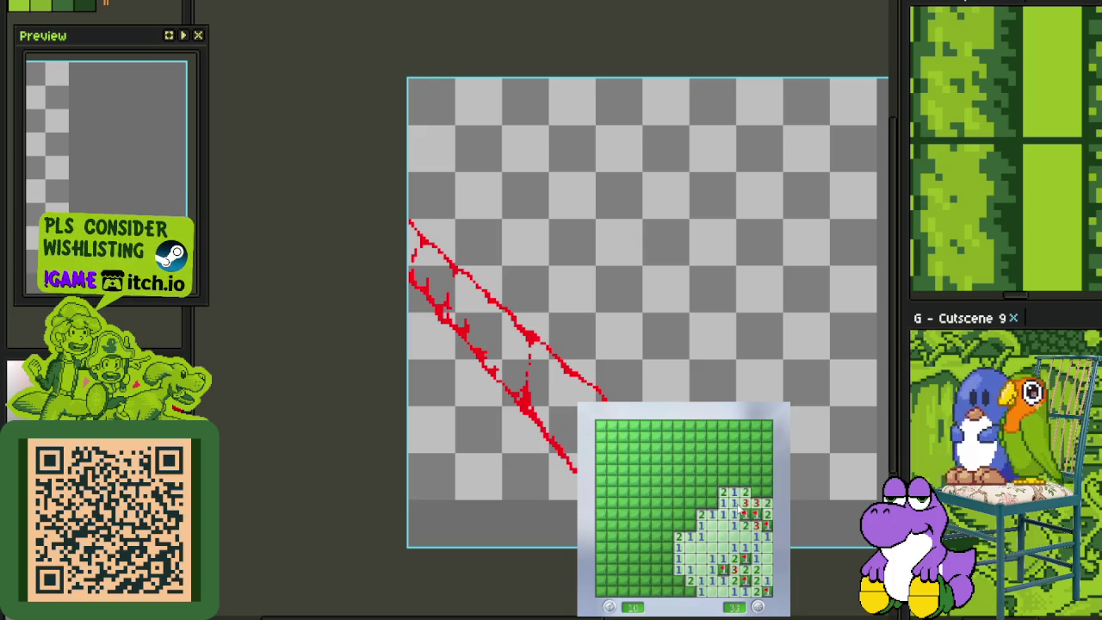
click(762, 489)
click(734, 482)
Clear the middle and lower-left cells, flagging three suspected mines
right_click(733, 459)
click(723, 487)
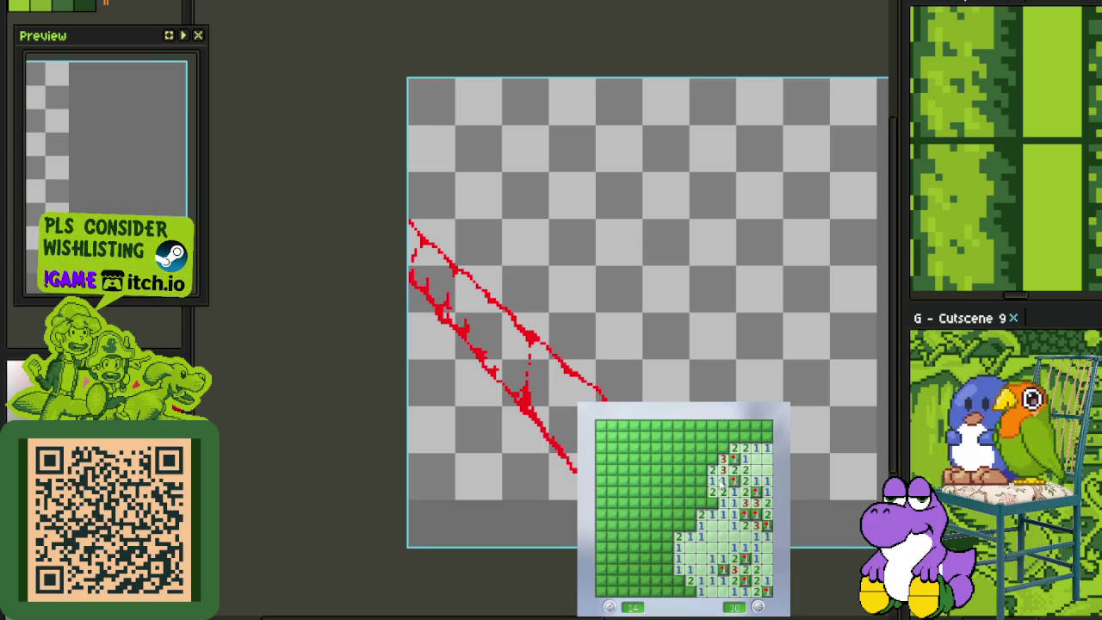
click(700, 504)
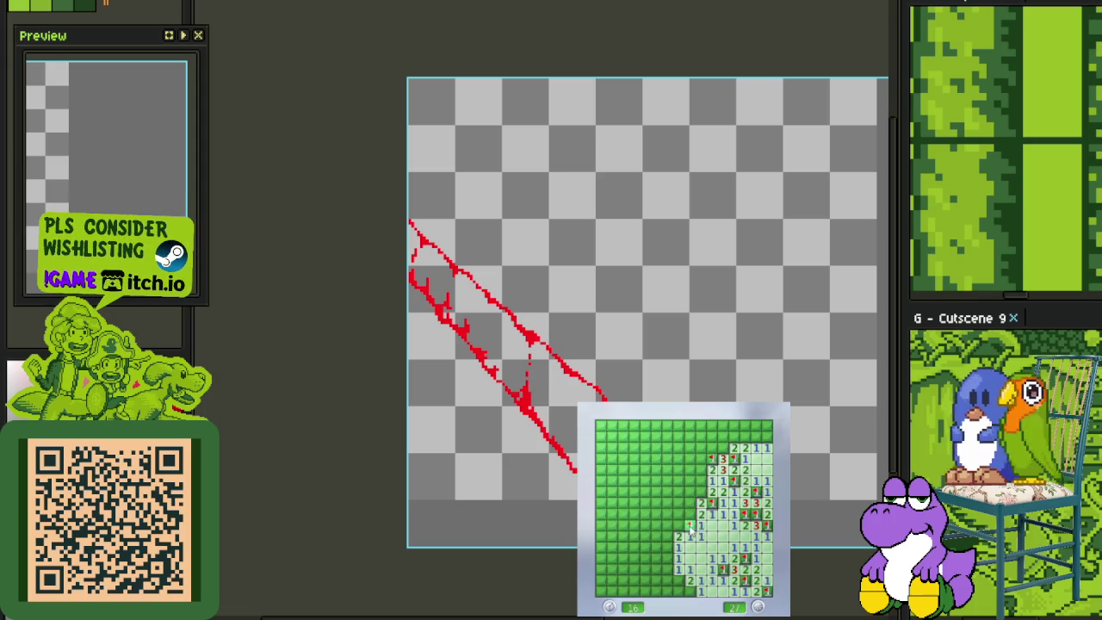
click(668, 513)
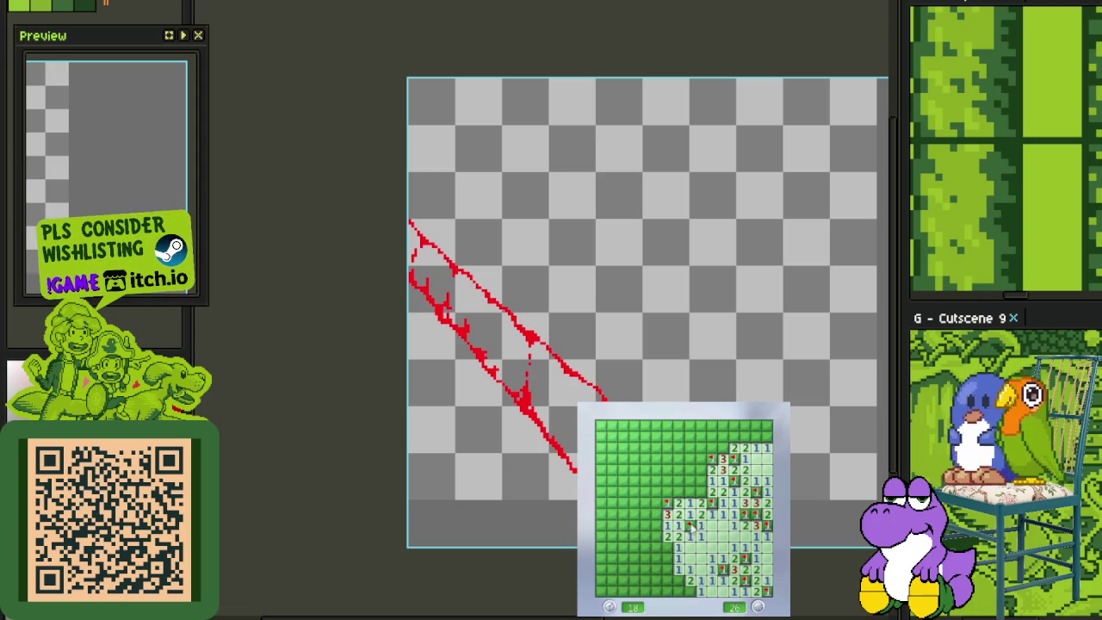
right_click(665, 548)
click(666, 561)
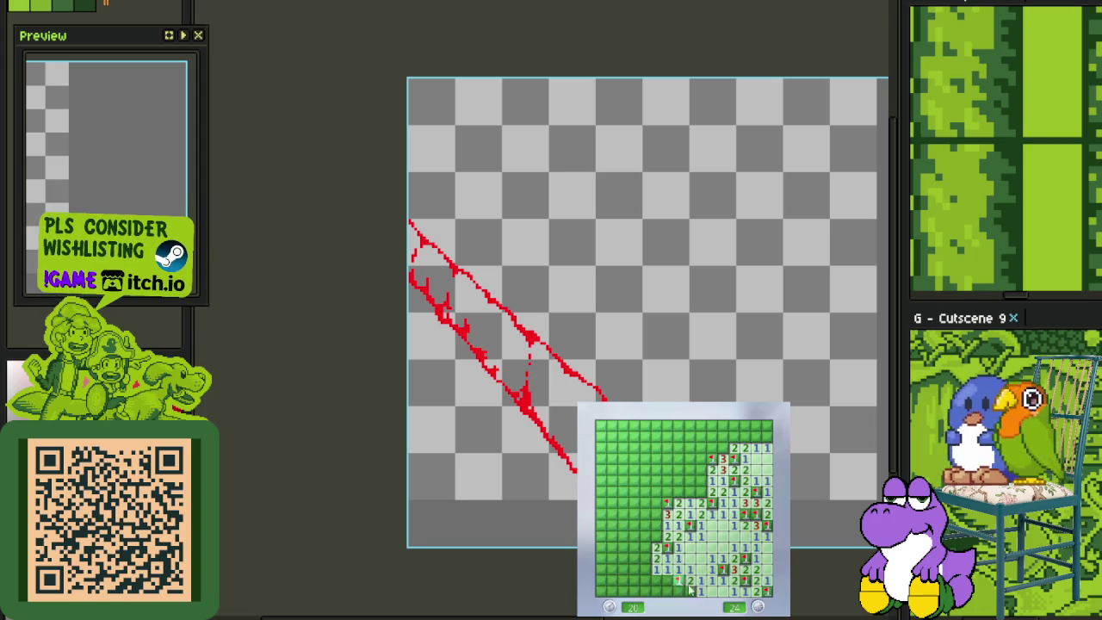
click(672, 572)
click(650, 548)
click(626, 534)
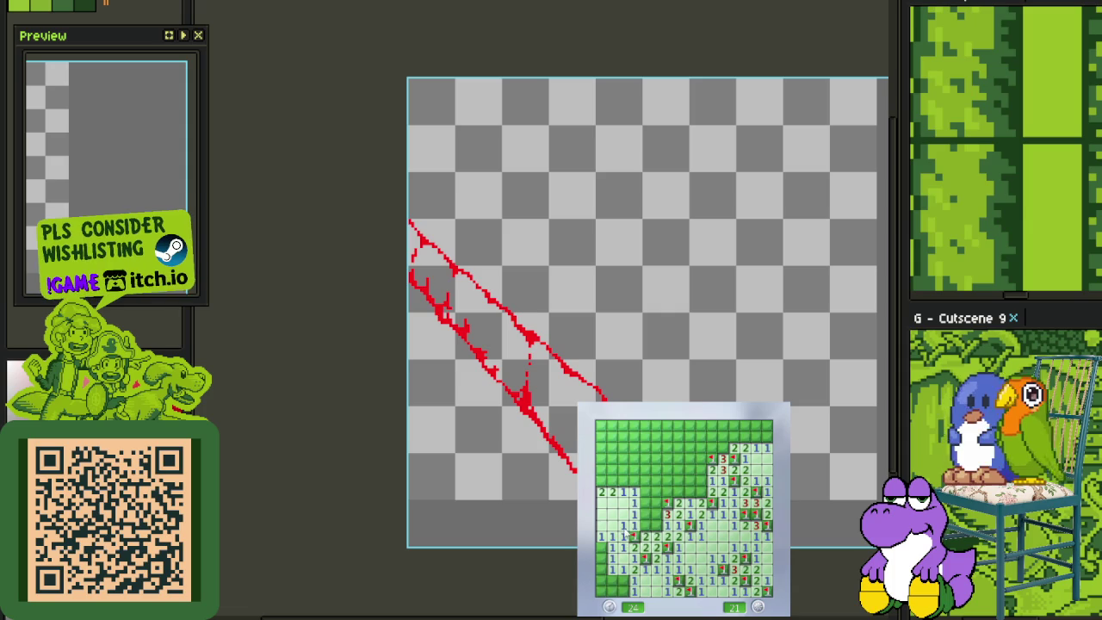
right_click(657, 525)
Clear the upper rows and top-left block, flagging three mines
click(648, 491)
click(678, 487)
right_click(669, 501)
click(697, 487)
click(702, 469)
click(611, 482)
right_click(644, 469)
right_click(657, 469)
click(663, 461)
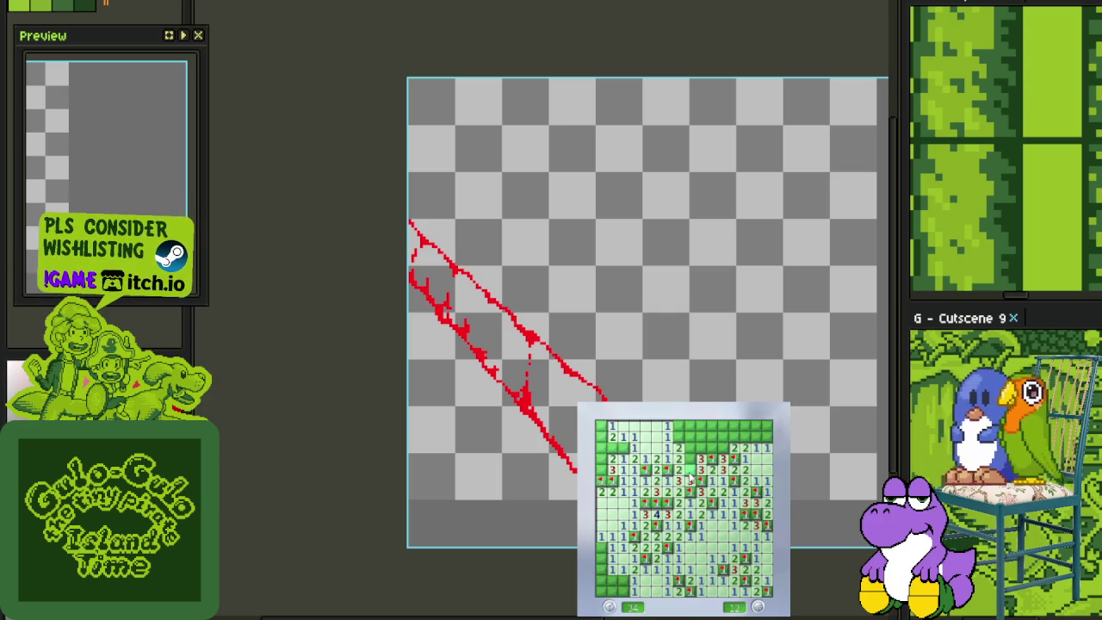
Reveal the top-row cells and flag mines at the top, top right and top left
click(693, 451)
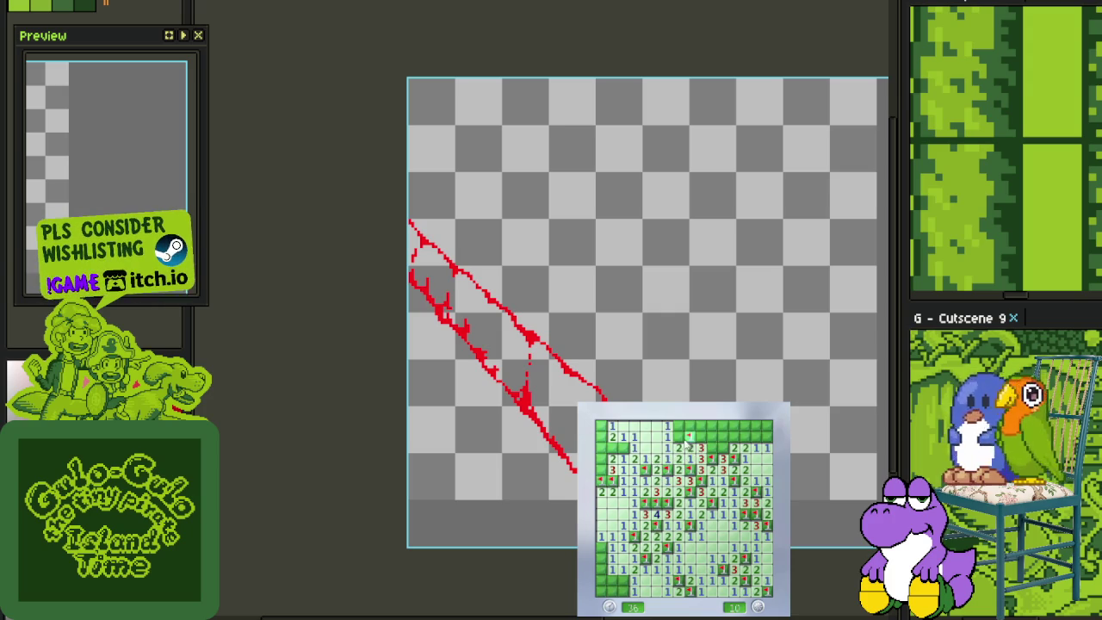
click(706, 435)
click(680, 426)
right_click(701, 437)
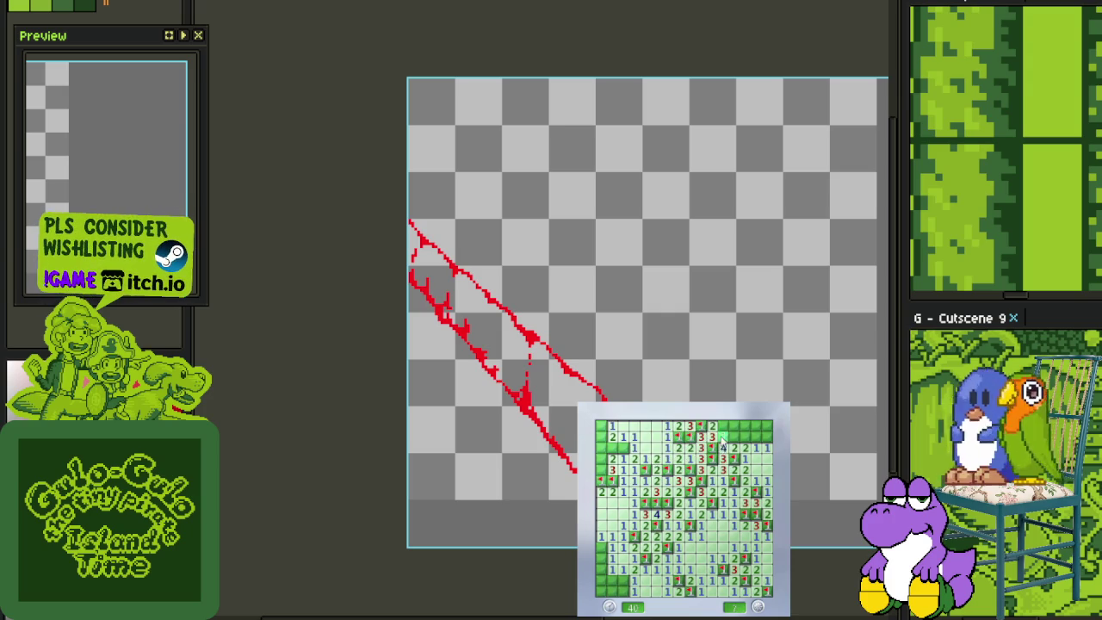
click(731, 429)
right_click(748, 440)
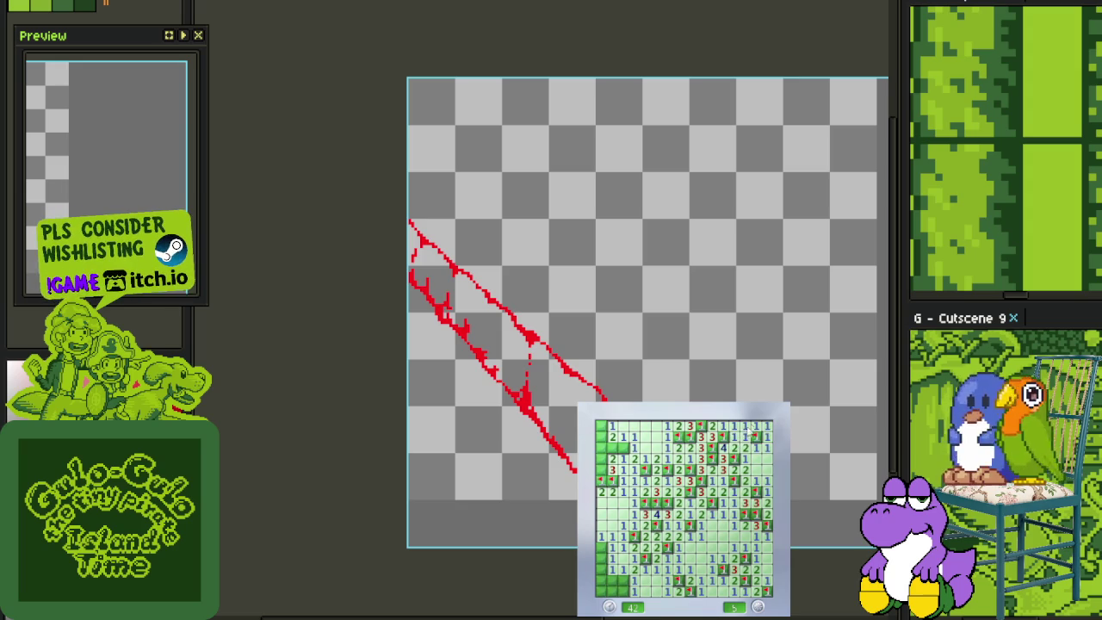
right_click(624, 449)
Finish the lower-left area and last mine, then start a new game with F2
click(606, 548)
right_click(619, 586)
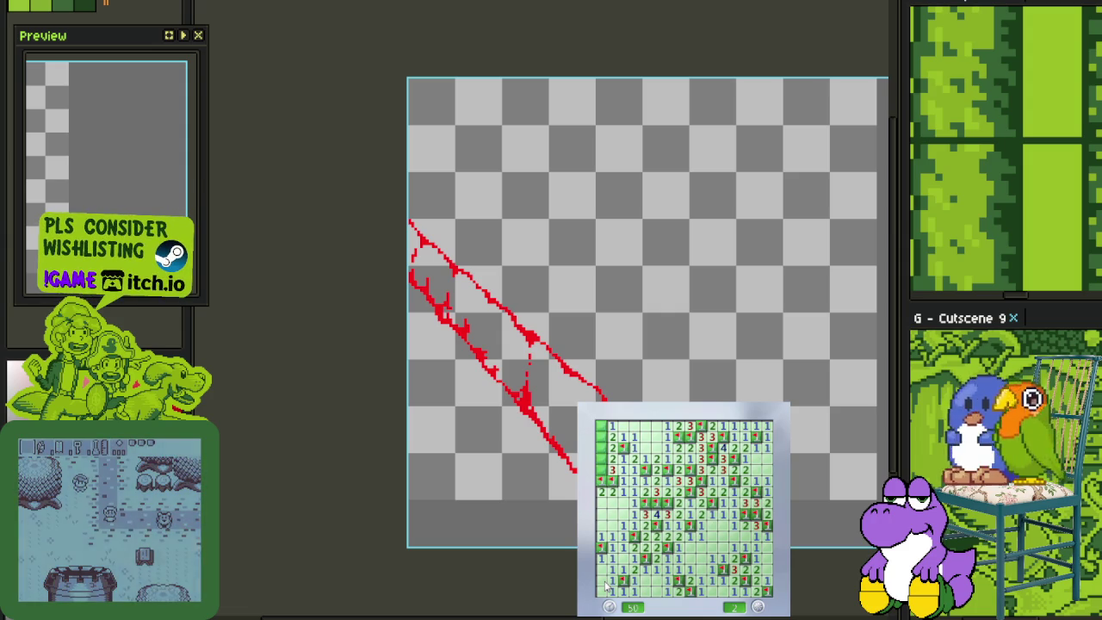
right_click(612, 435)
key(F2)
click(725, 529)
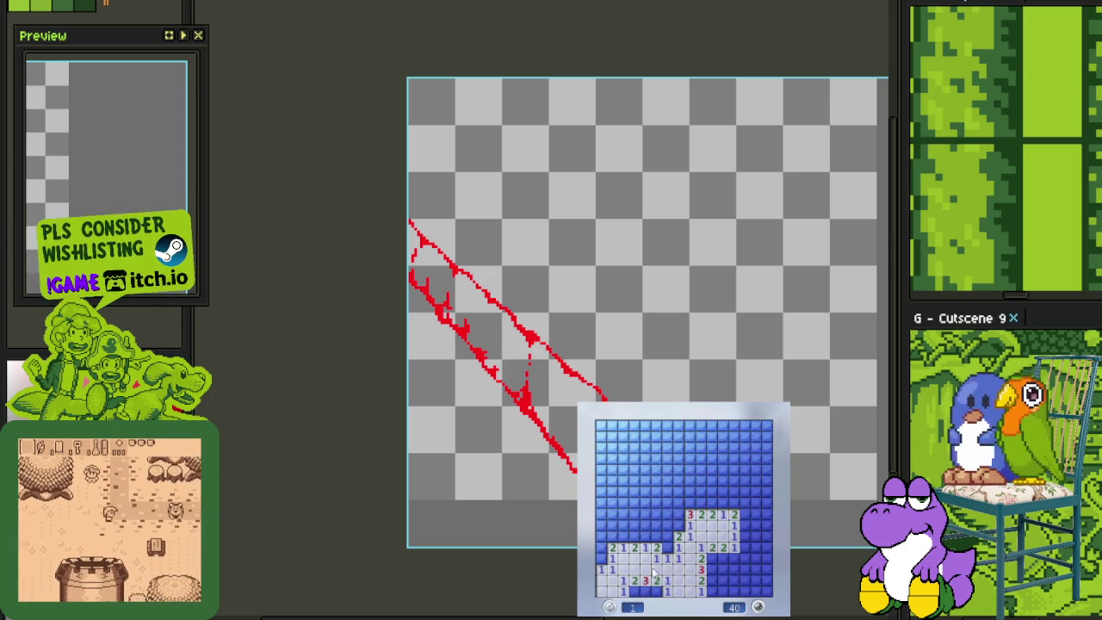
Flag the suspected mines and reveal the safe cells around the lower-middle numbers
right_click(668, 548)
right_click(678, 526)
click(667, 536)
click(667, 525)
right_click(656, 525)
click(678, 514)
right_click(645, 536)
click(645, 525)
click(634, 536)
click(655, 536)
Open the upper-left and upper-middle cells, flagging one mine there
click(645, 525)
click(667, 514)
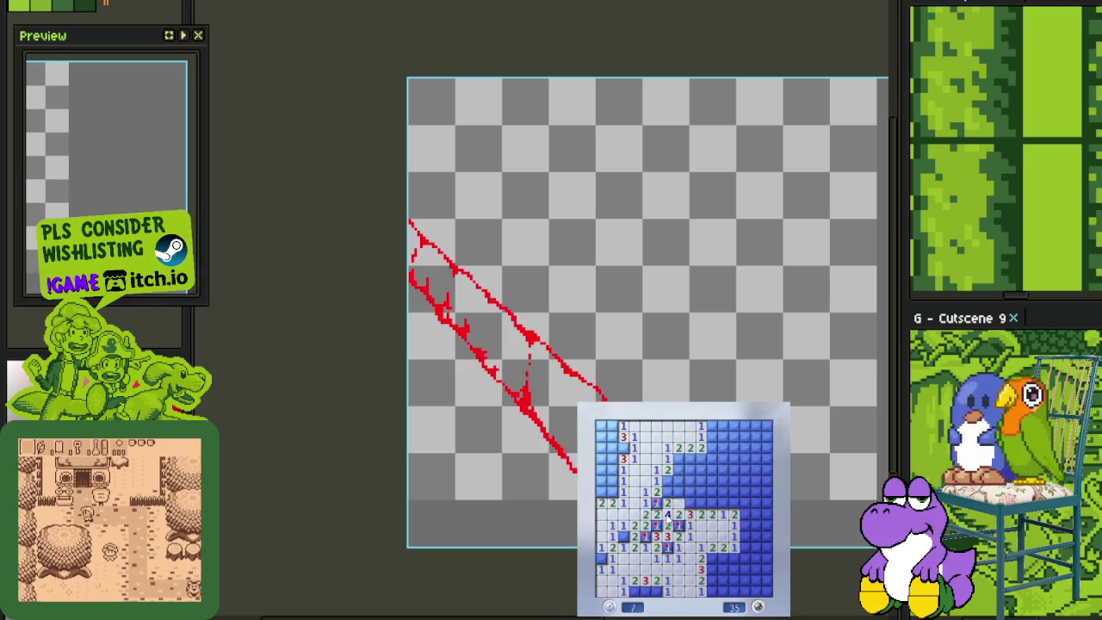
click(678, 502)
right_click(667, 480)
click(679, 491)
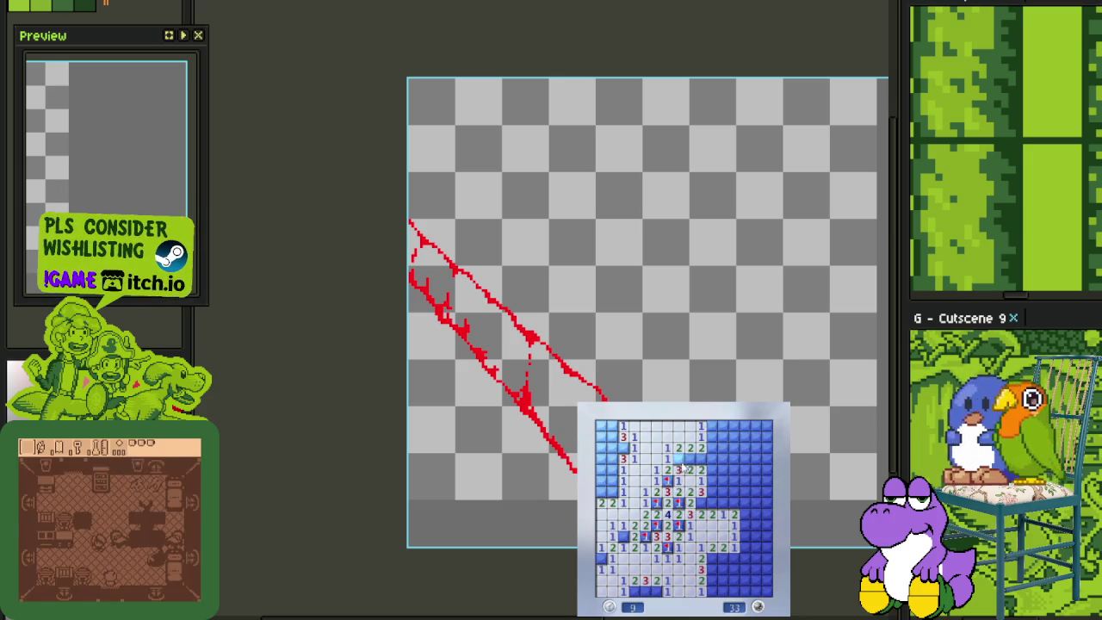
Clear the upper-right and right-middle cells, flagging two mines
click(709, 459)
right_click(711, 480)
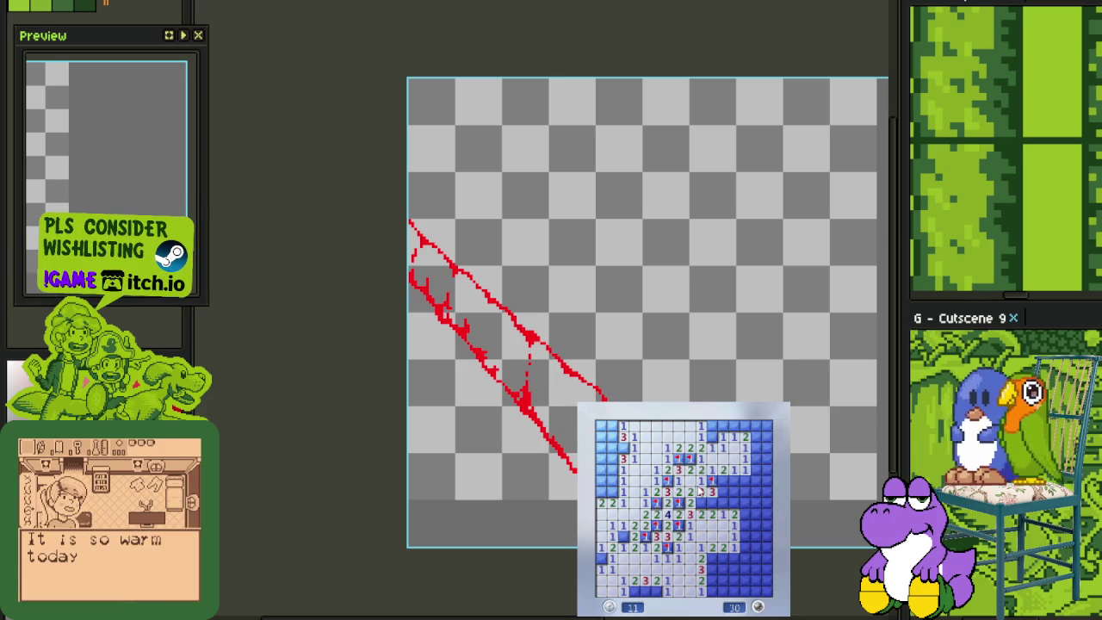
click(712, 493)
right_click(734, 482)
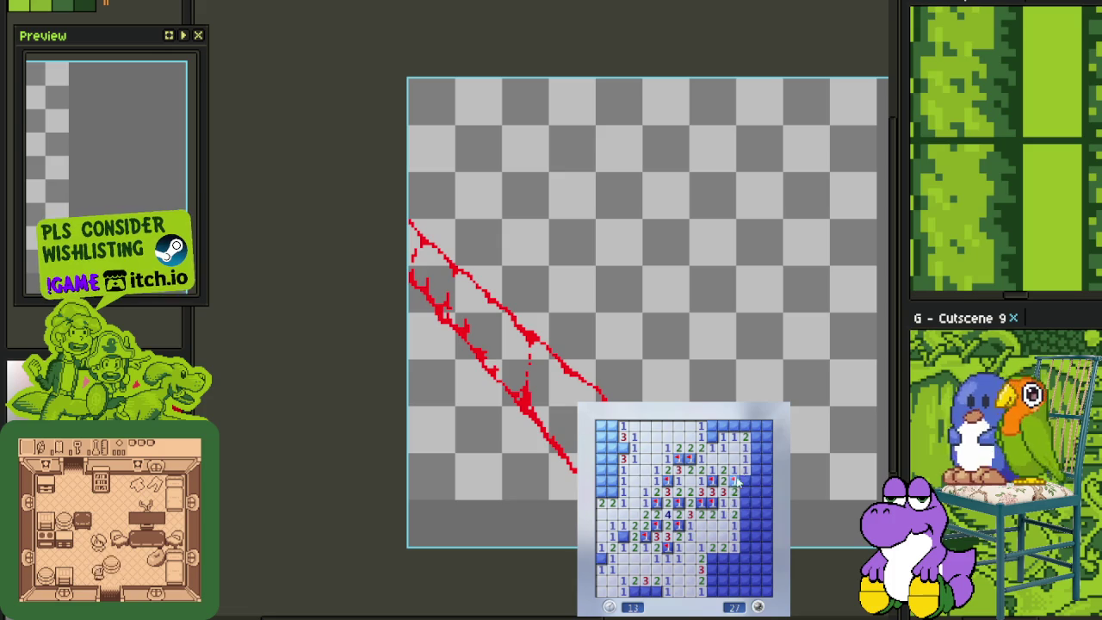
click(735, 487)
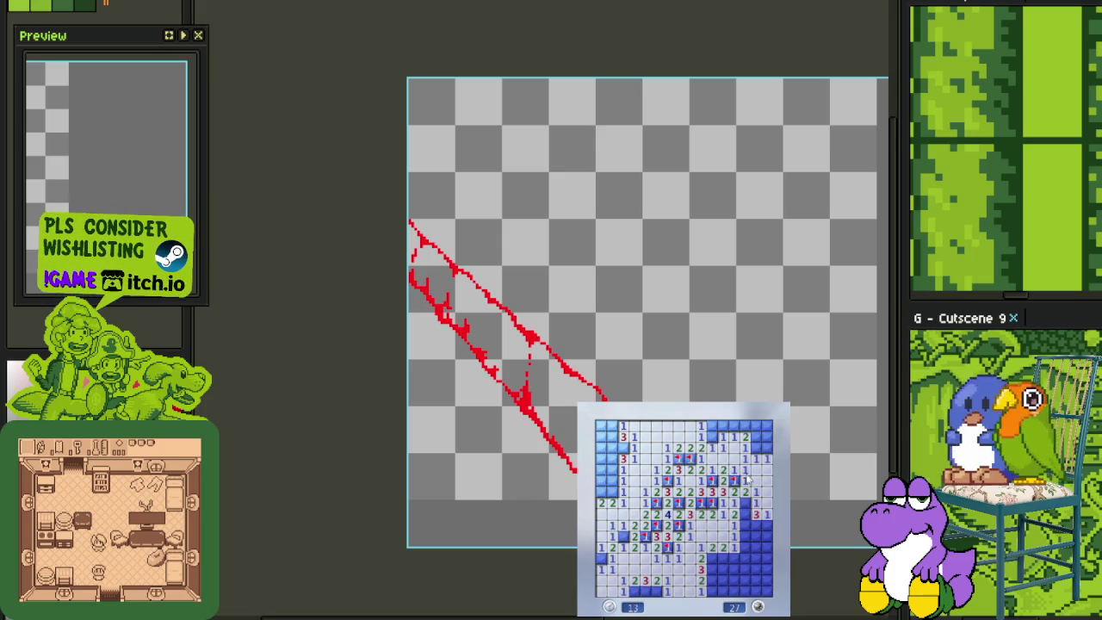
click(755, 534)
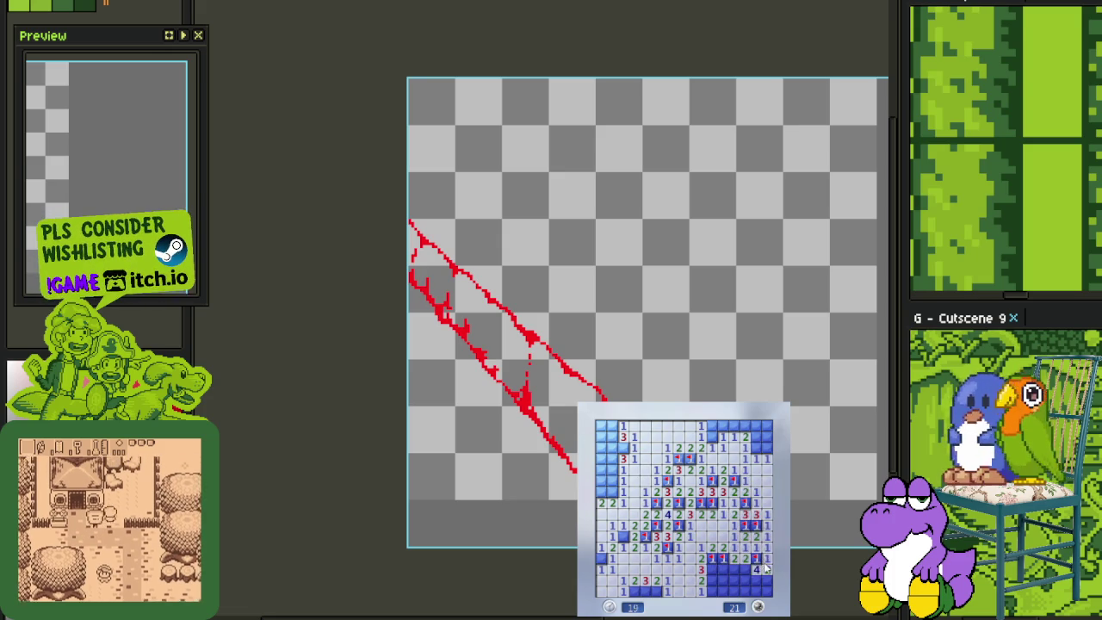
Flag the bottom-right mines and reveal the cells between them
right_click(712, 579)
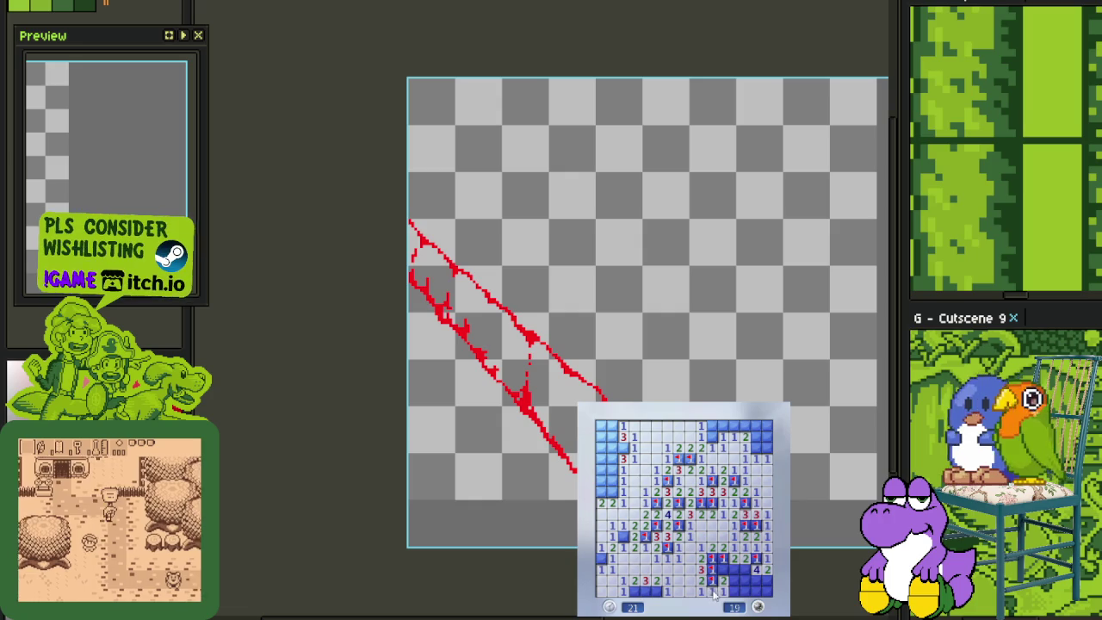
click(727, 580)
right_click(744, 572)
click(748, 589)
right_click(766, 568)
right_click(758, 516)
right_click(753, 446)
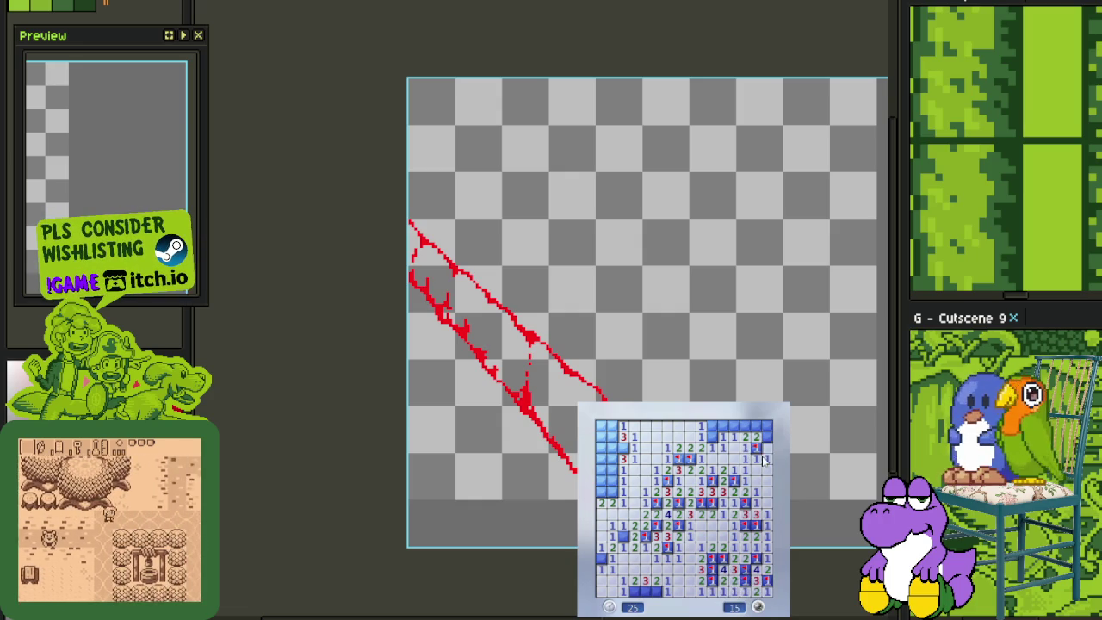
Clear the top-right cells and flag the mines there
click(762, 426)
click(749, 429)
right_click(744, 426)
click(717, 426)
right_click(711, 437)
Flag the left-column mines, reveal its safe cells, then switch back to the Aseprite canvas
right_click(611, 448)
click(606, 495)
right_click(611, 480)
click(613, 459)
right_click(601, 448)
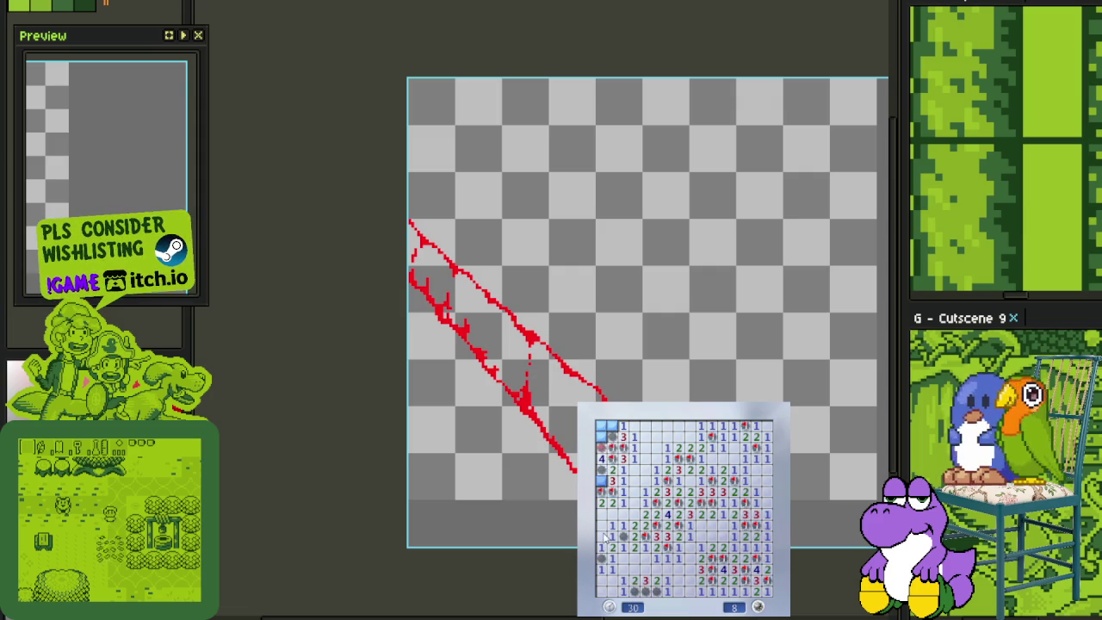
key(alt+Tab)
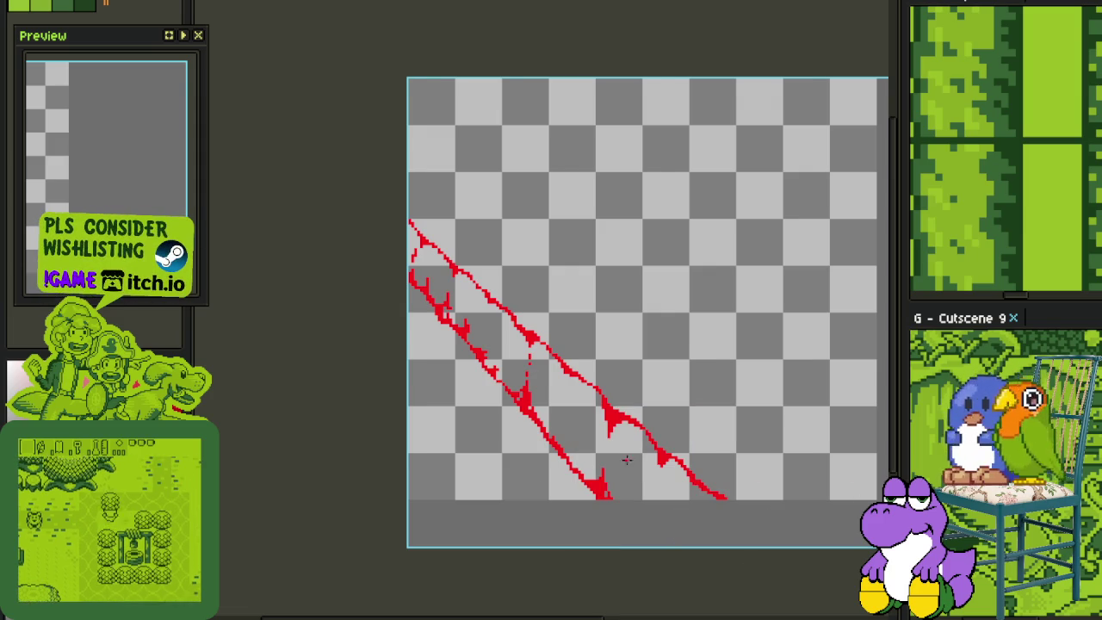
Zoom in on the red strokes and erase pixels to thin the lower diagonal and its right tip
scroll(627, 461, up, 2)
key(Tab)
drag(602, 328, 544, 238)
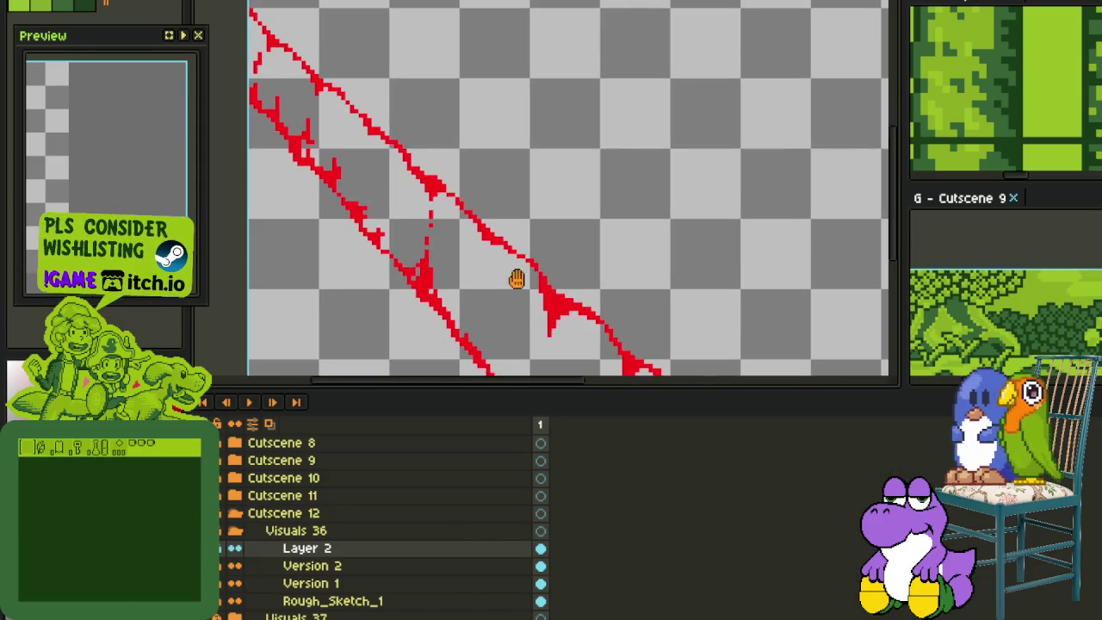
key(Tab)
scroll(544, 239, down, 2)
drag(359, 128, 450, 214)
scroll(407, 180, up, 3)
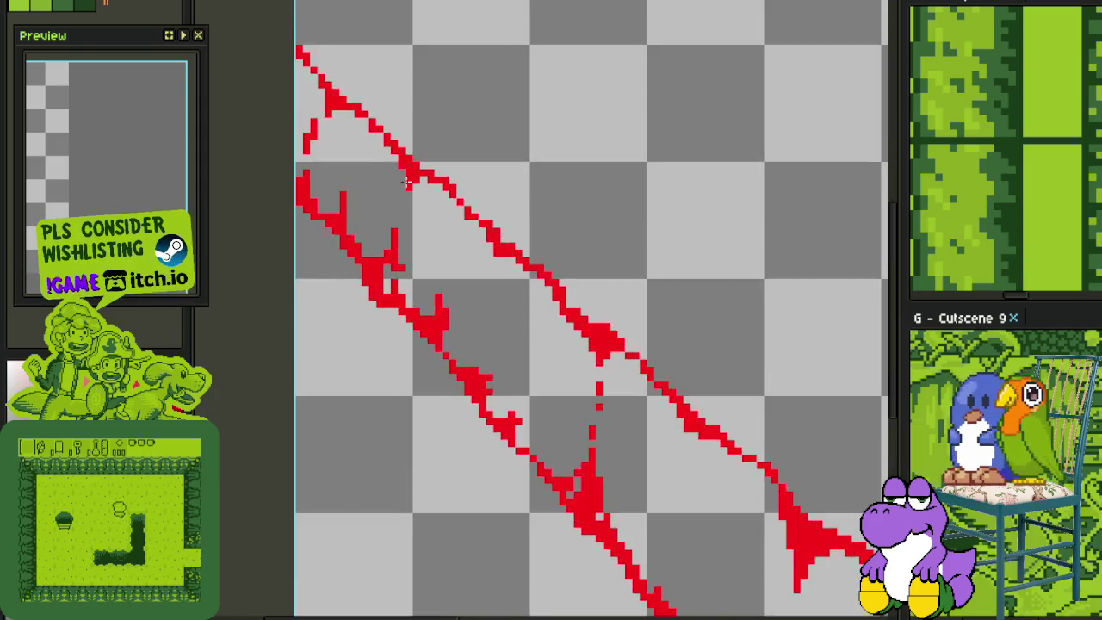
scroll(406, 180, up, 2)
scroll(528, 264, down, 1)
scroll(540, 386, up, 1)
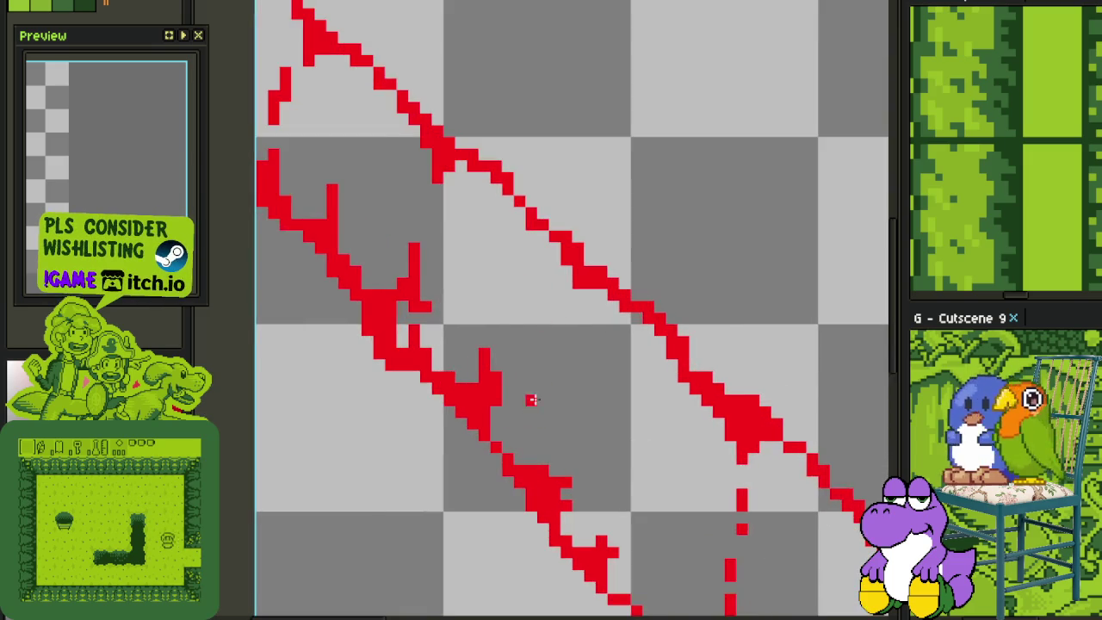
scroll(541, 387, down, 2)
scroll(594, 482, up, 1)
scroll(566, 485, up, 2)
mouse_move(565, 485)
mouse_down()
mouse_move(505, 504)
mouse_move(512, 456)
mouse_move(490, 456)
mouse_up()
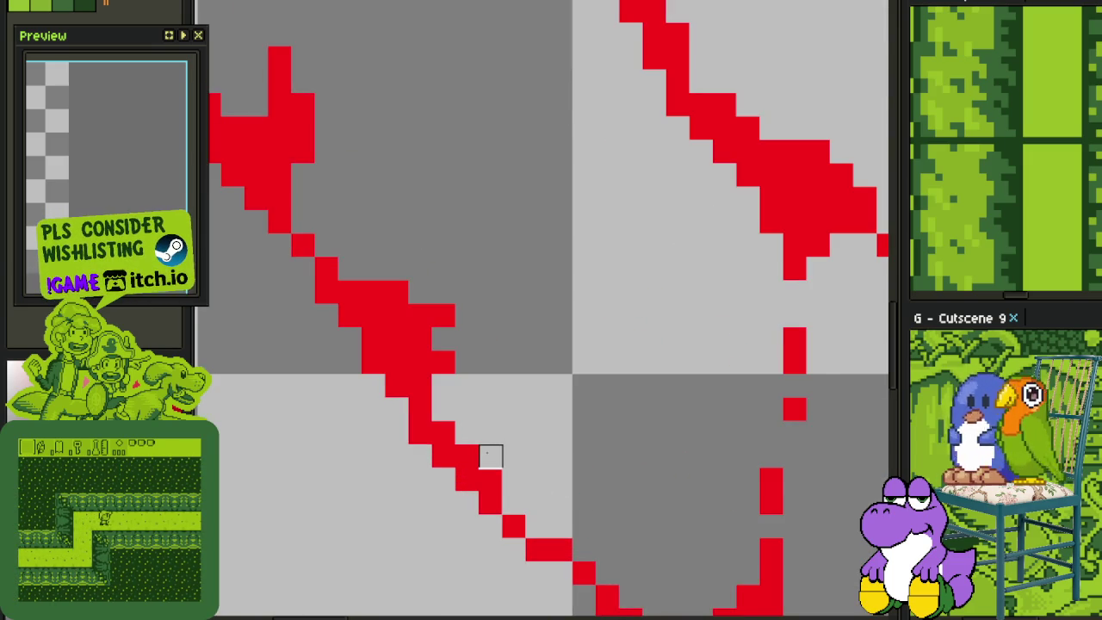
scroll(490, 456, down, 2)
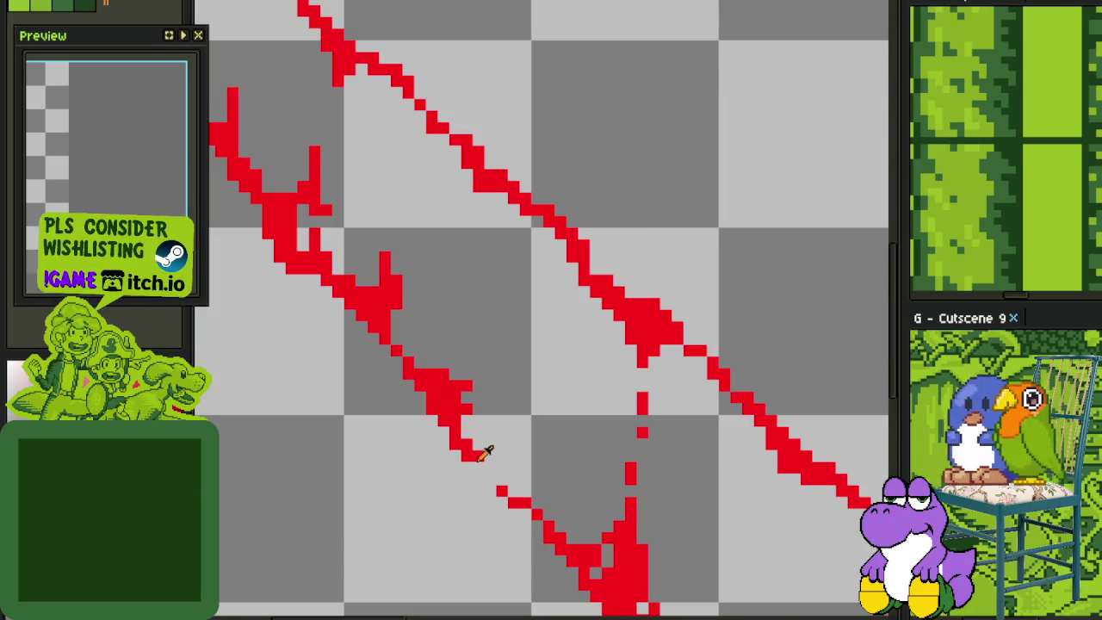
scroll(486, 465, up, 1)
drag(486, 469, 482, 436)
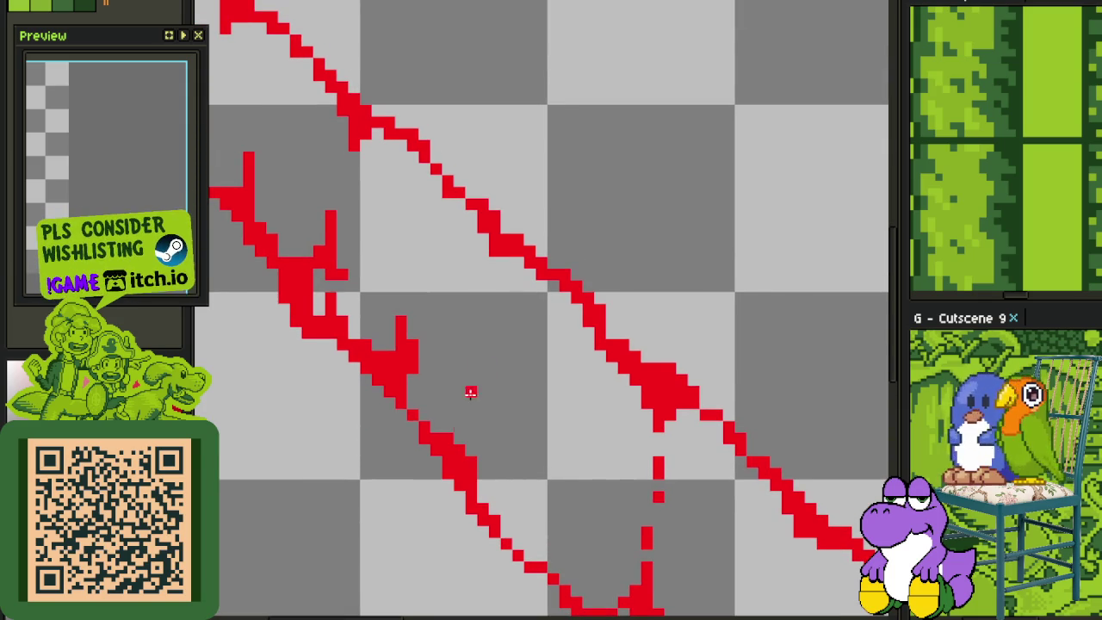
Draw short red thorn strokes off the vine, erasing a stray vertical mark and filling a gap
mouse_move(493, 258)
mouse_down()
mouse_move(490, 297)
mouse_move(484, 251)
mouse_move(480, 263)
mouse_up()
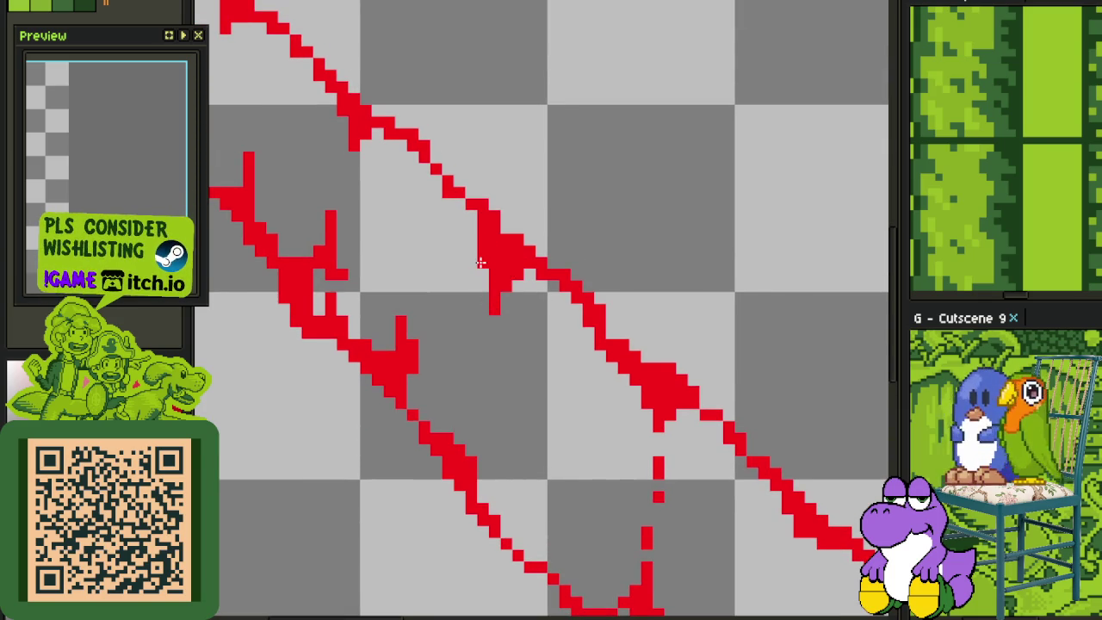
scroll(404, 325, up, 2)
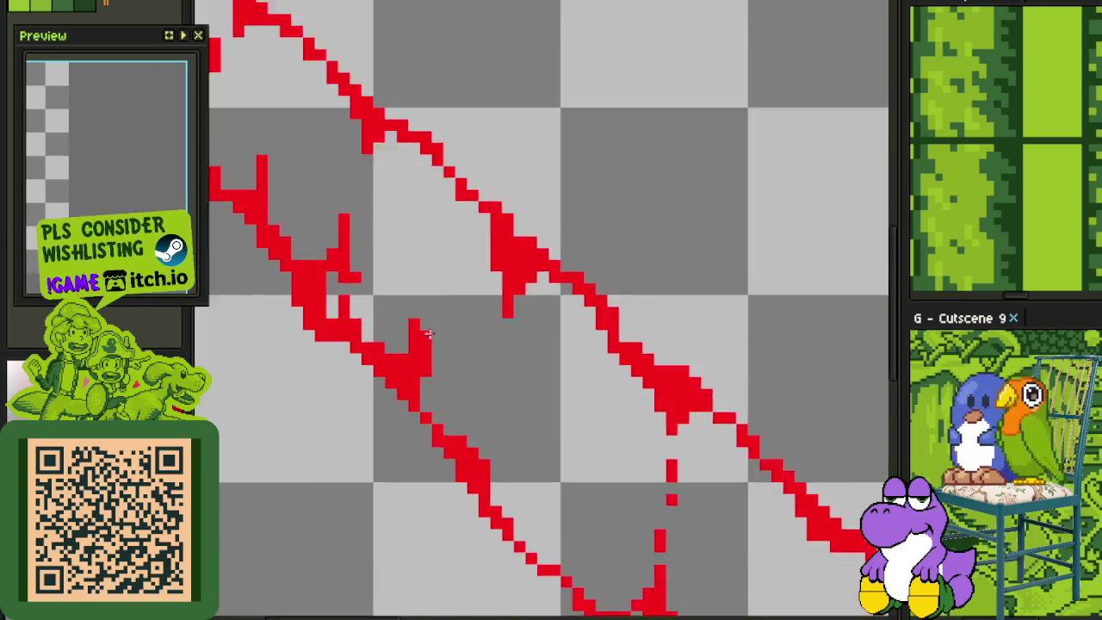
mouse_move(405, 321)
mouse_down()
mouse_move(424, 399)
mouse_move(384, 398)
mouse_move(401, 359)
mouse_move(348, 334)
mouse_up()
scroll(318, 305, down, 3)
drag(325, 311, 331, 290)
scroll(331, 290, up, 1)
scroll(381, 385, up, 1)
drag(372, 384, 358, 334)
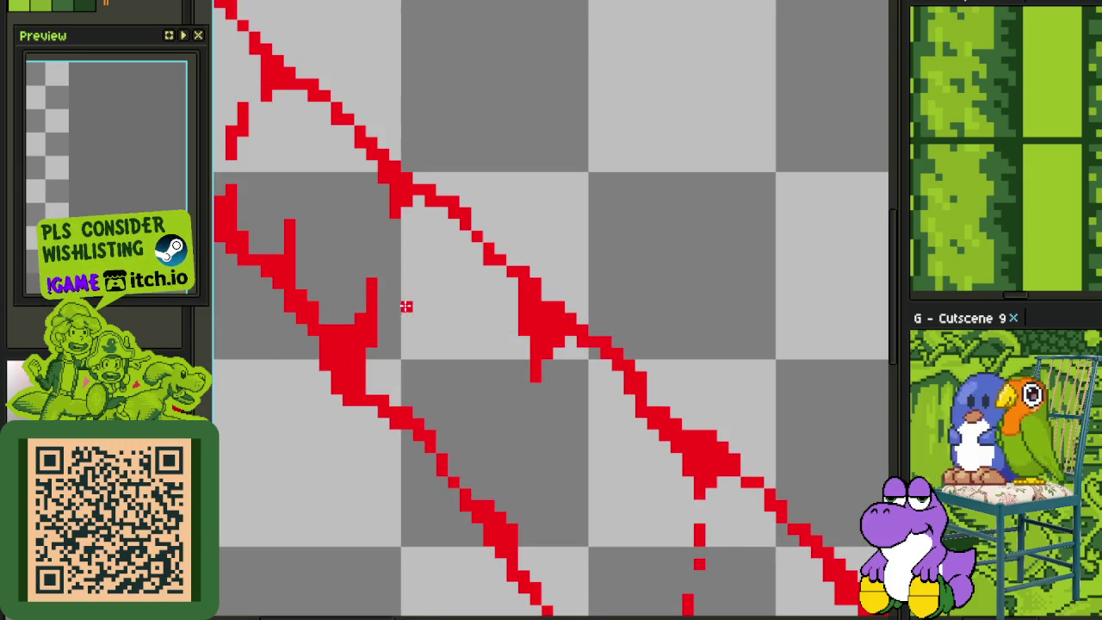
scroll(375, 308, down, 5)
scroll(453, 325, down, 1)
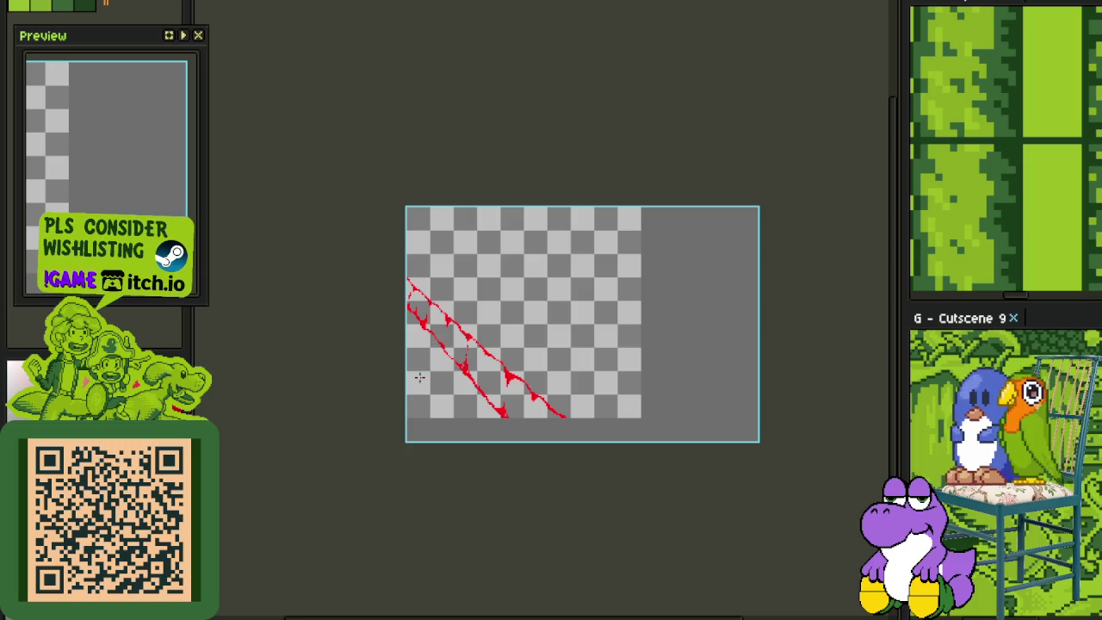
Zoom in and paint a short vertical red column on the vine
scroll(454, 282, up, 2)
scroll(374, 358, up, 1)
scroll(430, 344, up, 1)
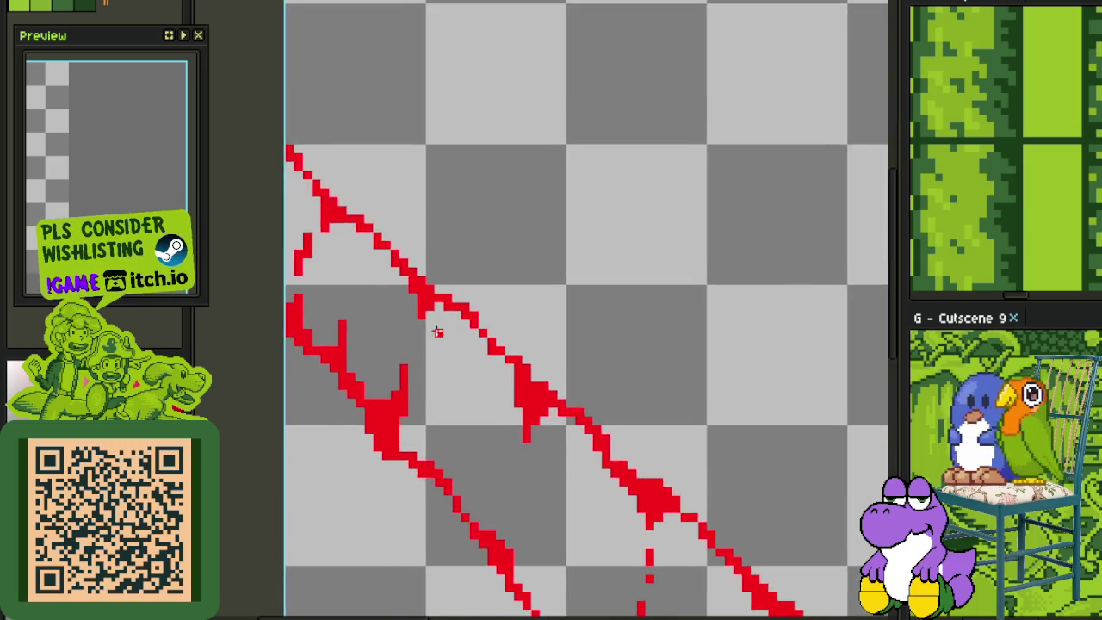
scroll(457, 296, up, 1)
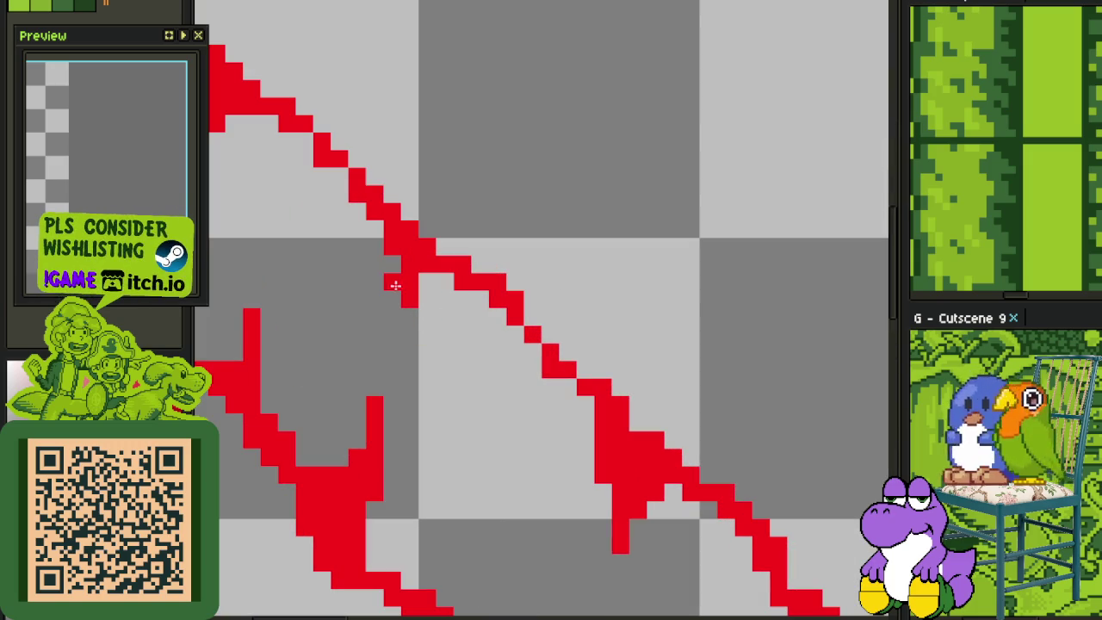
drag(389, 268, 393, 299)
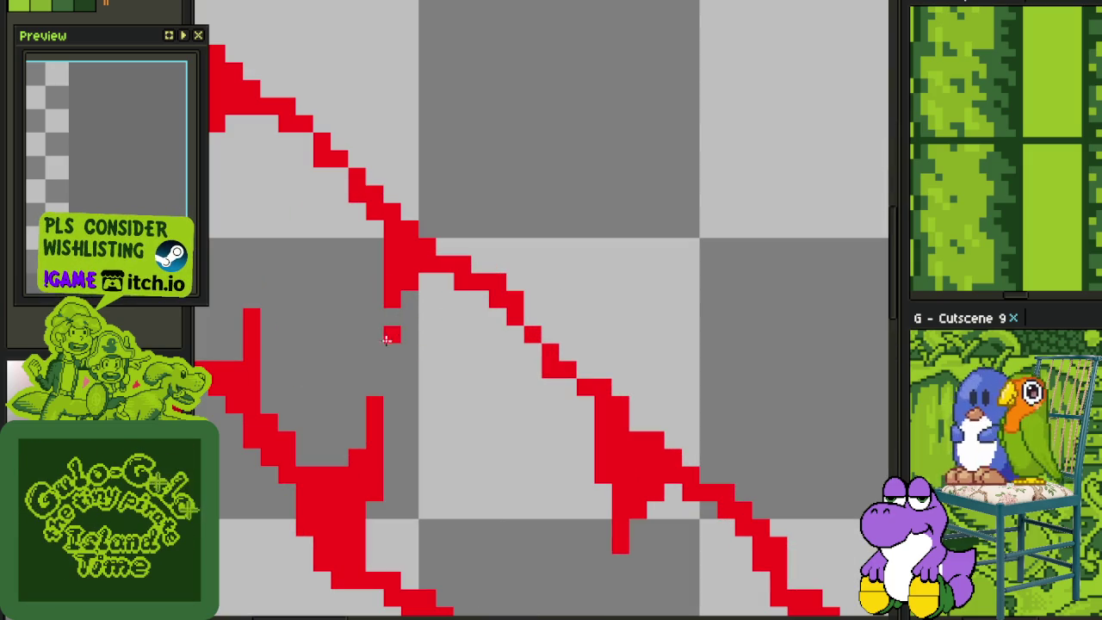
scroll(370, 336, down, 1)
scroll(387, 335, up, 1)
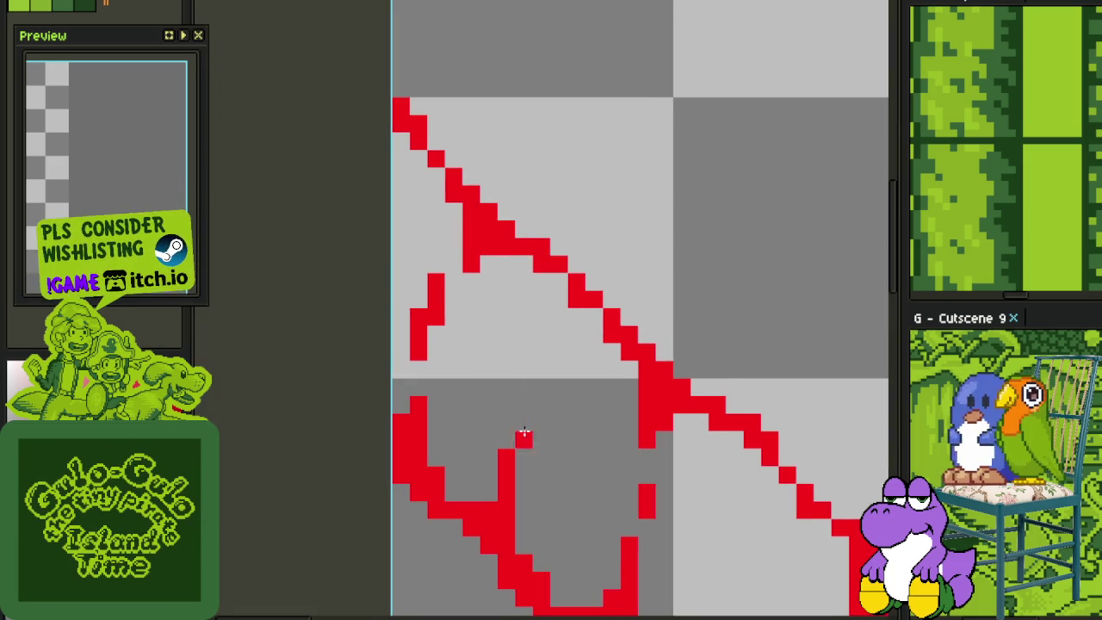
Paint a red tendril hanging below the vine, remove a stray pixel, and thicken the diagonal
mouse_move(505, 281)
mouse_down()
mouse_move(525, 254)
mouse_move(524, 353)
mouse_up()
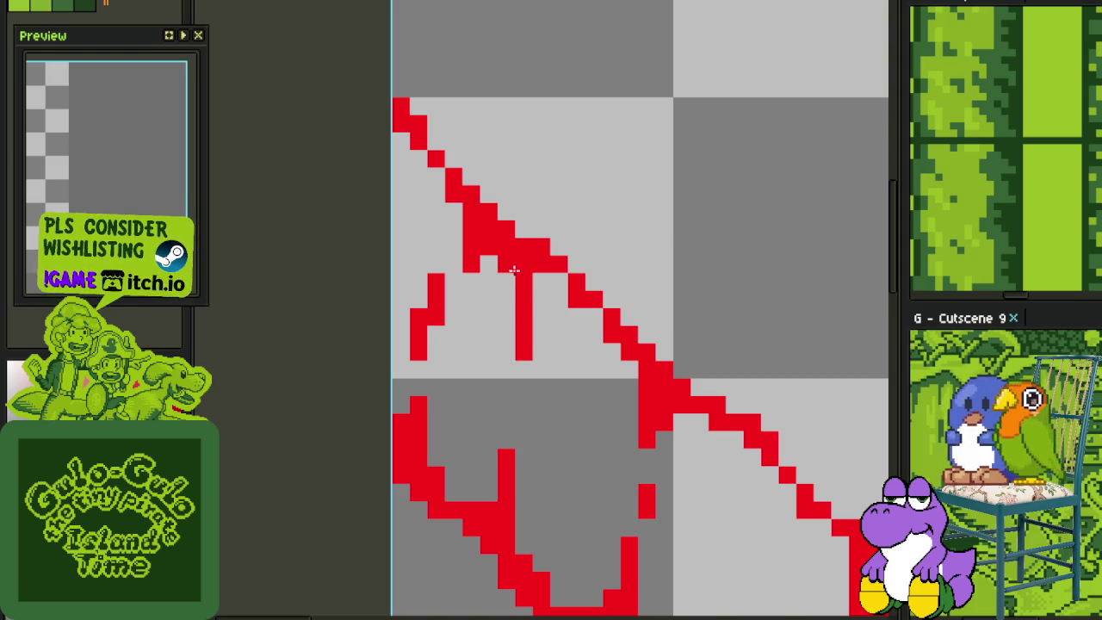
right_click(472, 258)
drag(534, 283, 564, 284)
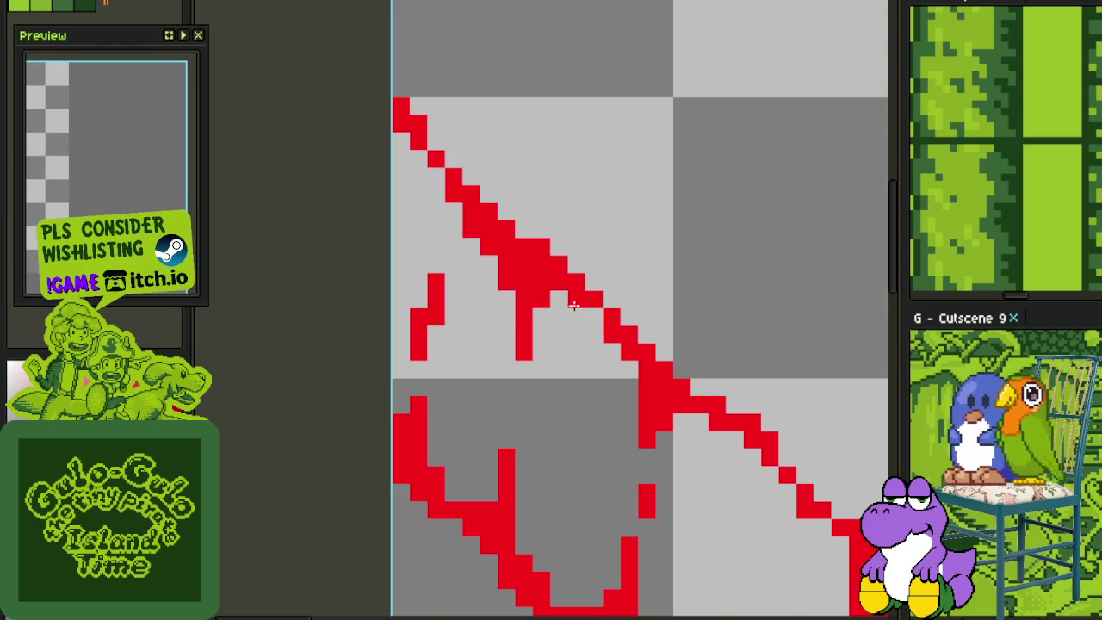
scroll(575, 340, down, 2)
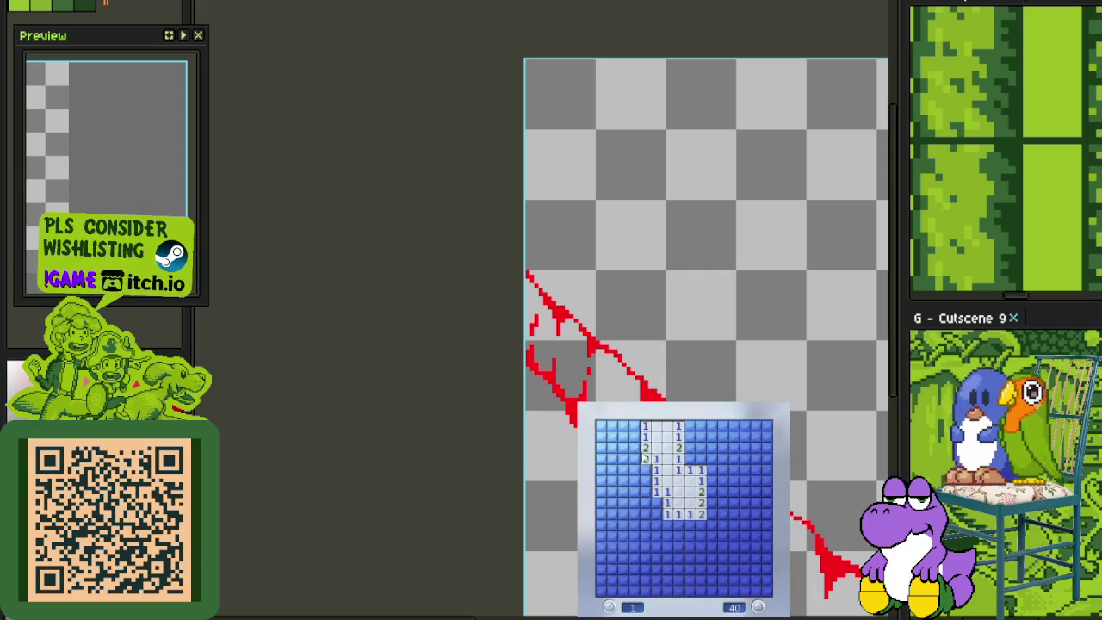
Flag the first mine next to the opened numbered strip
right_click(643, 469)
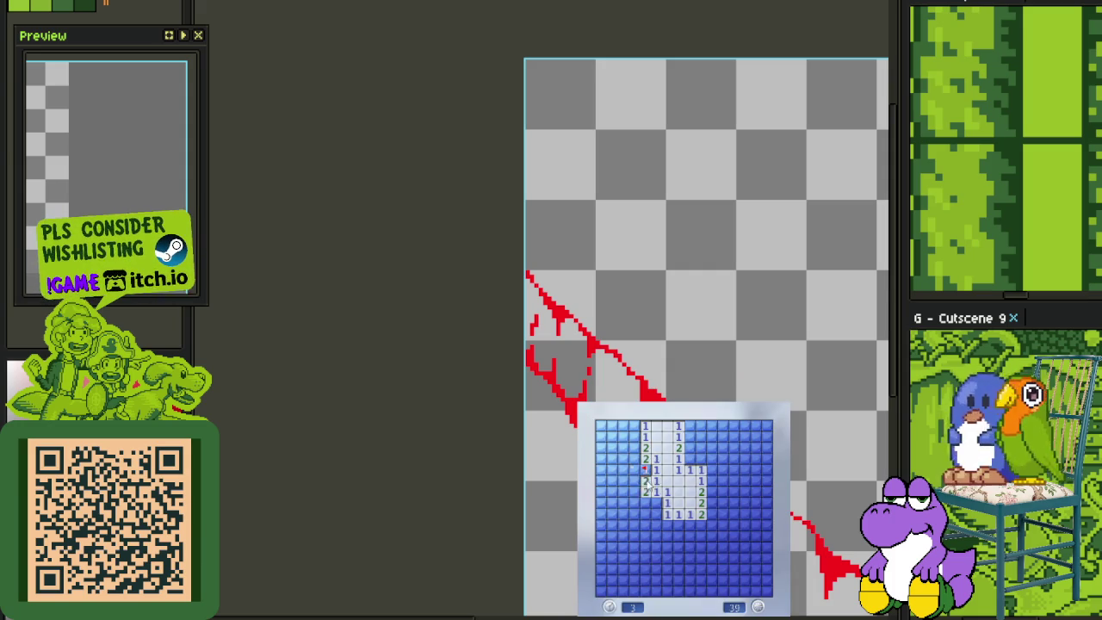
Open a large area and clear the top row, flagging its mines
click(654, 515)
right_click(689, 460)
click(701, 470)
click(700, 428)
right_click(723, 425)
click(738, 426)
right_click(756, 426)
right_click(766, 425)
click(756, 436)
Flag the right-side mines, fixing one misplaced flag, and open the area below
right_click(723, 480)
right_click(711, 492)
right_click(711, 503)
right_click(712, 503)
right_click(711, 502)
click(720, 514)
right_click(747, 514)
right_click(745, 504)
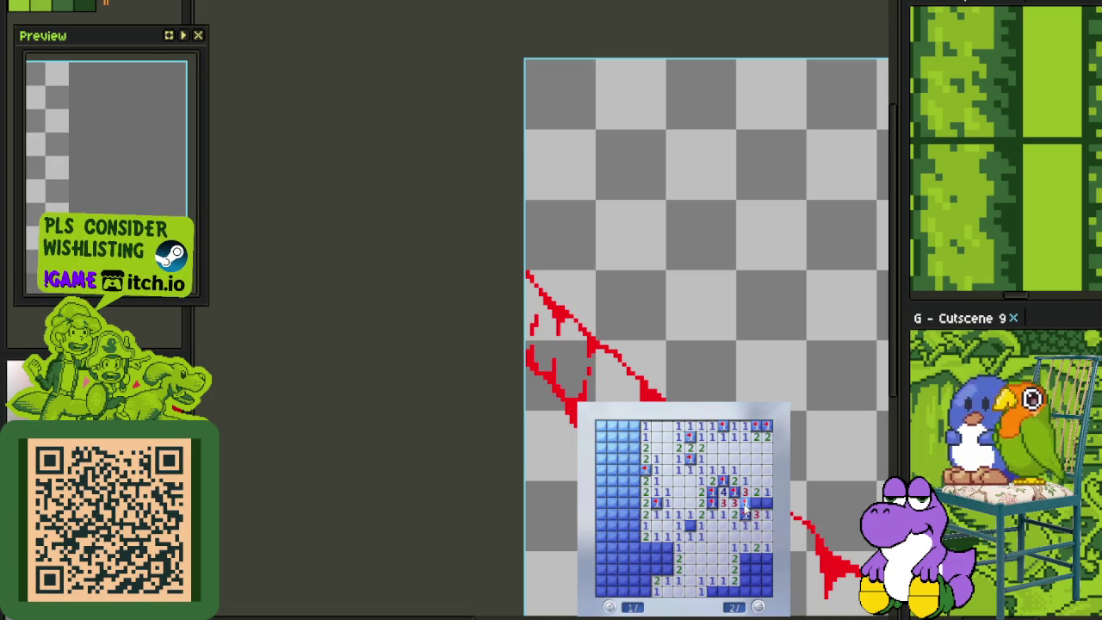
Flag the mines along the bottom and lower right, revealing the numbers beside them
right_click(746, 557)
click(743, 575)
click(757, 559)
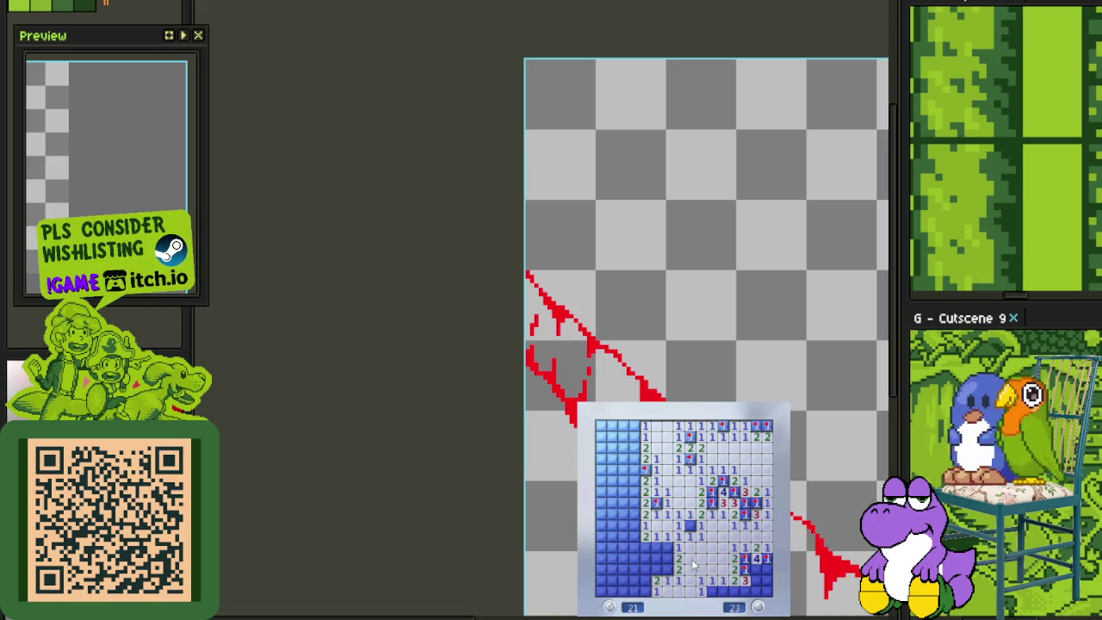
right_click(757, 592)
right_click(759, 591)
right_click(766, 570)
right_click(667, 568)
right_click(667, 558)
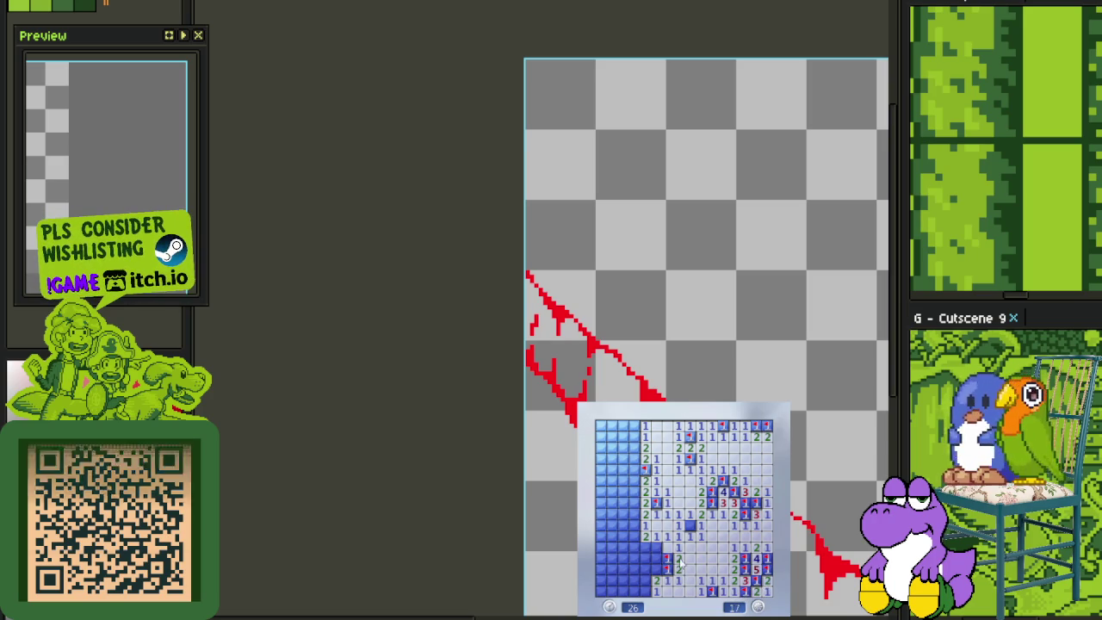
right_click(656, 548)
Reveal the safe cells in the lower-left patch
click(646, 549)
click(656, 559)
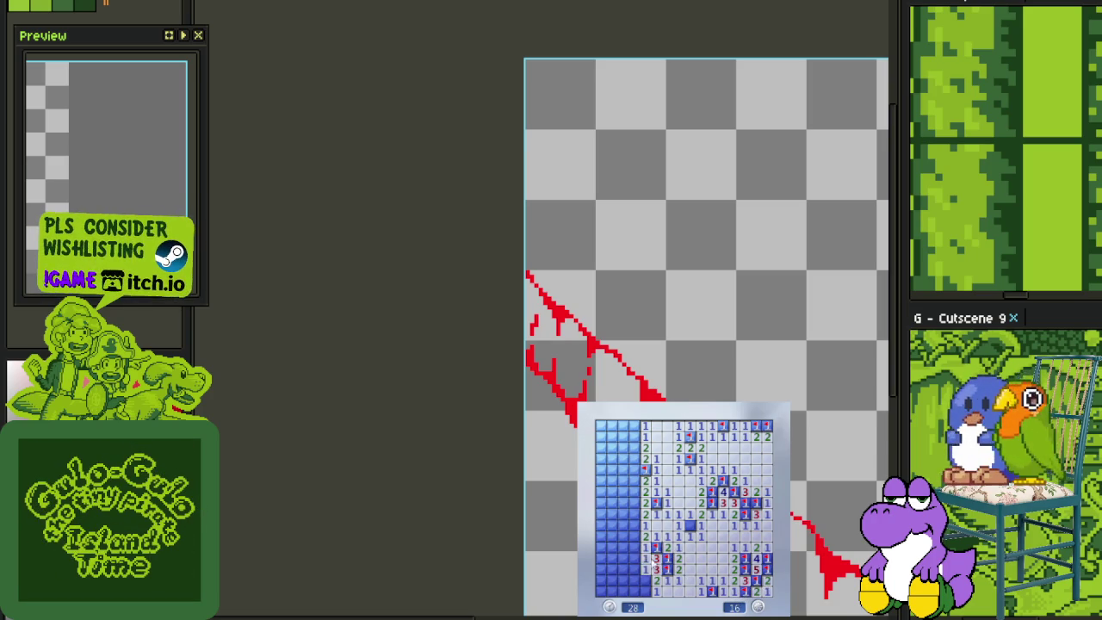
click(637, 551)
click(646, 580)
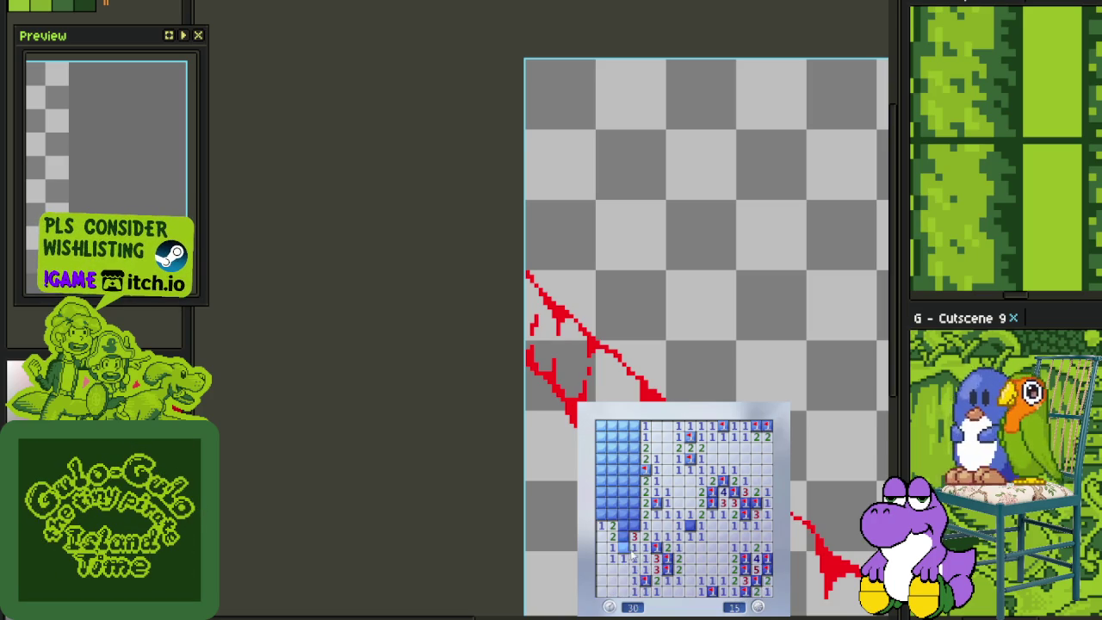
click(623, 536)
Clear the left column and upper left, flagging mines down to the last two
right_click(633, 525)
right_click(644, 519)
click(623, 514)
right_click(634, 502)
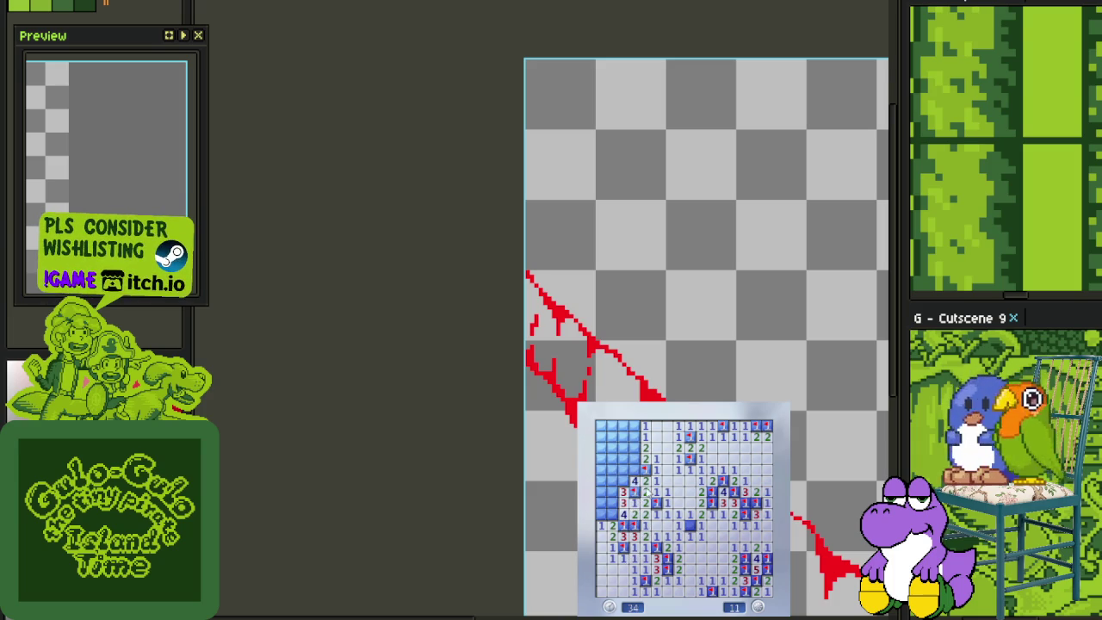
click(614, 506)
click(612, 484)
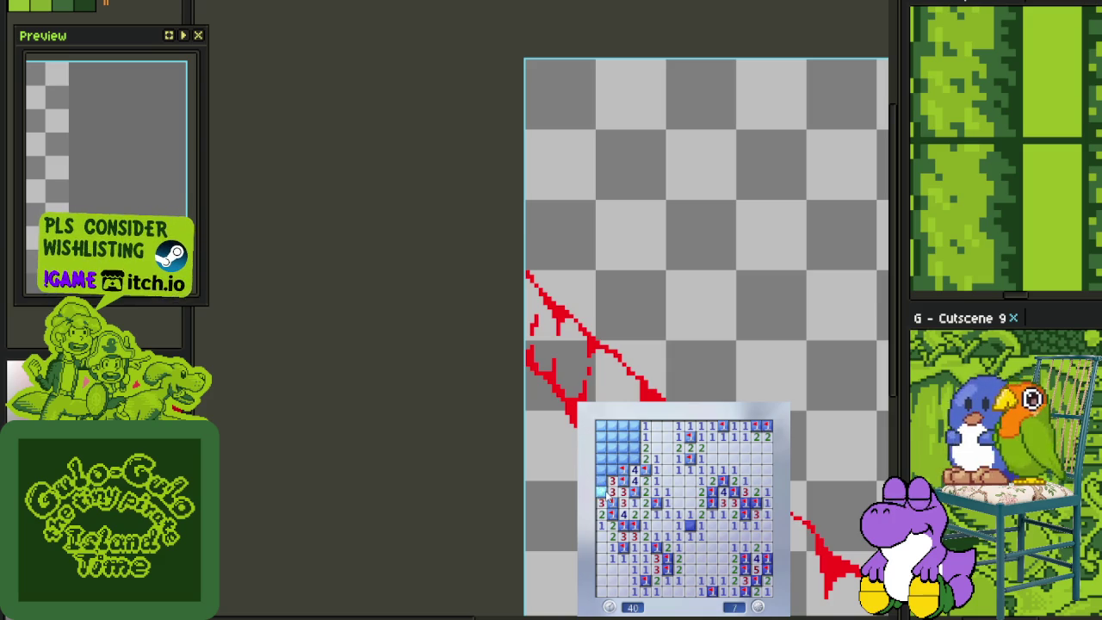
click(601, 458)
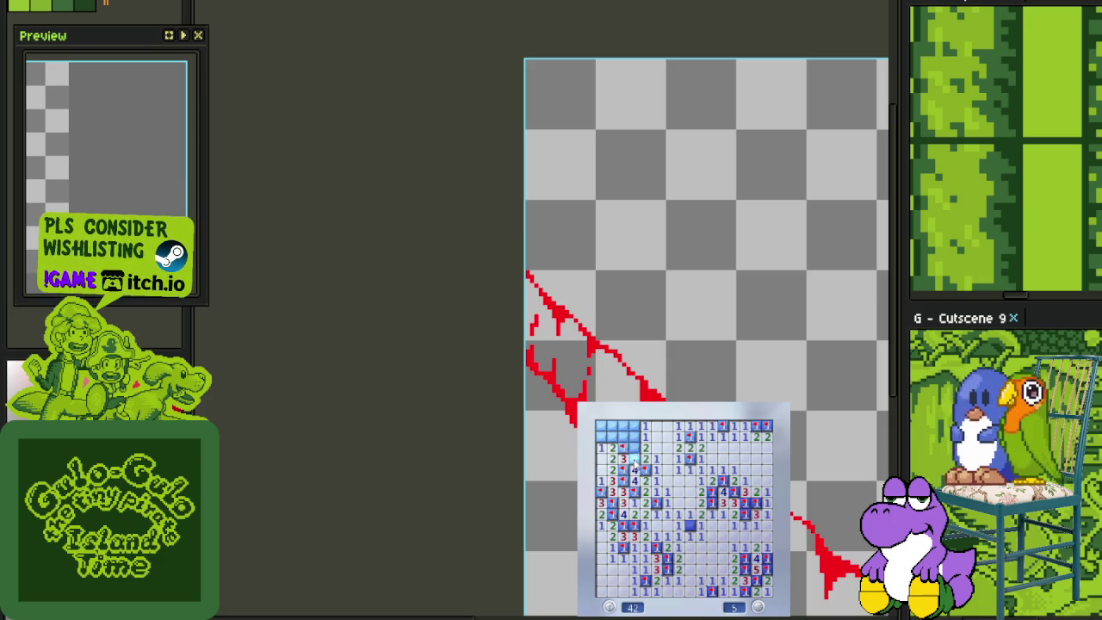
right_click(635, 437)
click(623, 436)
Start a new game and open the first region of the fresh board
click(611, 425)
click(733, 552)
click(654, 521)
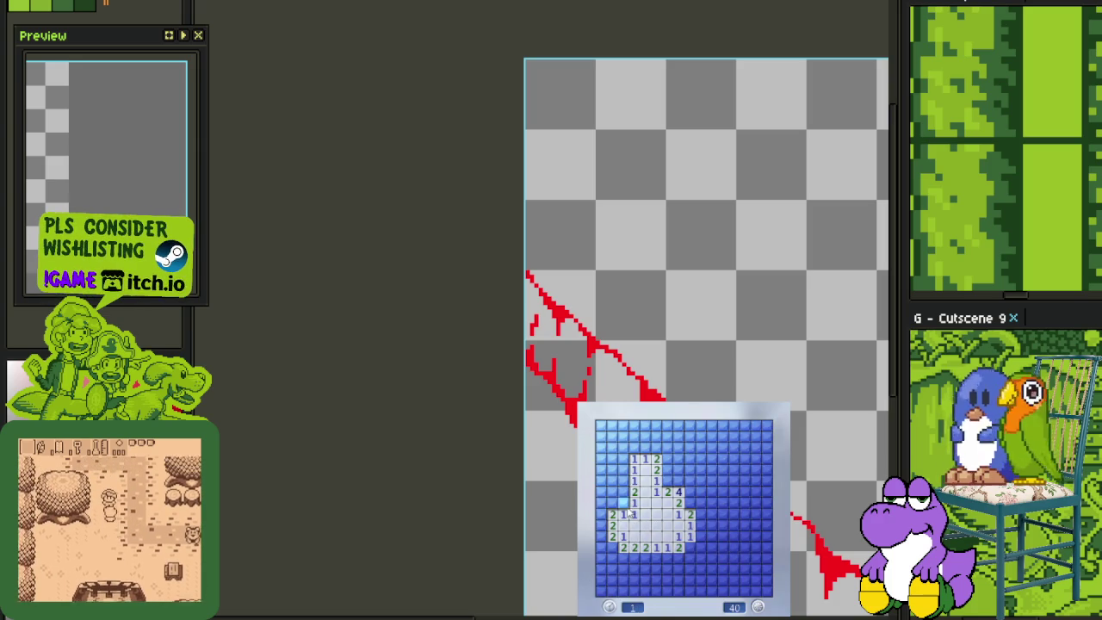
Flag mines and reveal safe cells around the central opening and middle area
right_click(622, 501)
click(623, 491)
right_click(623, 479)
click(623, 469)
click(623, 459)
right_click(667, 480)
right_click(678, 480)
right_click(667, 459)
click(667, 469)
click(689, 458)
right_click(689, 490)
right_click(689, 502)
Flag the centre and right-side mines and open the blank top-right region
right_click(689, 546)
click(701, 525)
right_click(723, 501)
right_click(723, 490)
right_click(723, 480)
click(737, 504)
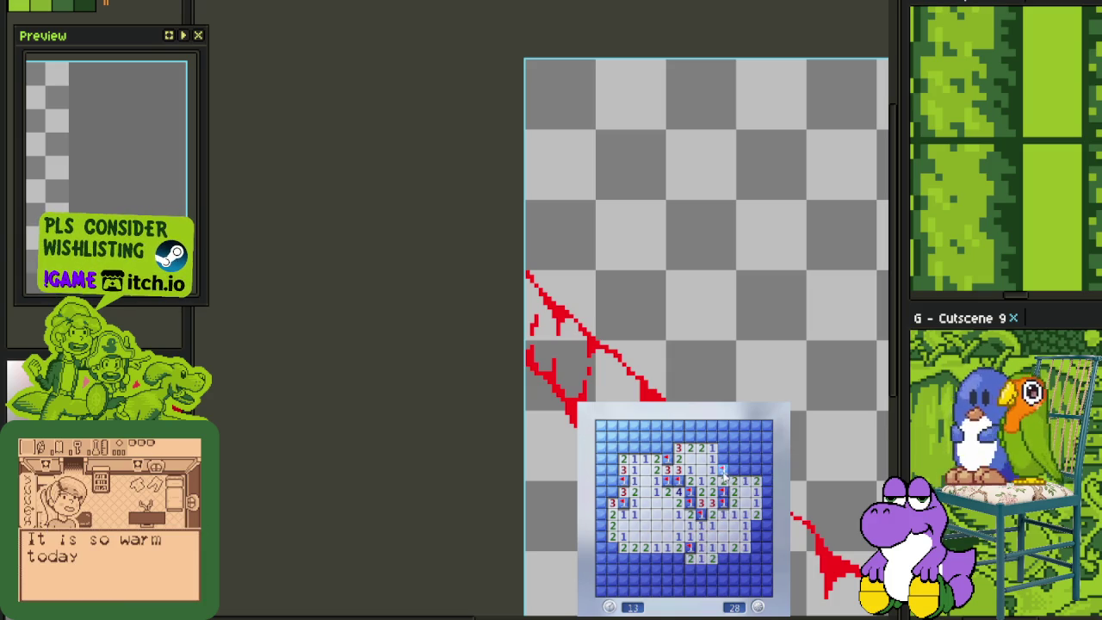
right_click(723, 459)
click(733, 447)
Flag the top-row mines and clear the upper-left cells
right_click(699, 437)
right_click(688, 437)
click(678, 436)
right_click(668, 447)
click(678, 425)
click(656, 425)
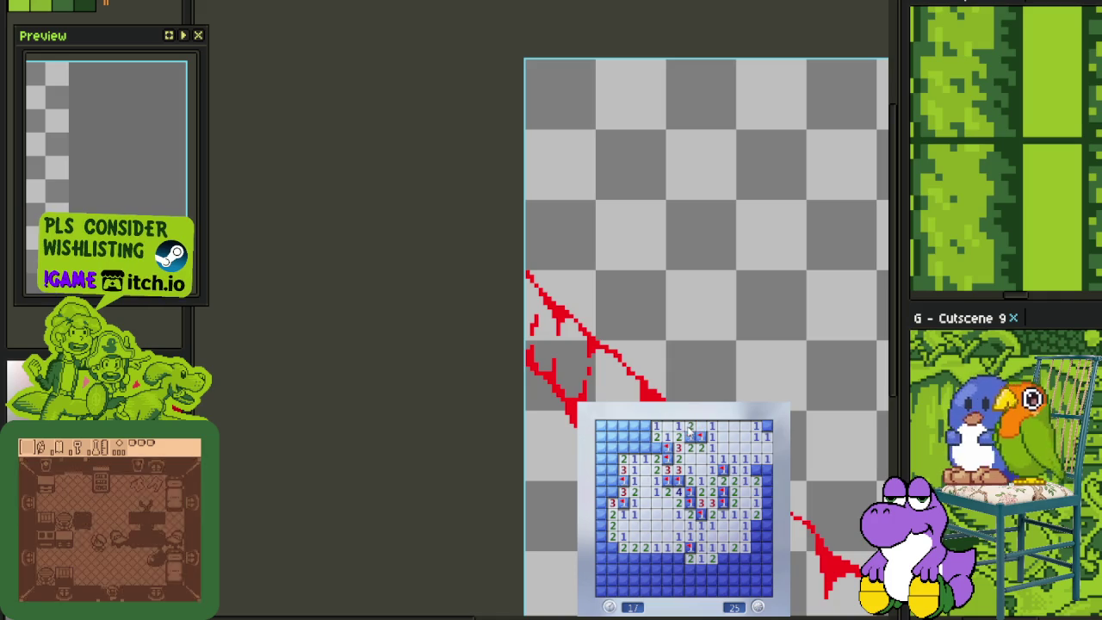
click(645, 436)
right_click(645, 425)
right_click(634, 447)
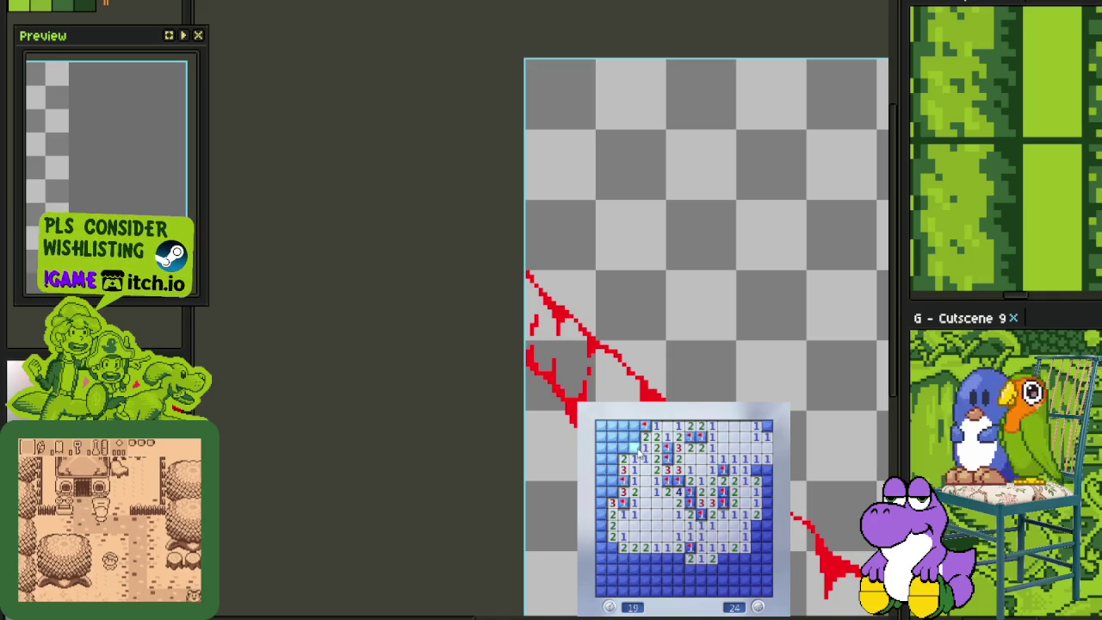
click(644, 448)
click(633, 436)
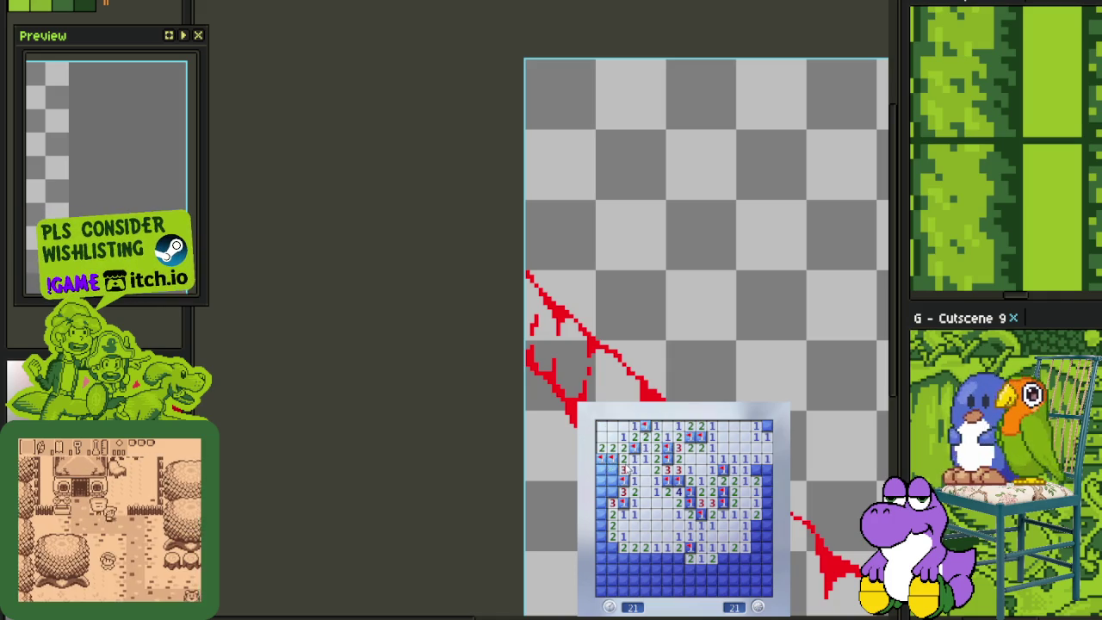
Flag the left-edge and lower-left mines while revealing the cells between them
click(611, 469)
right_click(601, 480)
right_click(606, 487)
right_click(606, 522)
right_click(612, 548)
click(616, 559)
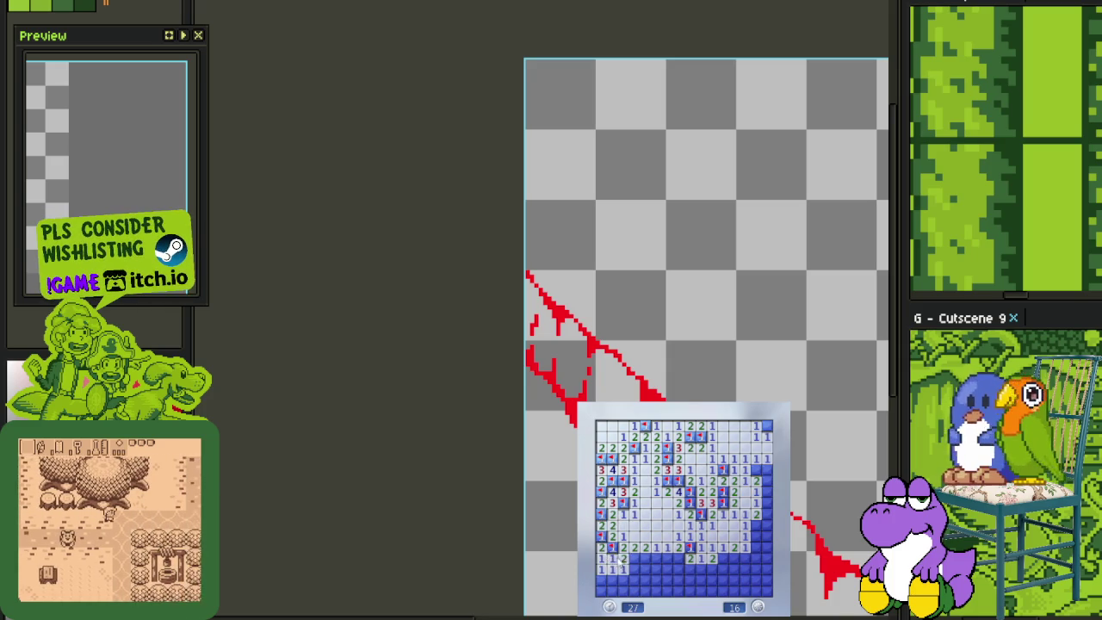
right_click(634, 557)
right_click(641, 558)
click(635, 569)
right_click(646, 575)
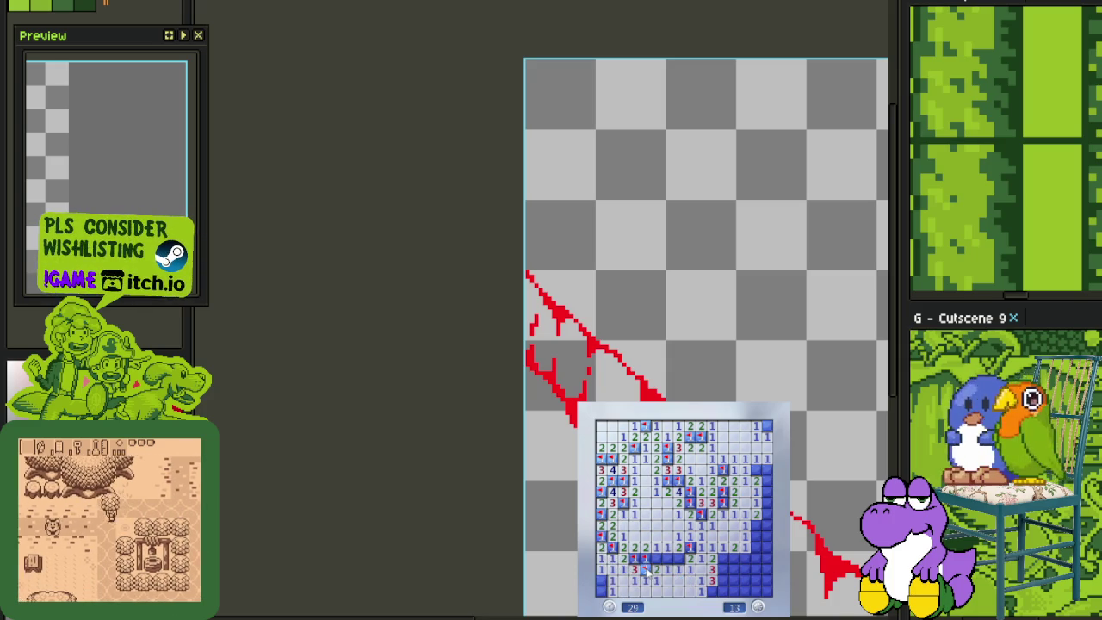
right_click(606, 580)
right_click(617, 590)
Flag the lower-right and remaining edge mines, bringing the counter to 0
right_click(713, 590)
right_click(722, 581)
right_click(727, 593)
click(738, 583)
right_click(746, 568)
right_click(733, 558)
right_click(757, 525)
right_click(766, 525)
right_click(762, 491)
right_click(763, 469)
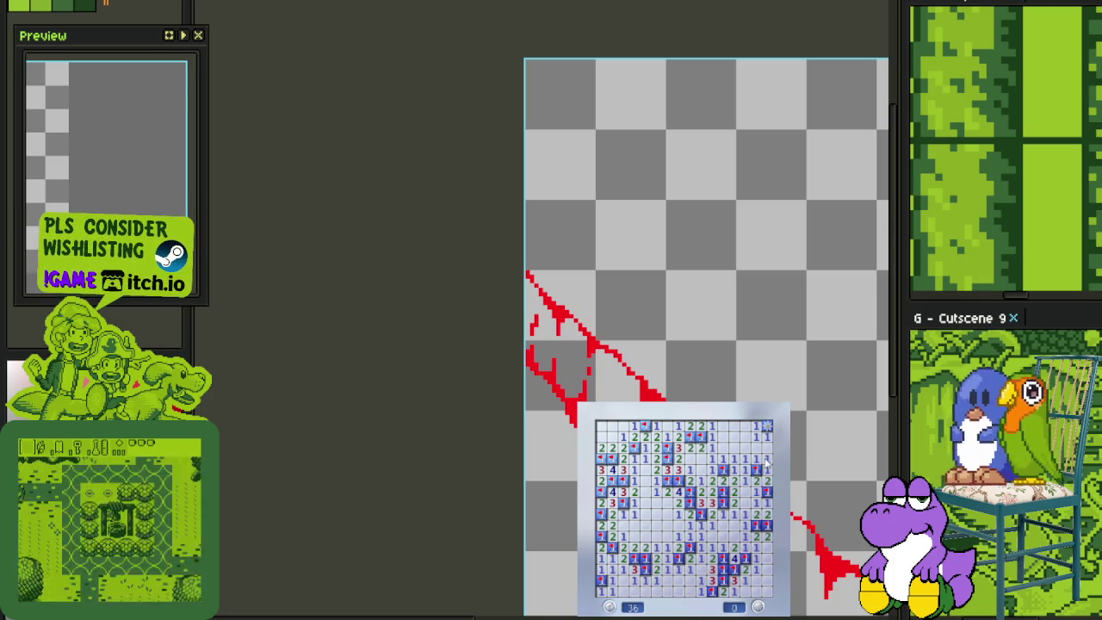
Start a new game and open its middle region, flagging the first mines there
click(717, 562)
click(680, 544)
right_click(656, 525)
click(645, 533)
click(656, 502)
right_click(645, 490)
right_click(656, 491)
Clear the top-left cells and flag the mines in that column
click(656, 446)
right_click(637, 447)
click(634, 436)
right_click(634, 426)
click(644, 430)
right_click(655, 425)
right_click(656, 436)
Open the top-right cells and the area right of centre, flagging one mine
click(677, 447)
click(667, 425)
right_click(689, 426)
click(700, 436)
click(711, 436)
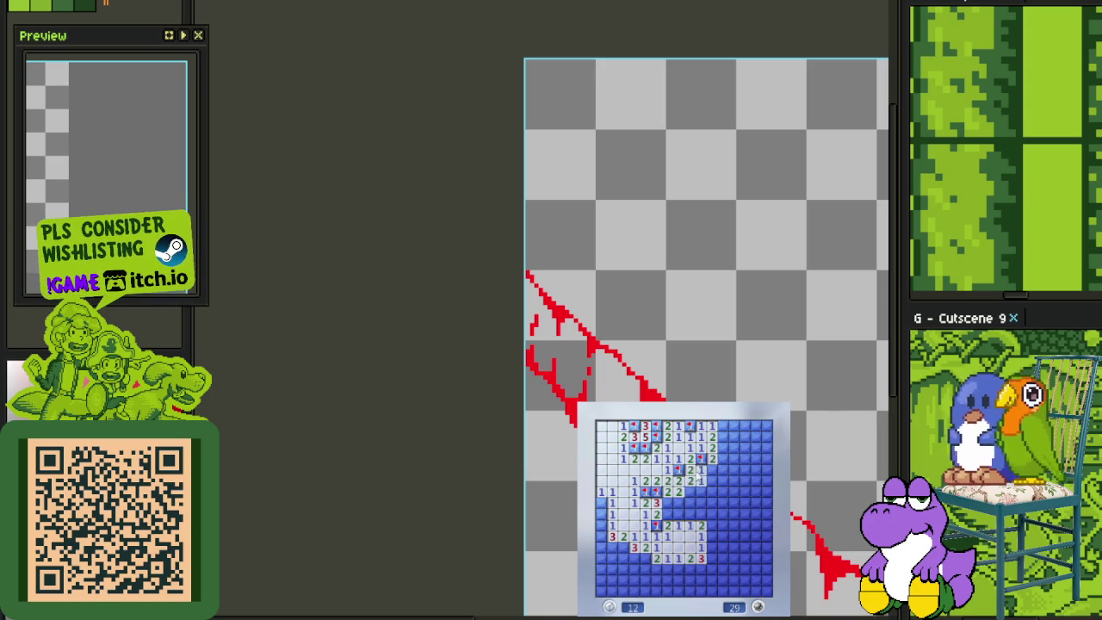
click(706, 471)
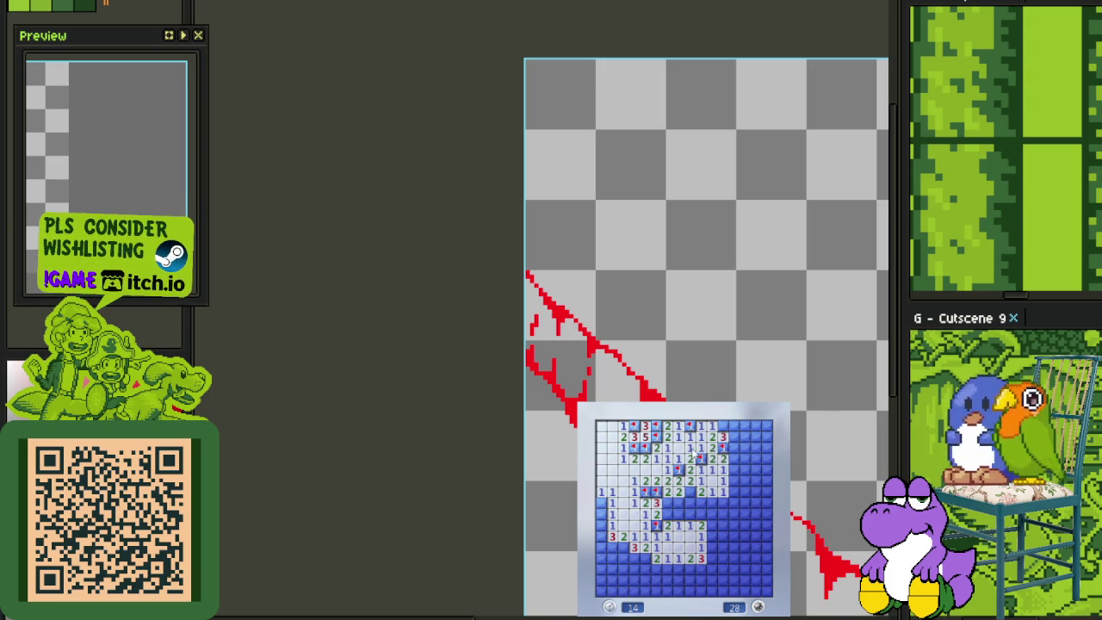
Flag the suspected mines in the left column and reveal the cells below them
right_click(689, 491)
right_click(601, 502)
right_click(600, 536)
right_click(611, 547)
right_click(621, 546)
click(601, 546)
click(601, 557)
click(601, 568)
Flag four lower-left mines and reveal the cells beside them
right_click(638, 558)
right_click(638, 568)
right_click(611, 579)
right_click(601, 579)
click(641, 573)
click(654, 570)
Flag and clear the bottom rows on the left side of the board
right_click(697, 569)
right_click(687, 569)
click(677, 579)
click(654, 579)
right_click(633, 590)
click(622, 591)
right_click(611, 590)
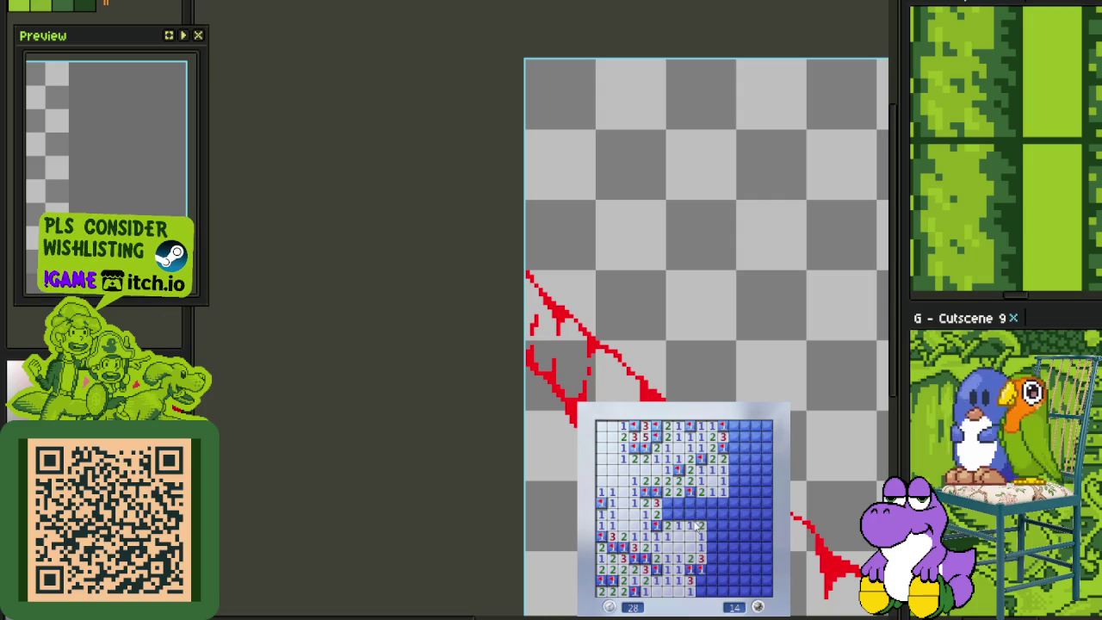
Flag a mid-board mine, then hit a mine in the upper right and restart
right_click(679, 502)
click(689, 502)
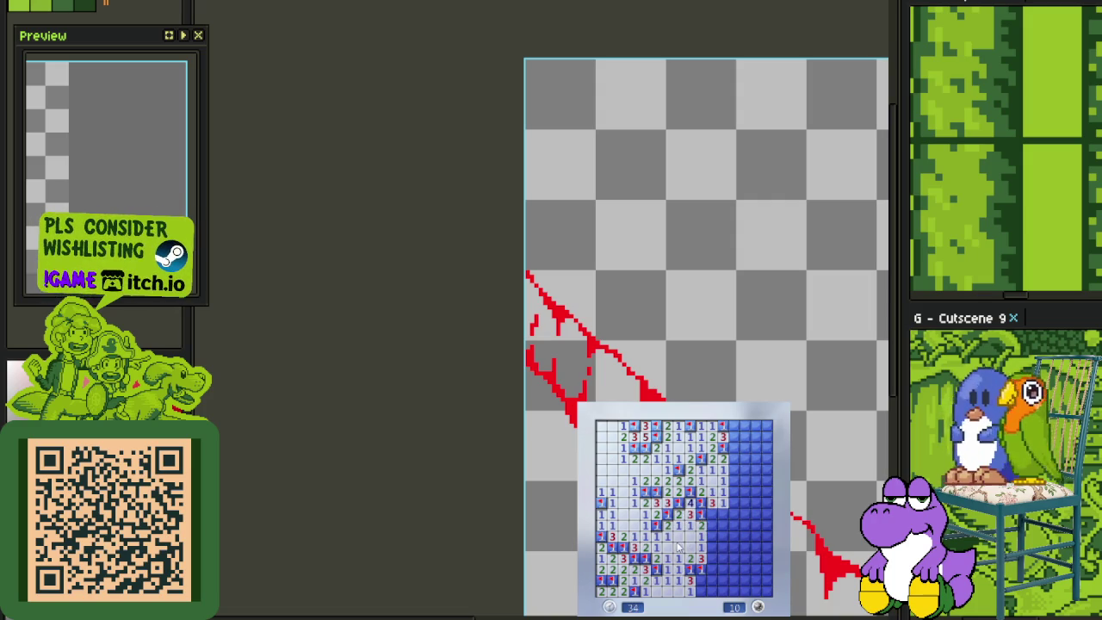
click(733, 449)
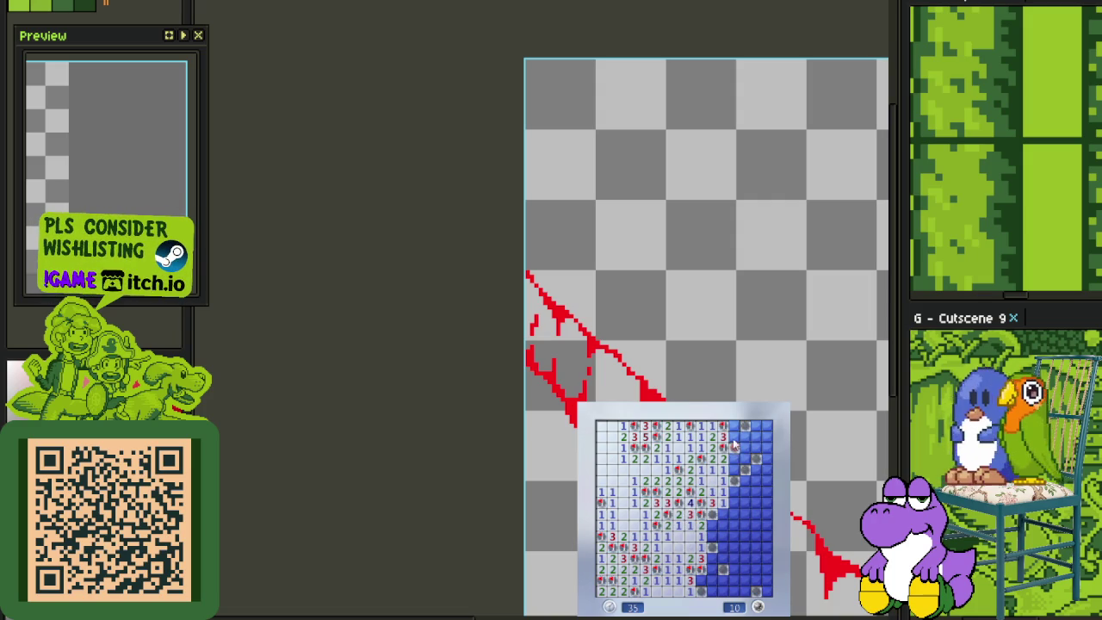
click(748, 547)
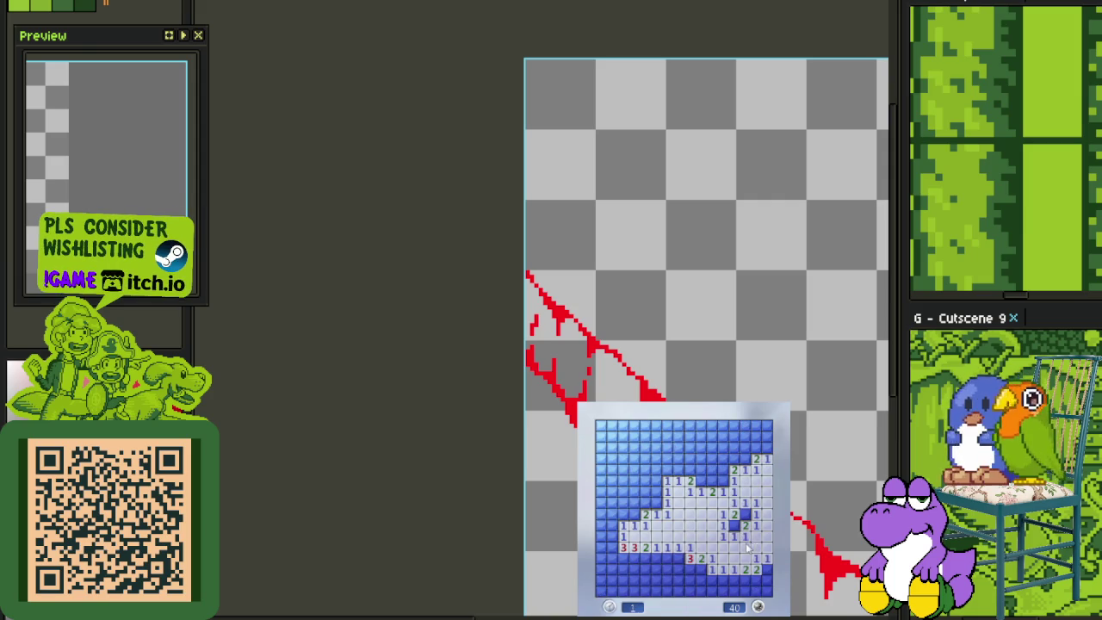
Reveal the upper-right cells, flag two mines, and open the upper-left and left-edge areas
click(702, 486)
click(714, 464)
right_click(744, 458)
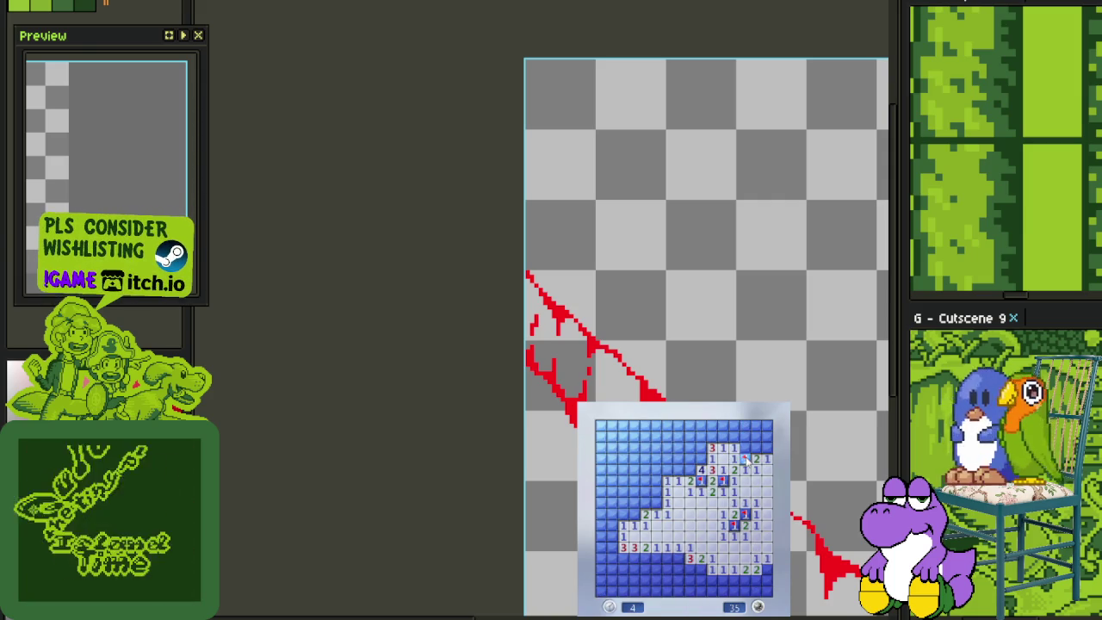
click(727, 447)
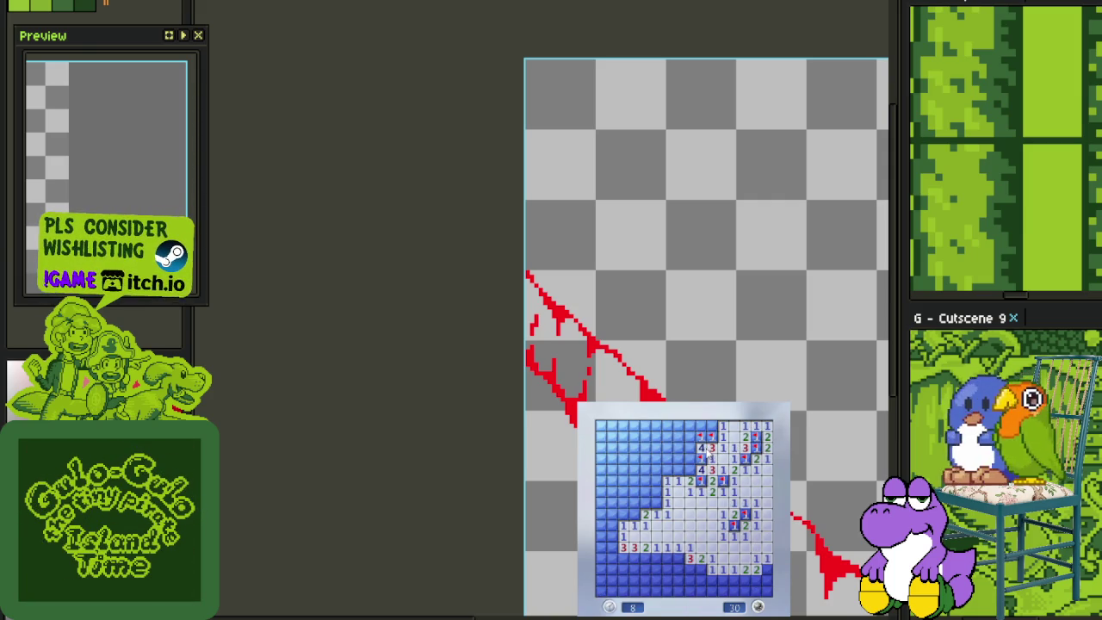
right_click(692, 470)
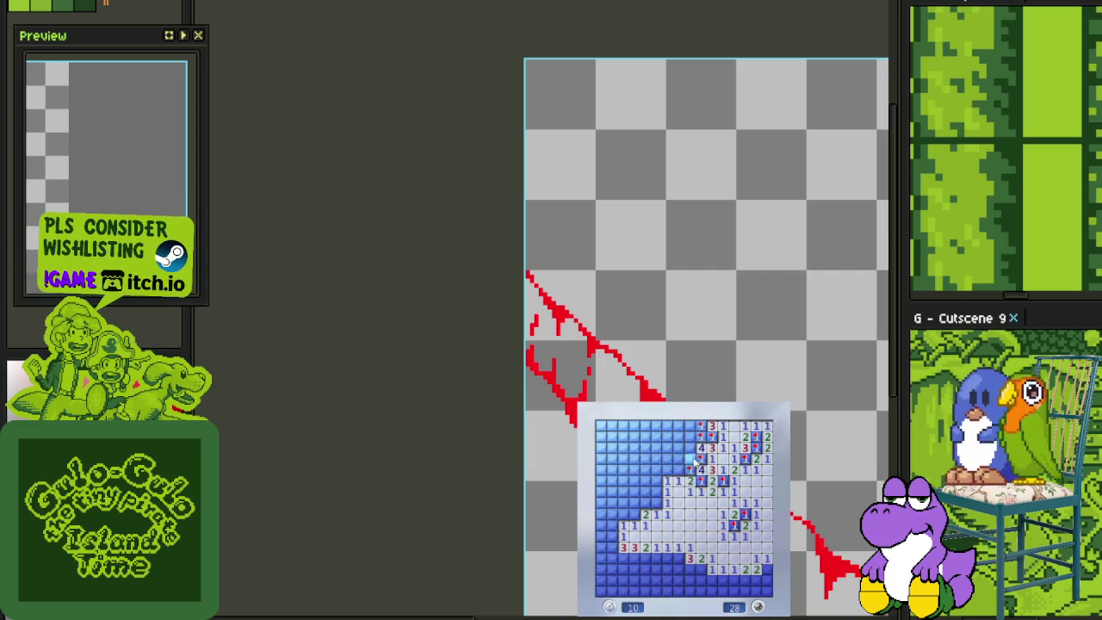
click(678, 465)
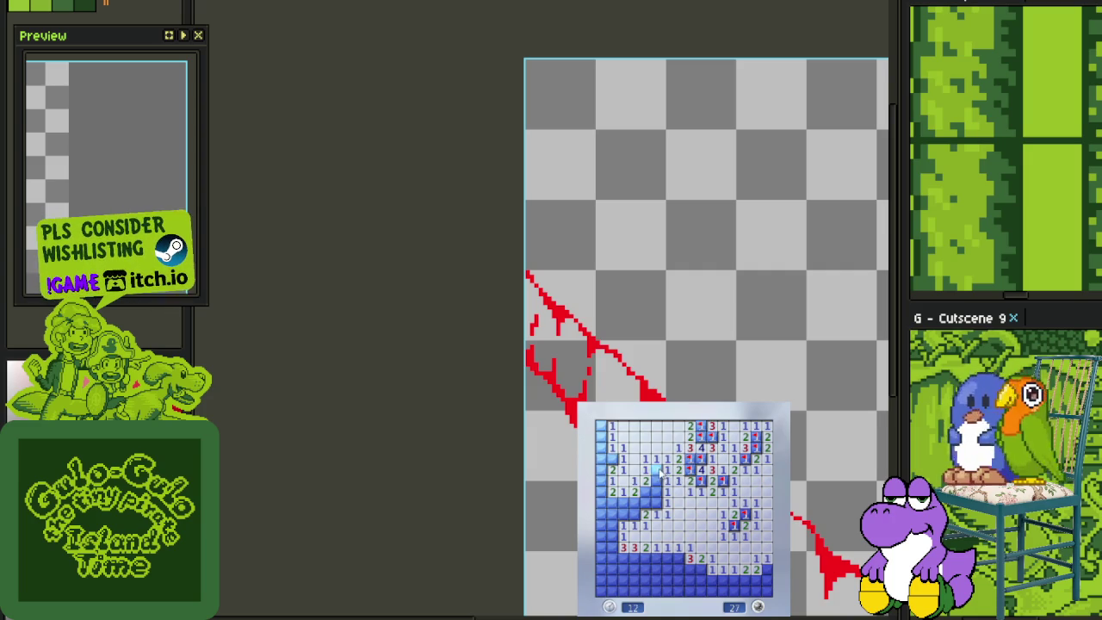
click(623, 521)
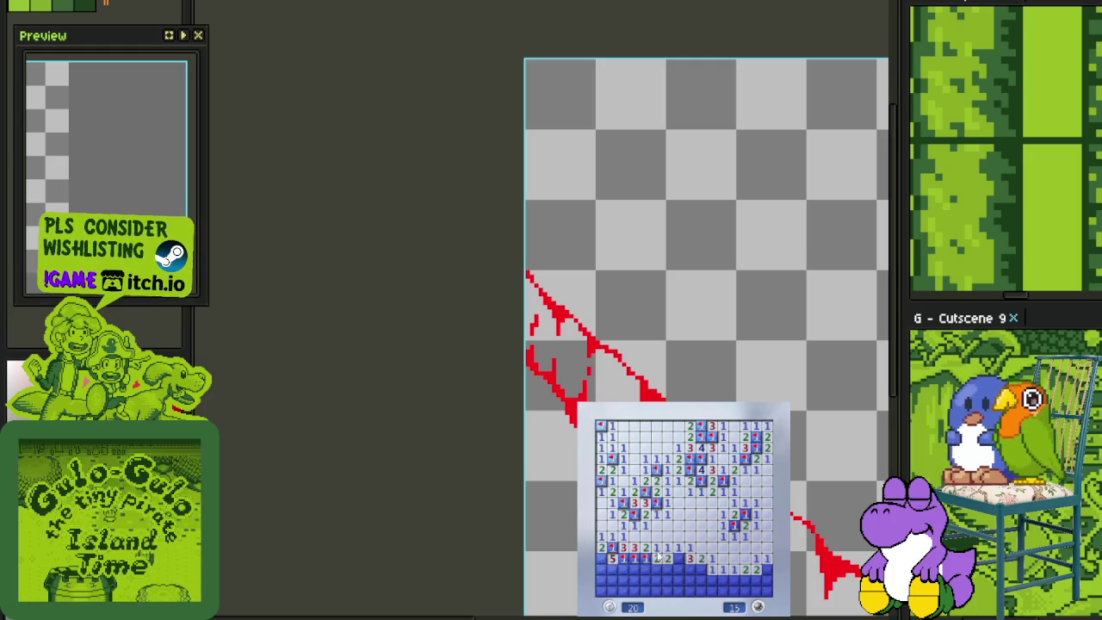
Clear the safe cells along the lower rows and flag the mines among them
click(654, 559)
right_click(680, 560)
click(699, 572)
right_click(711, 581)
click(736, 583)
right_click(761, 581)
right_click(763, 572)
right_click(764, 591)
click(714, 592)
click(701, 585)
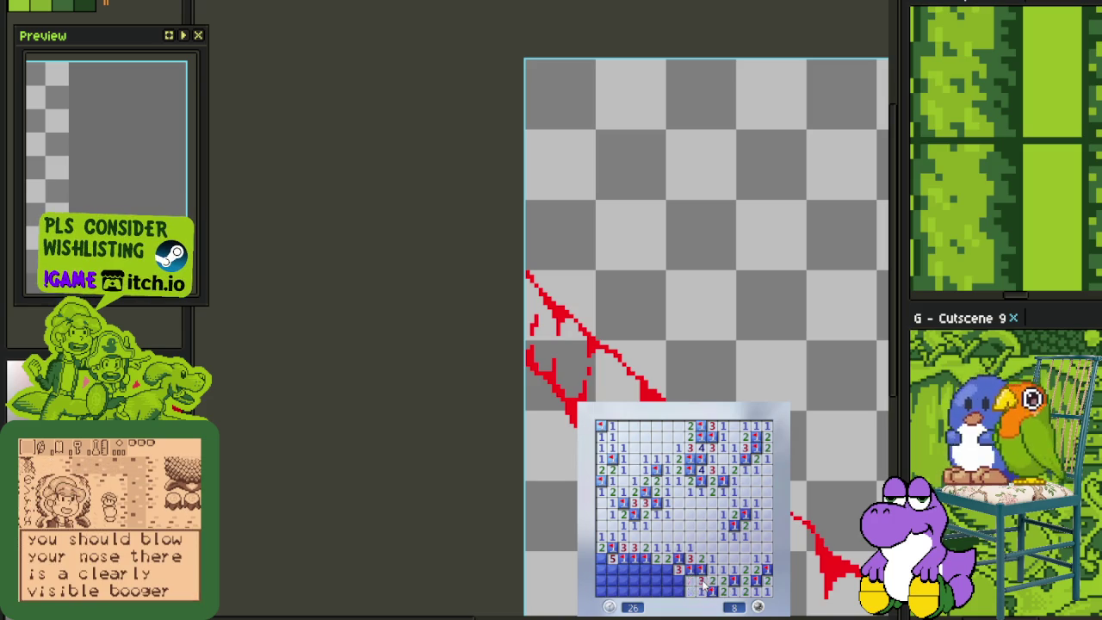
click(689, 591)
right_click(678, 590)
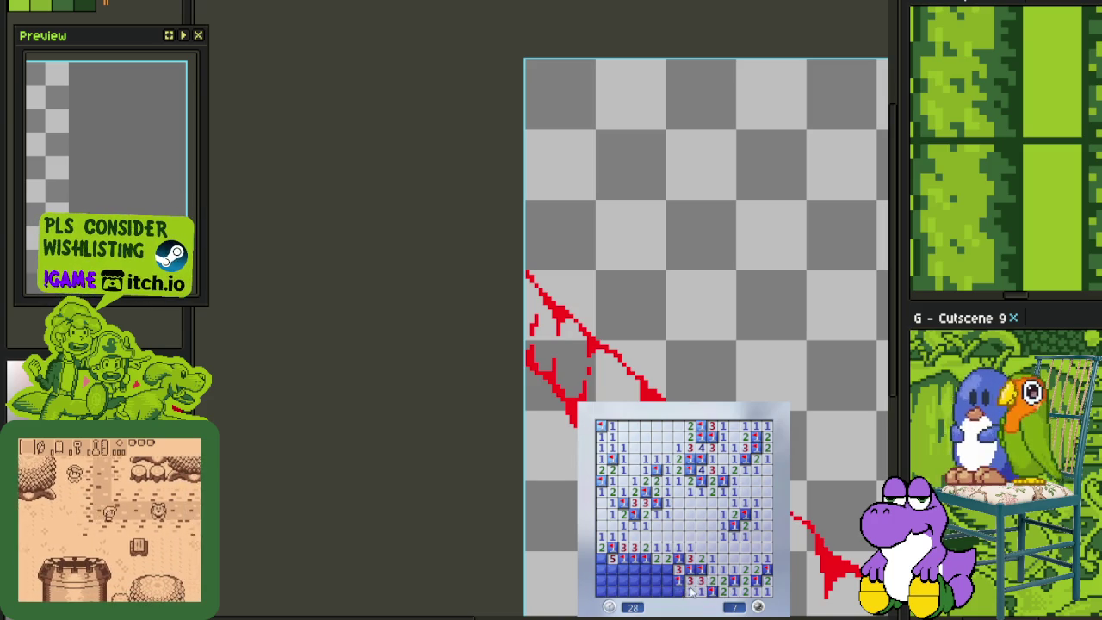
Save the current red vine sketch
scroll(727, 448, down, 1)
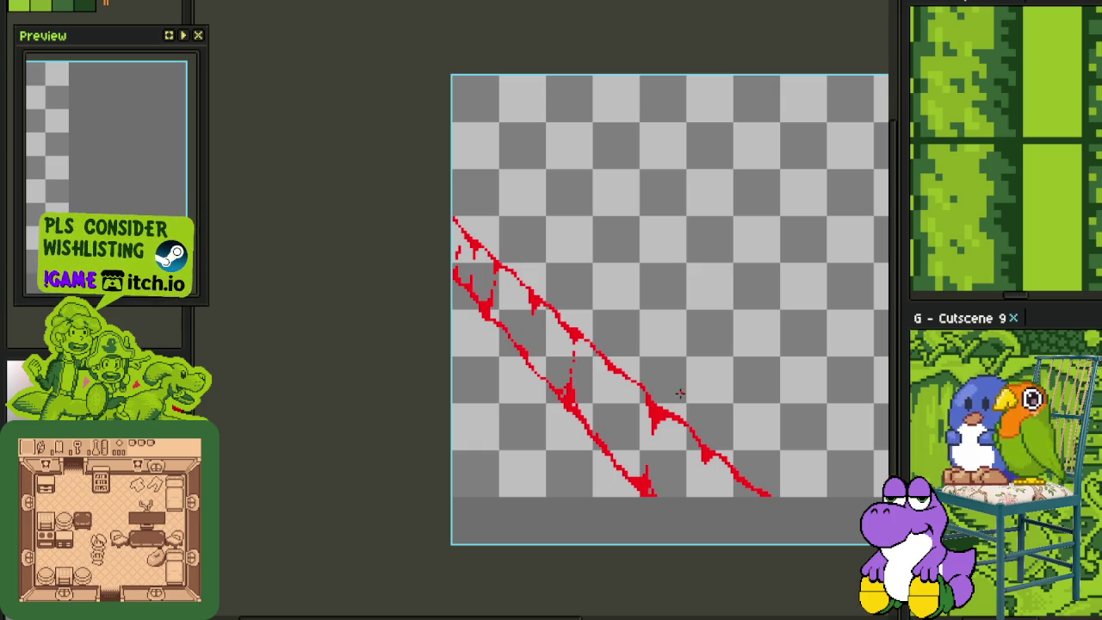
scroll(570, 342, up, 1)
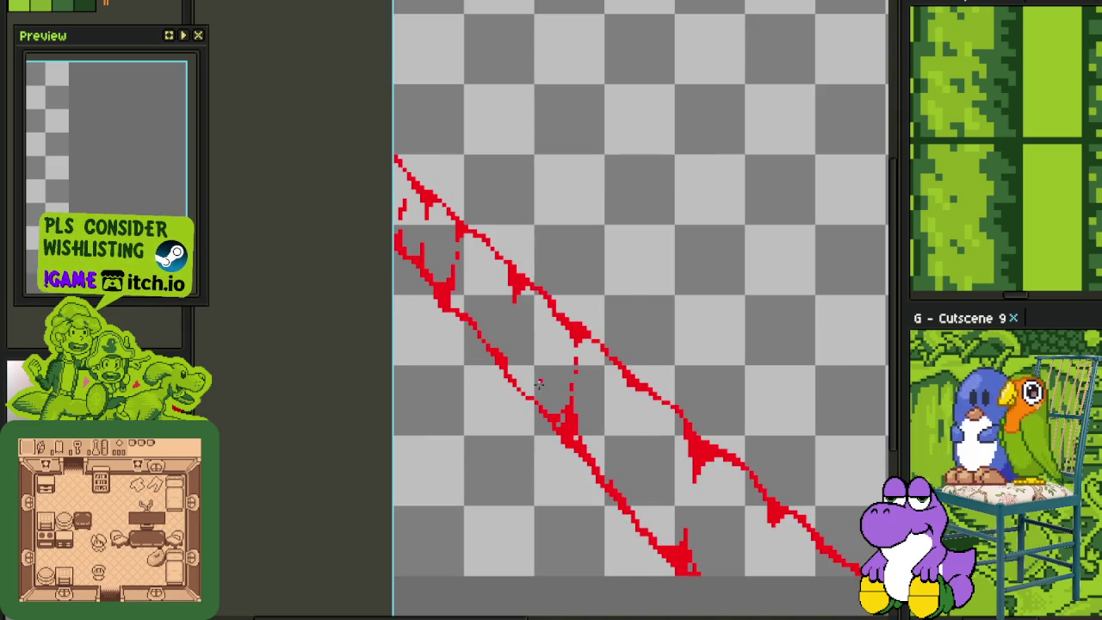
scroll(471, 343, up, 1)
key(ctrl+s)
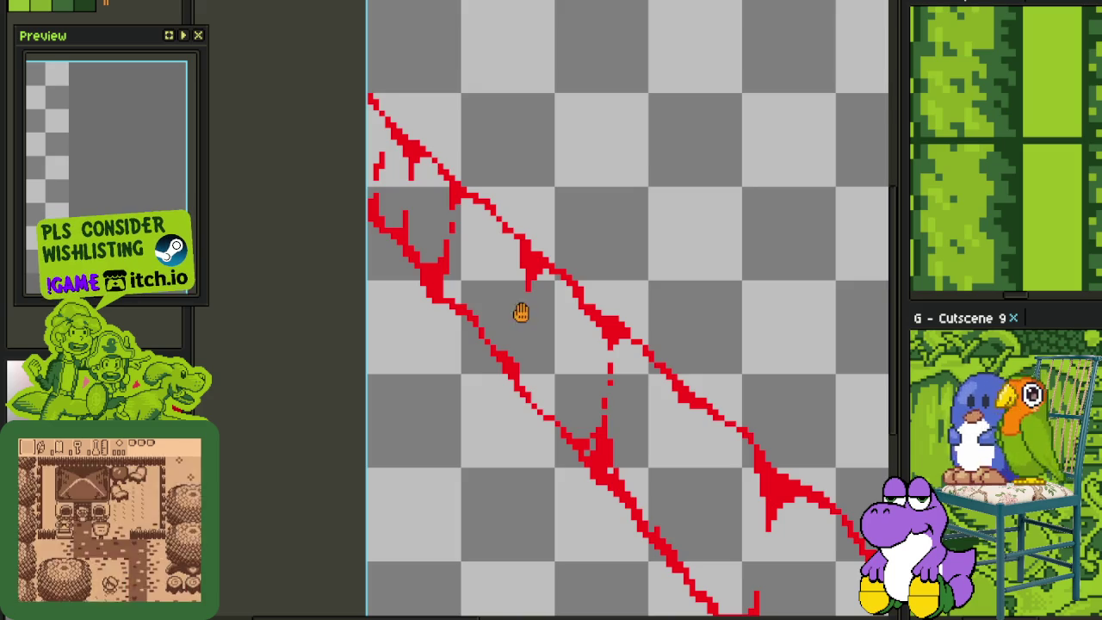
Place a few loose red pixels between the two diagonal outlines, undoing stray strokes
drag(521, 312, 551, 359)
scroll(551, 360, up, 3)
drag(544, 426, 542, 328)
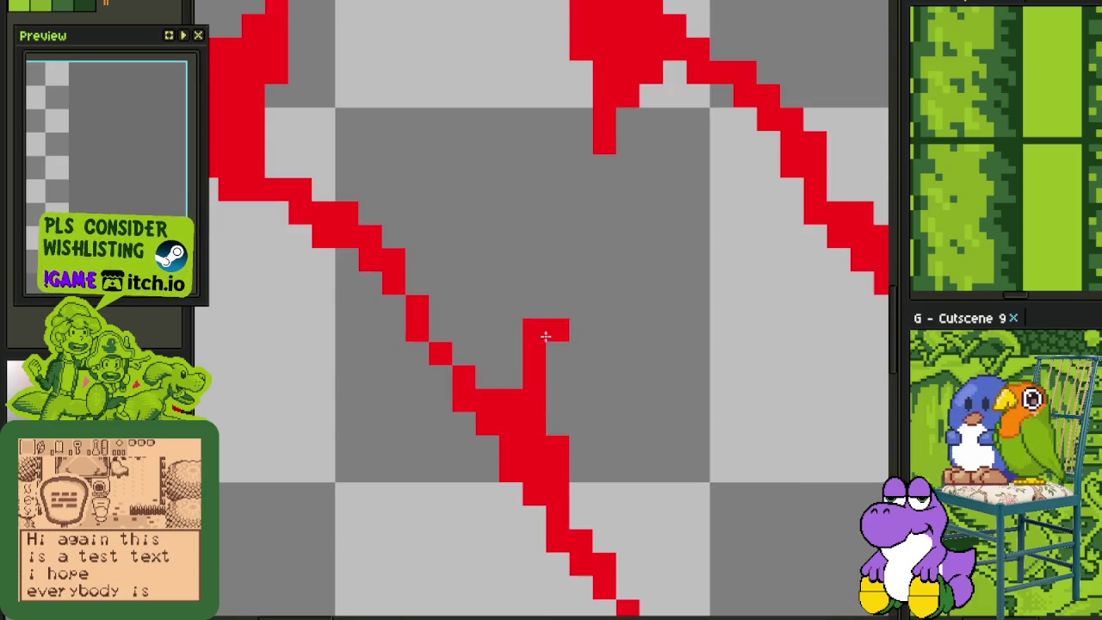
key(ctrl+z)
click(581, 307)
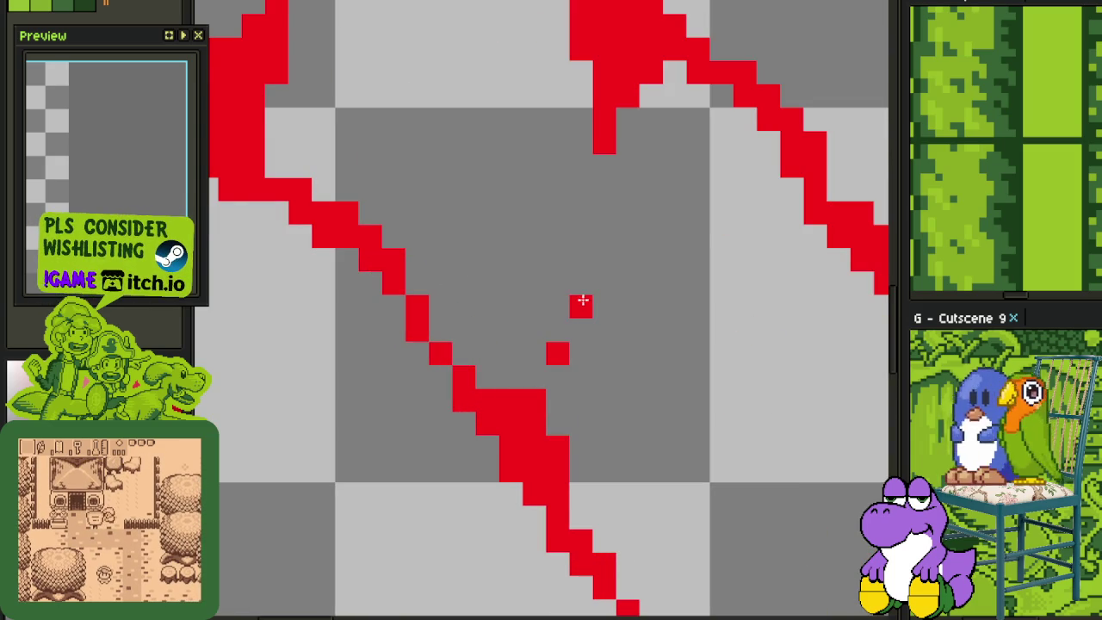
drag(605, 260, 581, 237)
key(ctrl+z)
click(586, 255)
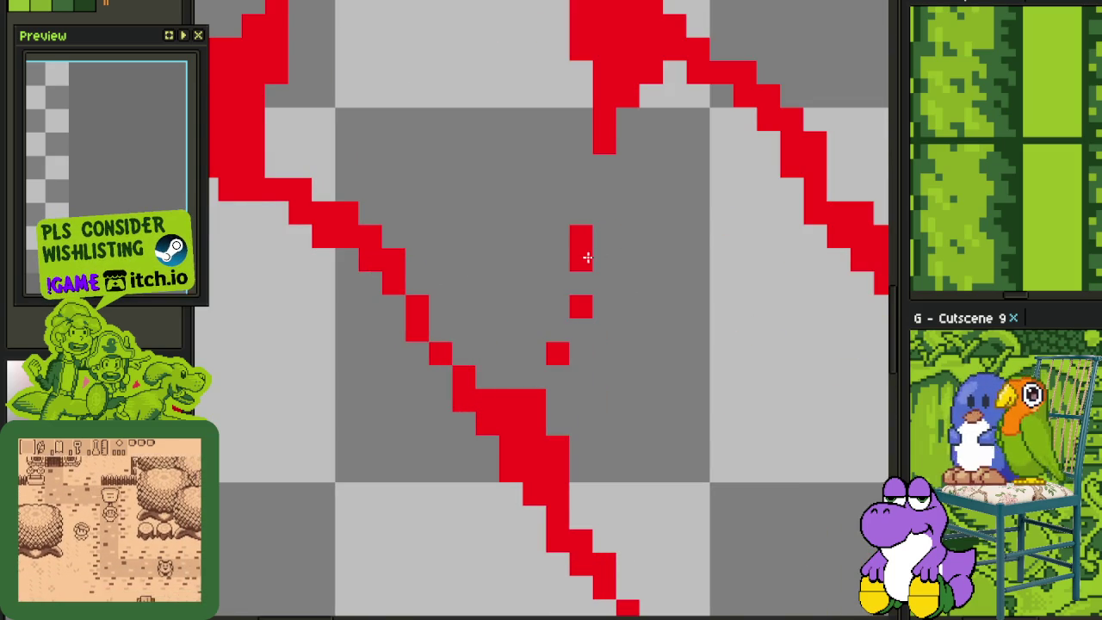
Look over the upper part of the outlines and save the sprite again
scroll(587, 256, down, 2)
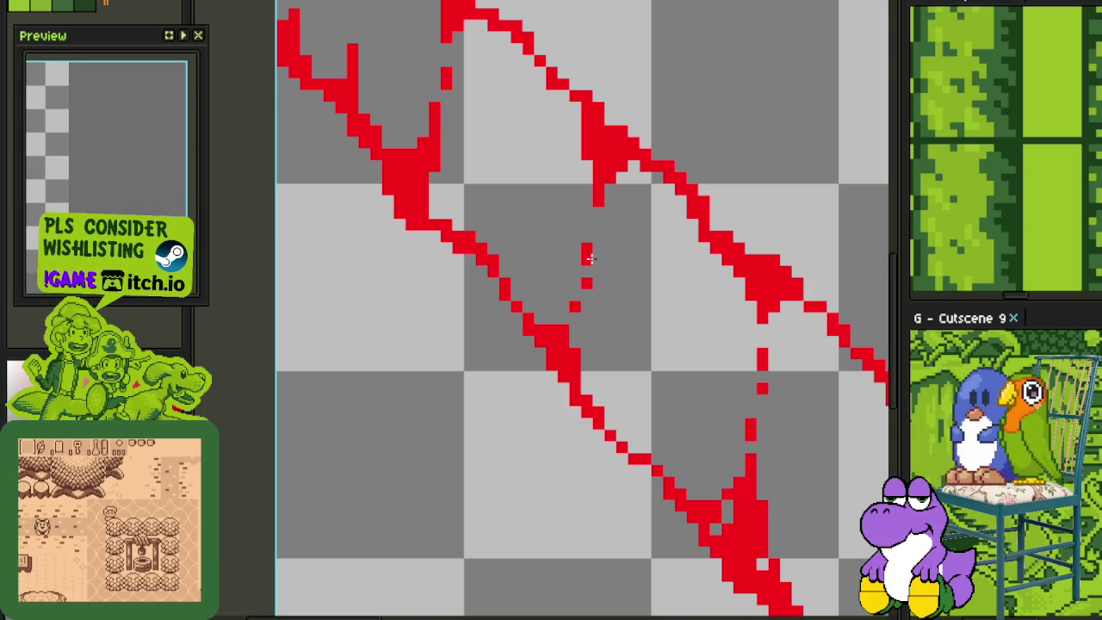
scroll(586, 256, down, 2)
scroll(568, 255, down, 1)
drag(662, 356, 523, 274)
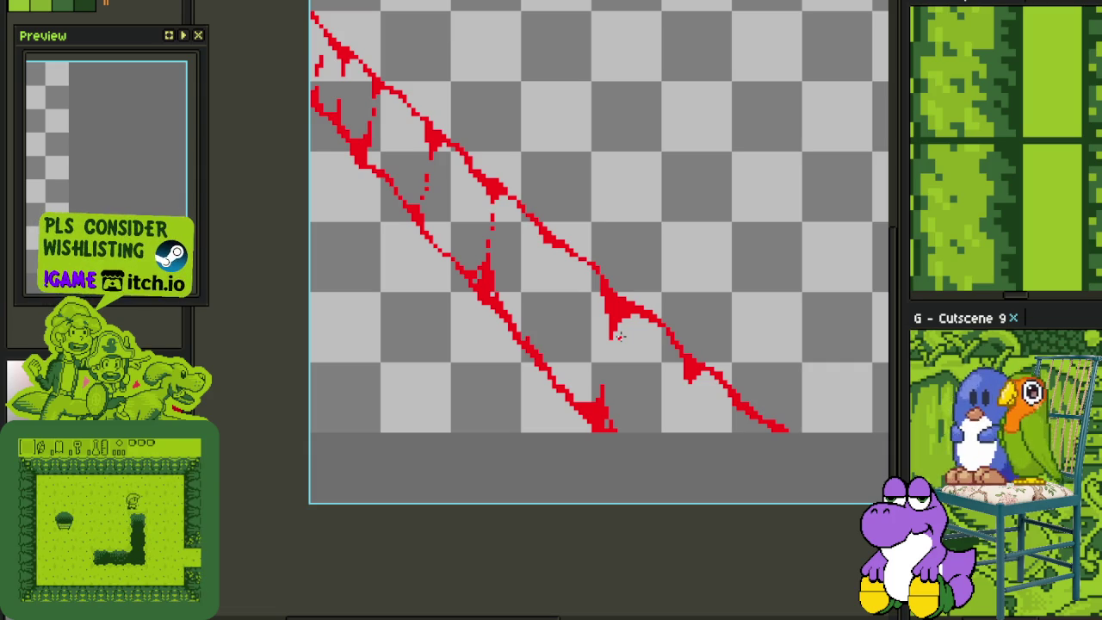
scroll(618, 336, down, 1)
scroll(618, 335, down, 1)
scroll(618, 336, up, 1)
key(ctrl+s)
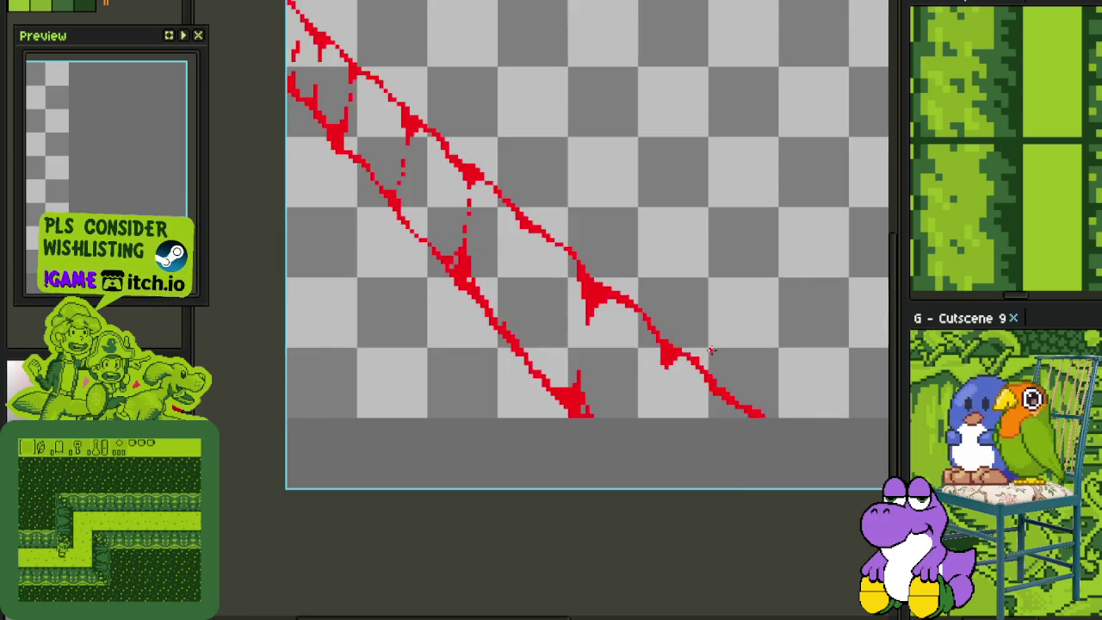
scroll(653, 366, up, 1)
scroll(653, 367, up, 2)
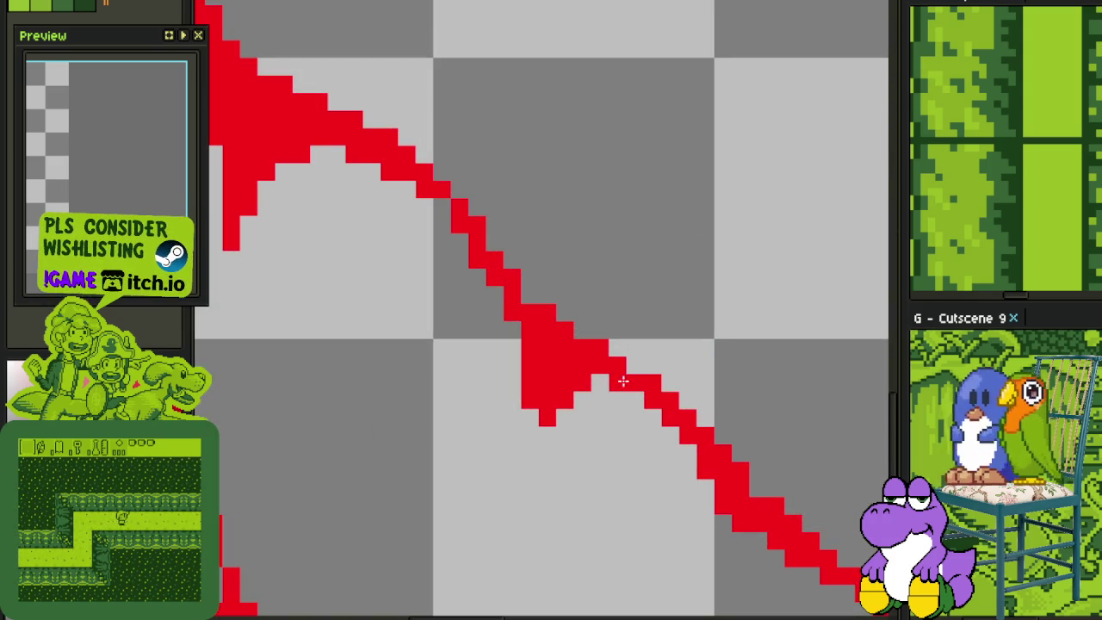
scroll(624, 379, down, 2)
key(ctrl+s)
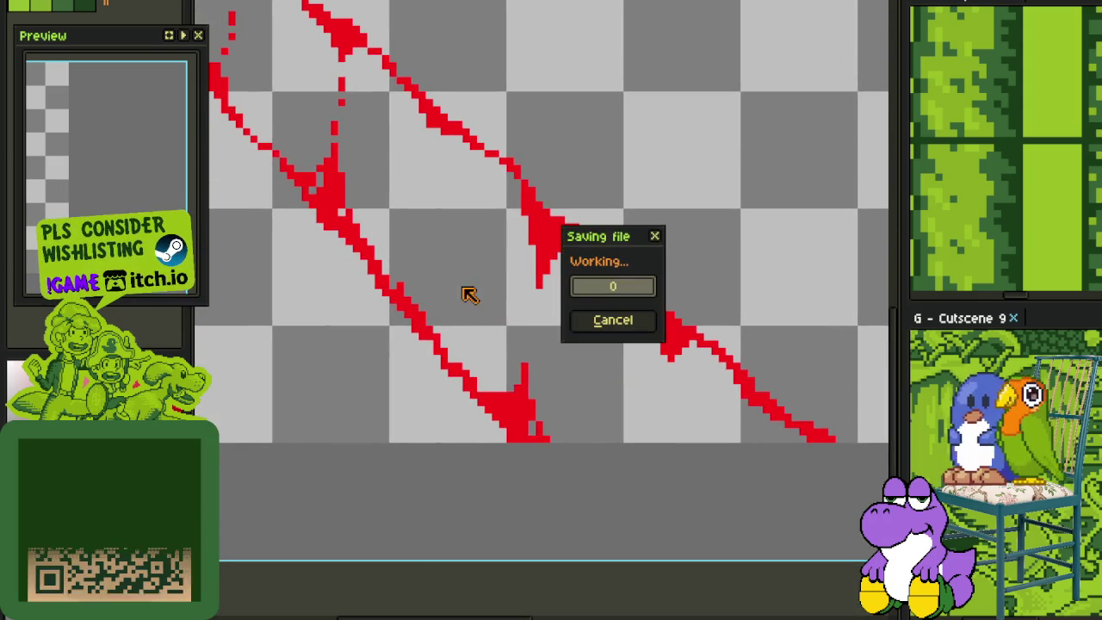
scroll(533, 373, down, 1)
scroll(453, 290, down, 1)
drag(453, 290, 518, 370)
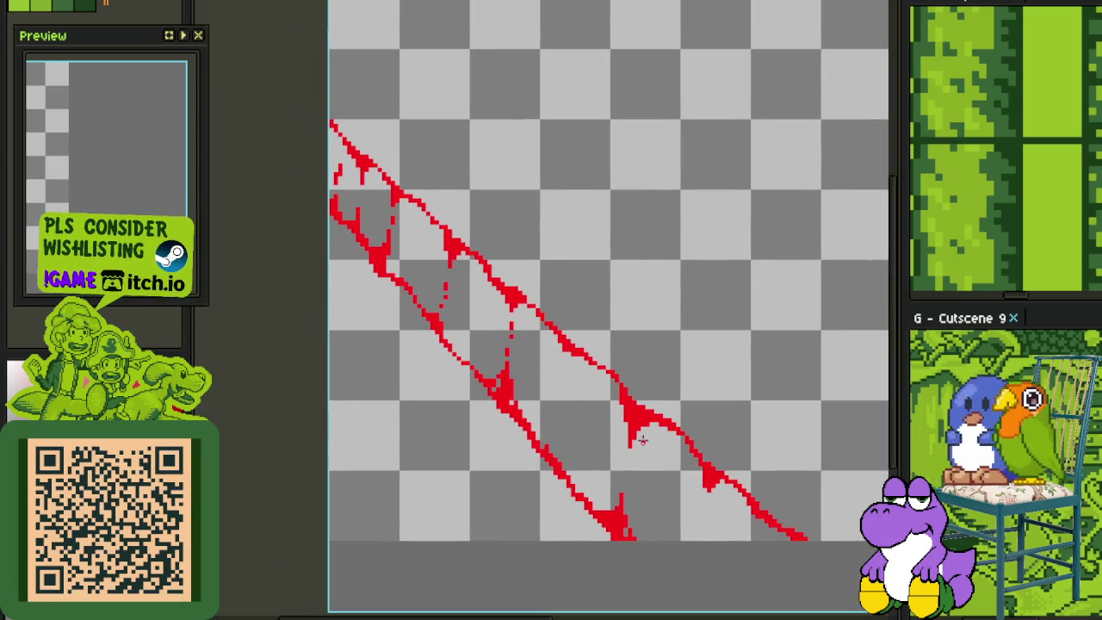
Fill the vine's interior between the red outlines with light green
drag(687, 501, 575, 432)
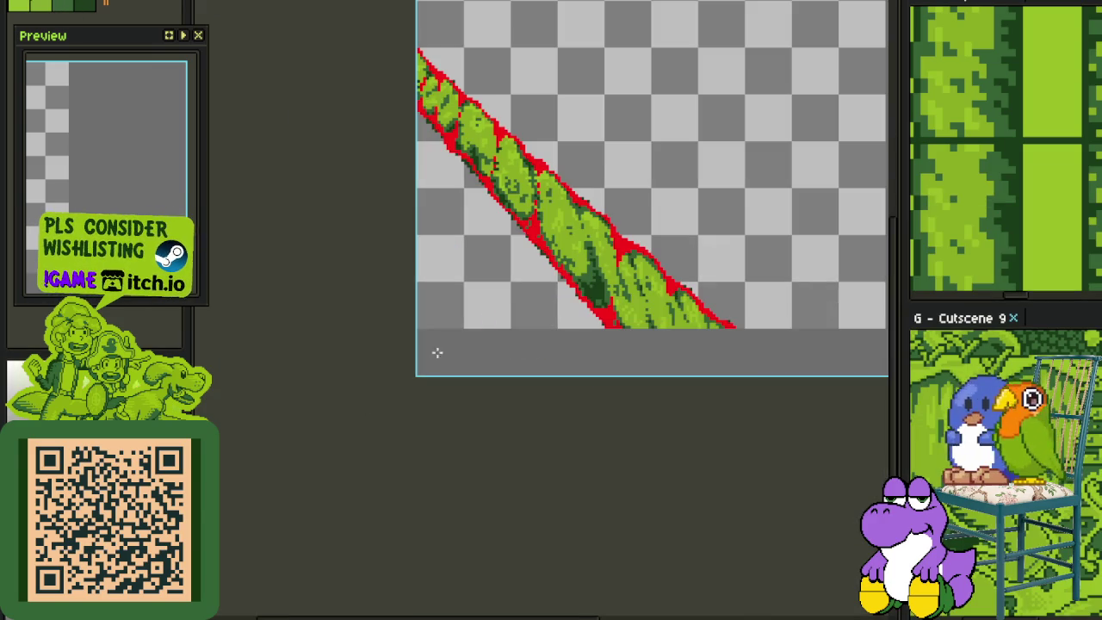
scroll(545, 303, up, 2)
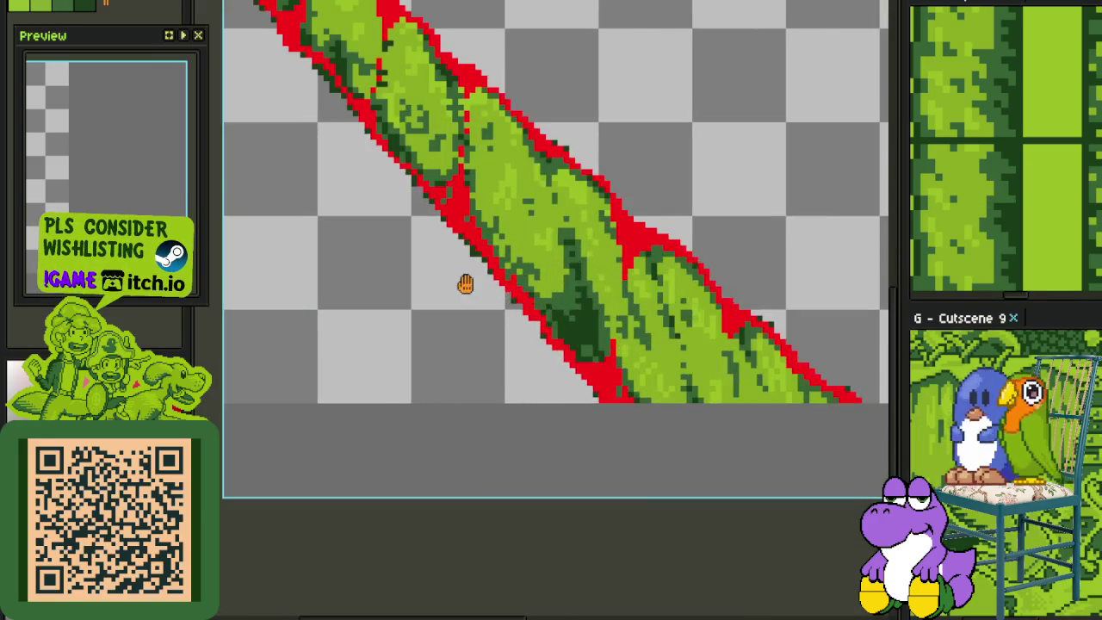
scroll(534, 344, down, 1)
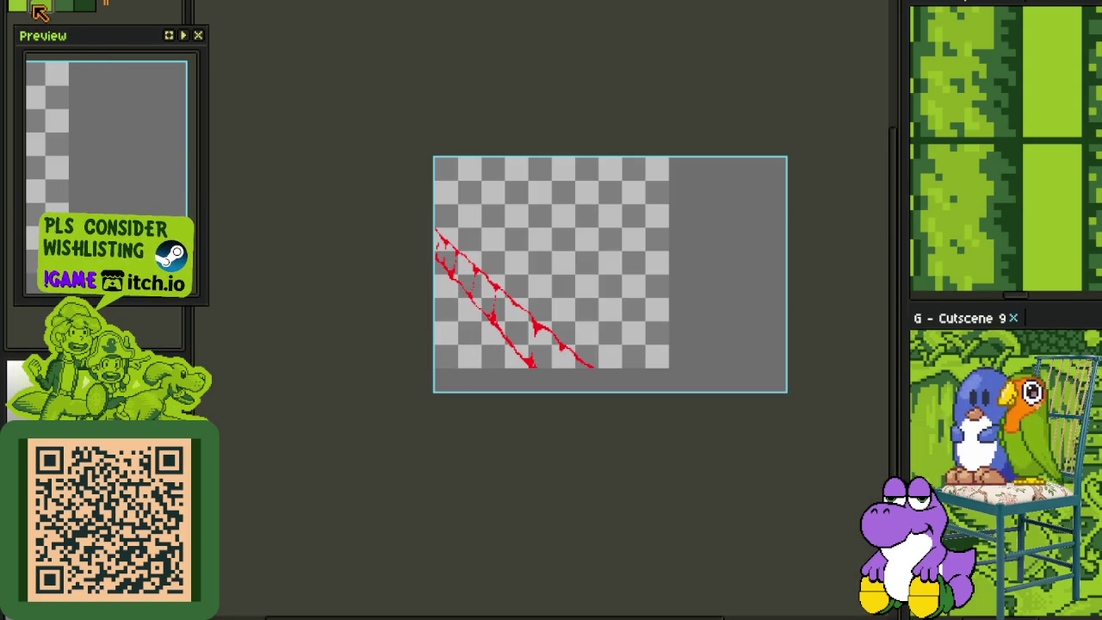
scroll(574, 367, up, 2)
click(452, 297)
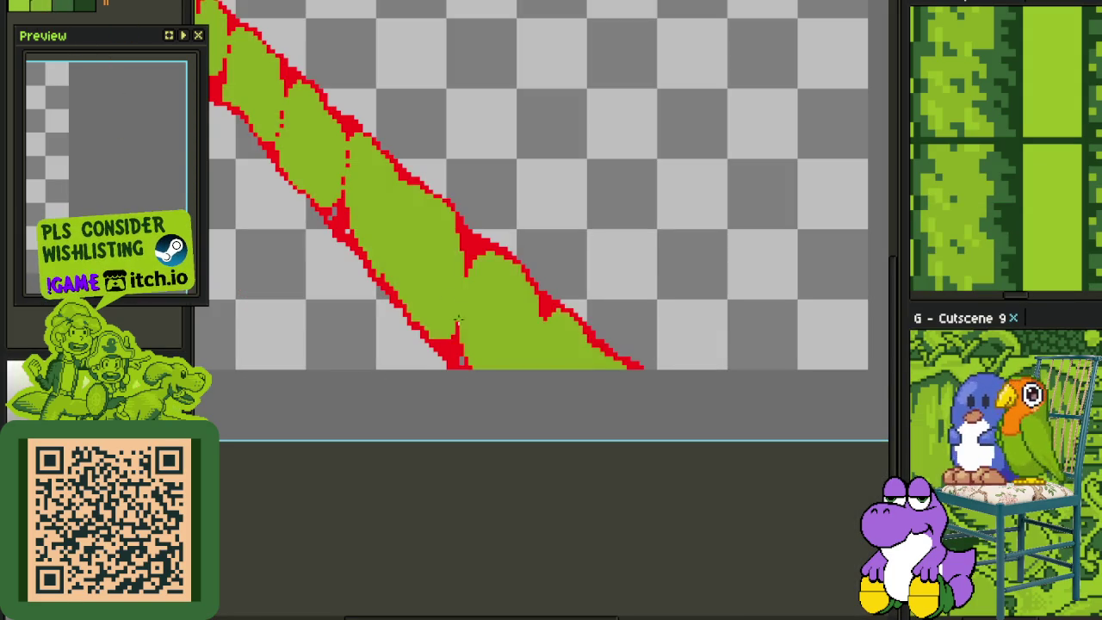
Undo a second fill that recoloured the red outline, then show the layers timeline
scroll(454, 377, up, 2)
drag(335, 213, 366, 335)
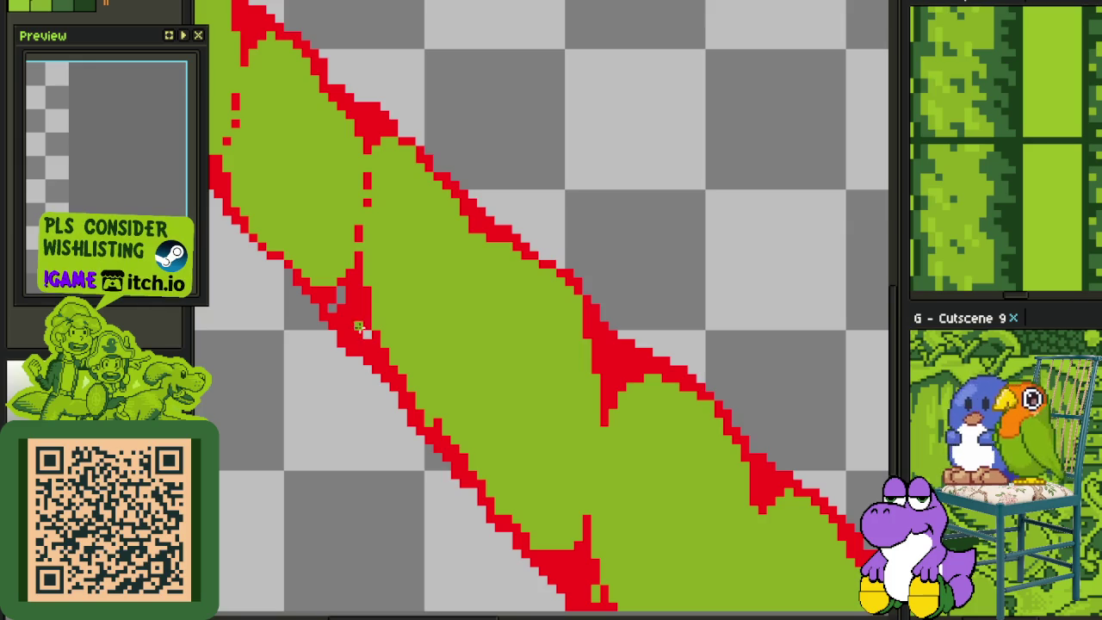
click(368, 339)
key(ctrl+z)
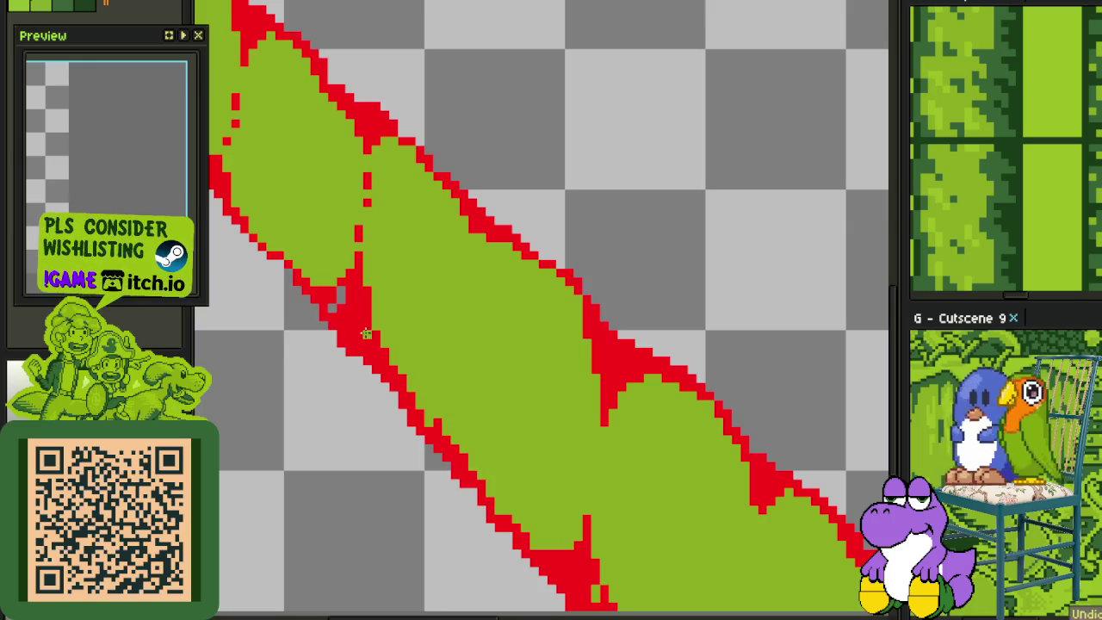
scroll(327, 308, down, 3)
scroll(362, 361, up, 1)
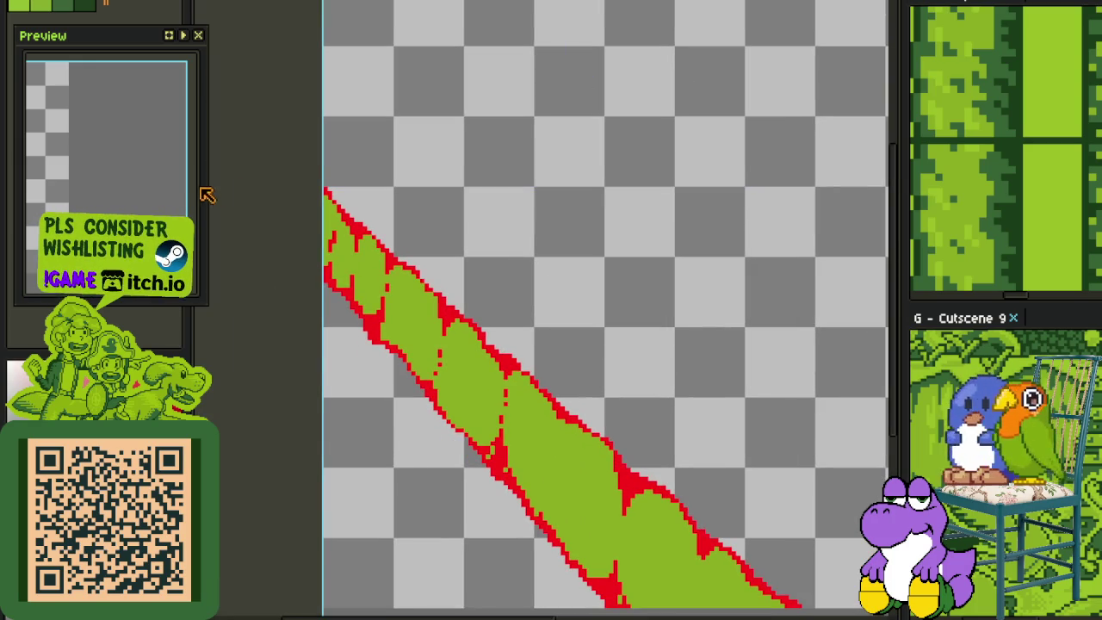
key(Tab)
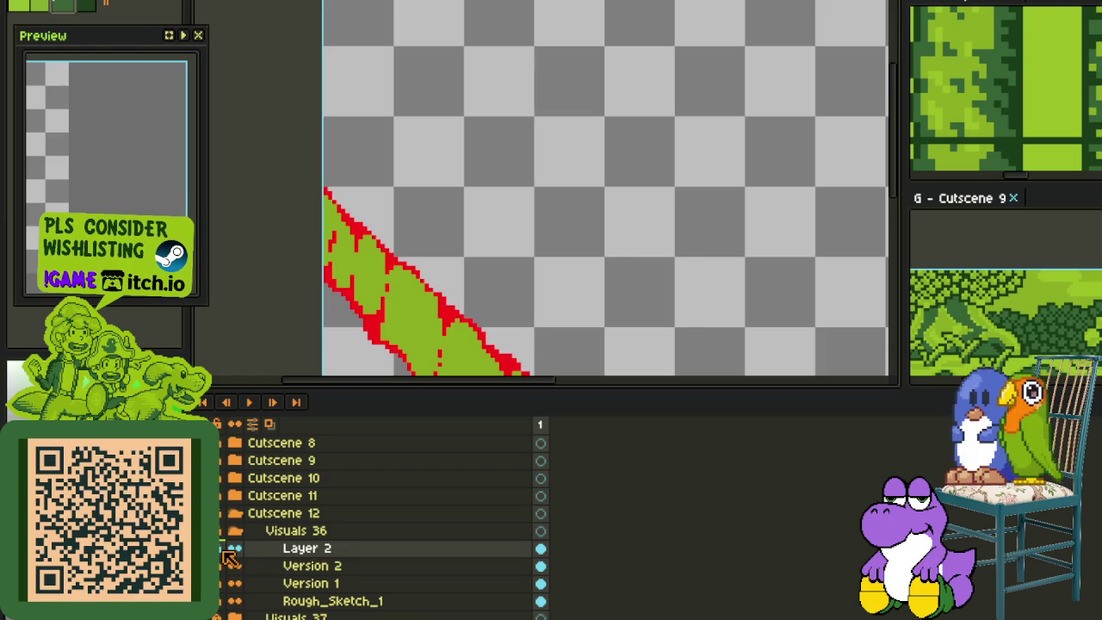
Add a new layer, Layer 3, to hold the shading
right_click(306, 555)
click(472, 530)
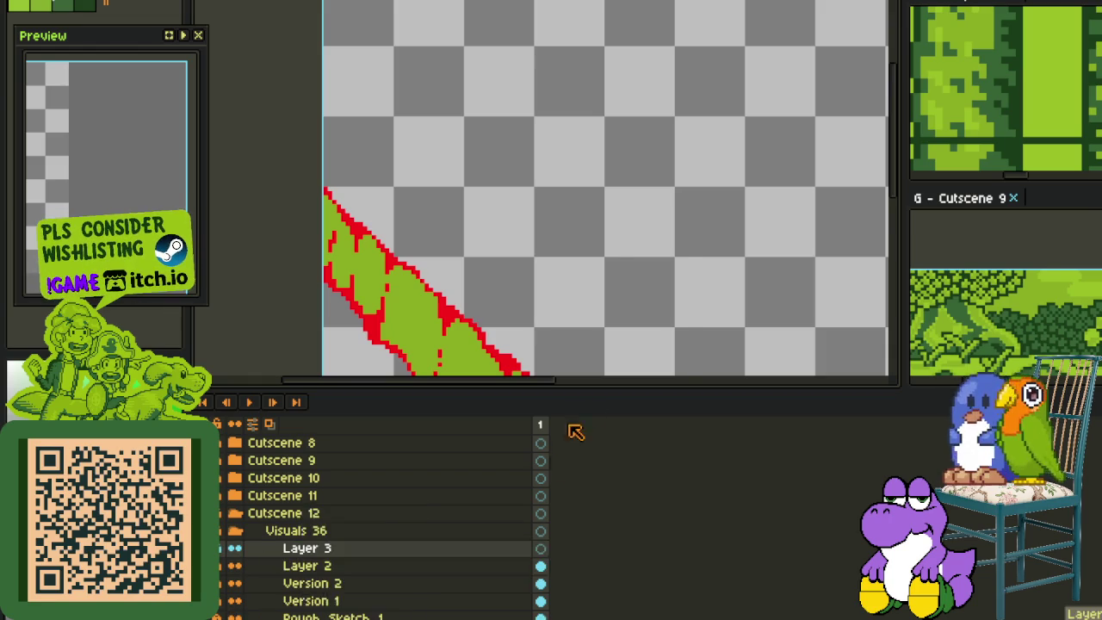
key(Tab)
scroll(602, 357, up, 1)
scroll(577, 336, up, 1)
scroll(543, 352, up, 1)
scroll(551, 344, down, 4)
scroll(602, 340, up, 1)
scroll(603, 370, up, 3)
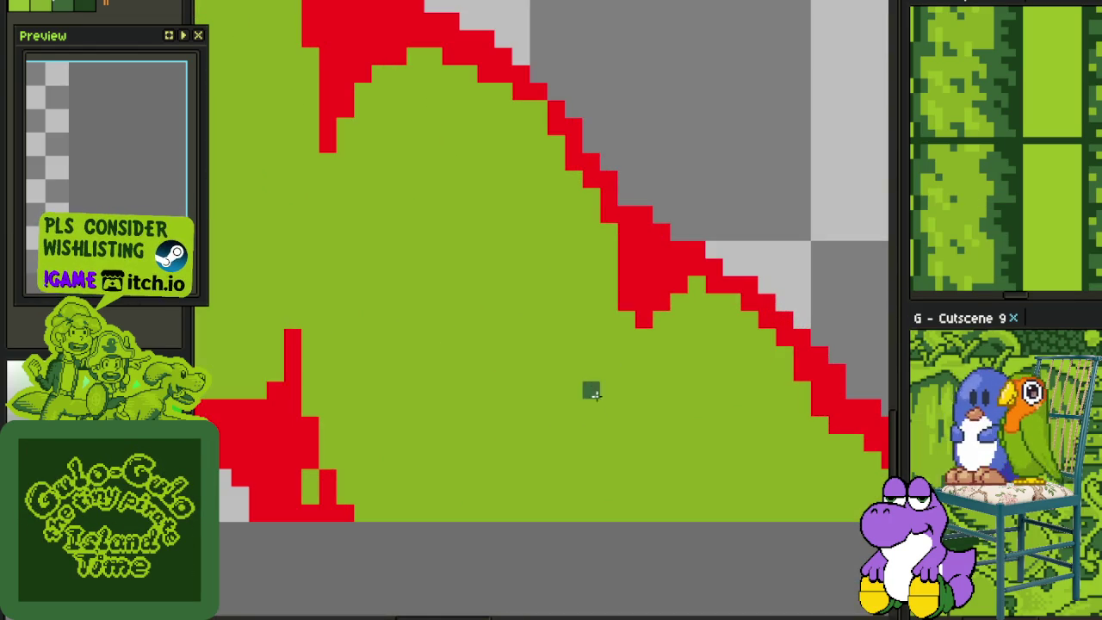
Paint dark-green shading strokes along the vine's upper outline
mouse_move(607, 408)
mouse_down()
mouse_move(616, 352)
mouse_move(577, 235)
mouse_up()
scroll(586, 250, down, 2)
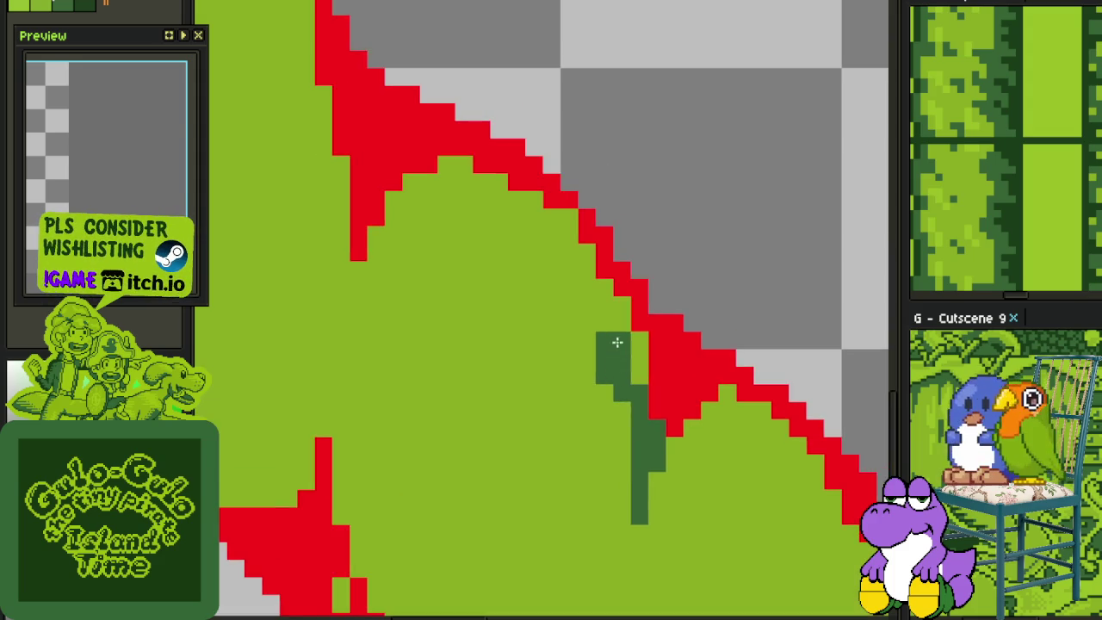
scroll(642, 353, down, 1)
scroll(641, 353, up, 1)
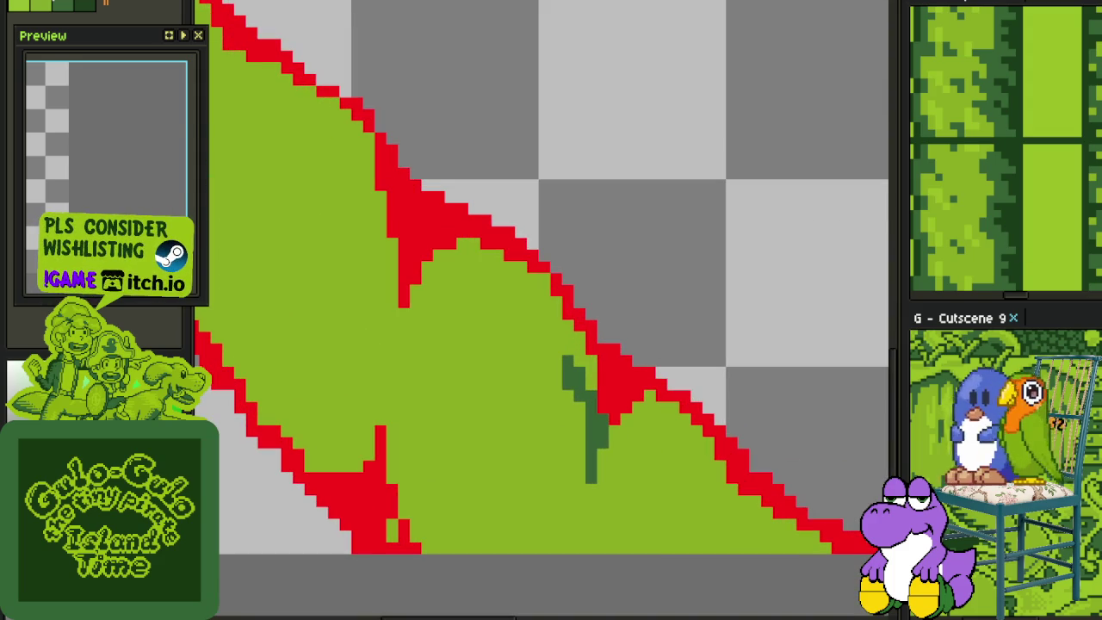
drag(585, 478, 527, 344)
scroll(528, 343, up, 1)
drag(407, 244, 575, 378)
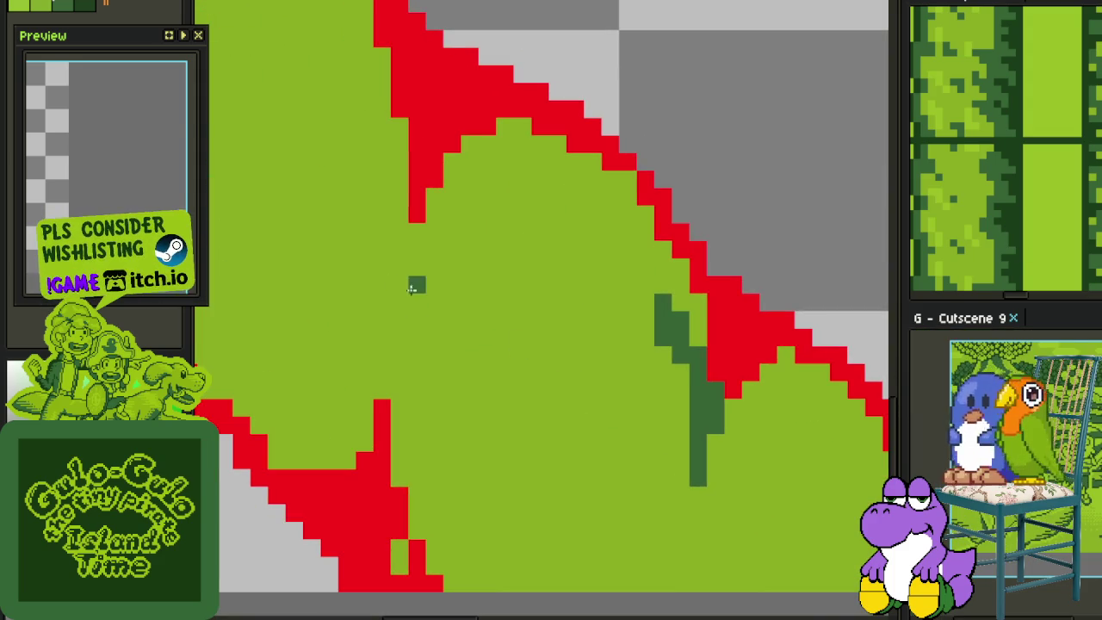
mouse_move(399, 312)
mouse_down()
mouse_move(400, 344)
mouse_move(399, 294)
mouse_up()
mouse_move(416, 244)
mouse_down()
mouse_move(460, 162)
mouse_move(457, 210)
mouse_move(470, 197)
mouse_up()
mouse_move(469, 147)
mouse_down()
mouse_move(508, 127)
mouse_move(533, 159)
mouse_move(614, 180)
mouse_move(645, 197)
mouse_move(669, 265)
mouse_move(676, 257)
mouse_up()
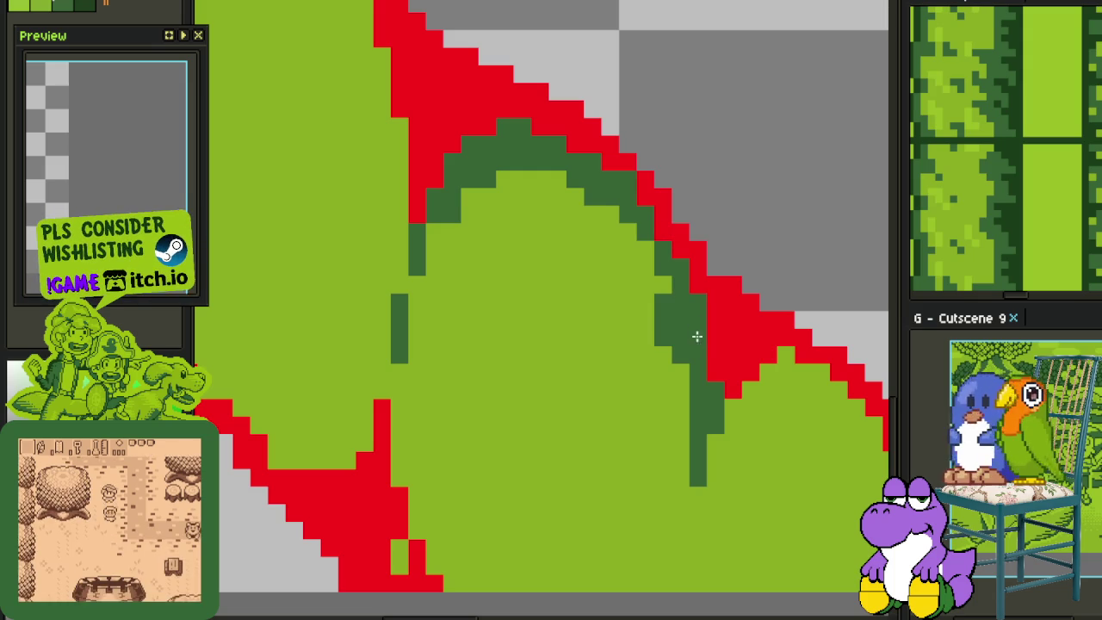
Add dark-green shading pixels inside the lower edge, repainting a stray pixel light green
scroll(663, 314, down, 2)
mouse_move(728, 379)
mouse_down()
mouse_move(542, 250)
mouse_move(708, 357)
mouse_up()
scroll(615, 298, up, 2)
click(568, 281)
click(591, 271)
scroll(534, 292, down, 1)
scroll(598, 357, up, 1)
click(598, 356)
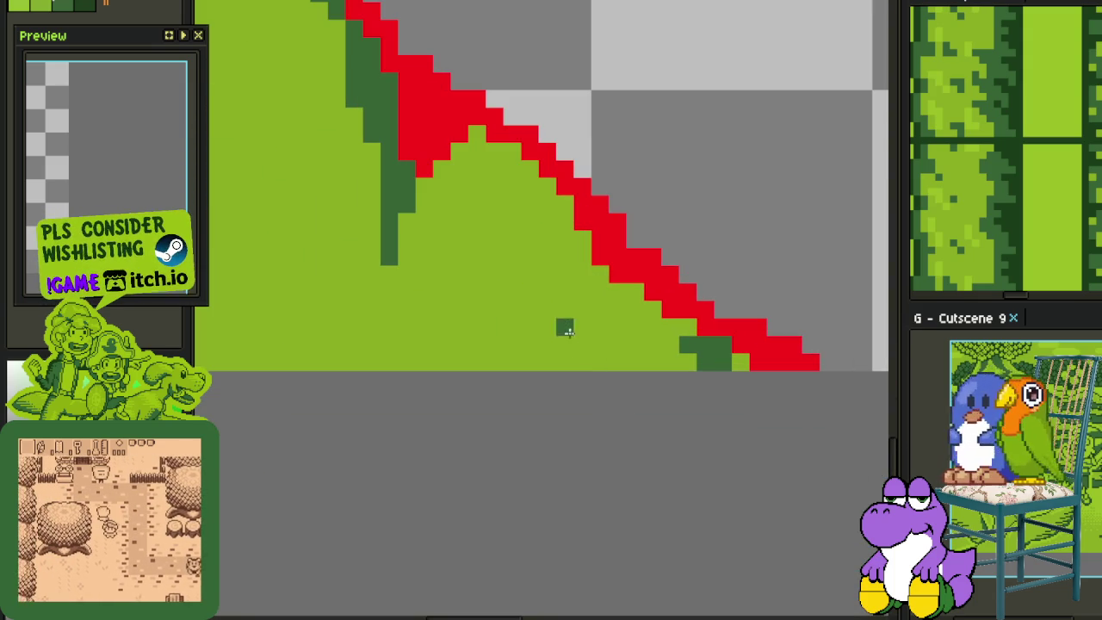
drag(614, 309, 582, 270)
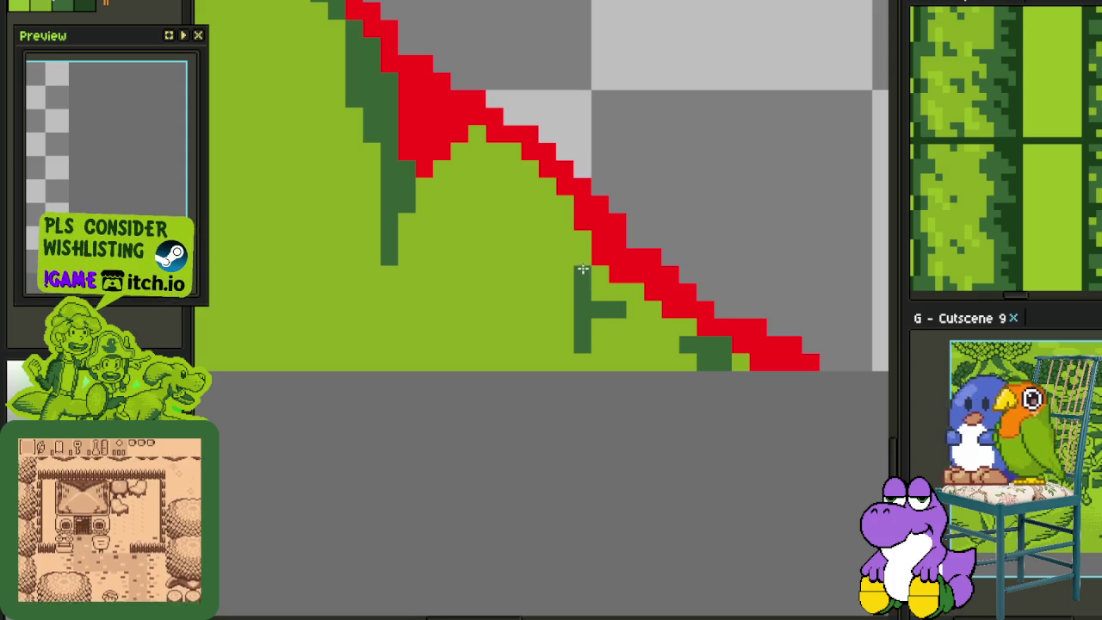
drag(594, 313, 590, 323)
click(600, 346)
right_click(583, 342)
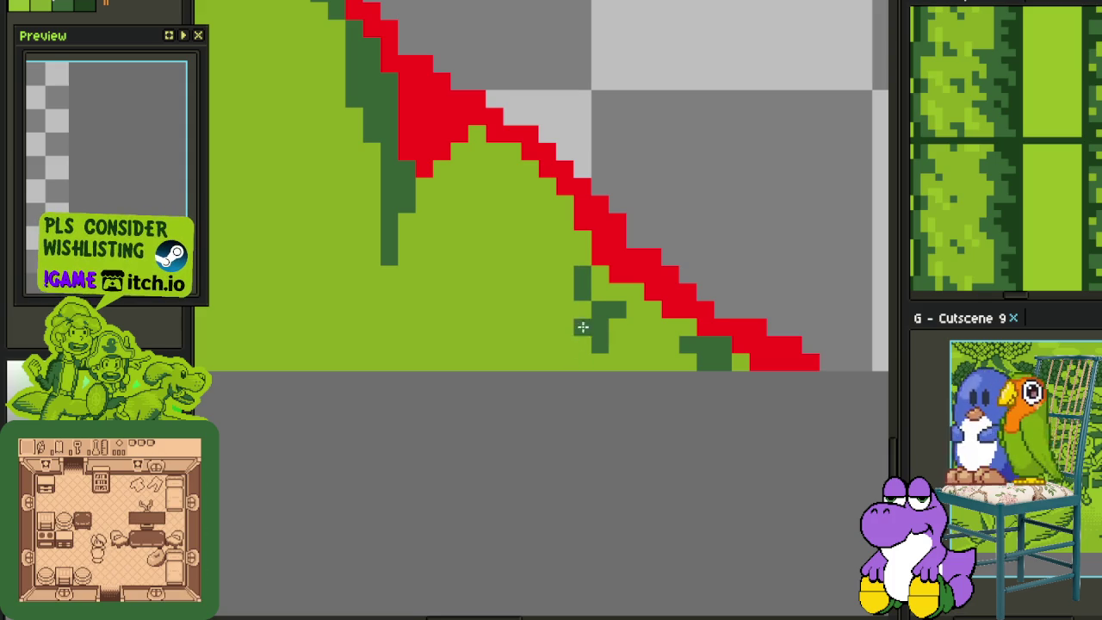
mouse_move(576, 268)
mouse_down()
mouse_move(568, 243)
mouse_move(472, 148)
mouse_move(430, 182)
mouse_up()
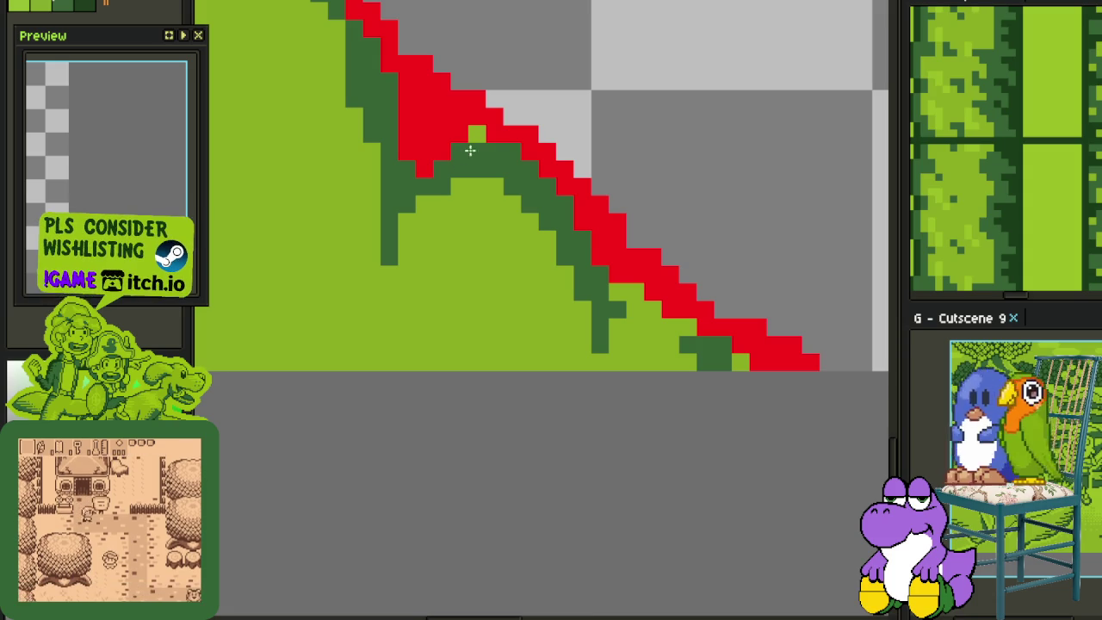
Shade diagonally along the red edge and paint a vertical dark-green column
drag(607, 280, 655, 321)
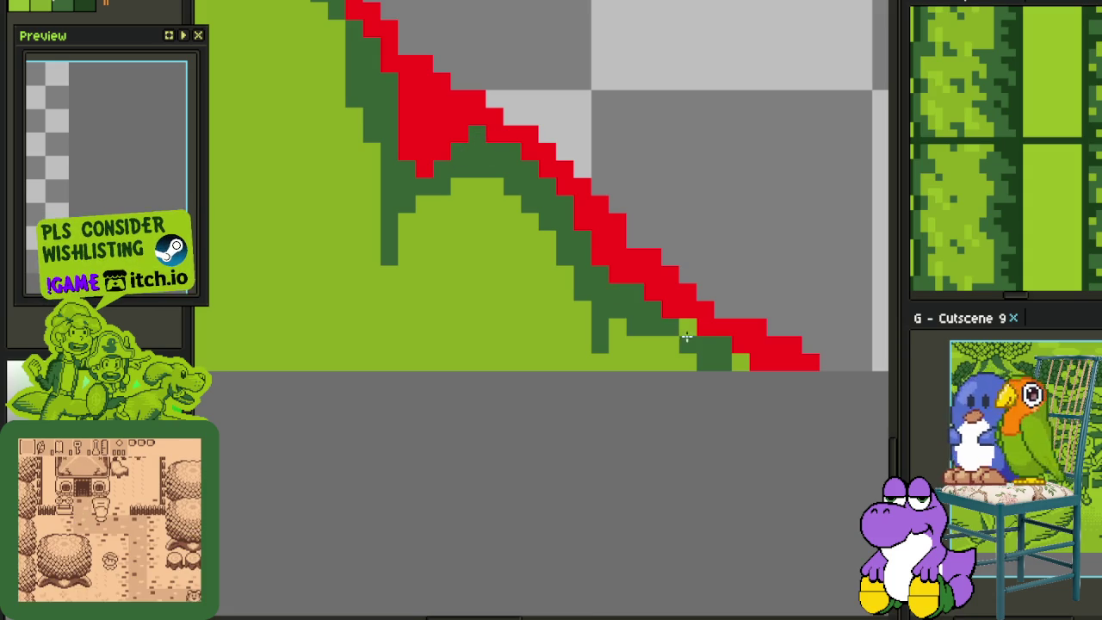
scroll(732, 358, down, 2)
scroll(534, 398, up, 2)
click(534, 398)
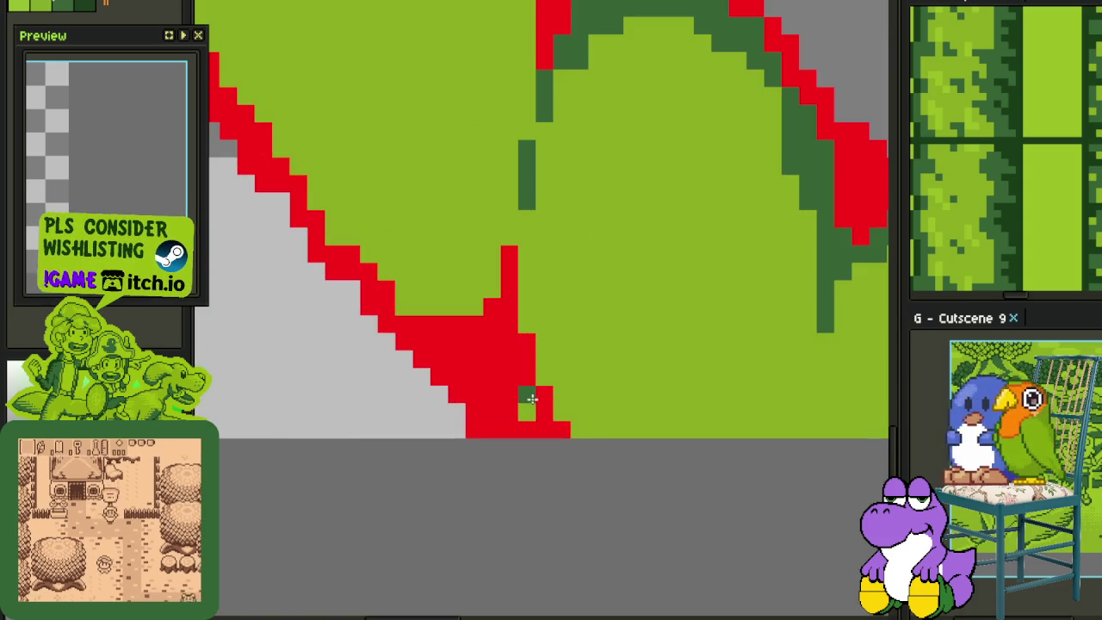
click(578, 429)
mouse_move(561, 429)
mouse_down()
mouse_move(561, 377)
mouse_move(529, 321)
mouse_move(517, 240)
mouse_move(473, 305)
mouse_move(400, 307)
mouse_up()
Paint dark-green pixels and a diagonal line over the red edge
click(509, 255)
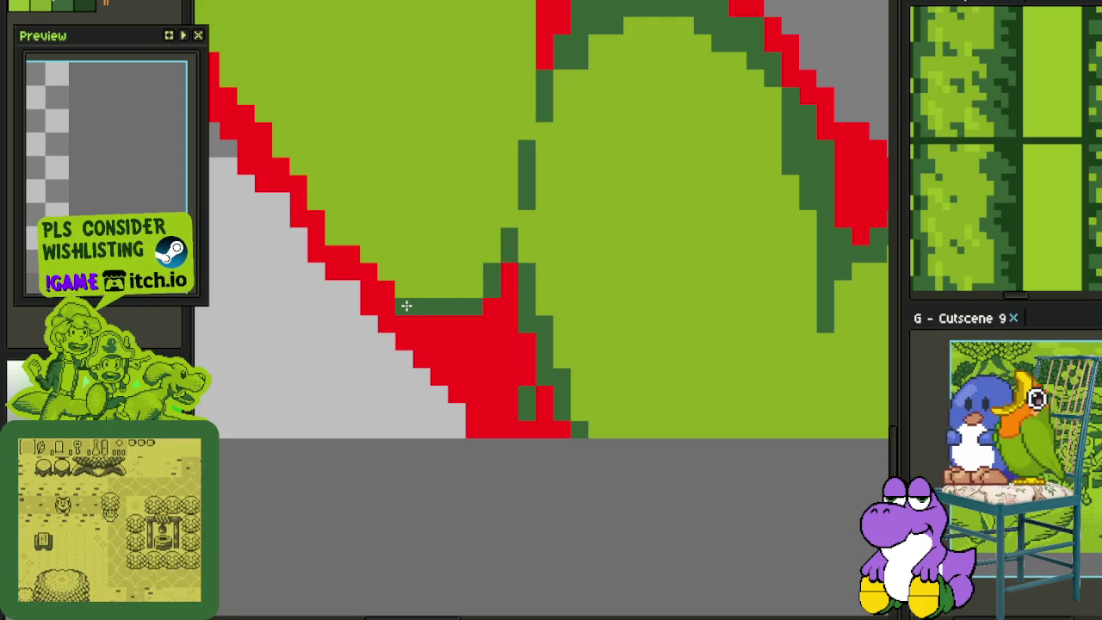
click(453, 323)
scroll(517, 327, down, 2)
scroll(564, 317, up, 2)
scroll(437, 246, down, 2)
scroll(465, 327, up, 1)
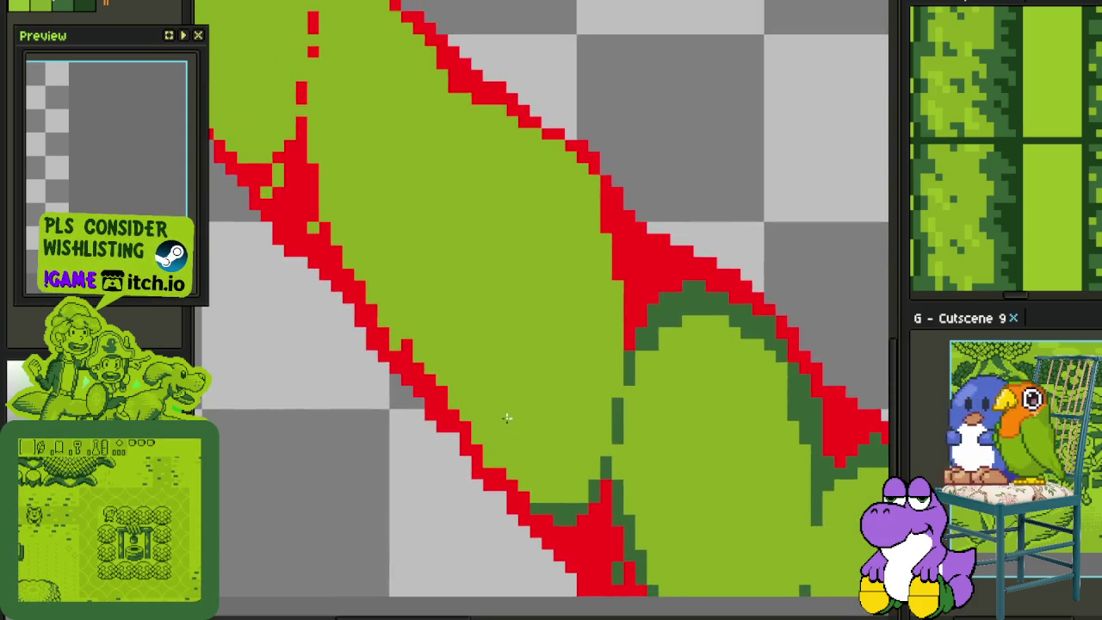
scroll(502, 399, up, 1)
mouse_move(542, 518)
mouse_down()
mouse_move(491, 426)
mouse_move(475, 428)
mouse_up()
Paint two vertical dark-green segment lines across the vine
click(523, 457)
drag(525, 461, 525, 371)
mouse_move(504, 433)
mouse_down()
mouse_move(494, 450)
mouse_move(508, 421)
mouse_up()
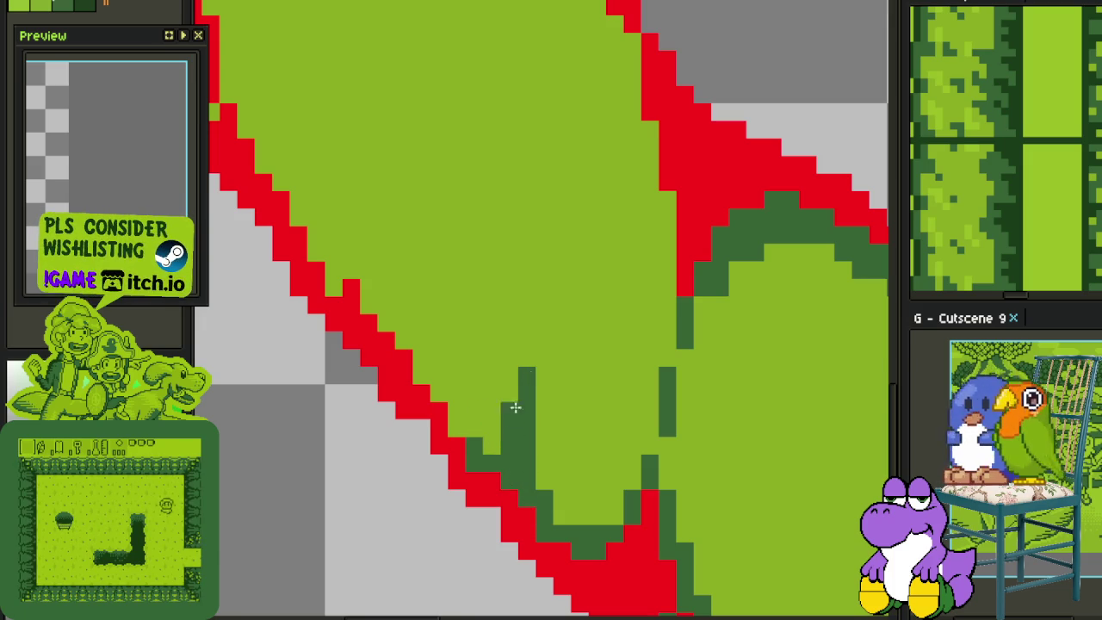
scroll(508, 420, up, 3)
scroll(508, 421, right, 1)
mouse_move(614, 433)
mouse_down()
mouse_move(566, 184)
mouse_move(532, 148)
mouse_move(570, 207)
mouse_up()
Shade along the red outline and add dark-green dash marks on the segments
drag(534, 151, 428, 95)
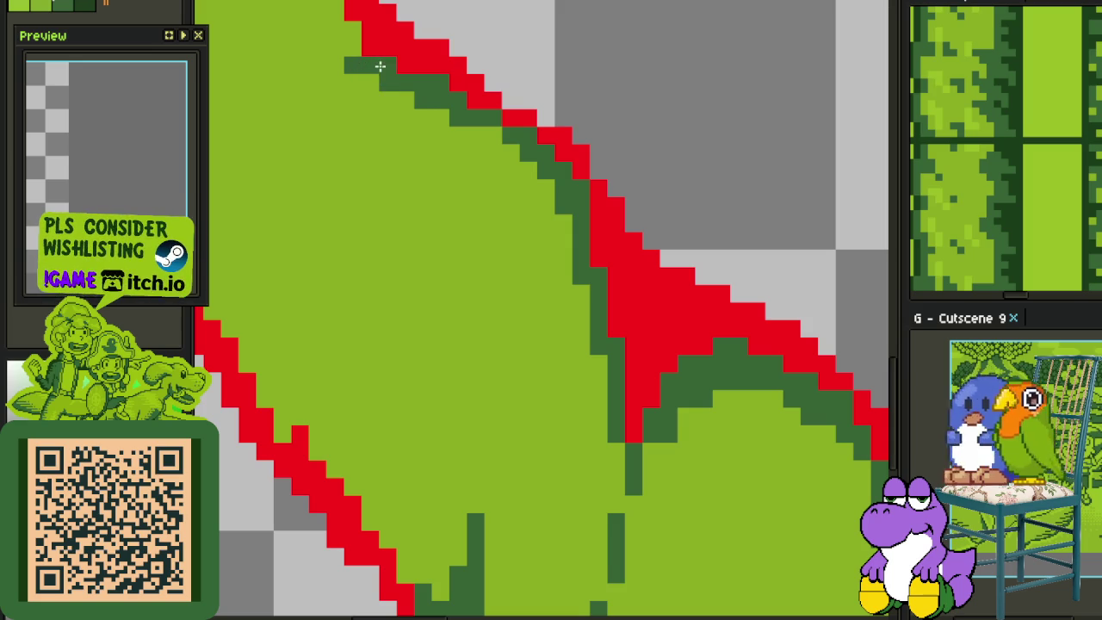
scroll(448, 370, down, 3)
drag(434, 436, 423, 392)
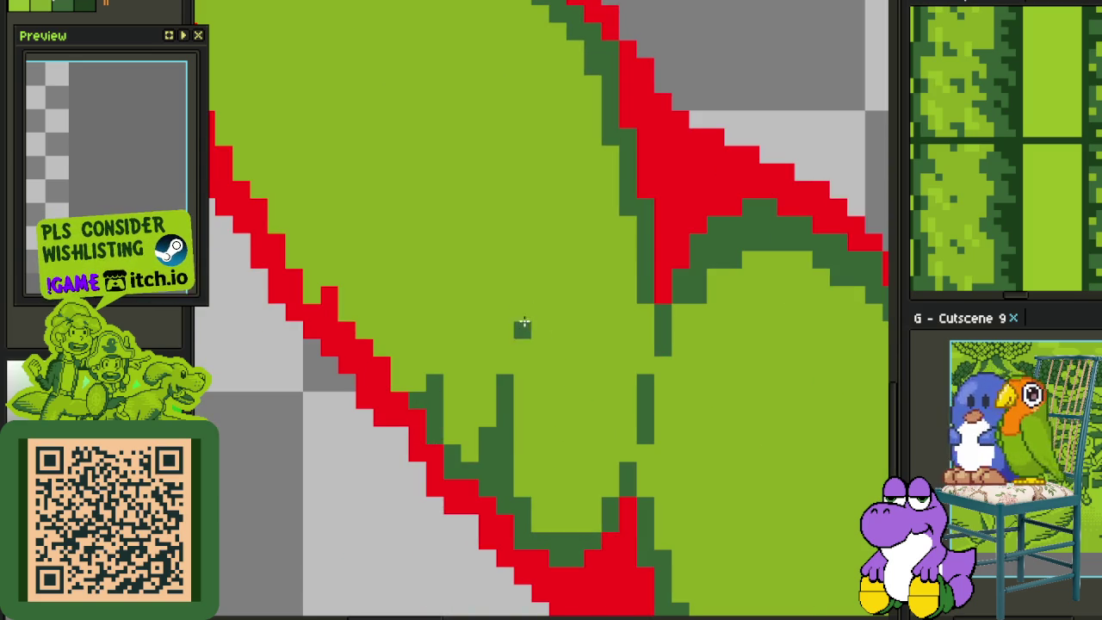
drag(509, 327, 510, 277)
scroll(510, 267, up, 3)
drag(518, 379, 518, 325)
drag(480, 152, 511, 249)
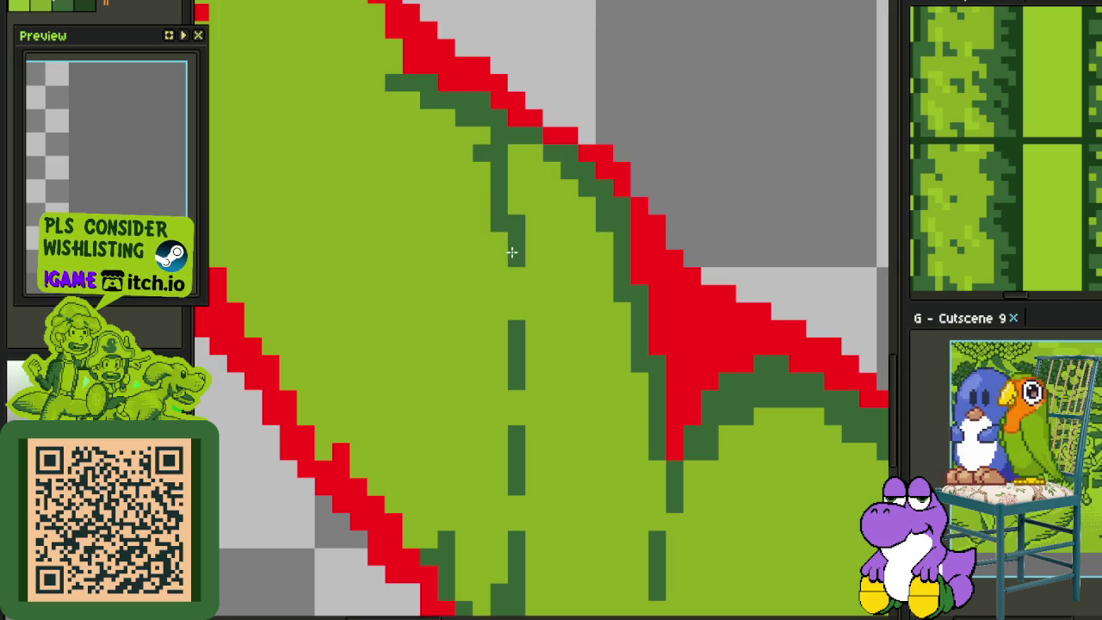
scroll(525, 164, down, 2)
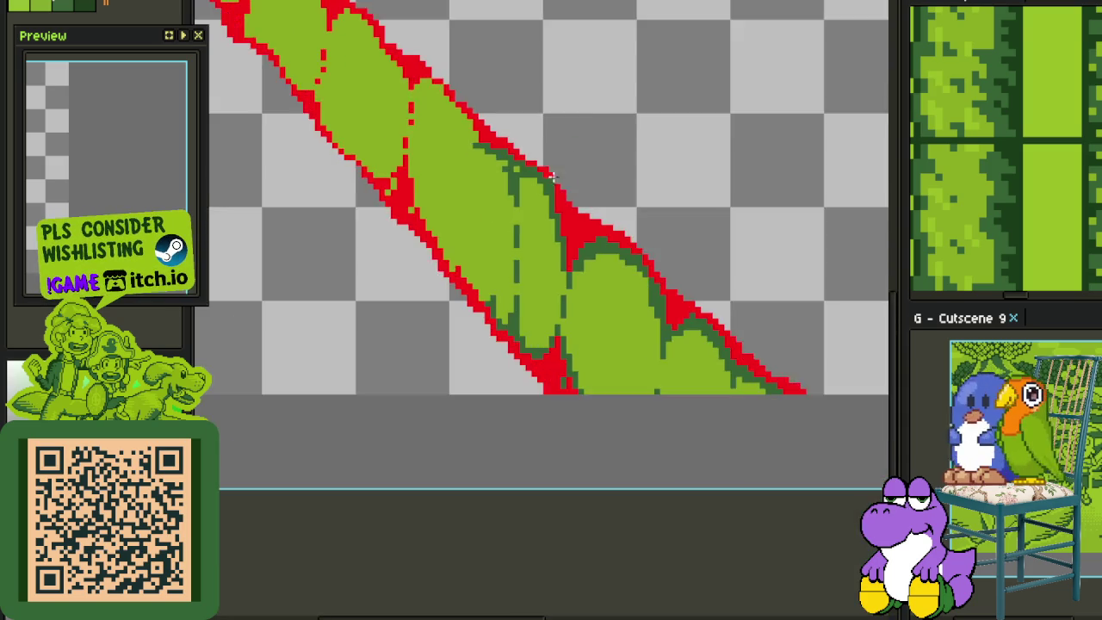
scroll(369, 318, up, 2)
scroll(368, 319, up, 1)
Scribble the word 'Lemons' on the empty canvas, then undo it
drag(277, 142, 361, 261)
drag(423, 246, 504, 297)
drag(517, 222, 516, 306)
mouse_move(516, 254)
mouse_down()
mouse_move(570, 244)
mouse_move(743, 266)
mouse_move(770, 285)
mouse_move(565, 295)
mouse_move(679, 349)
mouse_up()
drag(790, 209, 805, 392)
scroll(710, 357, down, 1)
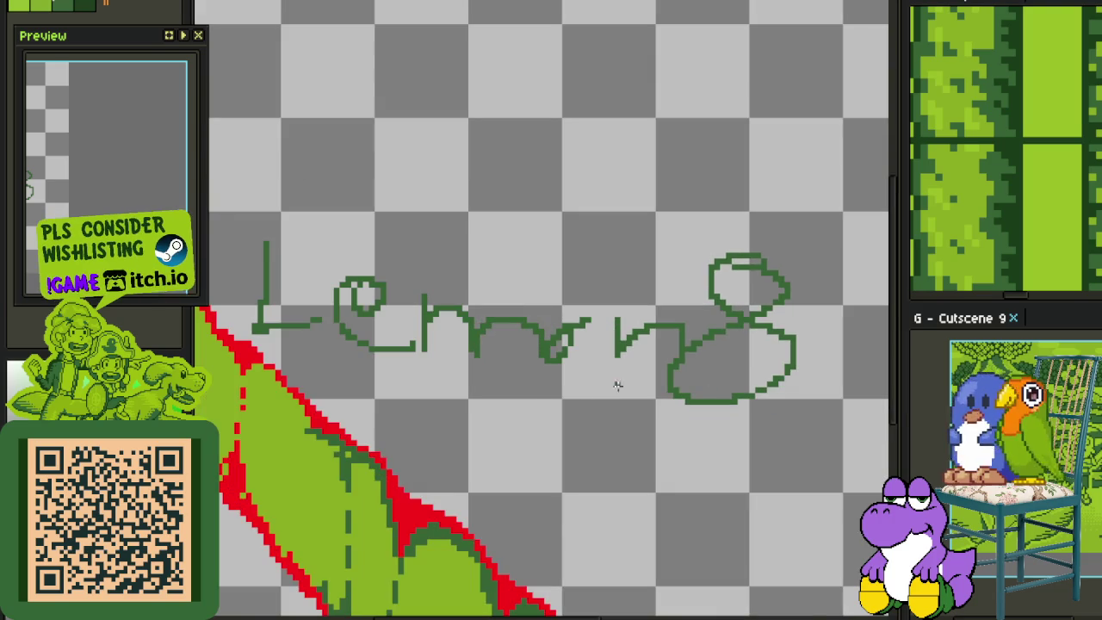
scroll(505, 352, down, 1)
key(ctrl+z)
Shade dark green up along the vine's left red outline
drag(469, 394, 542, 389)
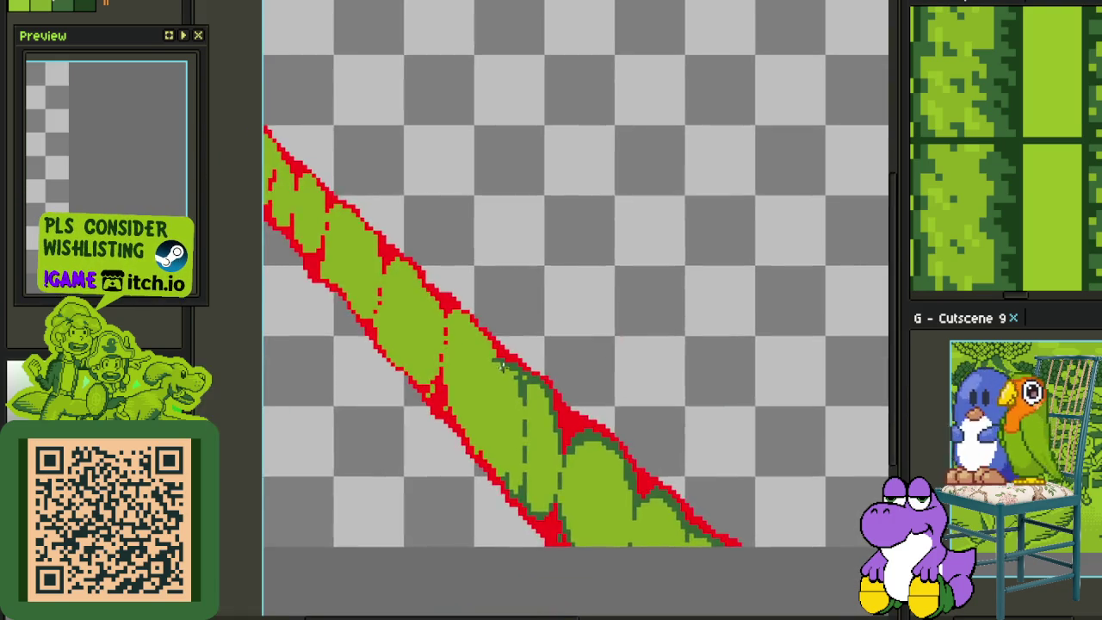
scroll(541, 388, up, 1)
scroll(541, 388, up, 2)
scroll(542, 388, up, 1)
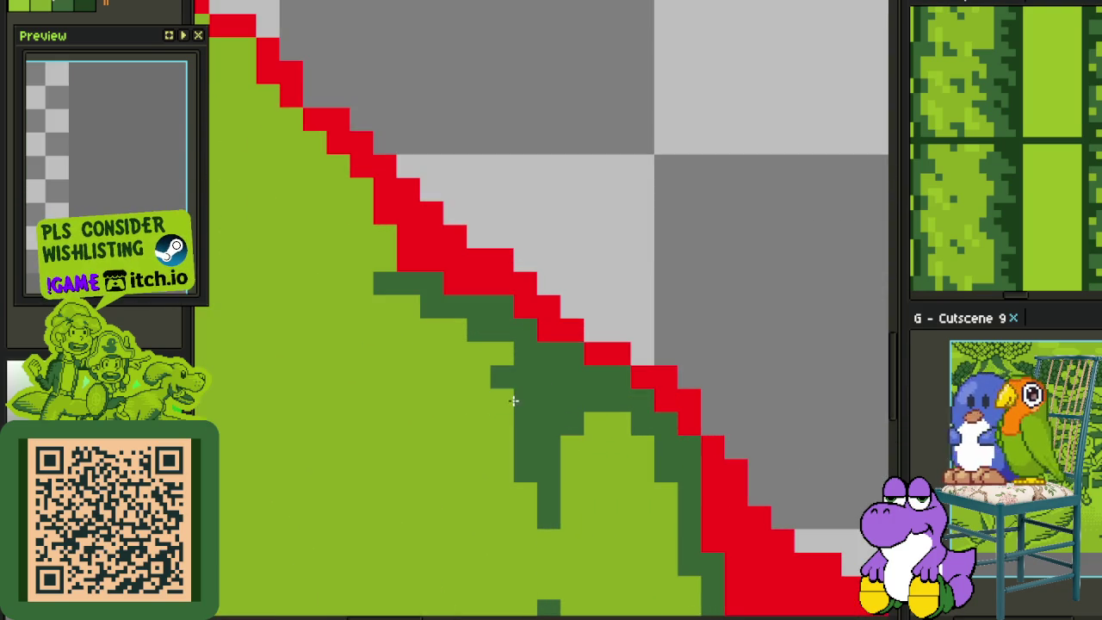
scroll(432, 342, down, 2)
drag(433, 342, 598, 478)
scroll(598, 479, up, 2)
mouse_move(491, 435)
mouse_down()
mouse_move(499, 405)
mouse_move(517, 418)
mouse_move(502, 369)
mouse_move(476, 411)
mouse_move(457, 406)
mouse_move(438, 381)
mouse_move(435, 317)
mouse_up()
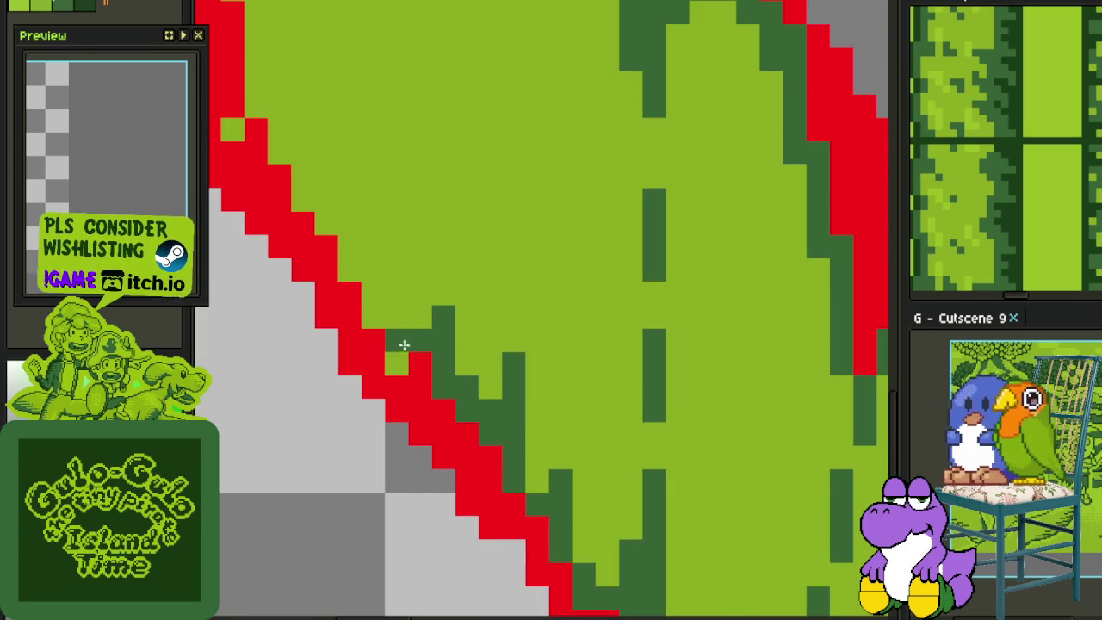
mouse_move(375, 299)
mouse_down()
mouse_move(370, 311)
mouse_move(341, 276)
mouse_up()
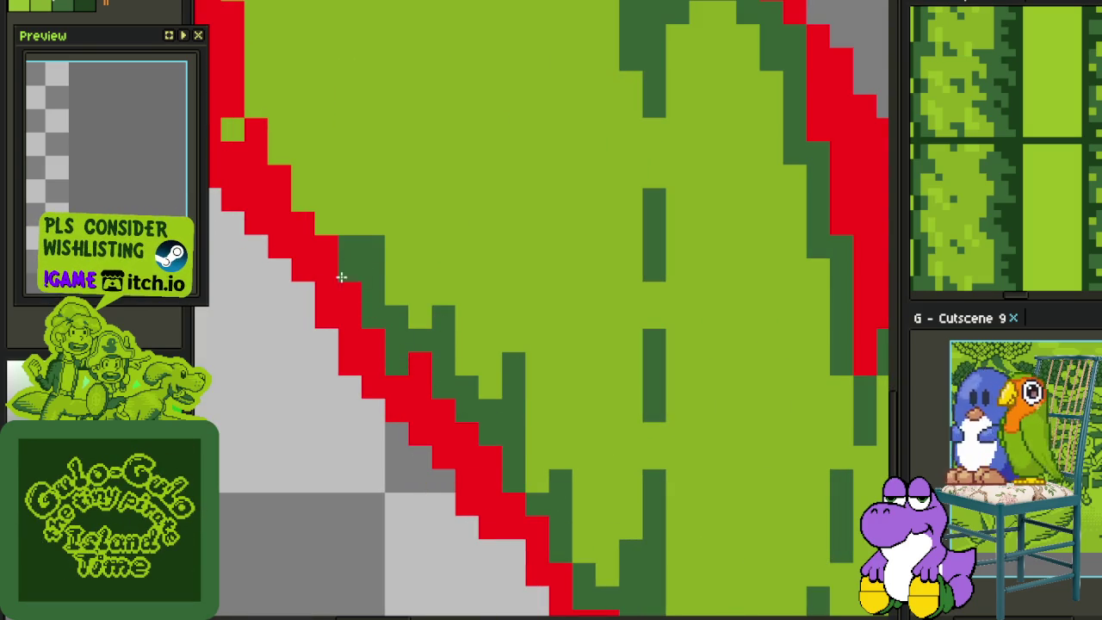
click(350, 224)
scroll(361, 393, up, 5)
mouse_move(361, 464)
mouse_down()
mouse_move(335, 474)
mouse_move(319, 445)
mouse_move(311, 385)
mouse_move(286, 355)
mouse_move(263, 266)
mouse_move(267, 216)
mouse_up()
Paint dark-green columns and shading inside the outline in other areas
scroll(344, 387, down, 3)
scroll(402, 566, up, 2)
scroll(402, 565, up, 1)
drag(402, 566, 401, 506)
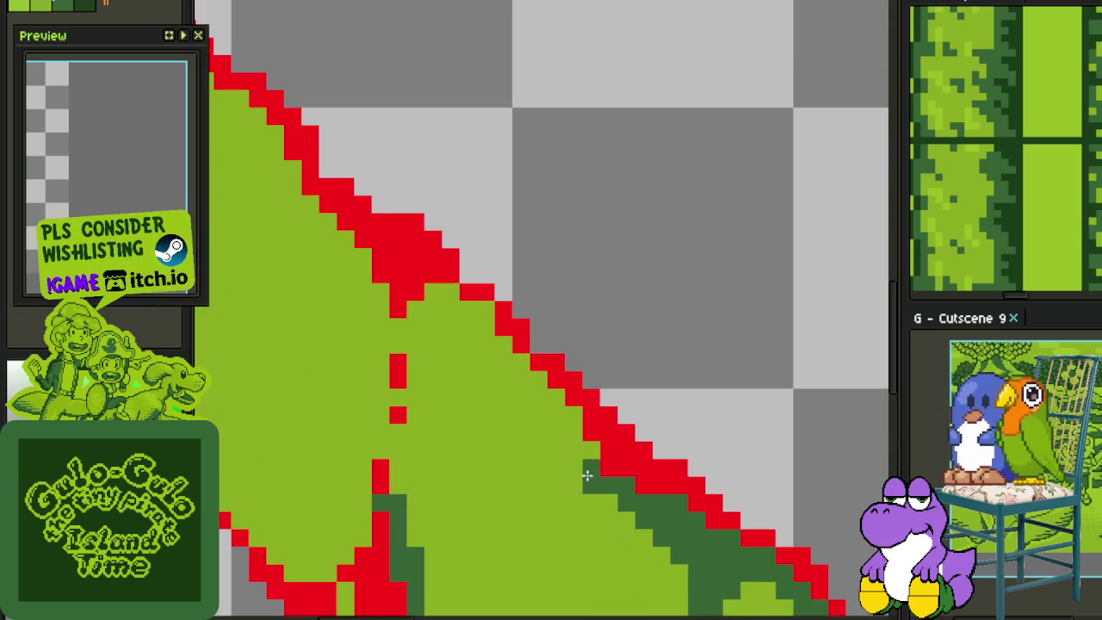
drag(572, 418, 508, 365)
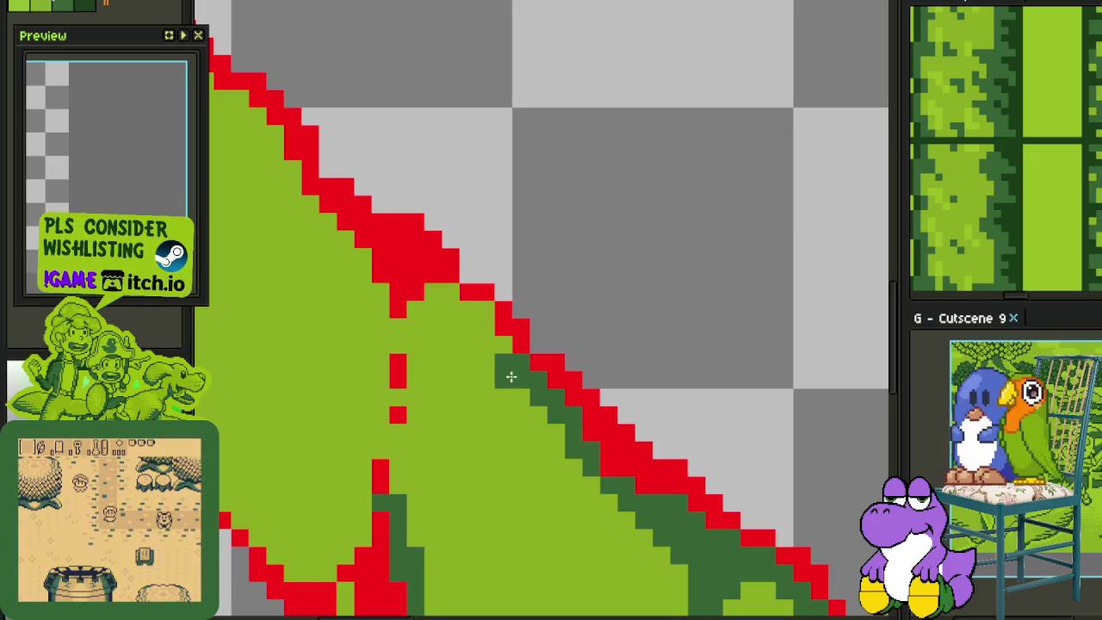
mouse_move(499, 347)
mouse_down()
mouse_move(482, 317)
mouse_move(399, 336)
mouse_move(401, 388)
mouse_up()
scroll(393, 413, up, 2)
drag(354, 426, 465, 452)
Add mid-green shading, restore light-green fill, and darken pixels near the left edge
drag(353, 392, 303, 312)
drag(319, 392, 319, 250)
drag(353, 391, 349, 377)
scroll(349, 377, down, 2)
scroll(370, 422, up, 1)
scroll(364, 418, up, 1)
click(365, 407)
mouse_move(371, 430)
mouse_down()
mouse_move(327, 422)
mouse_move(301, 376)
mouse_up()
drag(288, 318, 260, 303)
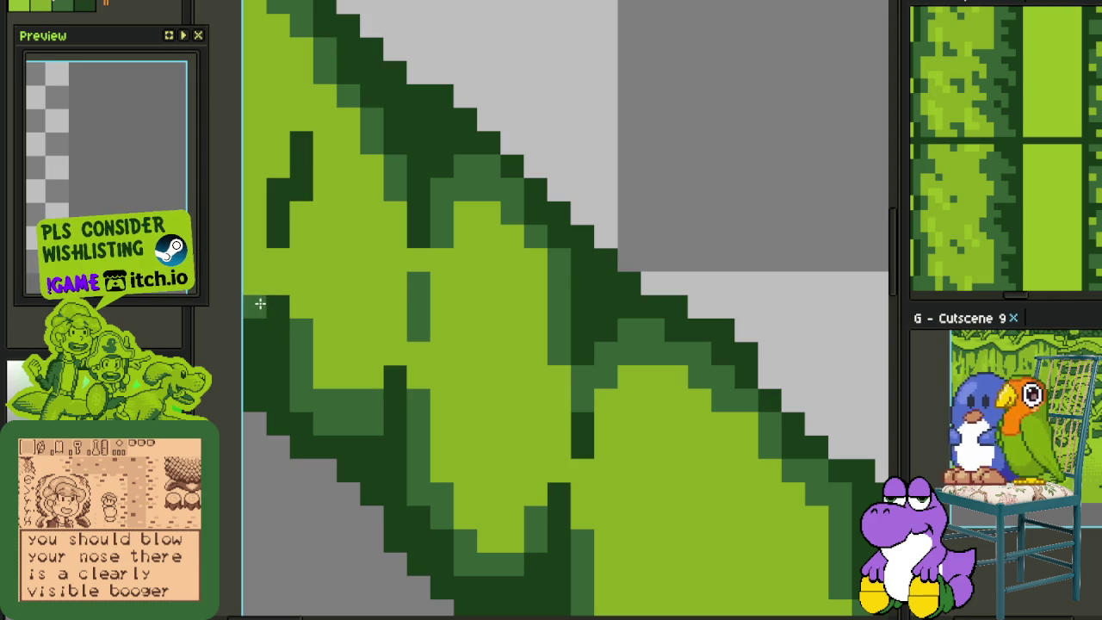
drag(320, 276, 321, 388)
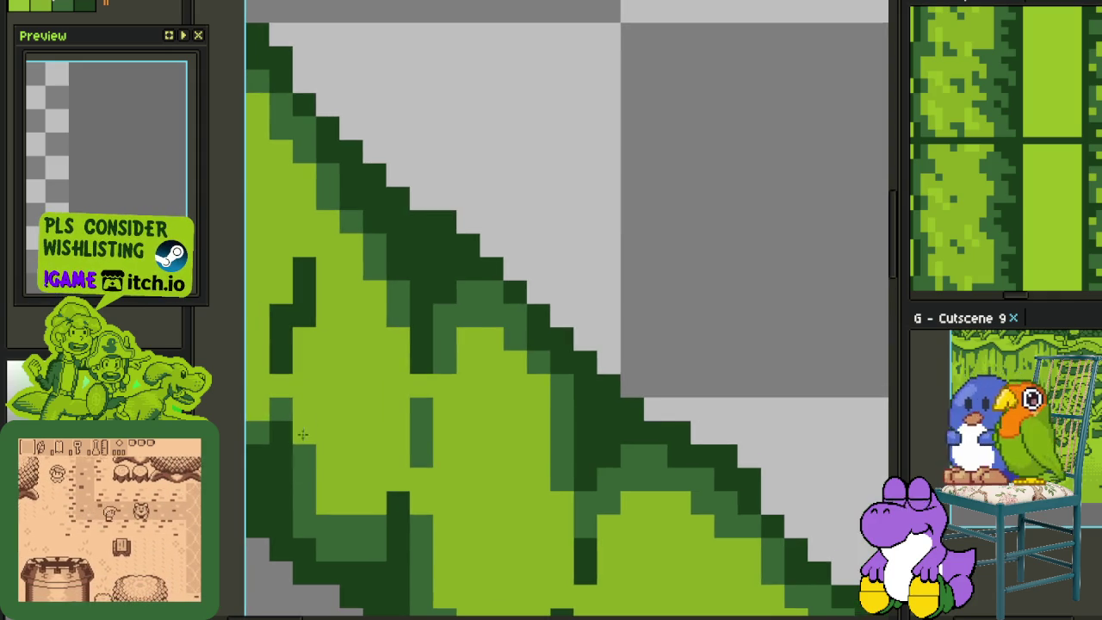
Zoom out to see the whole vine and save the sprite with Ctrl+S
scroll(330, 384, down, 2)
scroll(330, 384, down, 1)
scroll(330, 384, down, 1)
scroll(331, 384, down, 2)
scroll(327, 273, down, 1)
scroll(327, 274, up, 2)
key(ctrl+s)
scroll(438, 386, up, 1)
scroll(430, 319, down, 2)
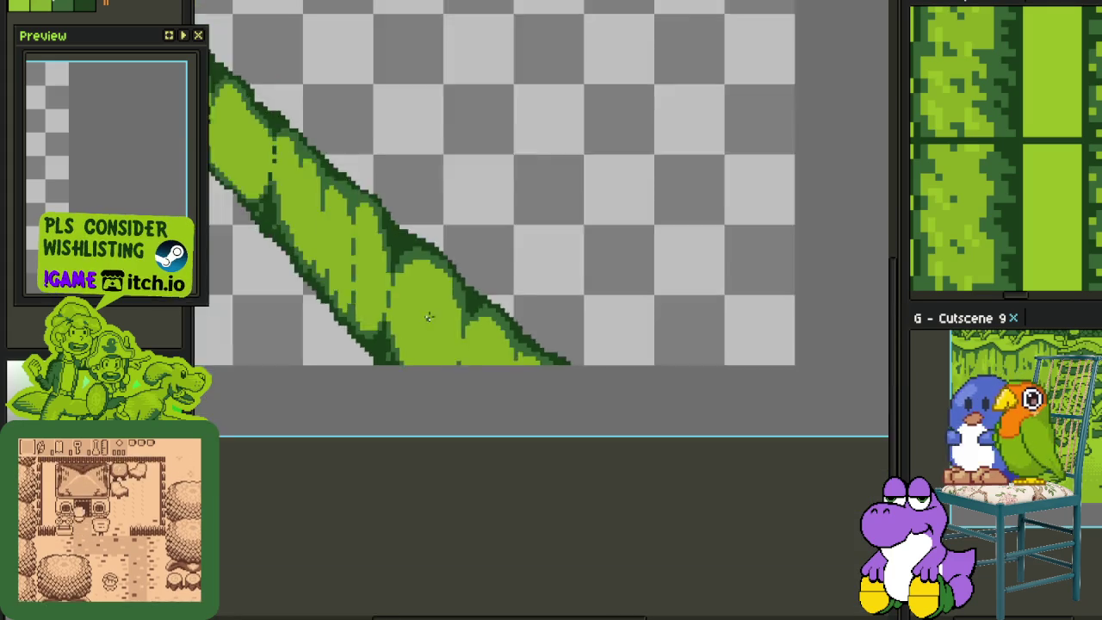
scroll(431, 303, down, 2)
scroll(404, 290, up, 3)
key(ctrl+s)
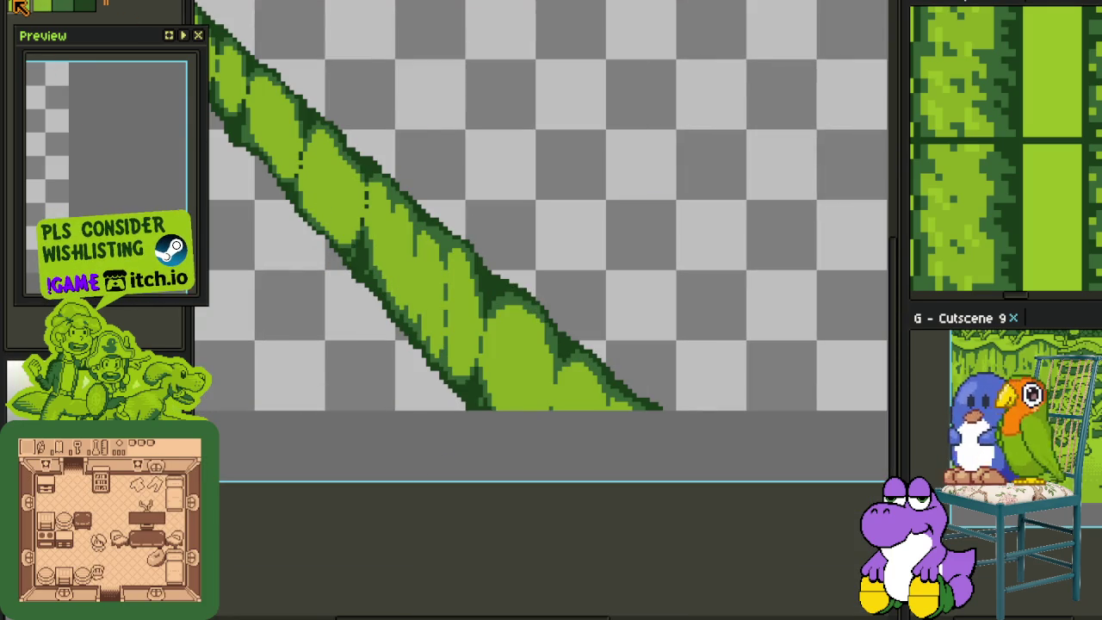
Recentre the vine in the view and zoom back in on it
drag(497, 318, 854, 500)
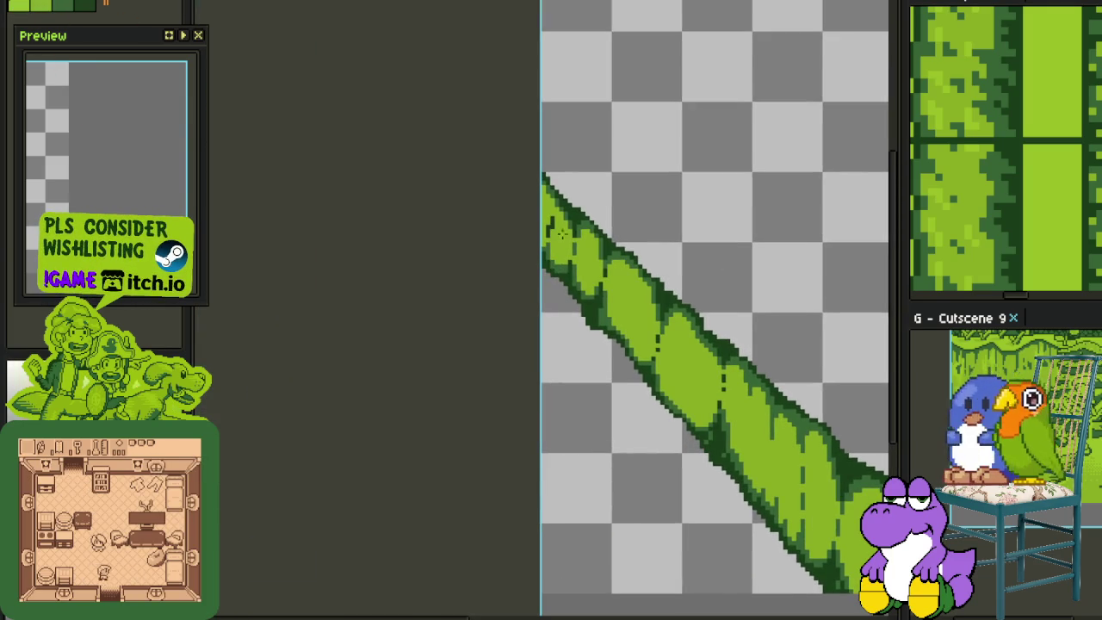
scroll(559, 231, up, 1)
scroll(509, 253, up, 1)
scroll(490, 245, up, 1)
scroll(474, 238, up, 1)
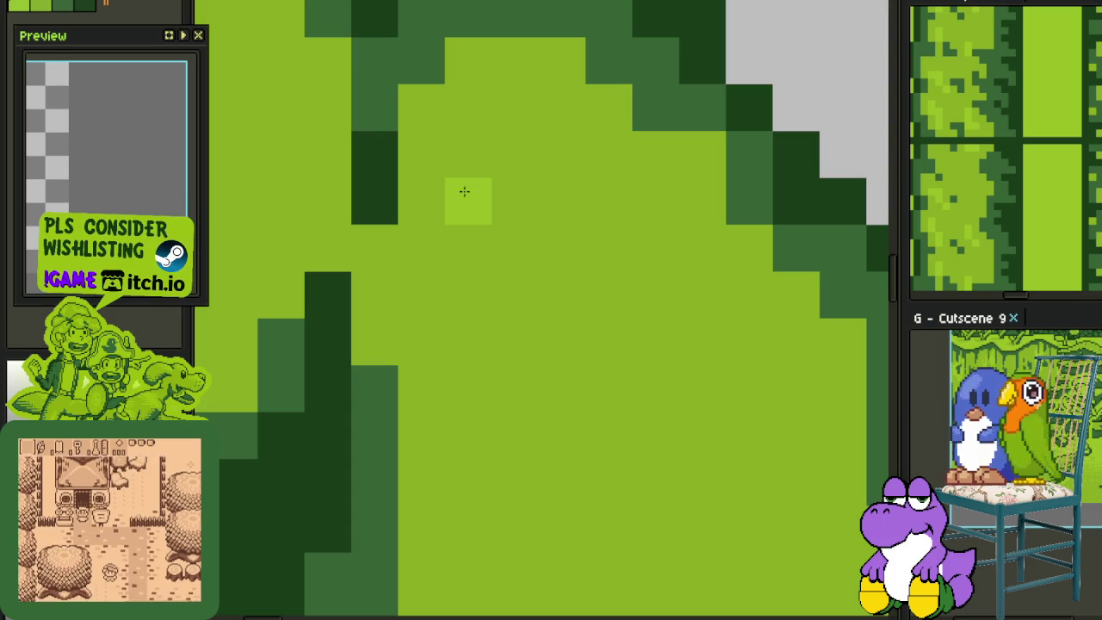
Paint an H-shaped light-green highlight mark on the leaf segment
drag(463, 194, 464, 229)
scroll(475, 233, down, 3)
scroll(474, 234, down, 1)
scroll(474, 233, up, 3)
drag(460, 167, 461, 344)
drag(456, 238, 459, 232)
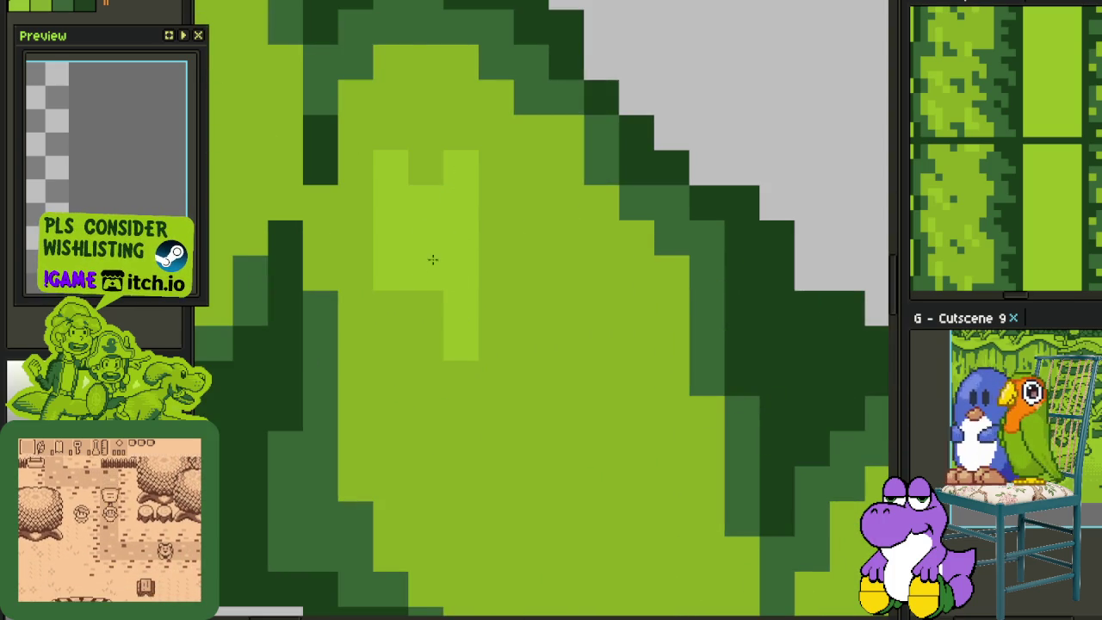
scroll(428, 263, down, 3)
scroll(448, 233, up, 1)
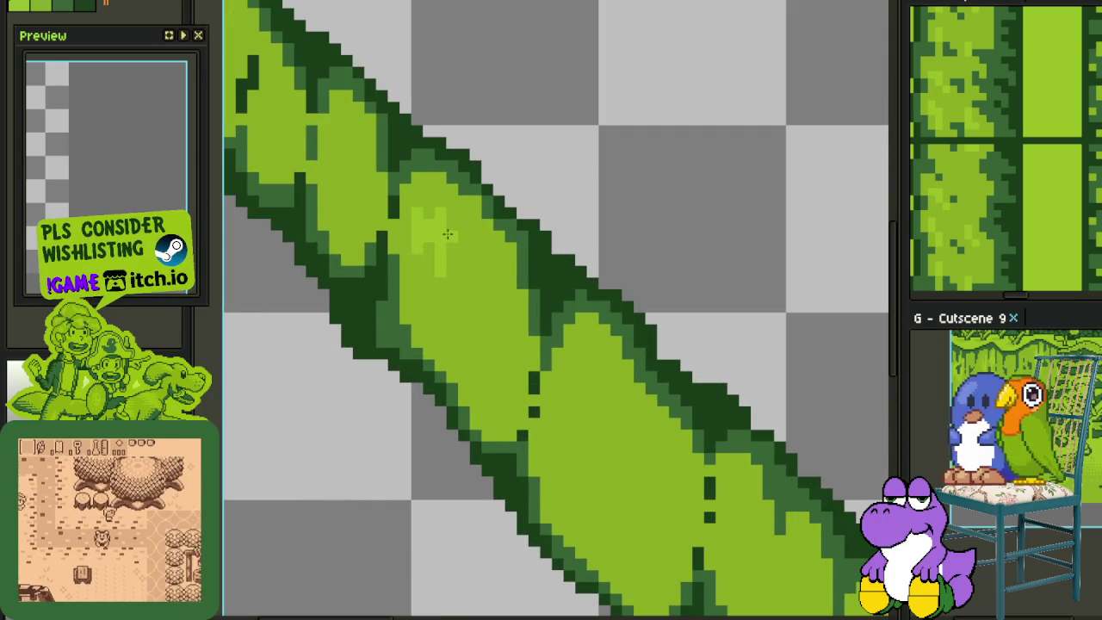
scroll(426, 217, up, 2)
Select the H highlight mark, rotate it and commit it in place
mouse_move(381, 188)
mouse_down()
mouse_move(482, 335)
mouse_move(484, 368)
mouse_move(462, 381)
mouse_up()
click(537, 298)
scroll(480, 298, down, 2)
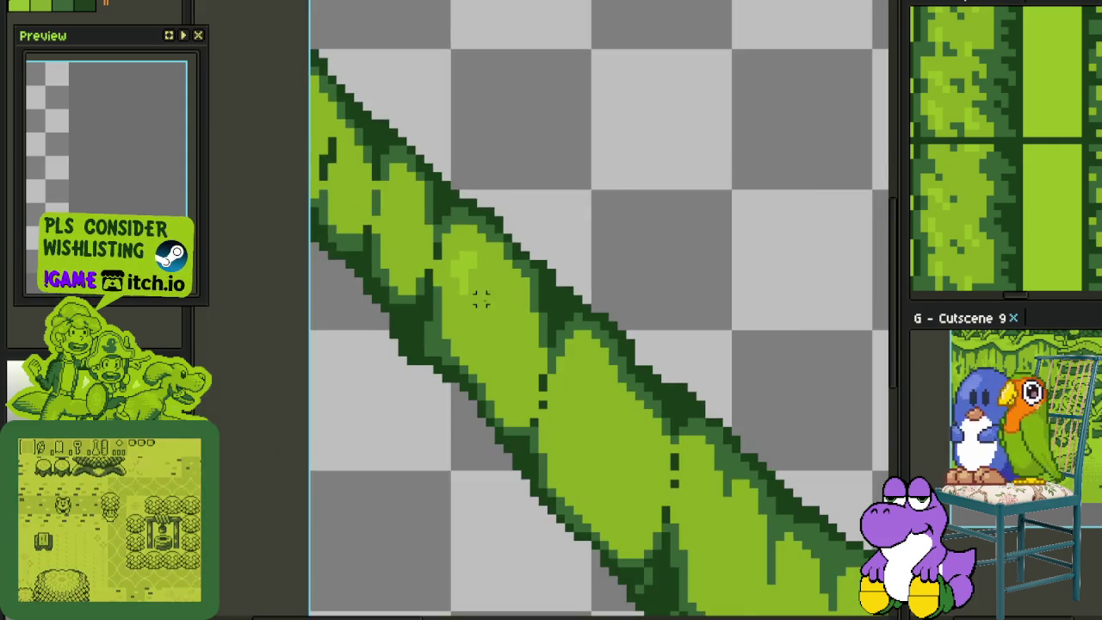
scroll(480, 298, up, 2)
Paint a vertical light-green highlight strip plus a few highlight pixels, then save
click(553, 427)
mouse_move(553, 415)
mouse_down()
mouse_move(577, 379)
mouse_move(530, 332)
mouse_up()
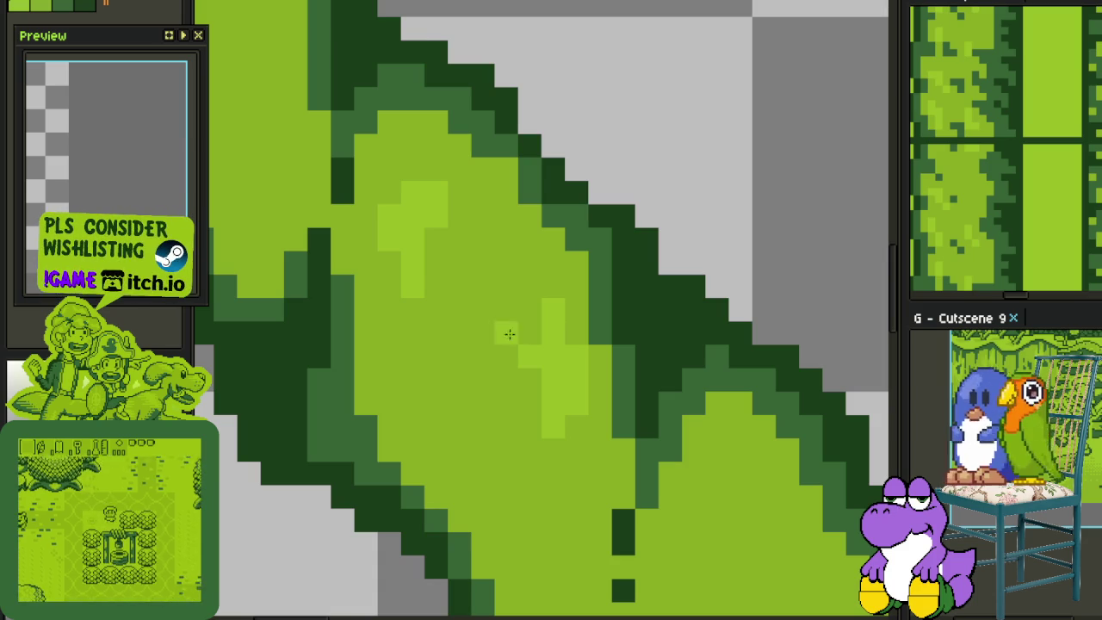
mouse_move(459, 267)
mouse_down()
mouse_move(458, 239)
mouse_move(482, 243)
mouse_move(476, 303)
mouse_move(532, 345)
mouse_up()
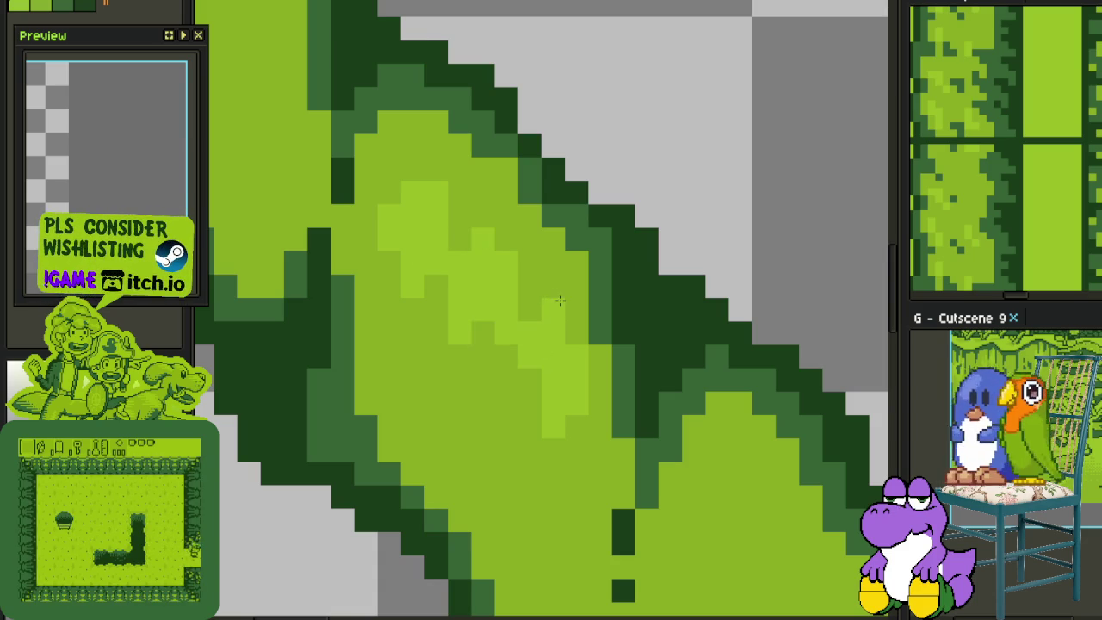
scroll(564, 306, down, 4)
scroll(569, 343, up, 2)
scroll(569, 343, up, 1)
key(ctrl+s)
Add more light-green highlight strokes across the leaf and save the sprite again
scroll(569, 343, up, 1)
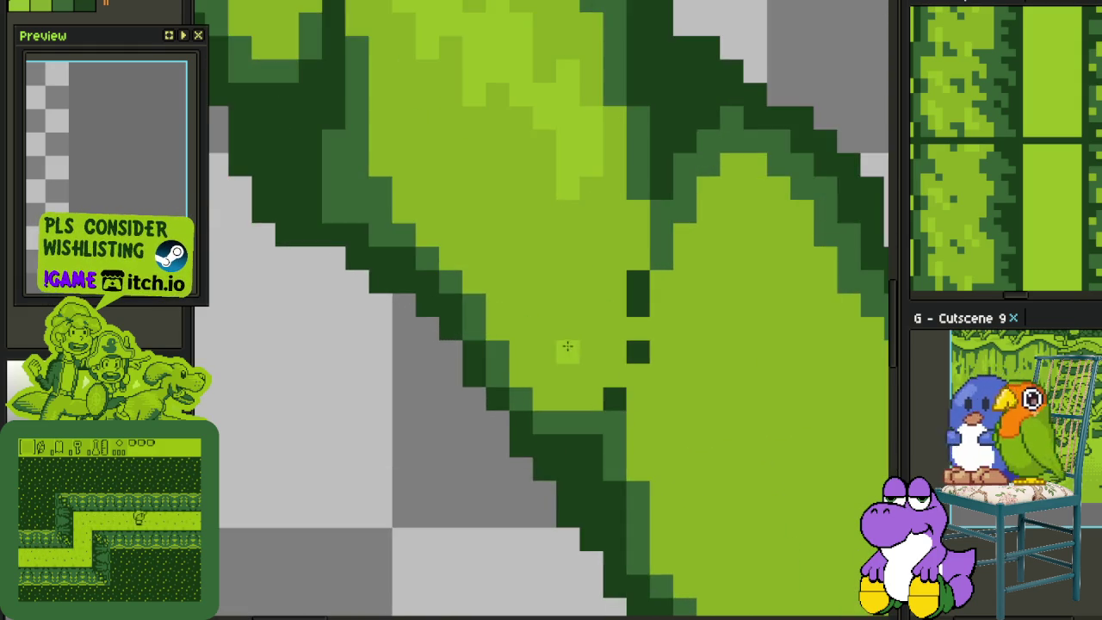
scroll(569, 349, up, 1)
drag(568, 390, 501, 341)
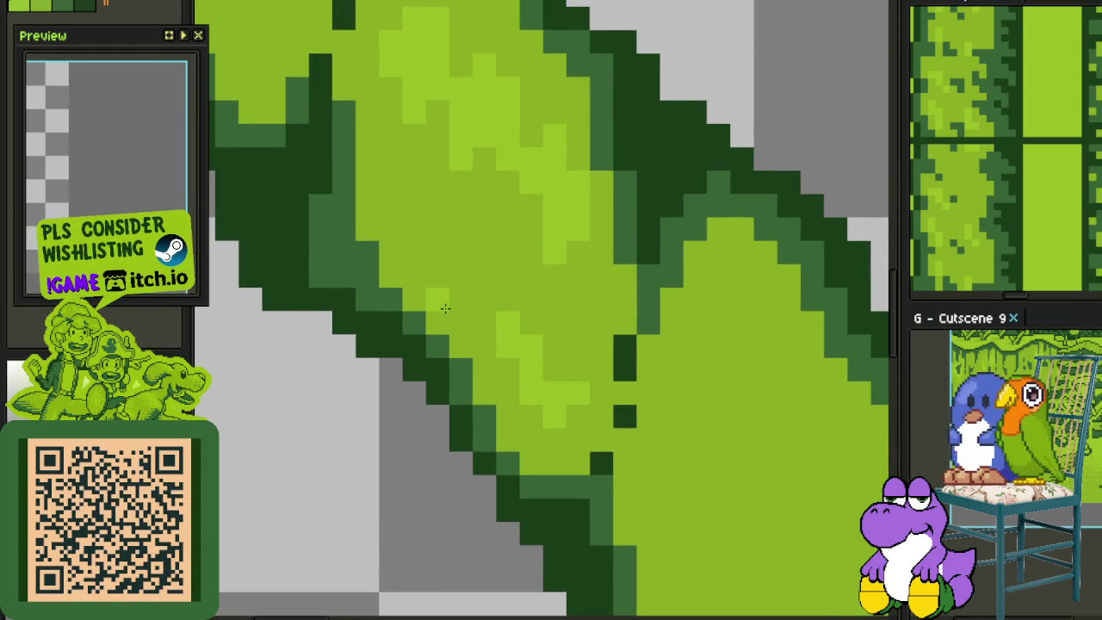
drag(445, 308, 456, 299)
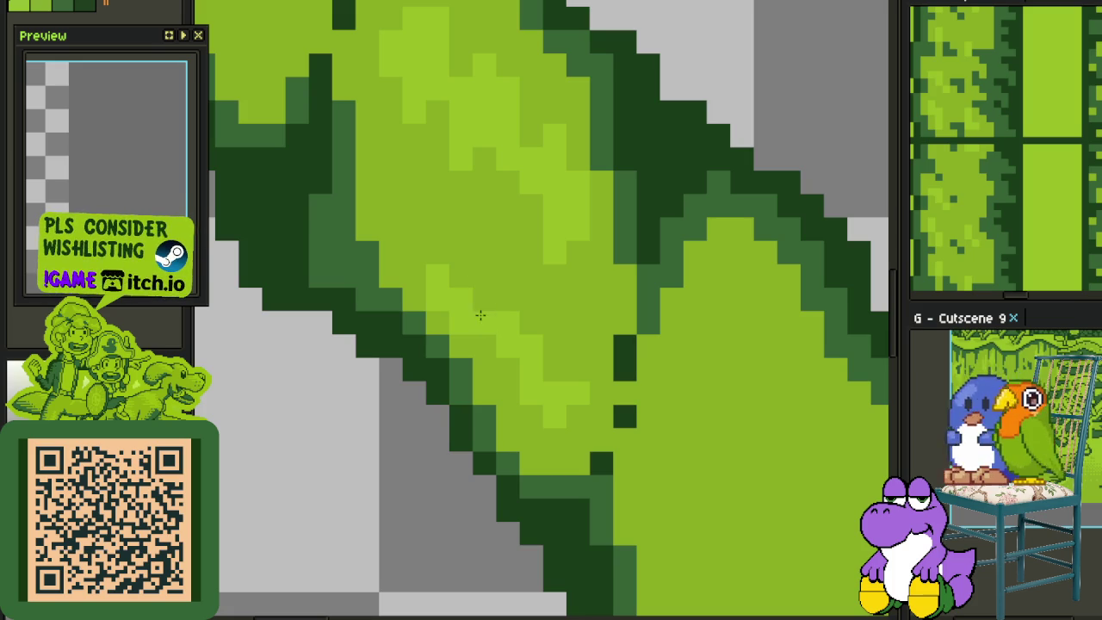
drag(482, 320, 508, 294)
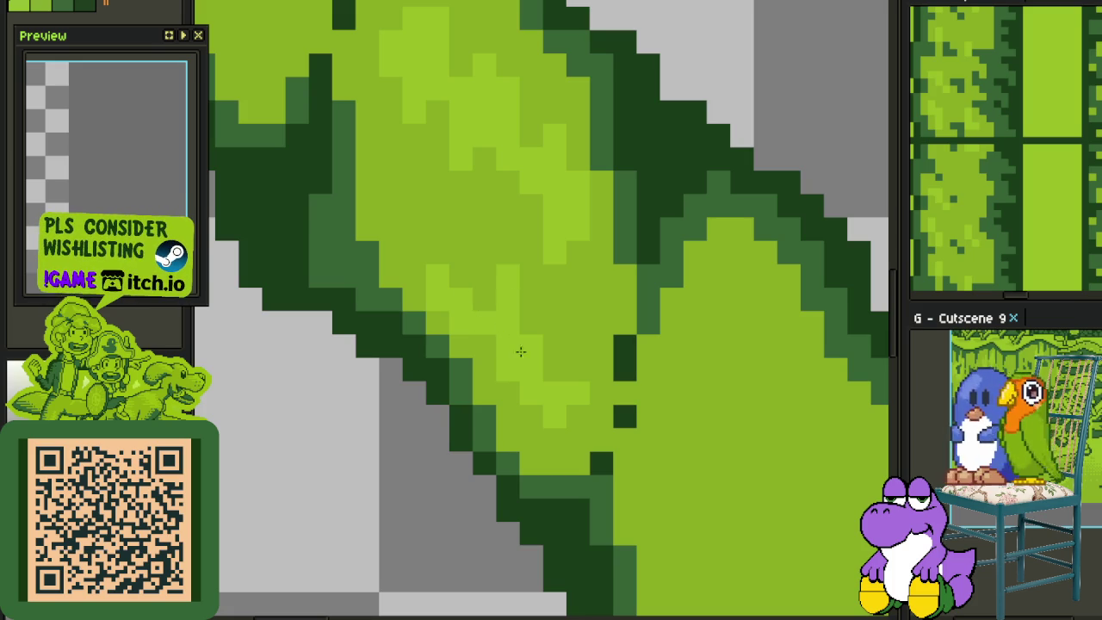
drag(544, 333, 551, 373)
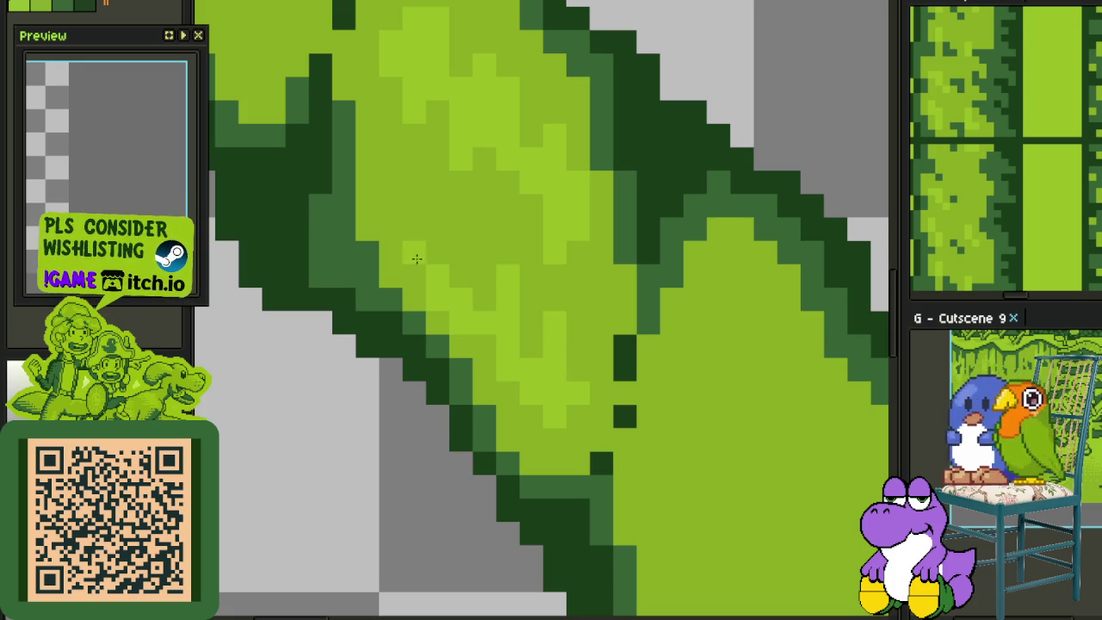
drag(435, 299, 391, 235)
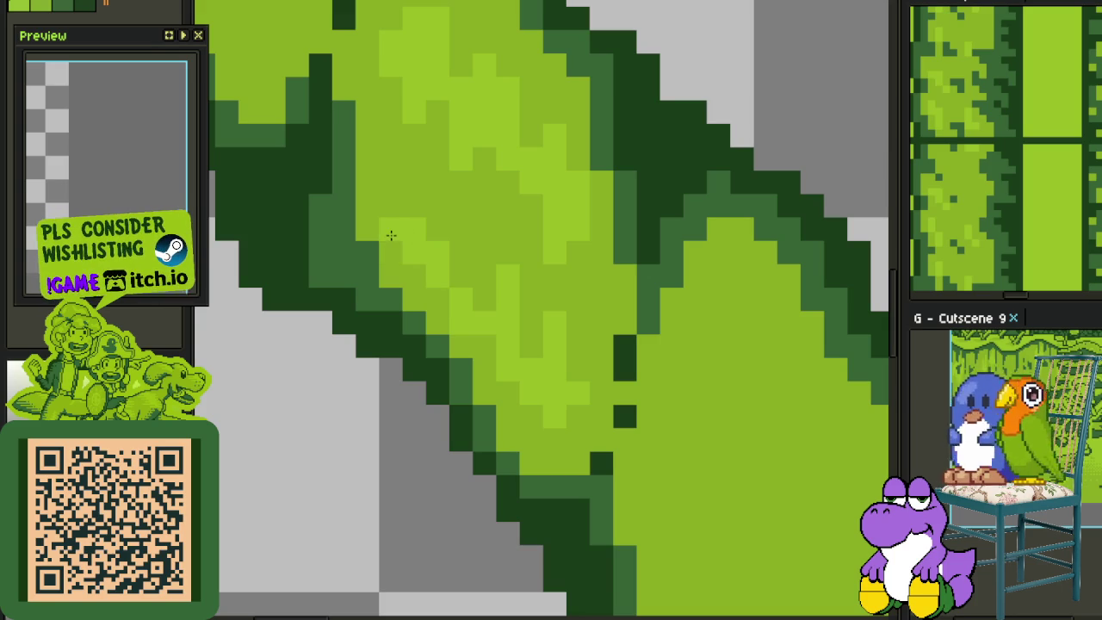
scroll(384, 196, down, 3)
key(ctrl+s)
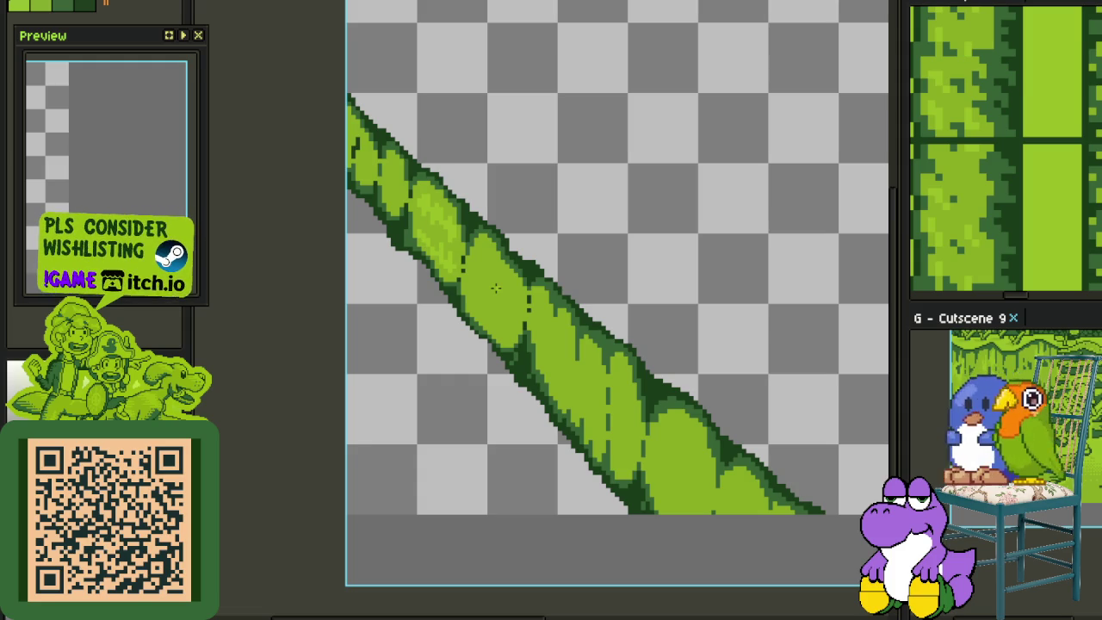
Paint light-green highlight pixels on the upper leaf, reverting strays to mid-green
scroll(461, 254, up, 3)
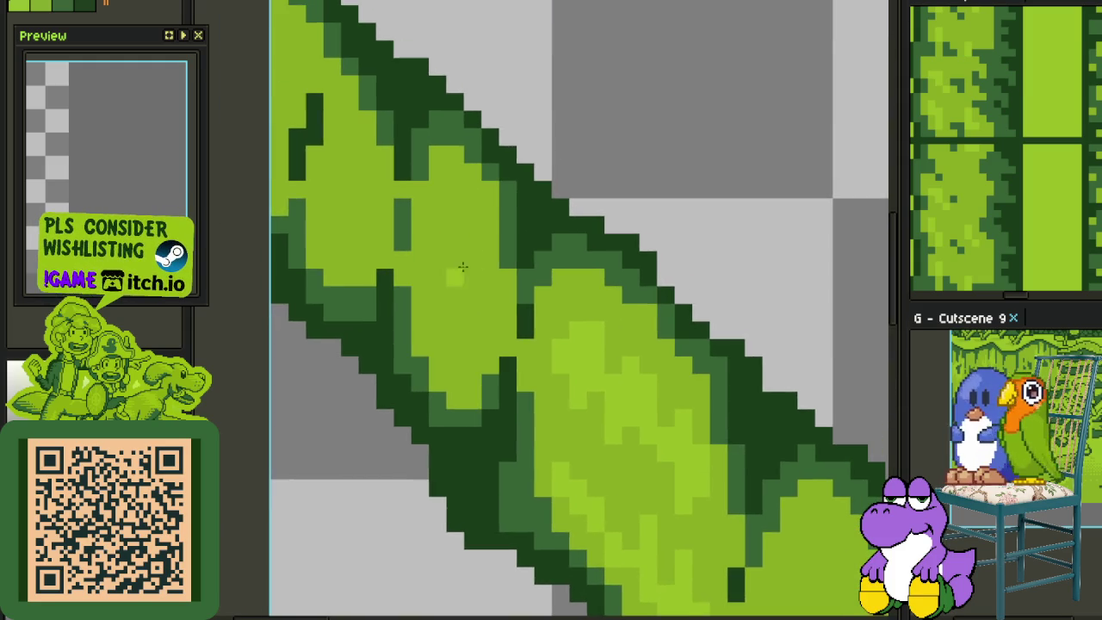
scroll(453, 269, up, 2)
drag(425, 195, 424, 161)
mouse_move(391, 196)
mouse_down()
mouse_move(471, 179)
mouse_move(459, 223)
mouse_up()
right_click(389, 195)
click(494, 195)
right_click(494, 301)
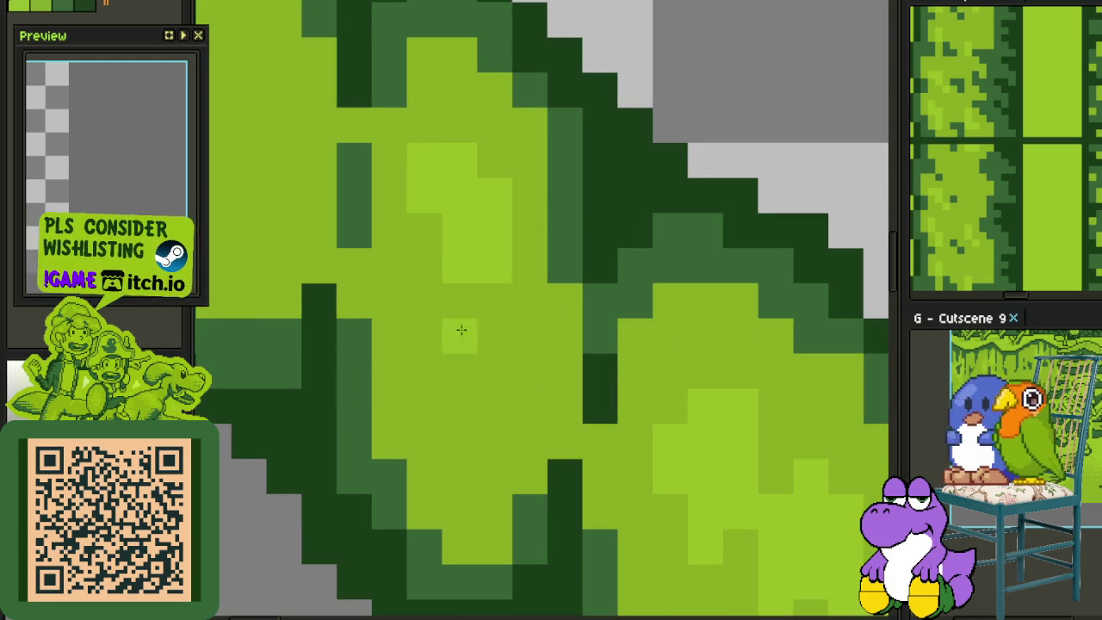
Extend the light highlight column downward, dotting and fixing individual pixels
drag(529, 266, 529, 231)
mouse_move(494, 301)
mouse_down()
mouse_move(460, 336)
mouse_move(529, 301)
mouse_move(529, 370)
mouse_move(486, 357)
mouse_up()
right_click(529, 301)
click(425, 302)
right_click(459, 318)
click(565, 333)
click(530, 302)
right_click(529, 302)
Paint light-green pixels lower on the leaf and save the sprite
scroll(482, 403, down, 5)
scroll(480, 403, up, 2)
scroll(482, 388, up, 2)
drag(504, 408, 503, 385)
scroll(509, 404, down, 5)
key(ctrl+s)
Add light-green highlight strokes across the leaf and save again
scroll(481, 367, up, 4)
scroll(481, 366, up, 1)
mouse_move(430, 353)
mouse_down()
mouse_move(422, 327)
mouse_move(401, 322)
mouse_move(462, 364)
mouse_move(495, 331)
mouse_up()
drag(482, 379, 468, 401)
scroll(467, 401, down, 3)
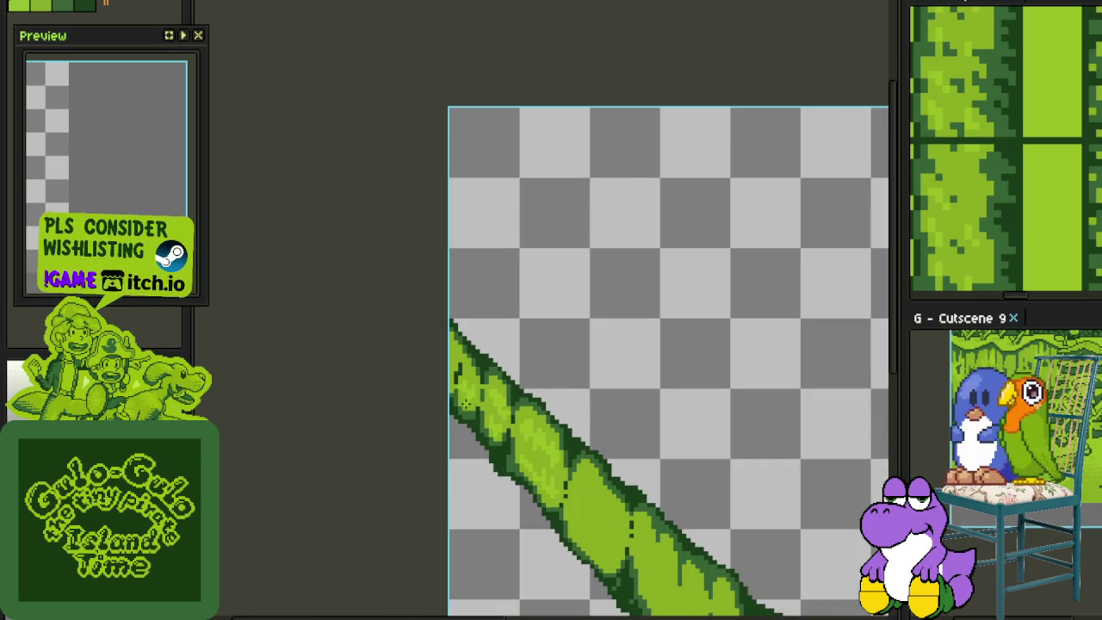
scroll(455, 362, down, 2)
key(ctrl+s)
Paint more light-green streaks on the leaf, undoing one bad stroke and redrawing it
scroll(447, 367, up, 4)
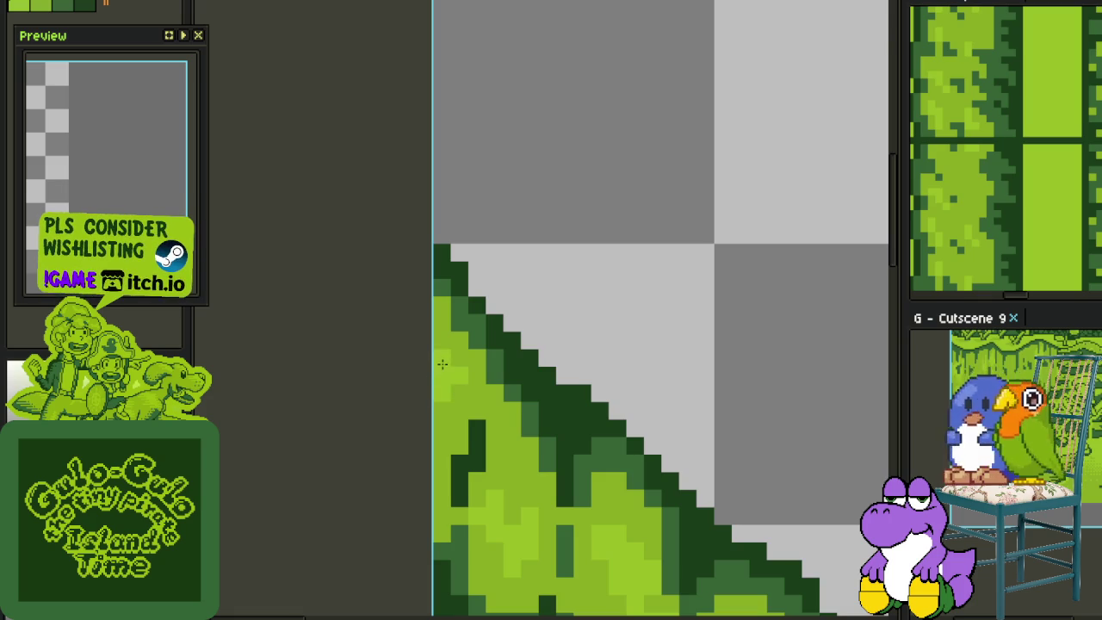
scroll(442, 367, down, 3)
scroll(514, 352, up, 3)
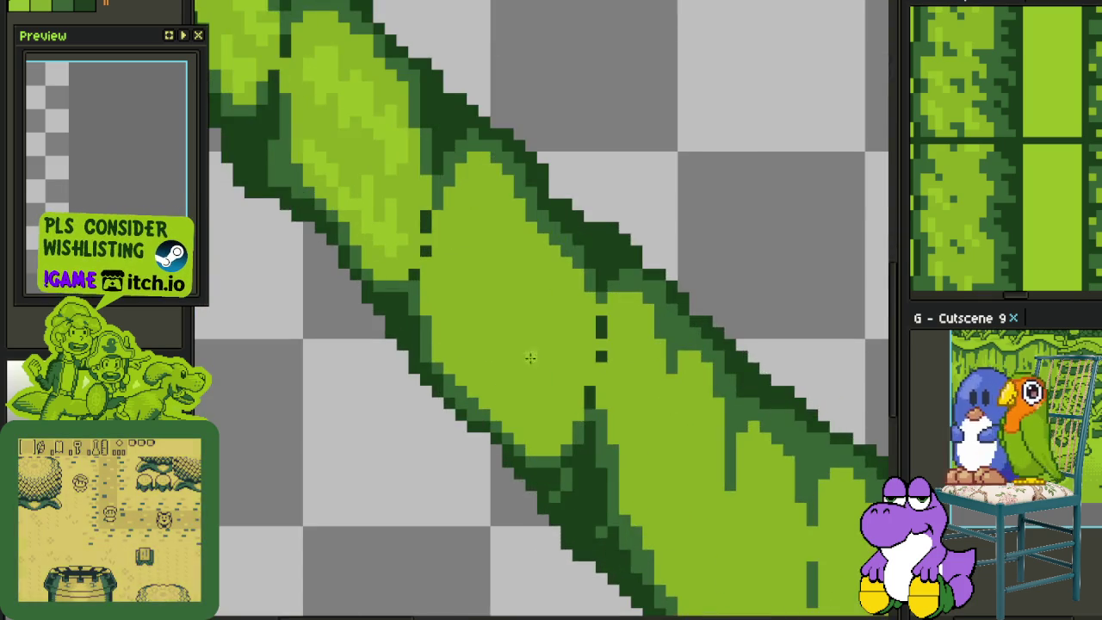
scroll(514, 353, down, 1)
scroll(430, 327, up, 2)
mouse_move(347, 208)
mouse_down()
mouse_move(357, 160)
mouse_move(370, 202)
mouse_up()
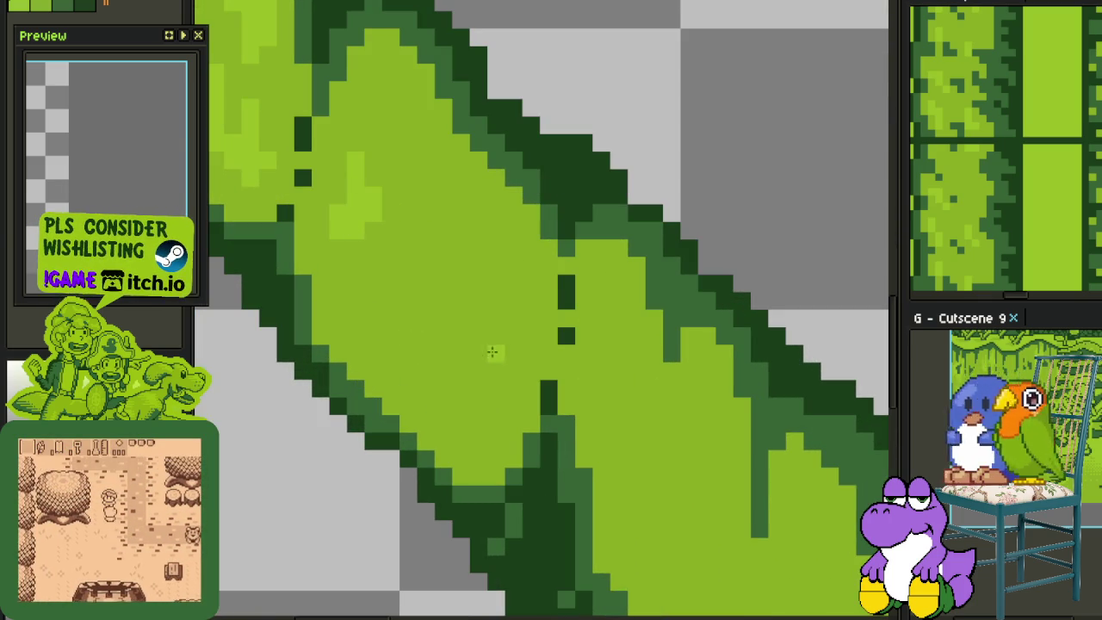
drag(492, 396, 514, 314)
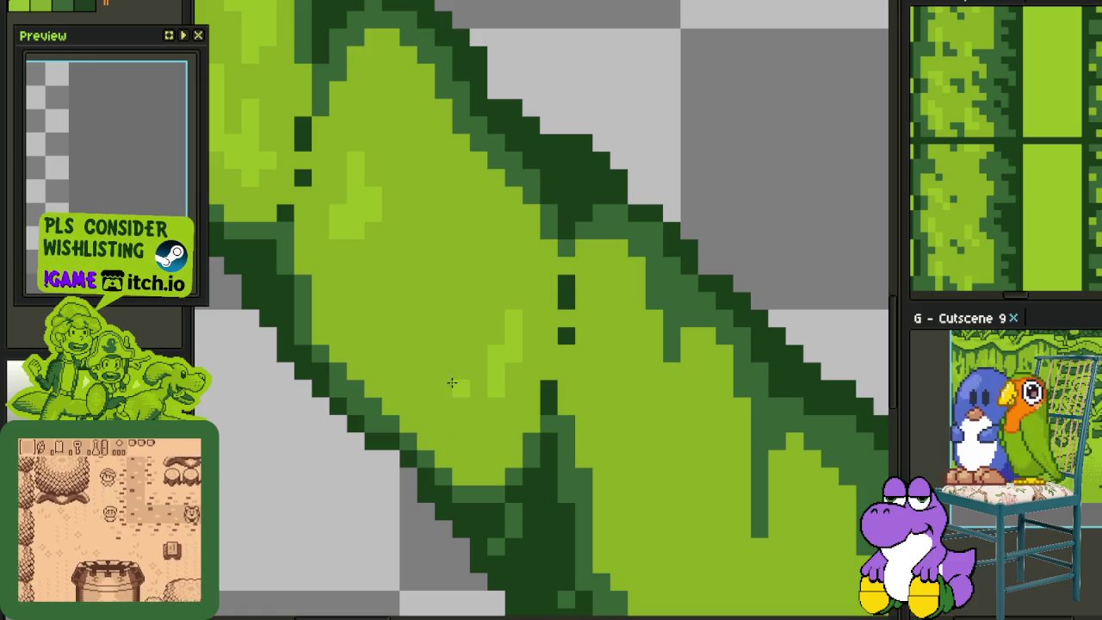
mouse_move(442, 384)
mouse_down()
mouse_move(443, 334)
mouse_move(478, 301)
mouse_move(477, 282)
mouse_up()
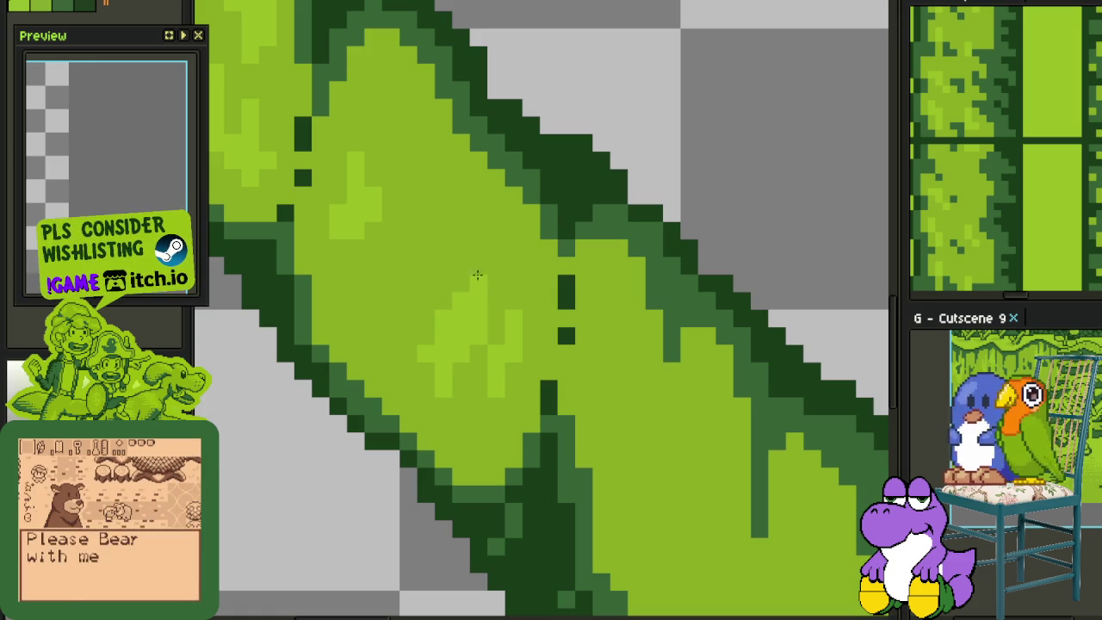
key(ctrl+z)
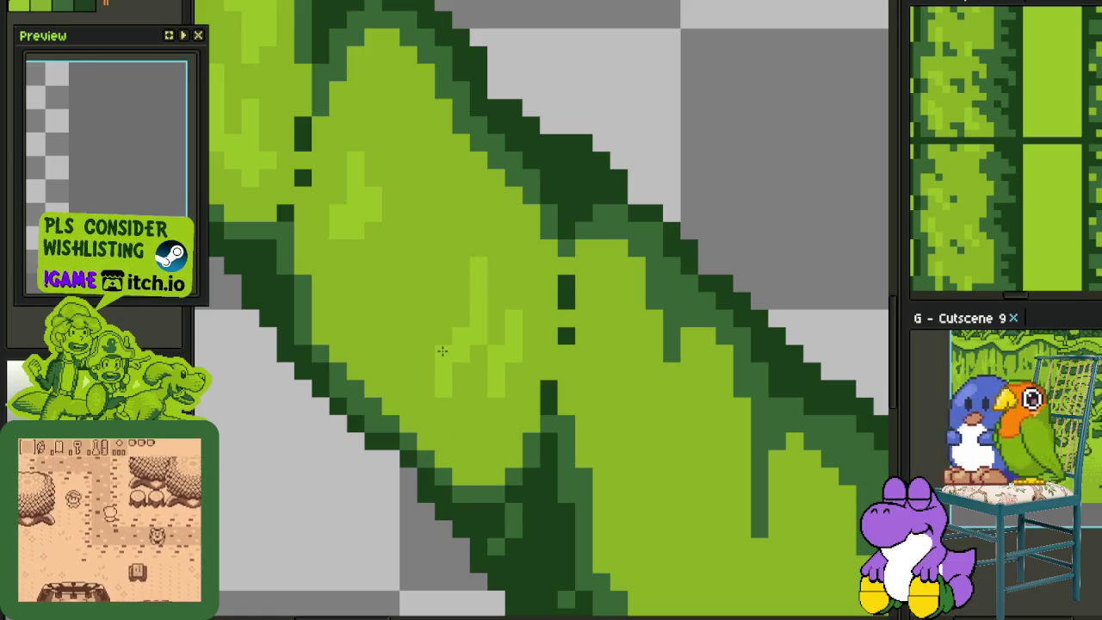
mouse_move(440, 207)
mouse_down()
mouse_move(408, 284)
mouse_move(384, 276)
mouse_up()
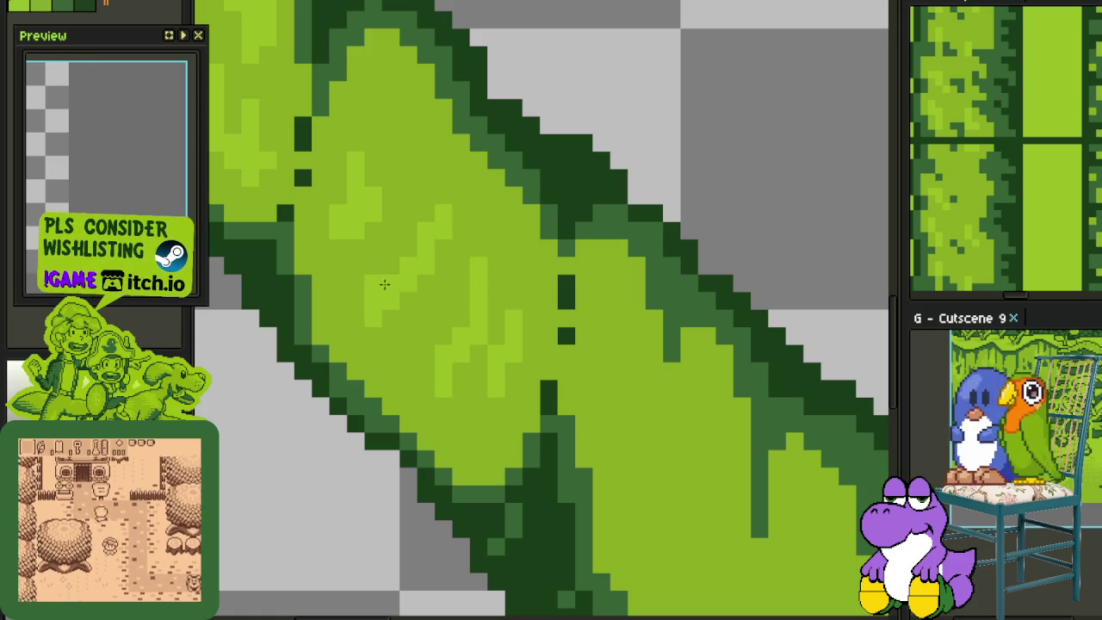
scroll(367, 260, down, 2)
scroll(439, 293, down, 1)
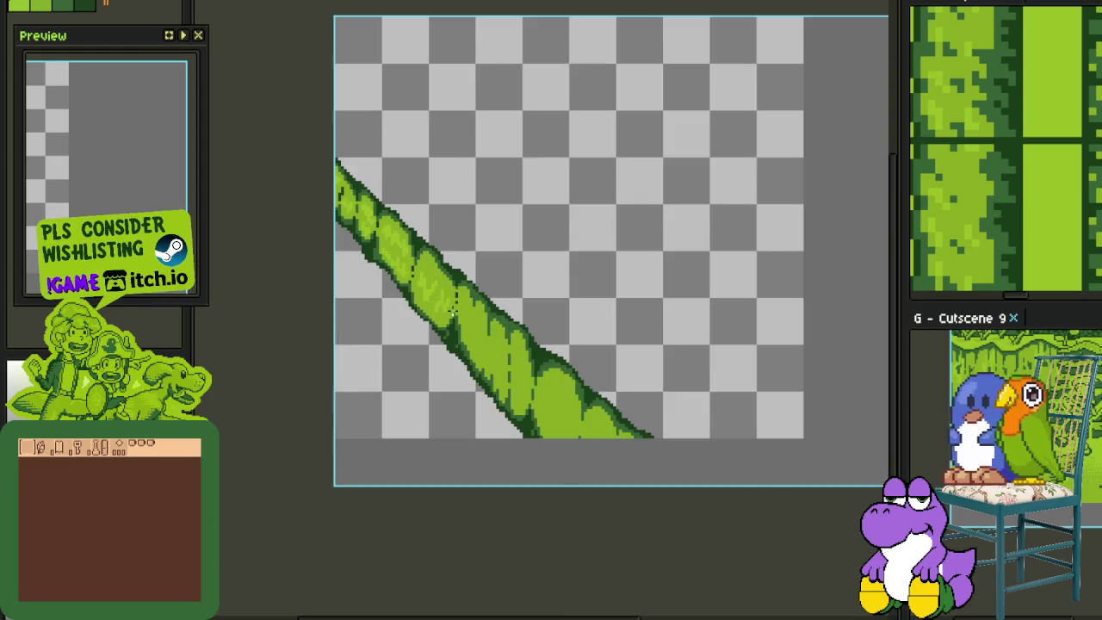
Paint a vertical light-green strip and a block of light-green pixels on the upper leaves
scroll(451, 310, up, 2)
scroll(431, 276, up, 3)
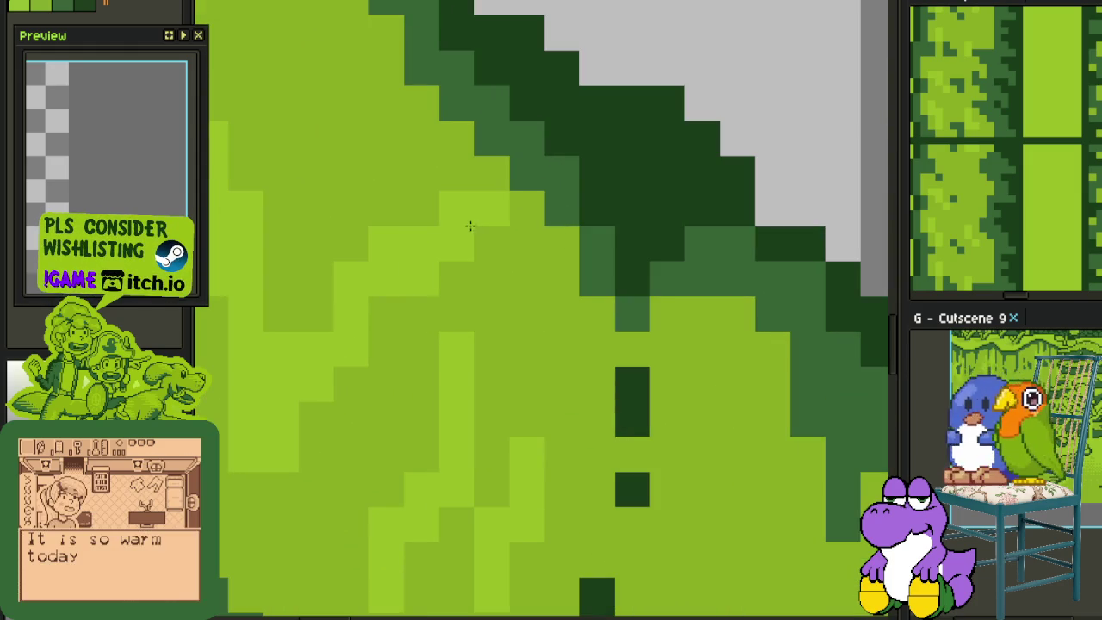
drag(446, 218, 448, 284)
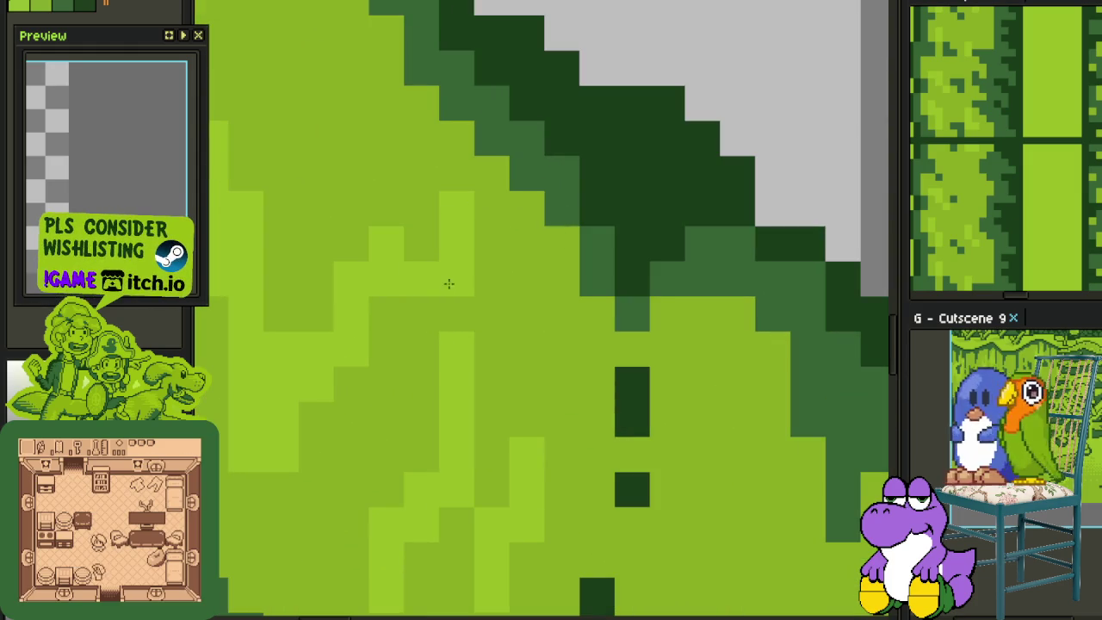
scroll(671, 560, down, 1)
scroll(376, 315, up, 1)
mouse_move(376, 315)
mouse_down()
mouse_move(381, 297)
mouse_move(403, 366)
mouse_up()
Cover the dithered highlight with flat mid-green and repaint a light-green strip
scroll(421, 353, down, 3)
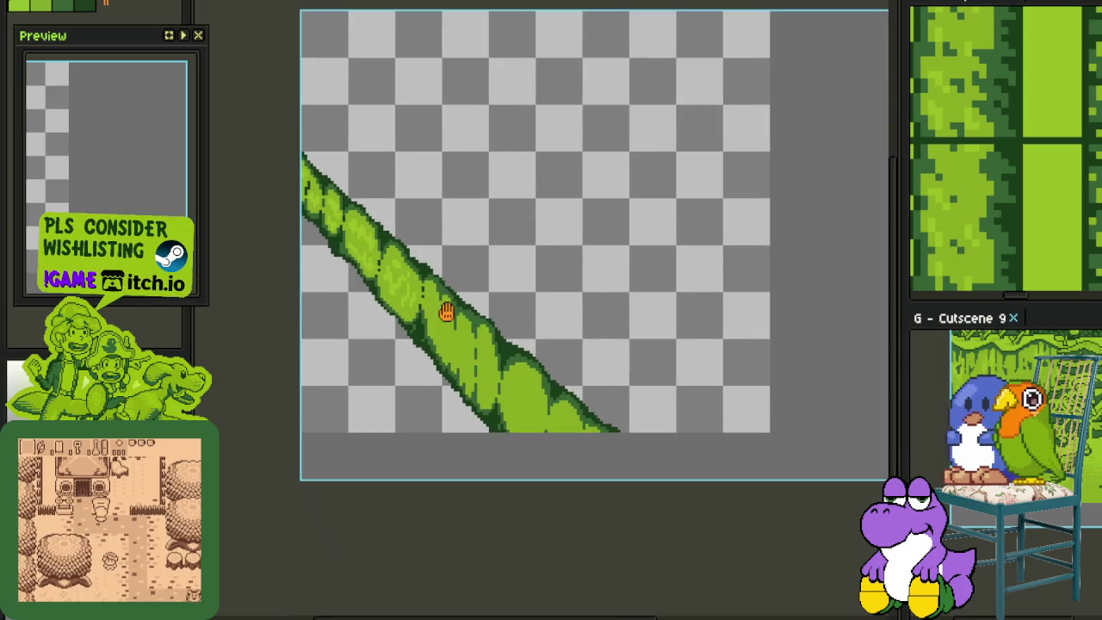
scroll(446, 313, down, 1)
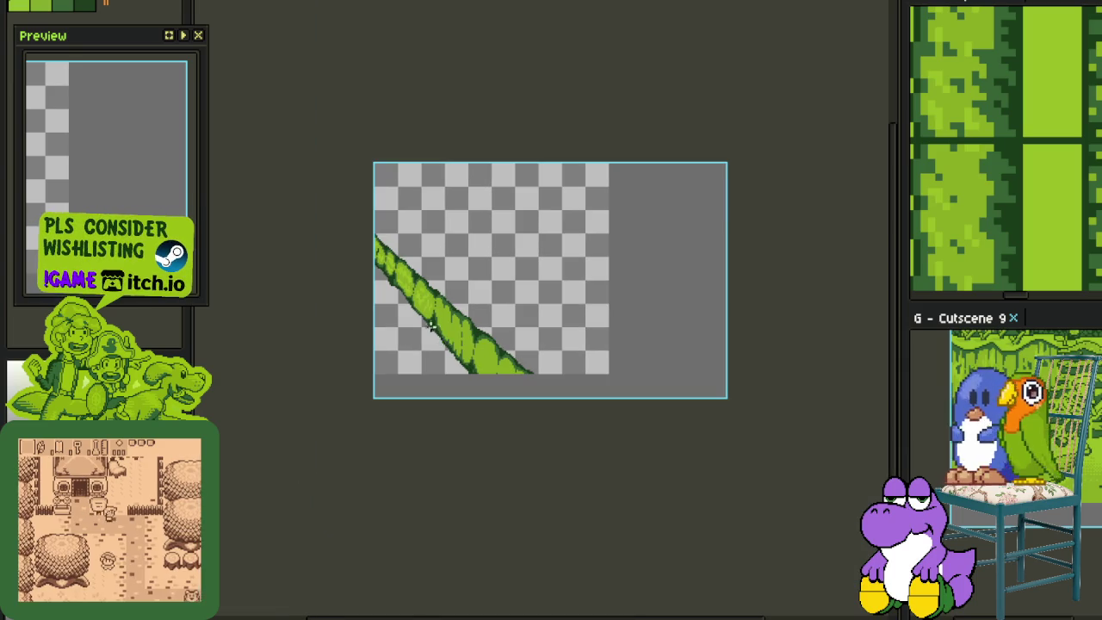
scroll(432, 327, up, 4)
scroll(398, 225, up, 1)
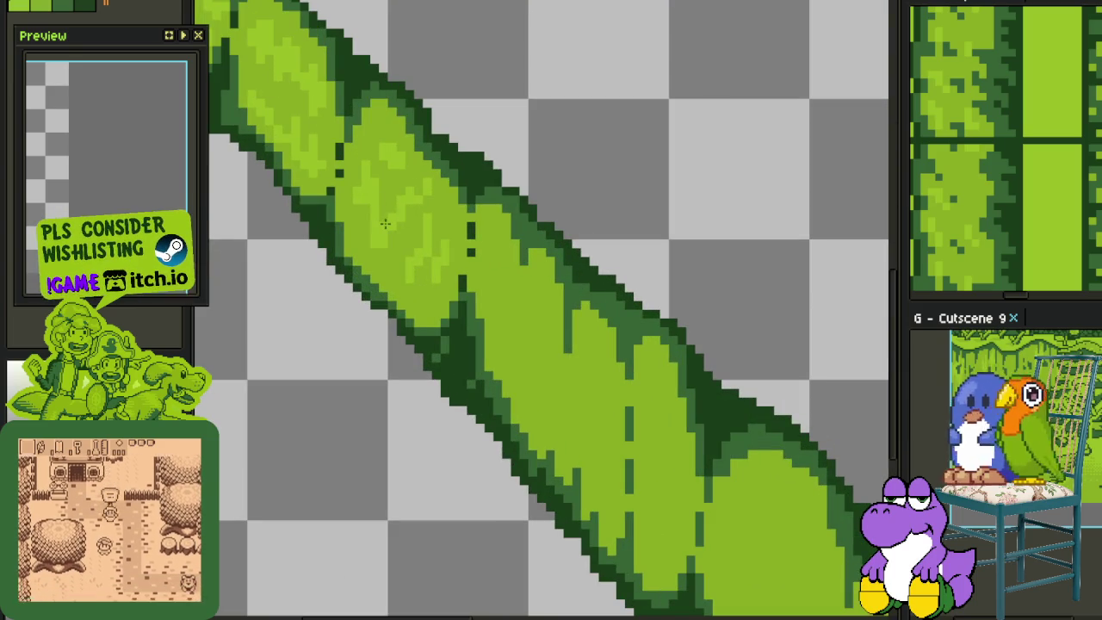
mouse_move(384, 224)
mouse_down()
mouse_move(404, 173)
mouse_move(400, 148)
mouse_up()
drag(411, 275, 427, 250)
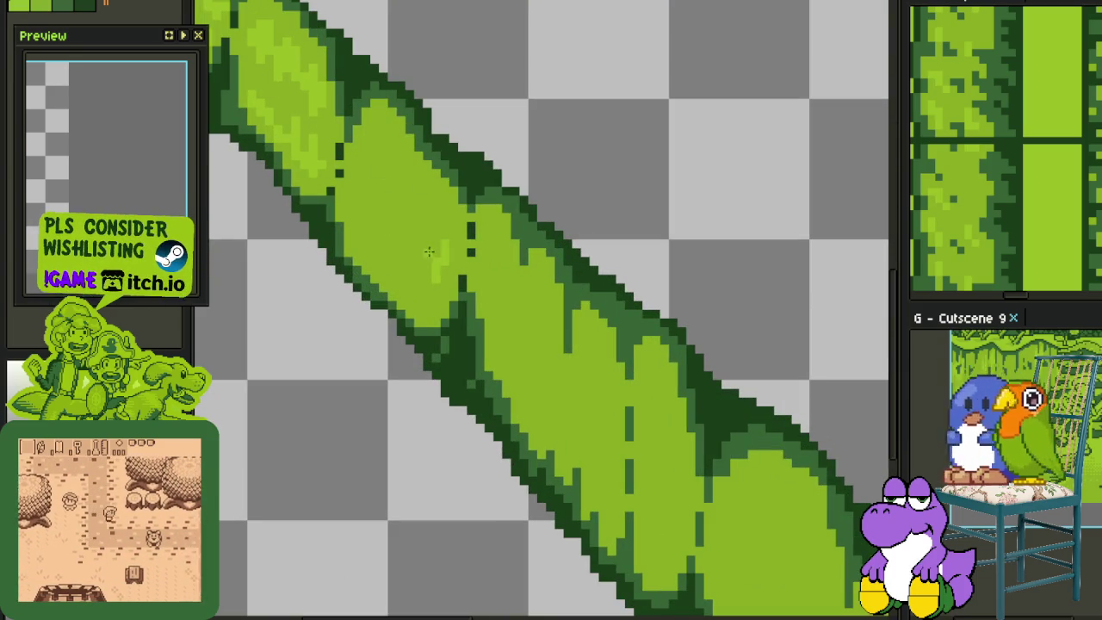
mouse_move(379, 176)
mouse_down()
mouse_move(389, 259)
mouse_move(435, 258)
mouse_up()
Save the sprite and show the timeline's list of layers
scroll(437, 253, down, 2)
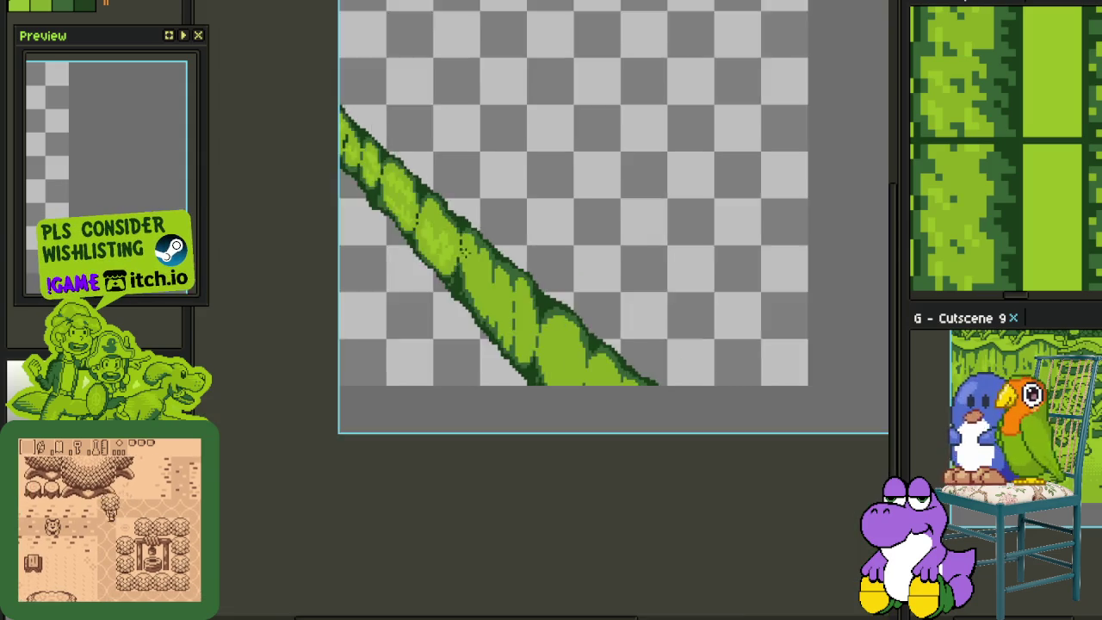
scroll(437, 252, down, 1)
scroll(439, 245, up, 3)
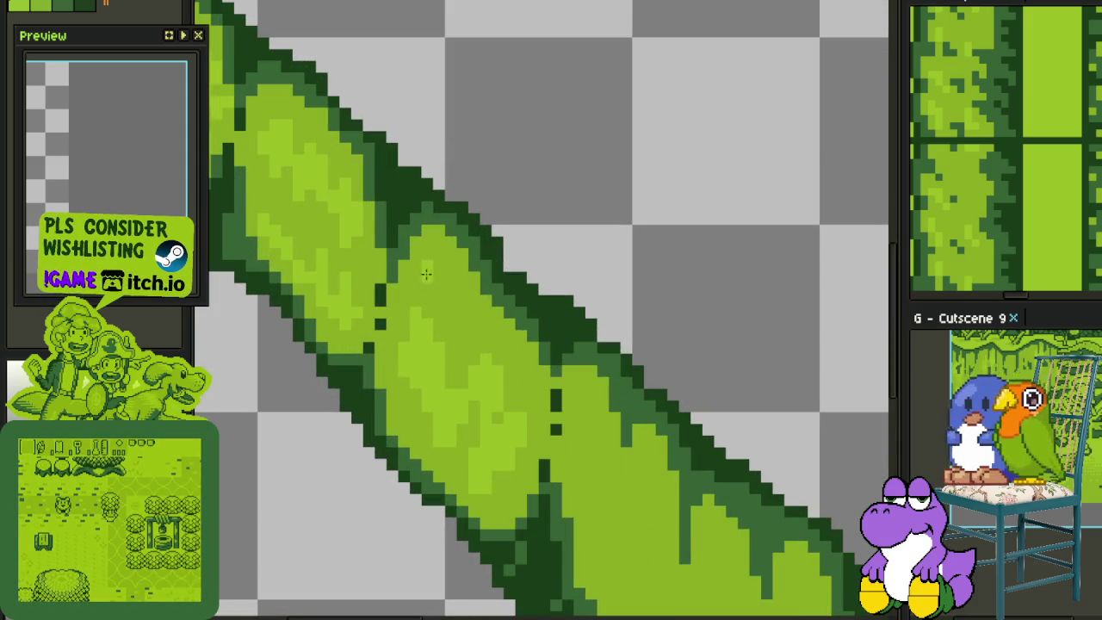
scroll(455, 279, down, 3)
scroll(431, 249, up, 2)
key(ctrl+s)
scroll(459, 249, down, 3)
key(Tab)
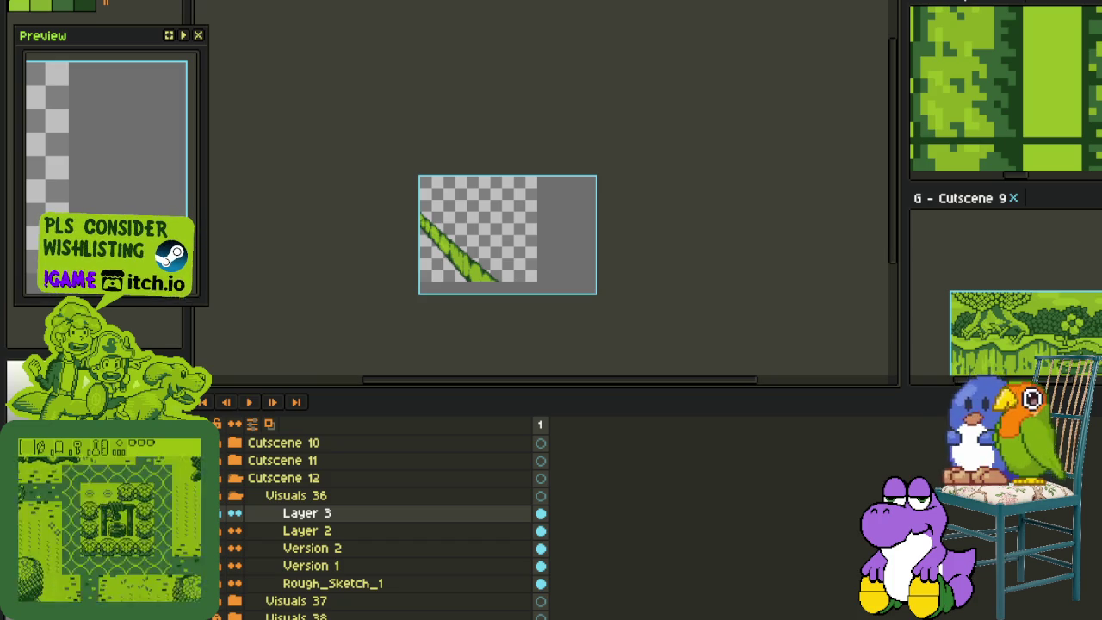
Delete the Version 2 layer, switch to Layer 3, save, and hide the timeline
scroll(385, 336, up, 1)
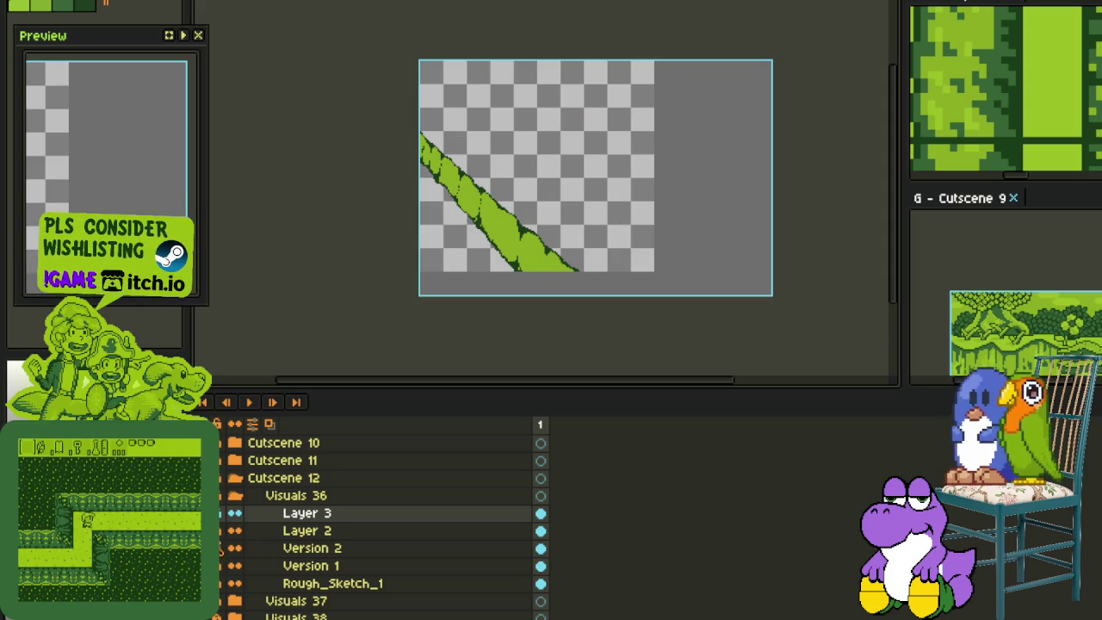
click(305, 547)
right_click(297, 548)
click(306, 548)
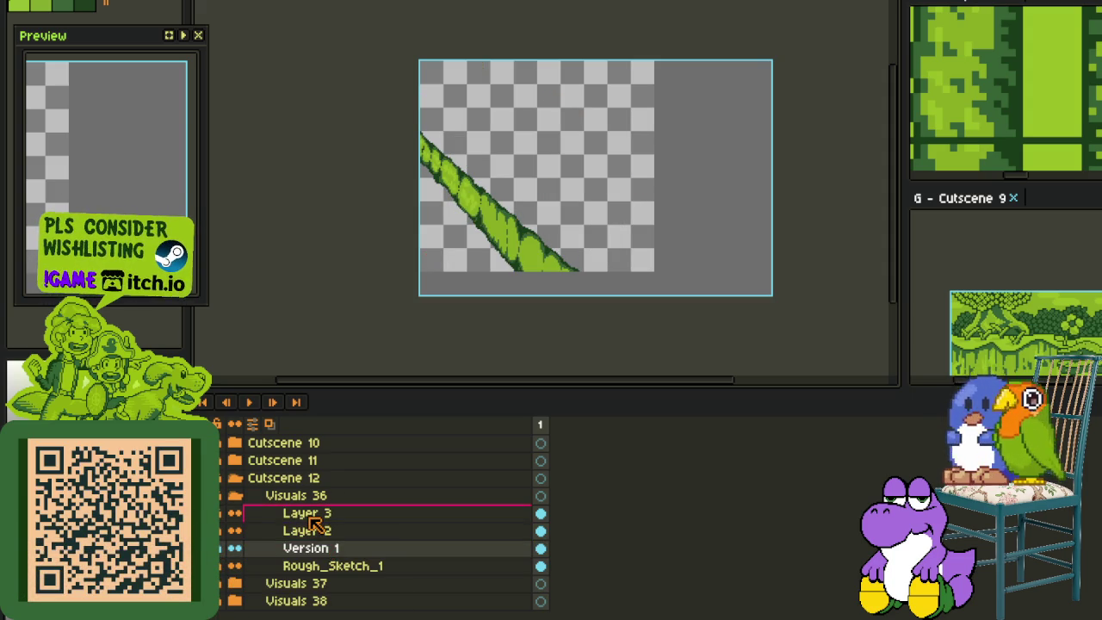
click(307, 514)
key(ctrl+s)
key(Tab)
scroll(552, 243, up, 3)
scroll(472, 213, up, 2)
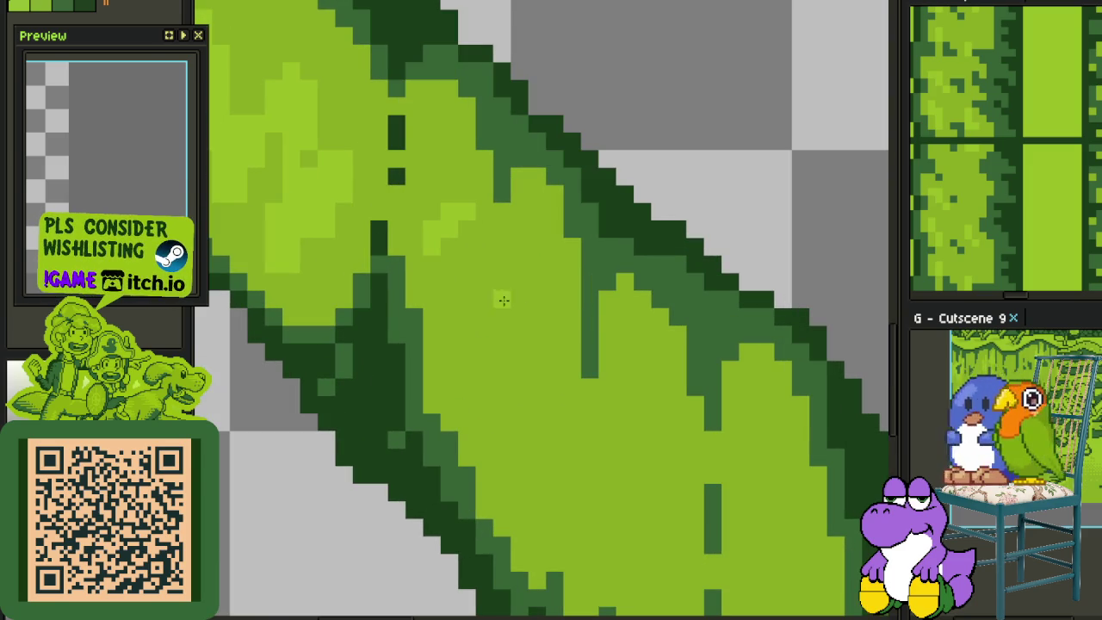
Paint a light-green stroke and streak down the vine, touching up with mid-green
drag(501, 296, 484, 362)
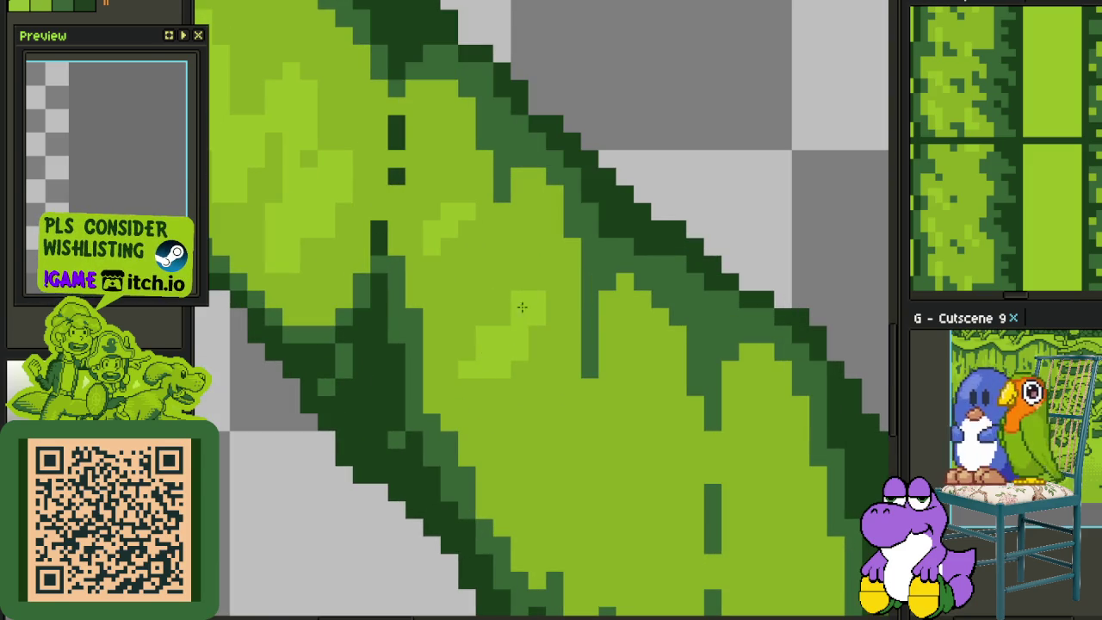
scroll(520, 318, down, 3)
scroll(450, 248, up, 3)
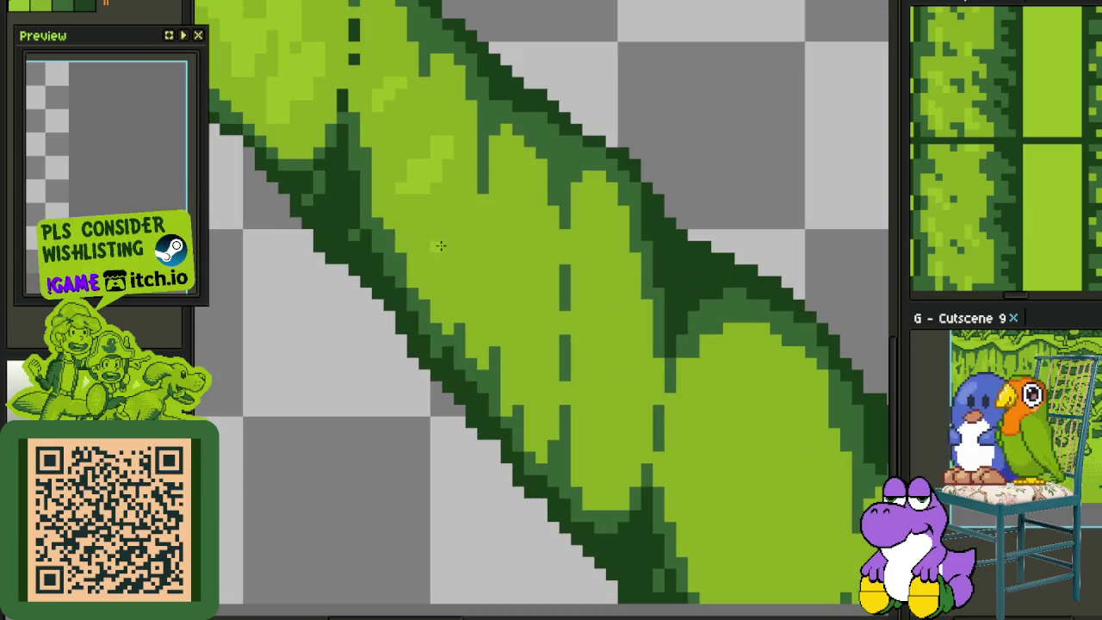
mouse_move(513, 215)
mouse_down()
mouse_move(508, 233)
mouse_move(515, 224)
mouse_move(544, 249)
mouse_up()
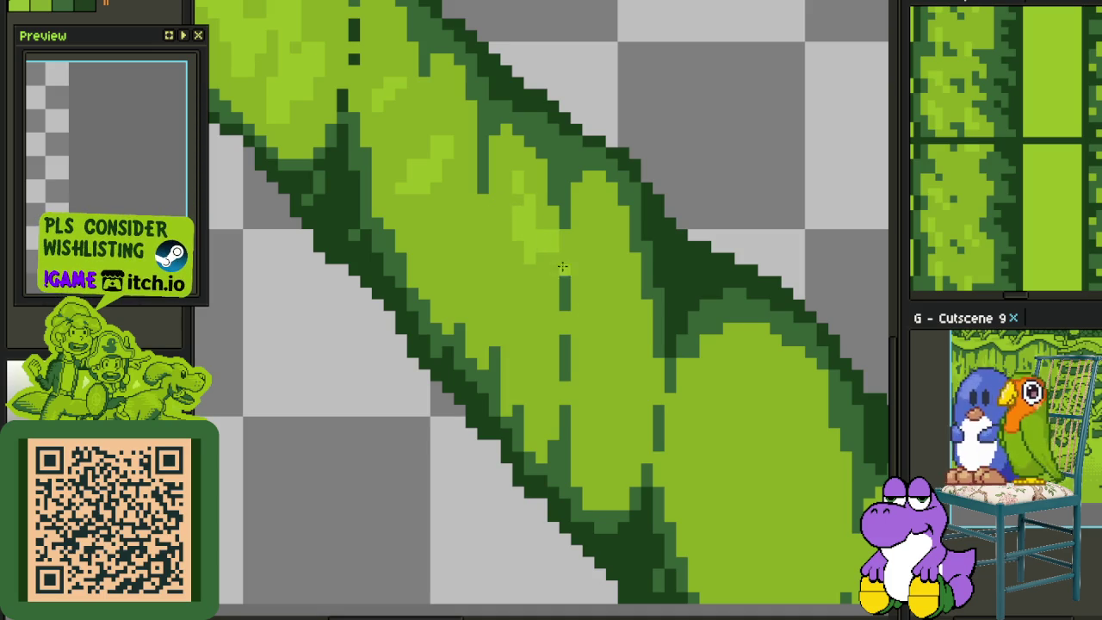
drag(445, 271, 440, 252)
mouse_move(462, 299)
mouse_down()
mouse_move(448, 308)
mouse_move(525, 387)
mouse_up()
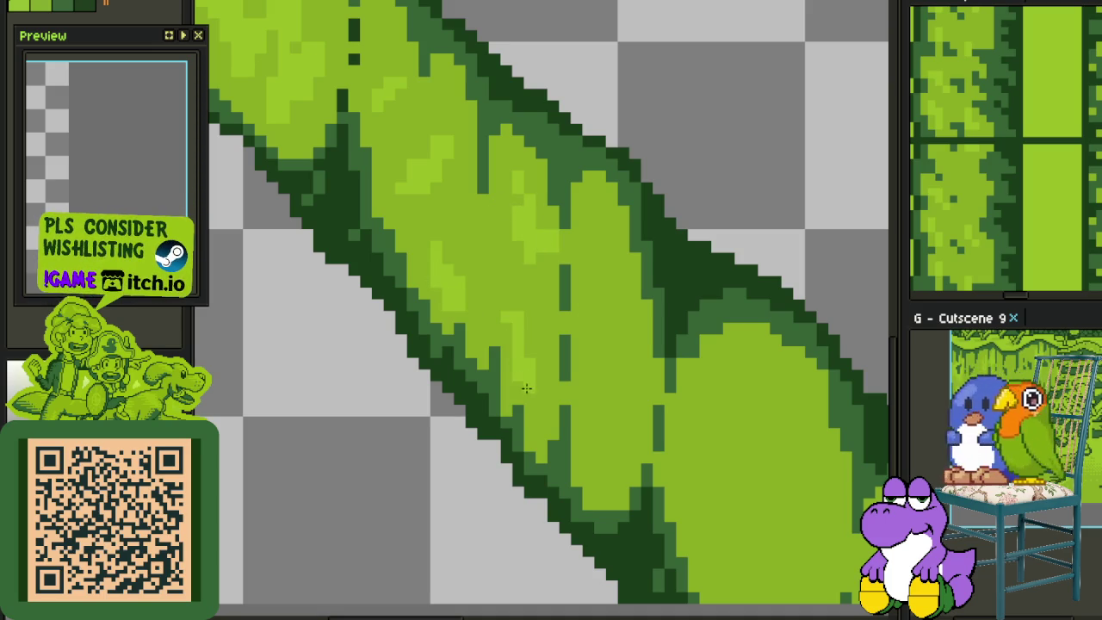
Paint a light-green highlight streak down the next lobe of the vine
scroll(533, 396, down, 3)
scroll(508, 362, up, 1)
scroll(489, 330, up, 1)
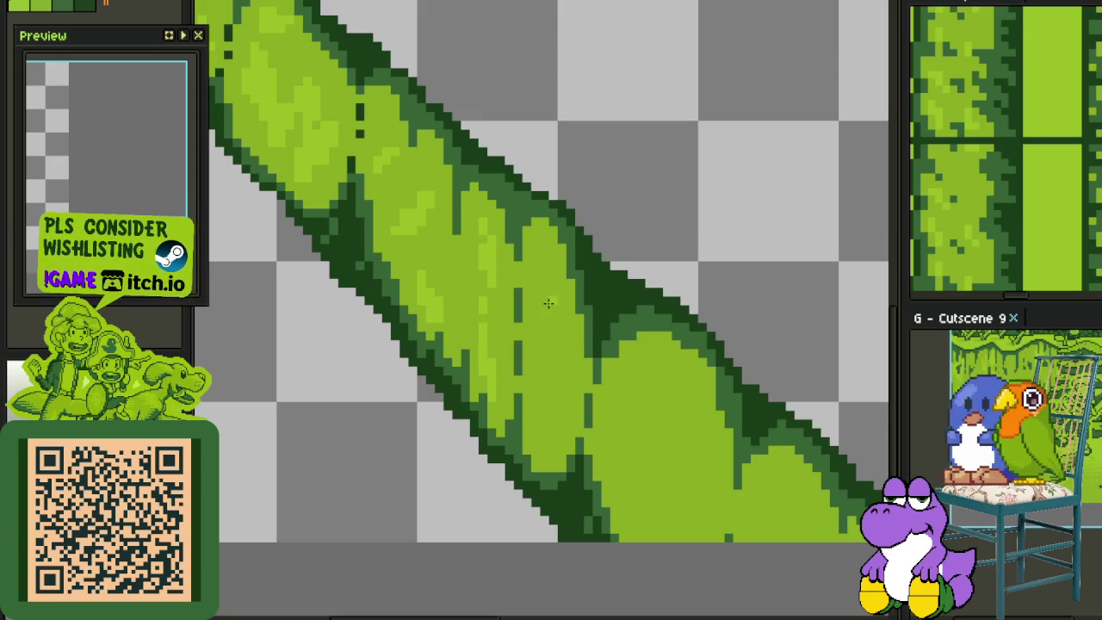
drag(544, 263, 555, 312)
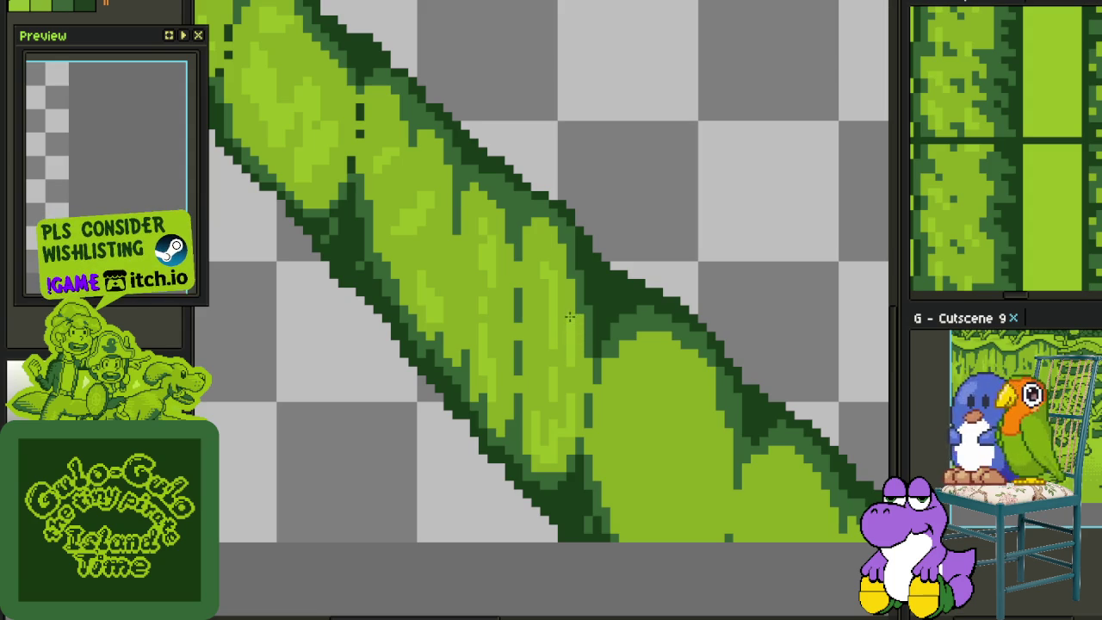
scroll(570, 318, down, 1)
scroll(529, 296, up, 2)
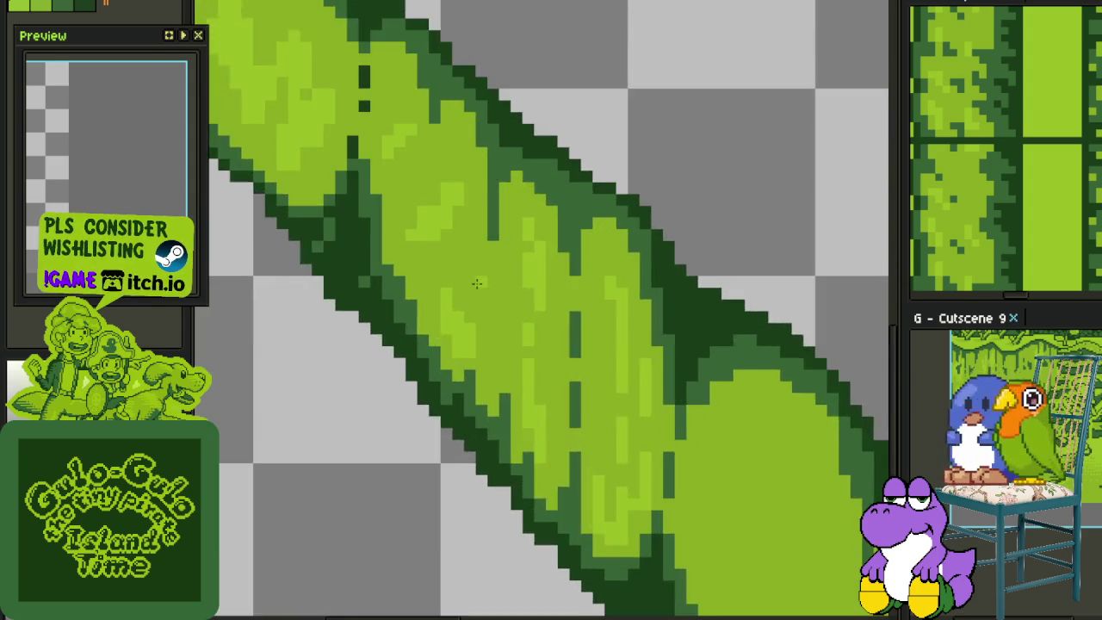
scroll(492, 272, up, 1)
scroll(495, 286, down, 2)
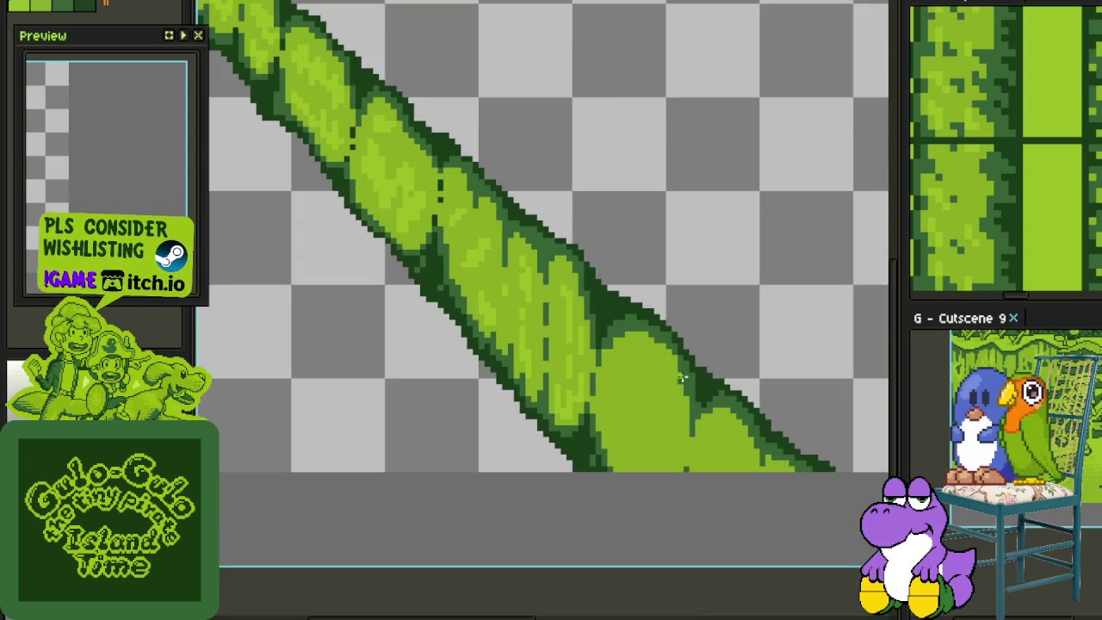
scroll(645, 386, up, 1)
scroll(485, 248, up, 1)
scroll(484, 247, up, 1)
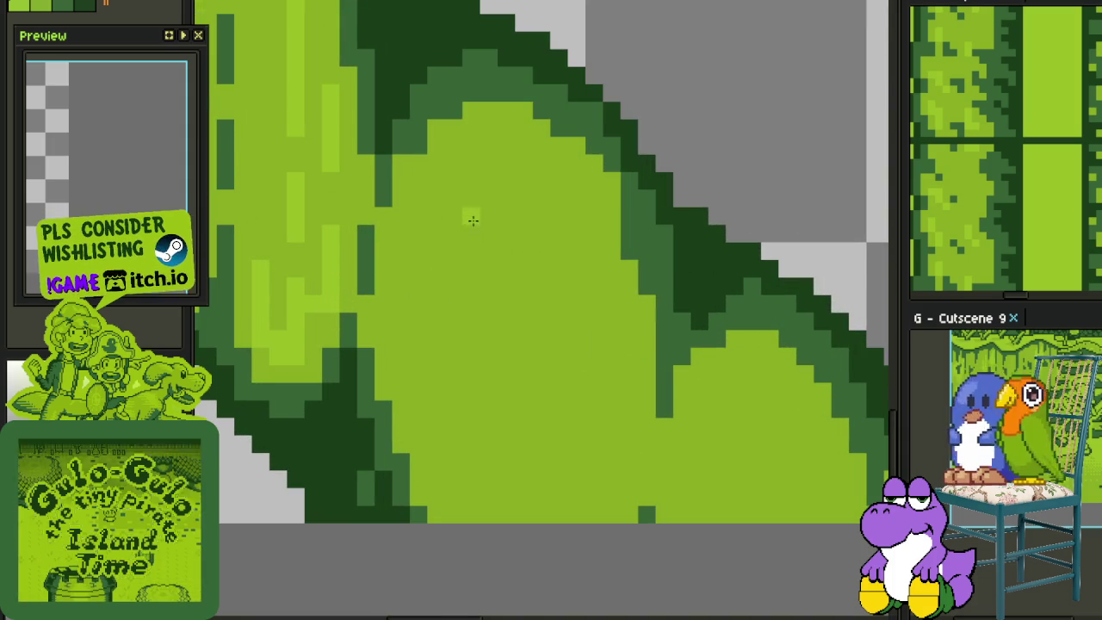
Dab a light-green pixel at the lobe's upper edge and repaint two trial strokes base green
click(419, 147)
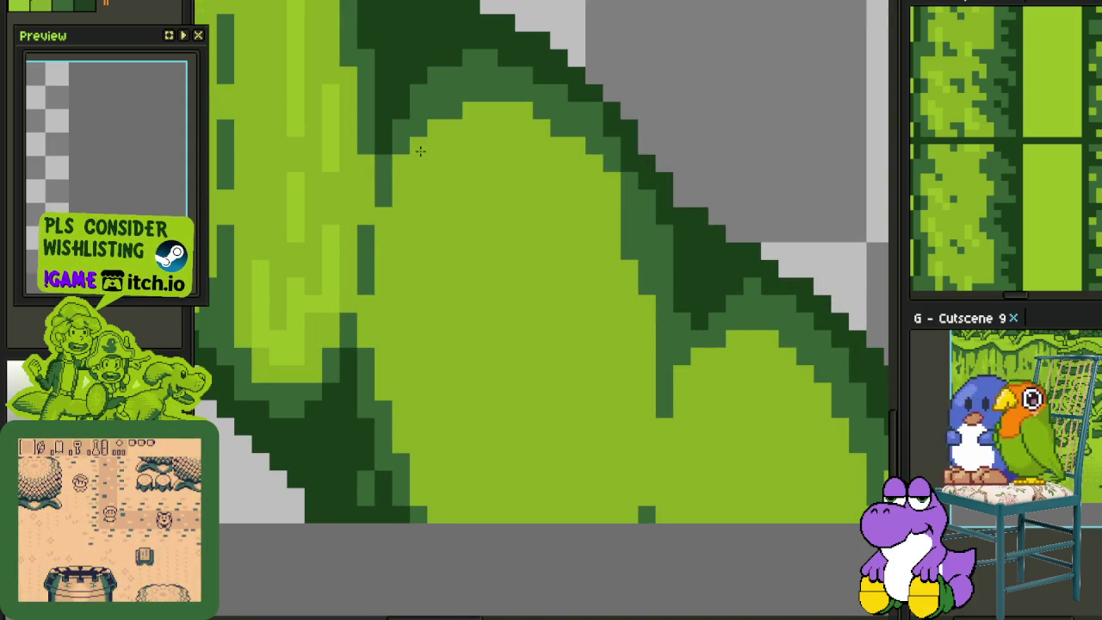
drag(435, 277, 419, 312)
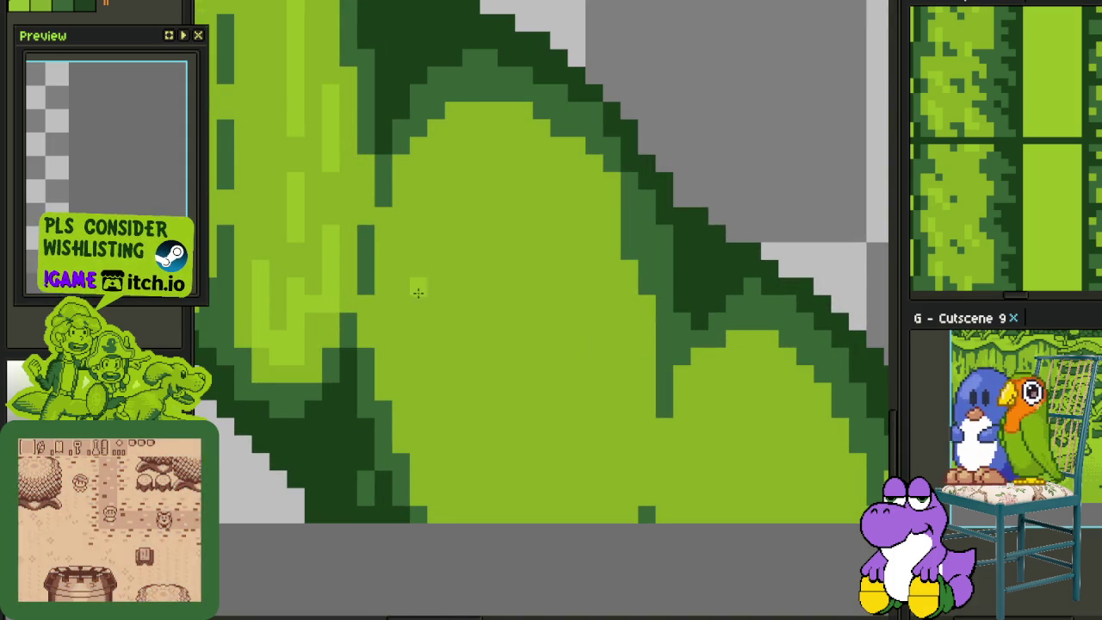
drag(436, 274, 419, 323)
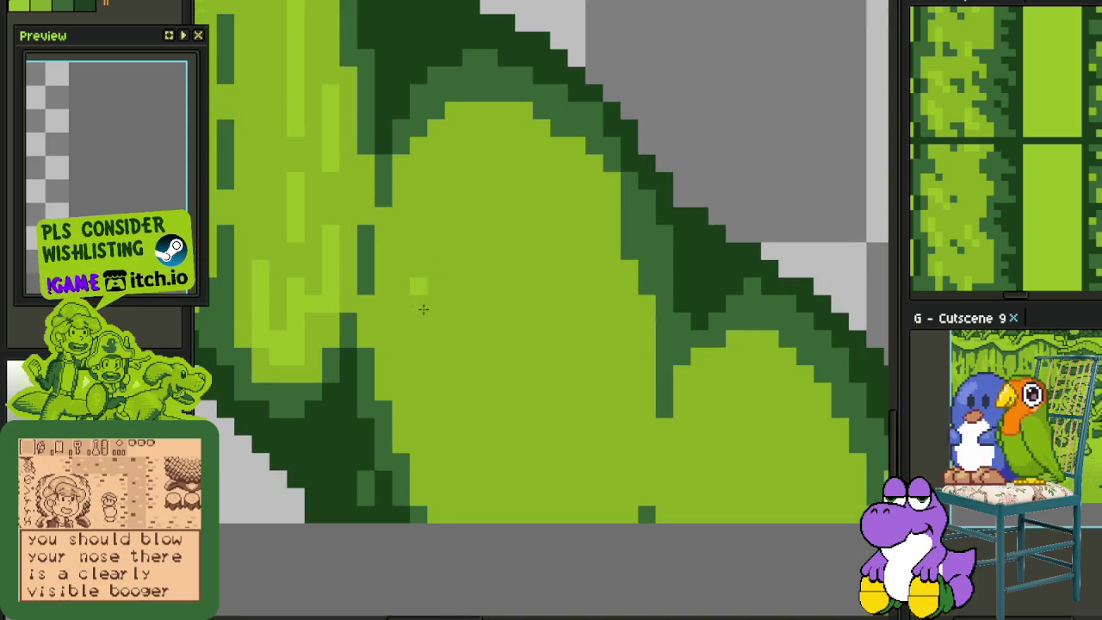
mouse_move(568, 495)
mouse_down()
mouse_move(591, 418)
mouse_move(606, 431)
mouse_move(602, 482)
mouse_move(585, 437)
mouse_move(593, 391)
mouse_up()
click(593, 390)
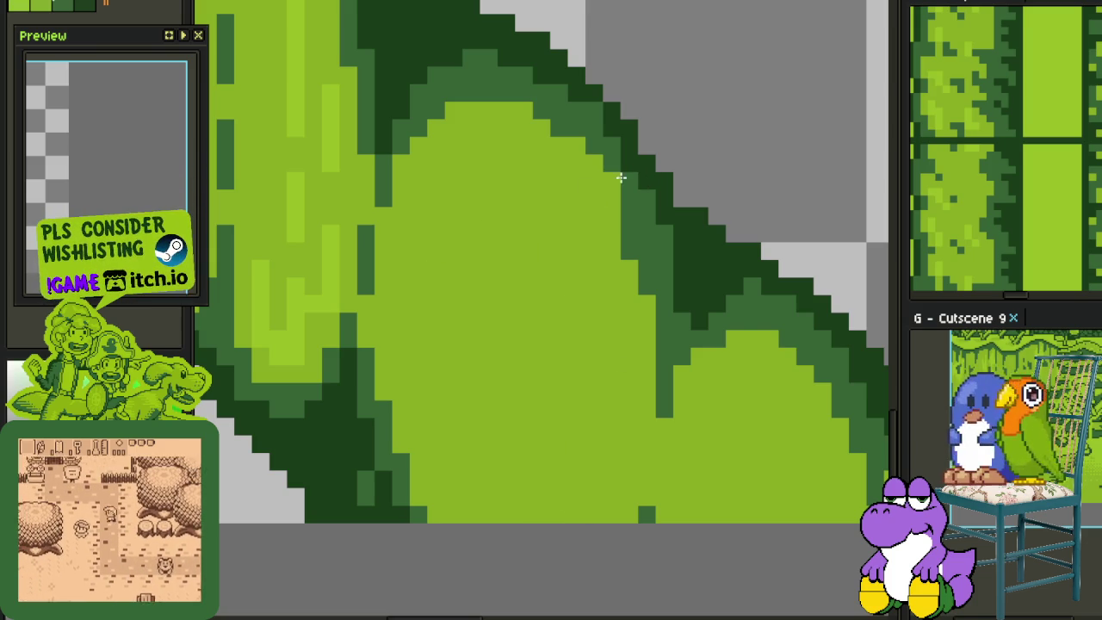
Paint light-green highlight streaks on the lobe's left, upper right, lower blob and a vertical line
drag(420, 249, 419, 284)
mouse_move(484, 180)
mouse_down()
mouse_move(487, 200)
mouse_move(464, 167)
mouse_up()
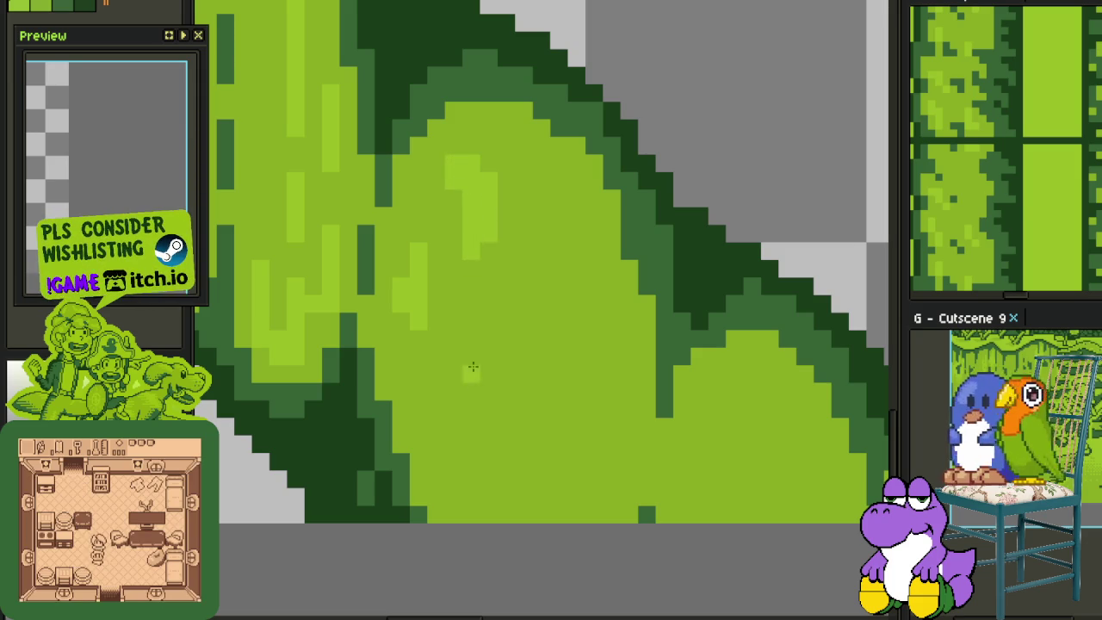
mouse_move(436, 401)
mouse_down()
mouse_move(500, 393)
mouse_move(495, 465)
mouse_move(469, 482)
mouse_move(486, 426)
mouse_up()
mouse_move(576, 461)
mouse_down()
mouse_move(594, 462)
mouse_move(547, 287)
mouse_move(563, 313)
mouse_move(598, 305)
mouse_up()
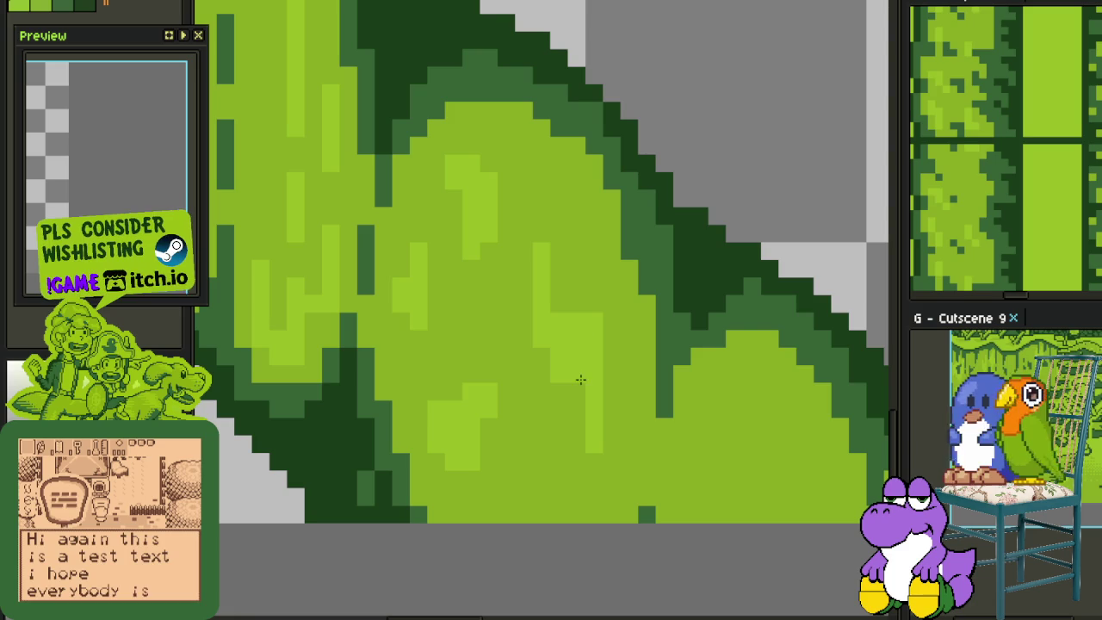
drag(579, 379, 576, 353)
drag(575, 310, 578, 262)
scroll(581, 354, down, 5)
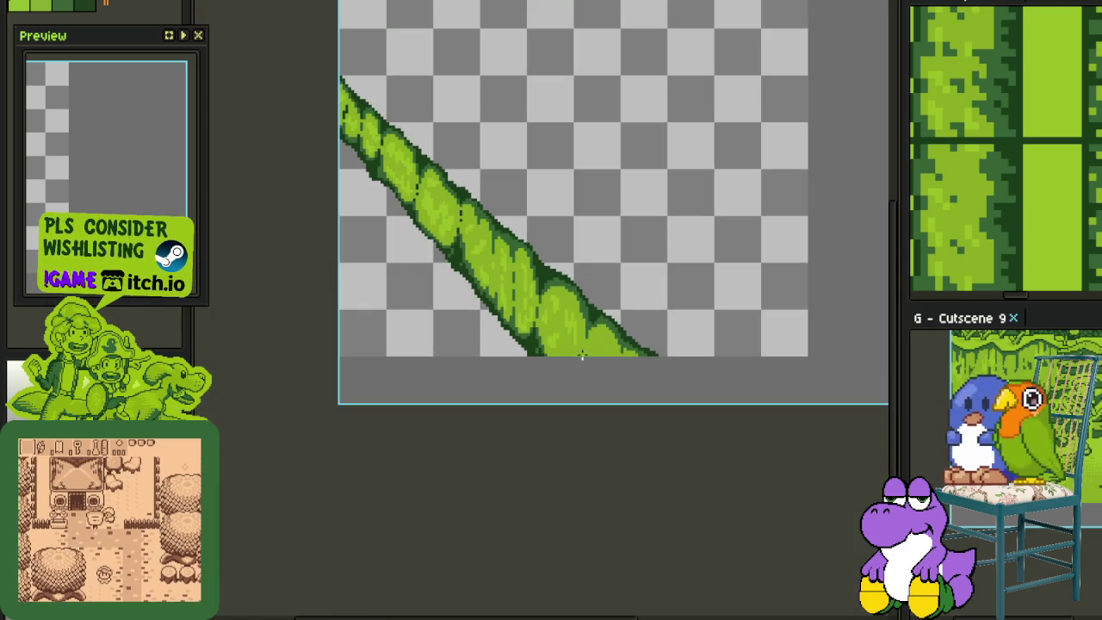
scroll(592, 343, up, 3)
Dot single highlight pixels on the lobe and add more in its middle and near the canvas bottom
drag(527, 300, 590, 438)
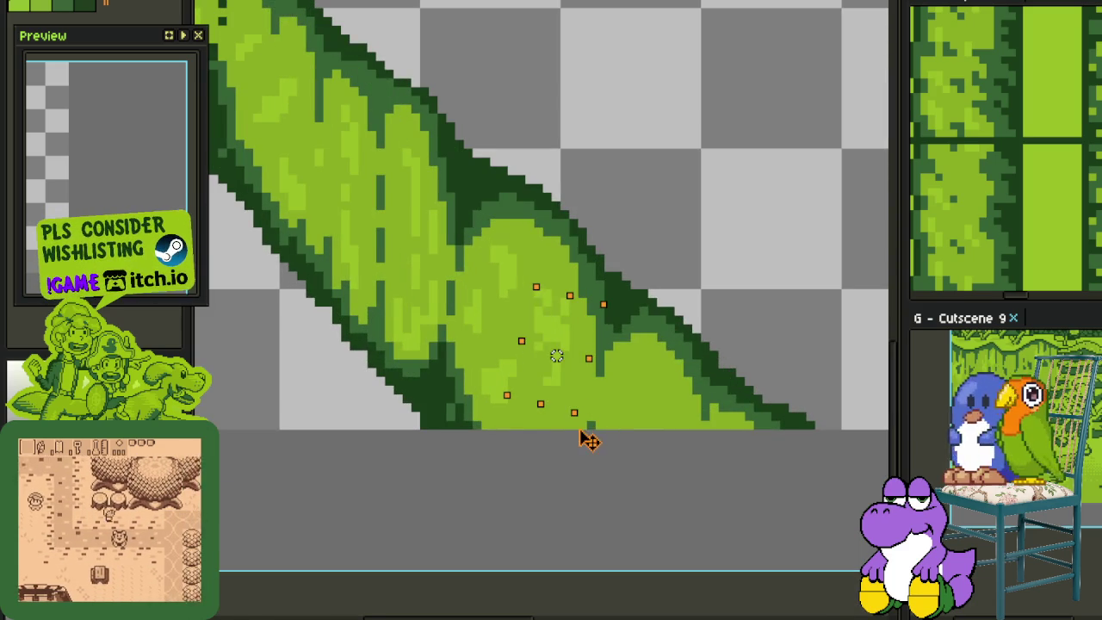
scroll(537, 327, up, 2)
scroll(585, 364, up, 2)
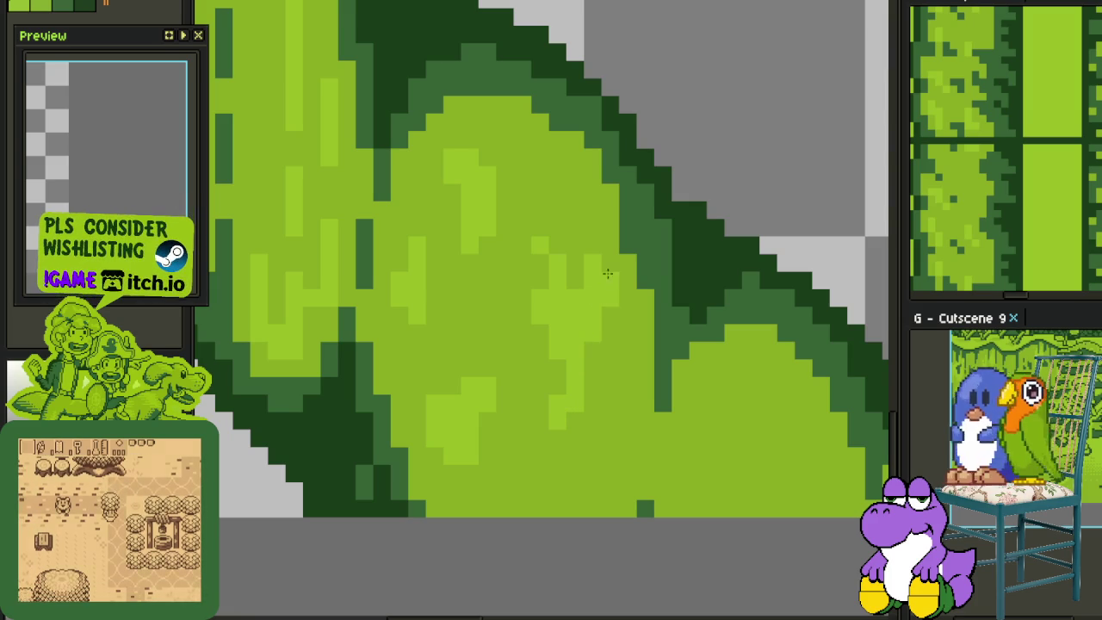
click(547, 247)
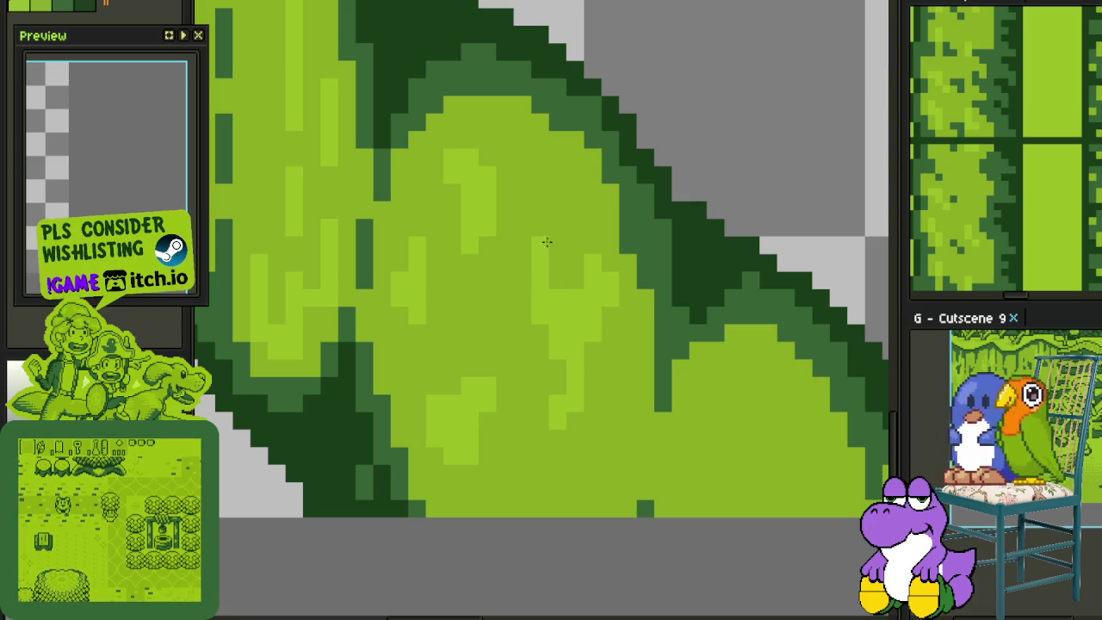
click(557, 228)
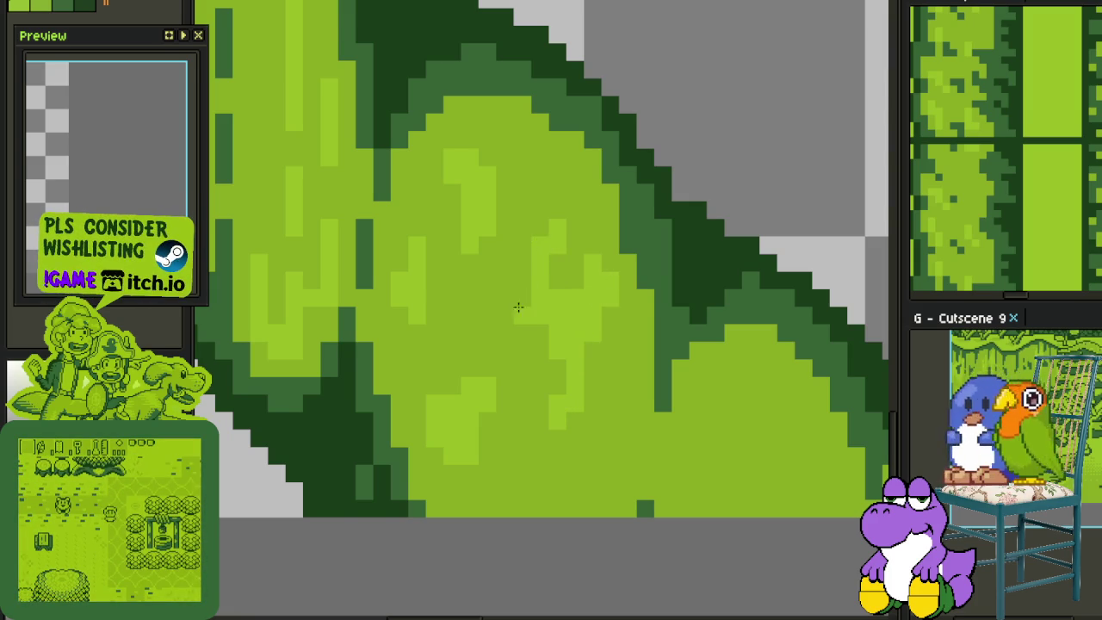
scroll(520, 299, down, 3)
scroll(495, 396, up, 3)
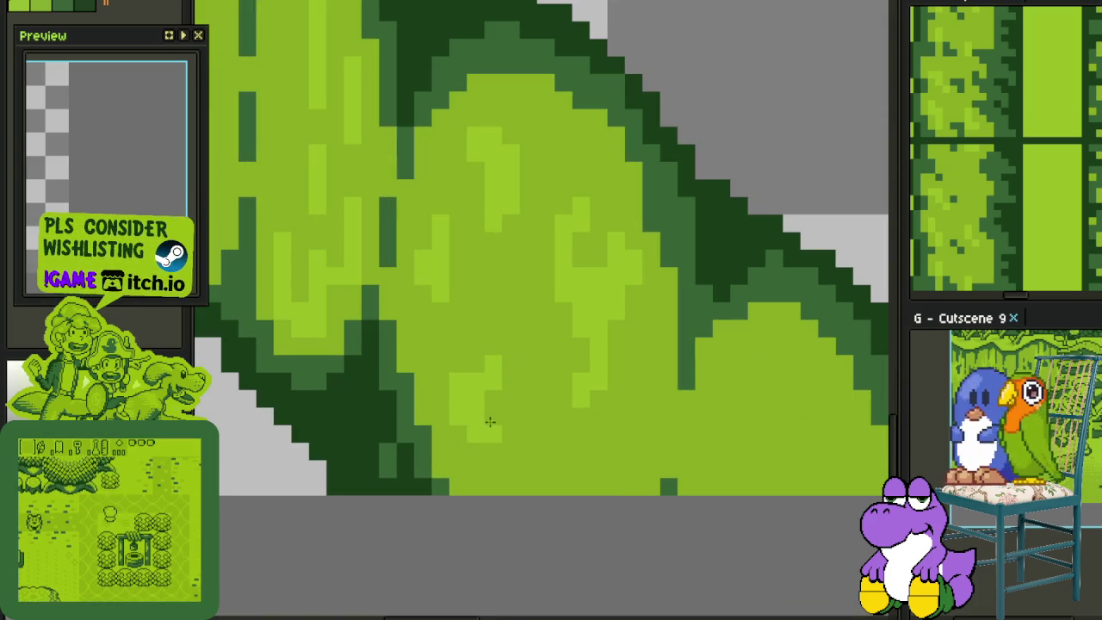
drag(472, 345, 495, 353)
mouse_move(500, 485)
mouse_down()
mouse_move(572, 442)
mouse_move(525, 486)
mouse_up()
scroll(689, 456, down, 4)
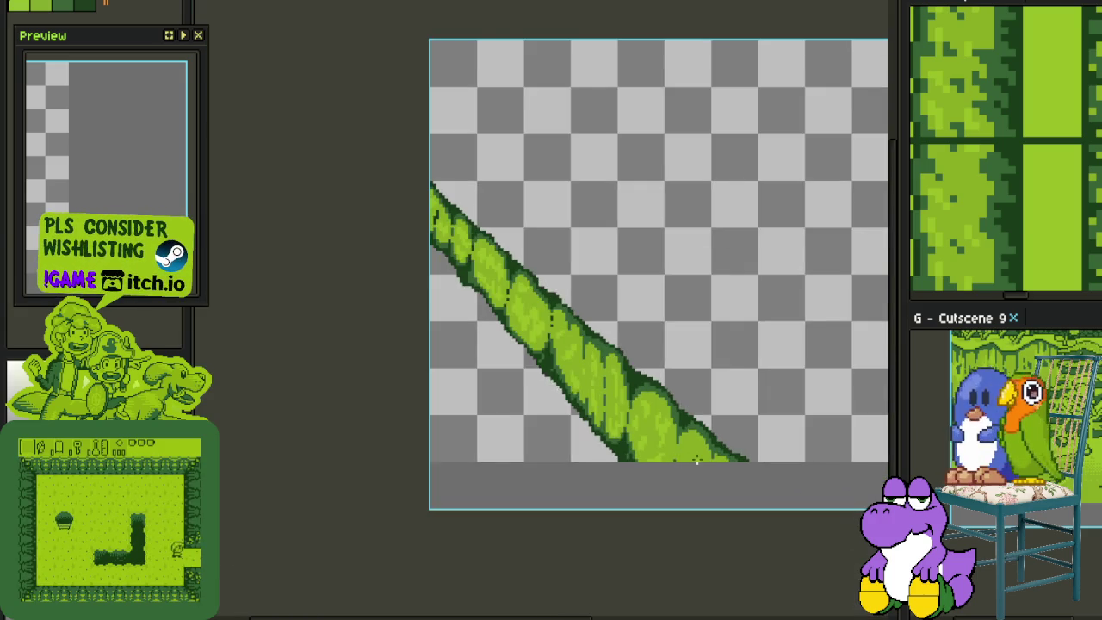
Mark out the next lobe with a guide stroke and fill it with flat base green
scroll(698, 462, up, 1)
scroll(646, 388, down, 3)
scroll(620, 359, up, 2)
scroll(584, 326, up, 2)
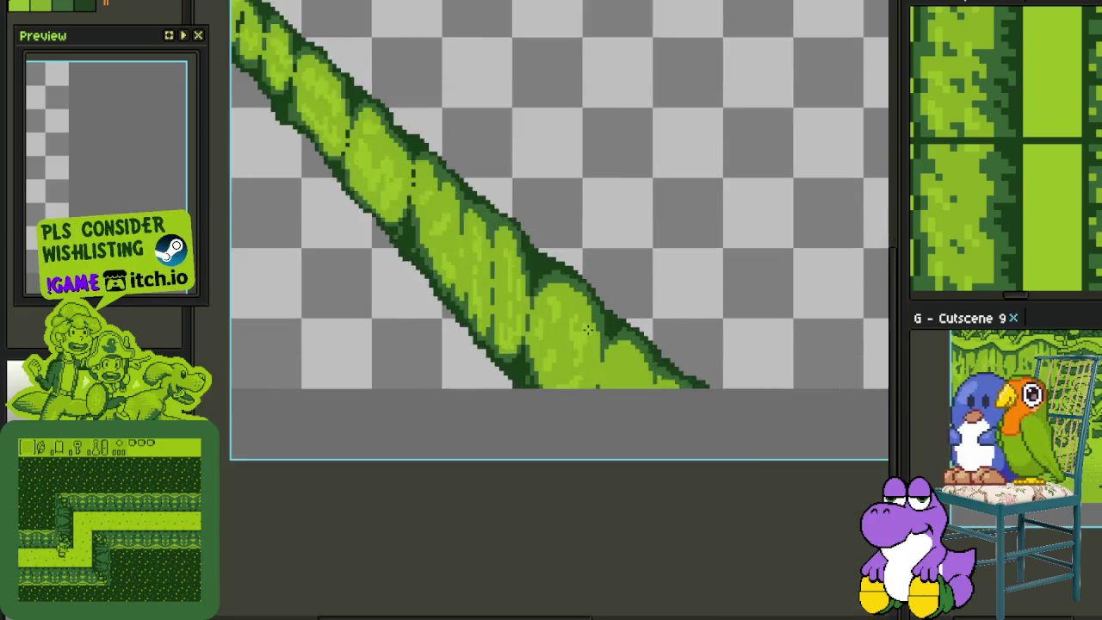
scroll(584, 325, up, 1)
mouse_move(532, 266)
mouse_down()
mouse_move(493, 347)
mouse_move(571, 246)
mouse_up()
key(f)
key(ctrl+d)
Paint light-green highlight pixels on the lobe, then repaint a streak and stray pixel base green
scroll(516, 292, up, 1)
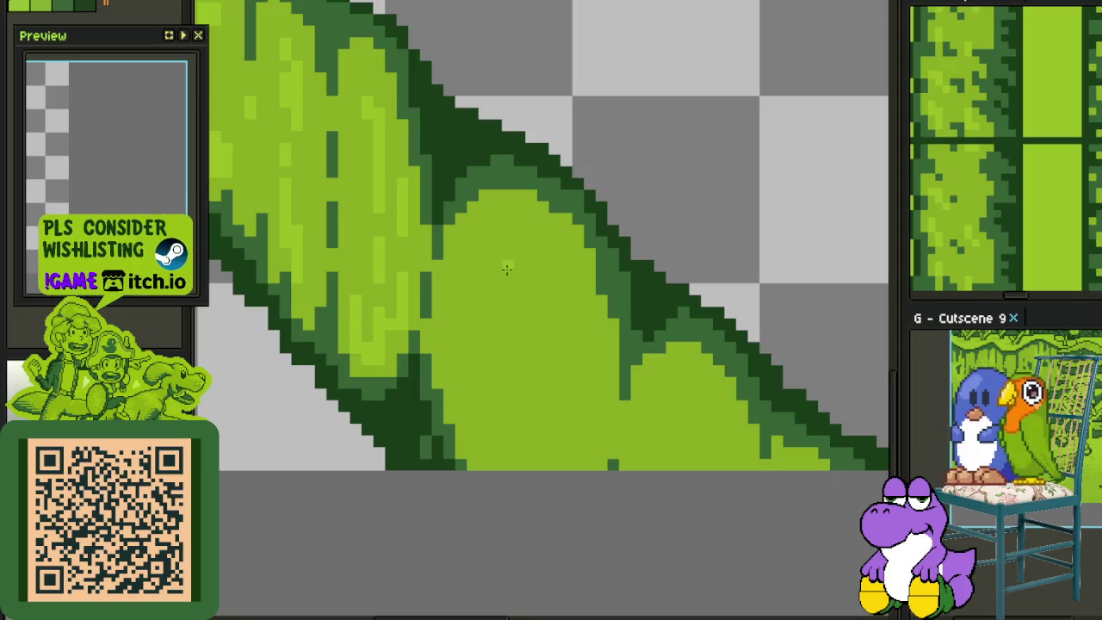
drag(460, 288, 507, 228)
drag(469, 267, 476, 283)
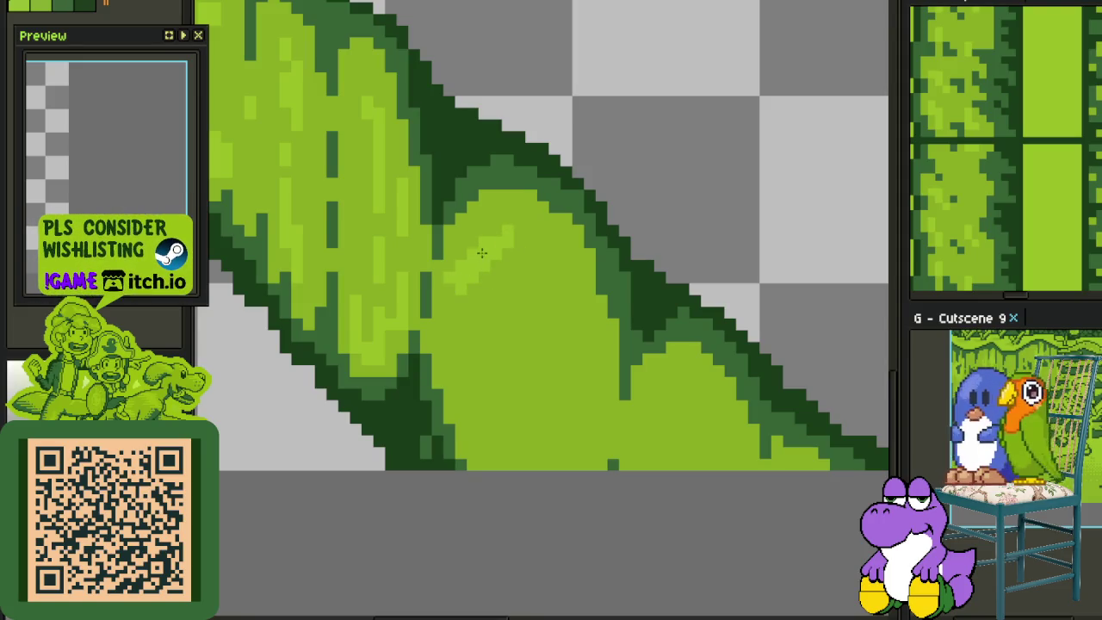
mouse_move(521, 240)
mouse_down()
mouse_move(462, 265)
mouse_move(469, 288)
mouse_move(488, 263)
mouse_up()
click(472, 280)
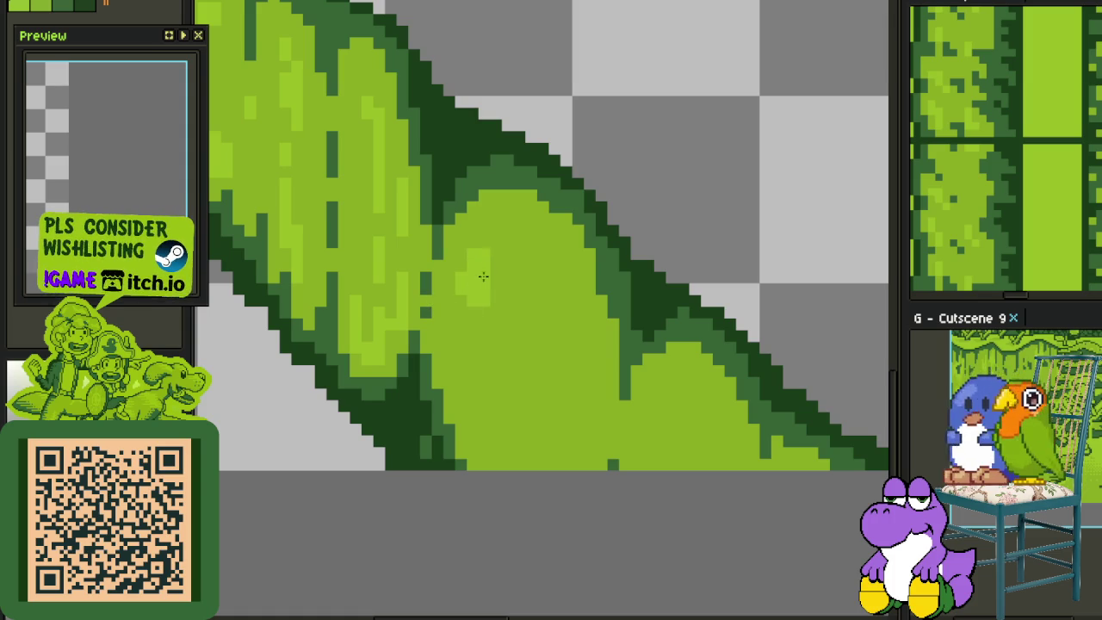
Paint a curving highlight stroke across the lobe and a diagonal highlight line near its bottom
mouse_move(485, 324)
mouse_down()
mouse_move(535, 323)
mouse_move(562, 270)
mouse_up()
mouse_move(528, 348)
mouse_down()
mouse_move(567, 315)
mouse_move(560, 404)
mouse_move(586, 358)
mouse_up()
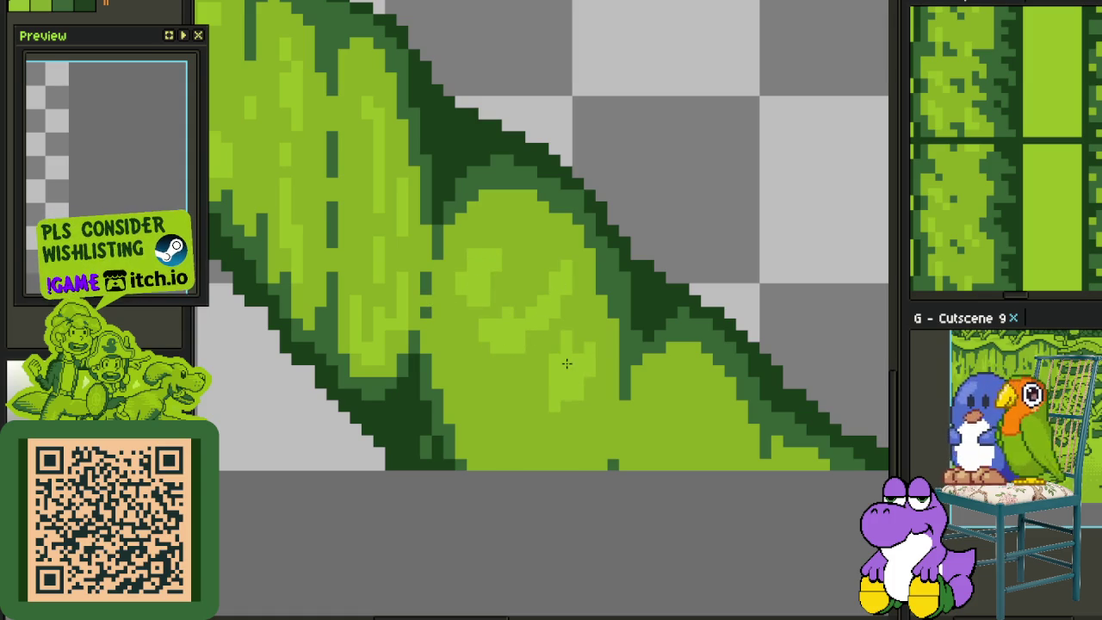
key(ctrl+z)
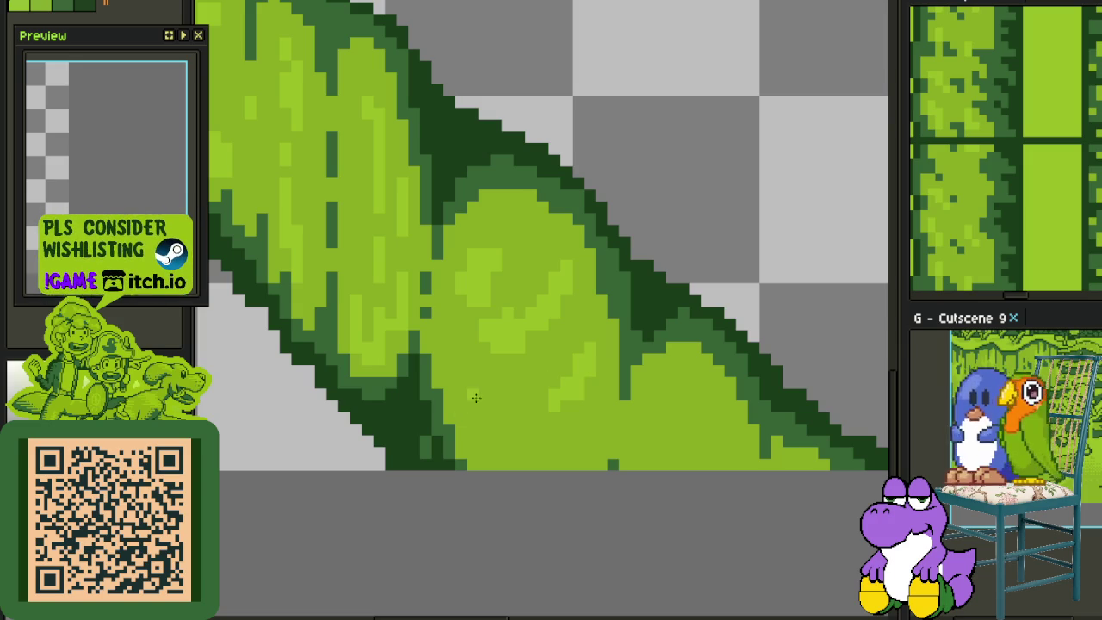
drag(479, 422, 503, 456)
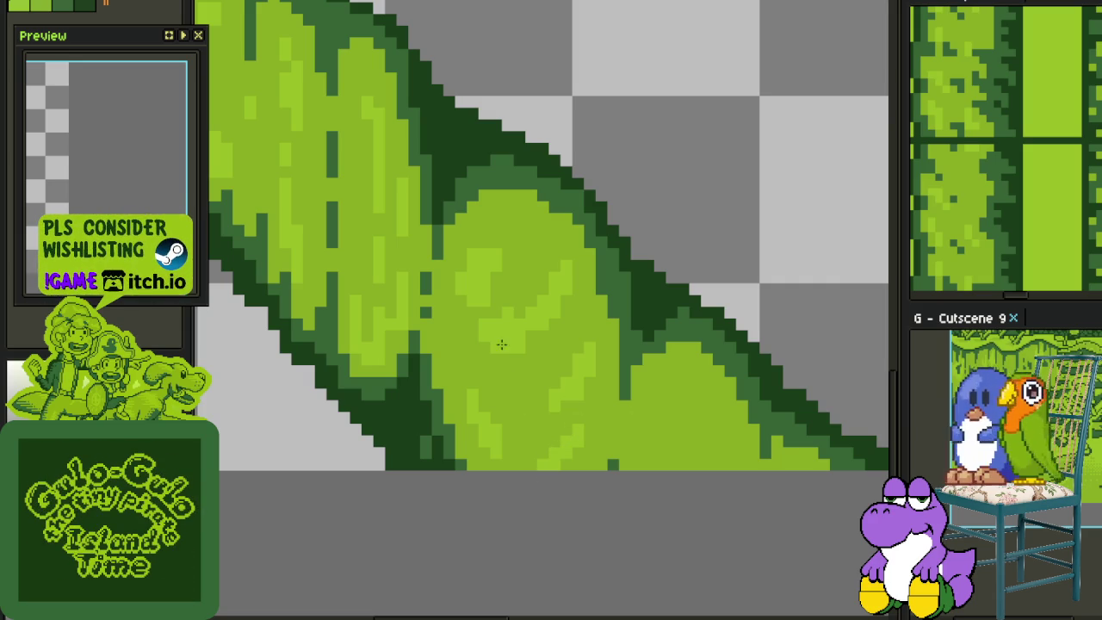
scroll(529, 340, down, 3)
scroll(551, 405, down, 1)
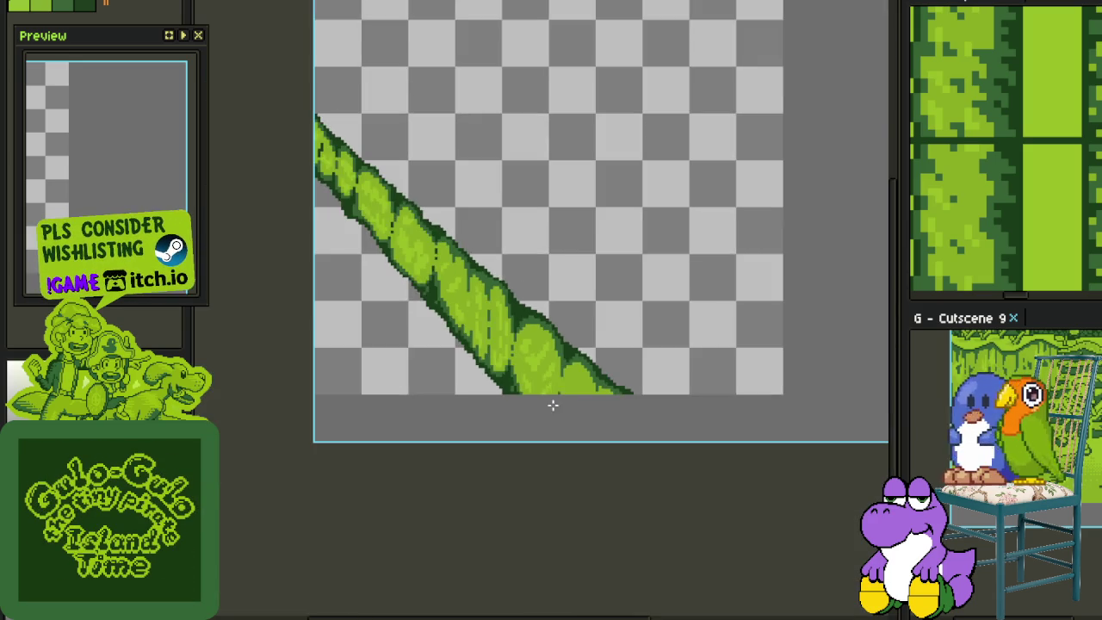
Draw a diagonal light-green highlight stroke up the lobe and add pixels on its right side
scroll(551, 379, up, 2)
scroll(538, 361, up, 2)
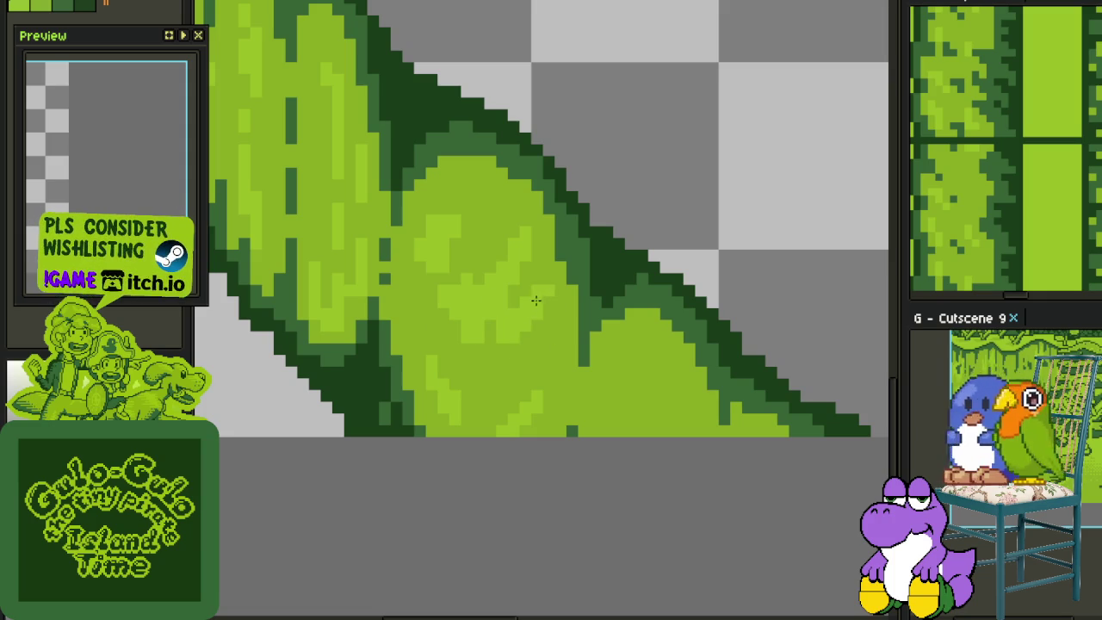
scroll(537, 299, down, 2)
scroll(558, 369, down, 2)
scroll(563, 371, down, 2)
scroll(572, 354, up, 5)
scroll(572, 353, up, 3)
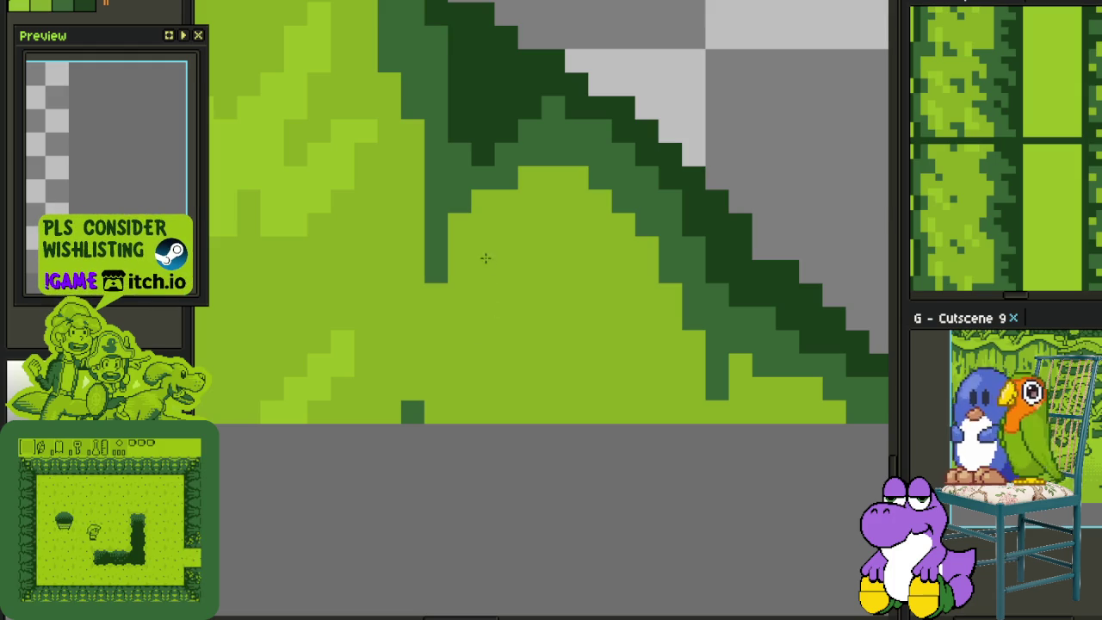
mouse_move(482, 413)
mouse_down()
mouse_move(551, 314)
mouse_move(468, 399)
mouse_up()
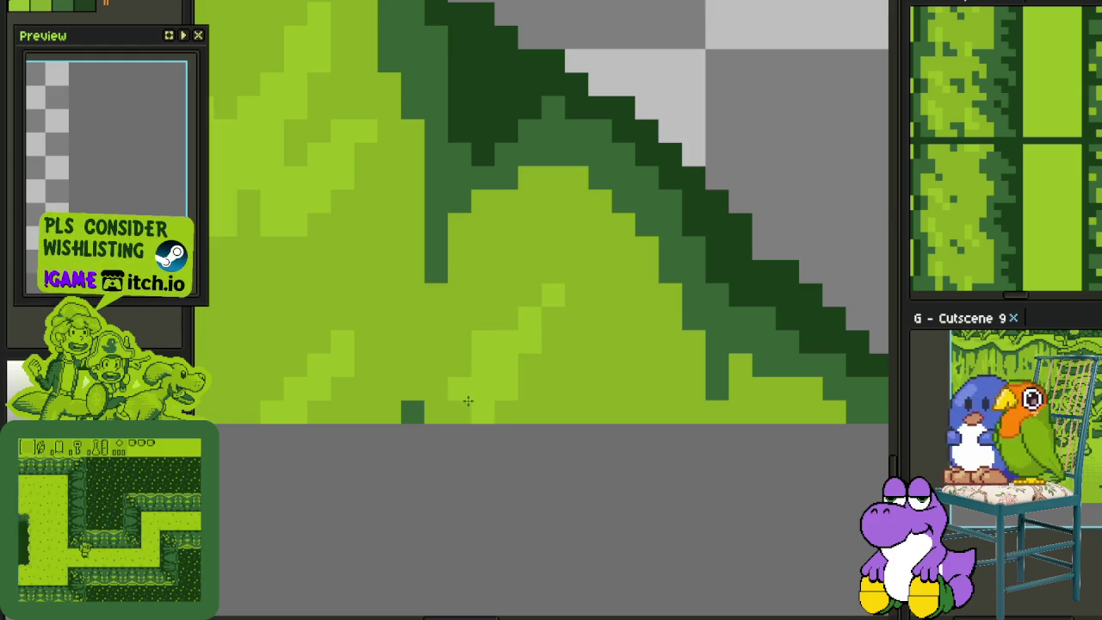
mouse_move(620, 411)
mouse_down()
mouse_move(652, 358)
mouse_move(644, 269)
mouse_up()
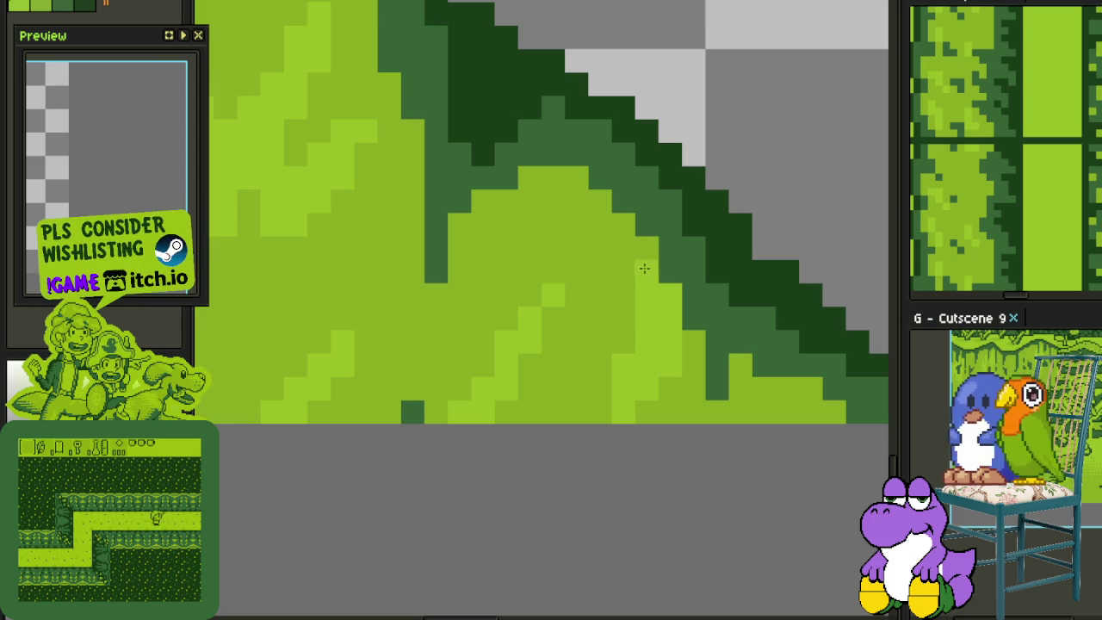
Lighten pixels along the leaf's edge, near its bottom and in a row along its top
drag(644, 268, 571, 182)
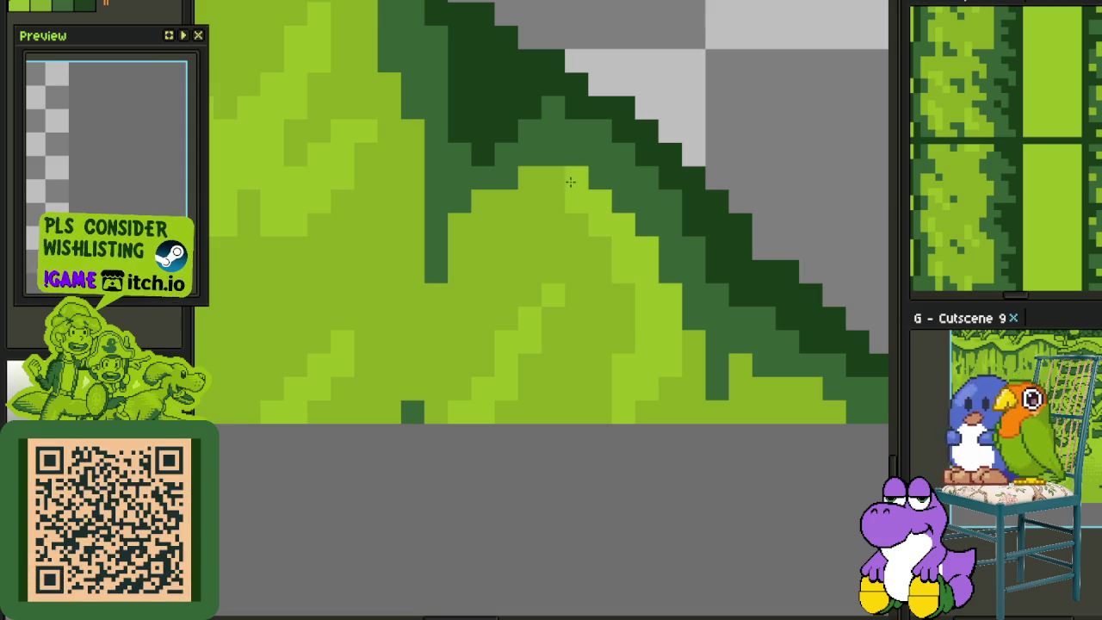
drag(694, 365, 694, 343)
scroll(694, 362, down, 2)
scroll(755, 395, down, 3)
scroll(756, 394, down, 1)
scroll(666, 417, up, 2)
scroll(556, 322, up, 2)
mouse_move(503, 195)
mouse_down()
mouse_move(552, 193)
mouse_move(584, 211)
mouse_up()
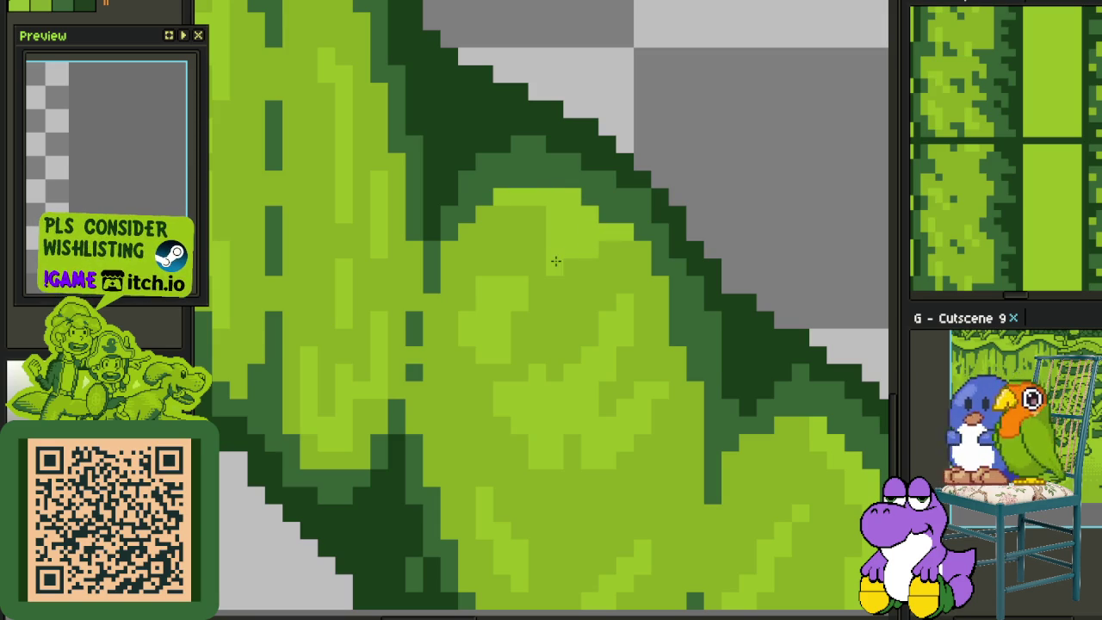
Paint a light-green highlight stroke down the leaf, undoing the first attempt
scroll(563, 252, down, 5)
scroll(620, 224, up, 3)
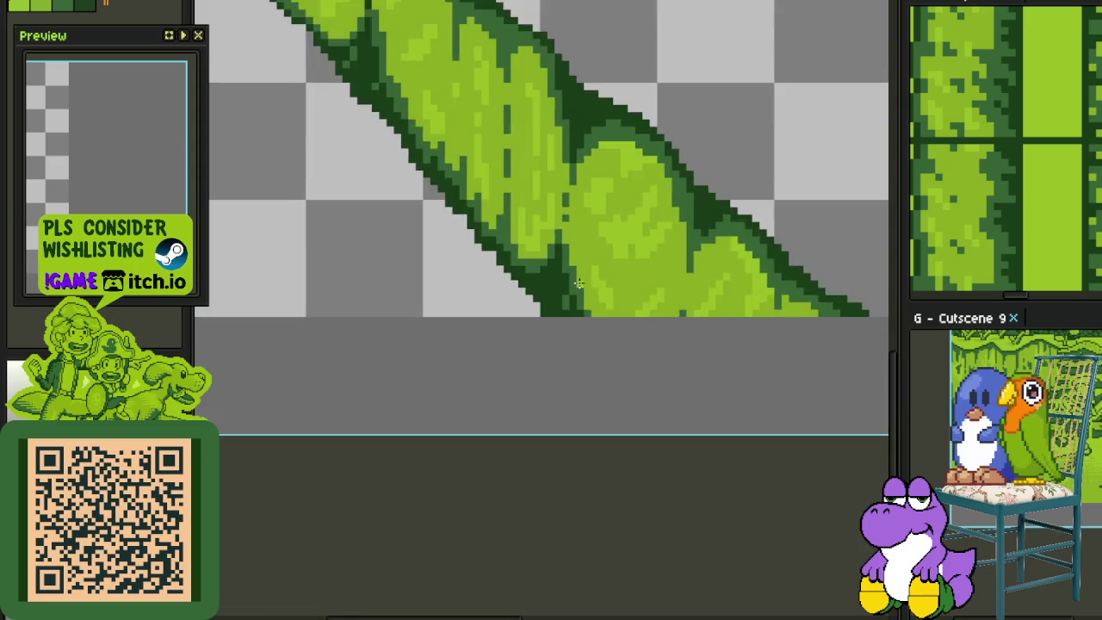
scroll(648, 210, up, 2)
scroll(649, 210, up, 1)
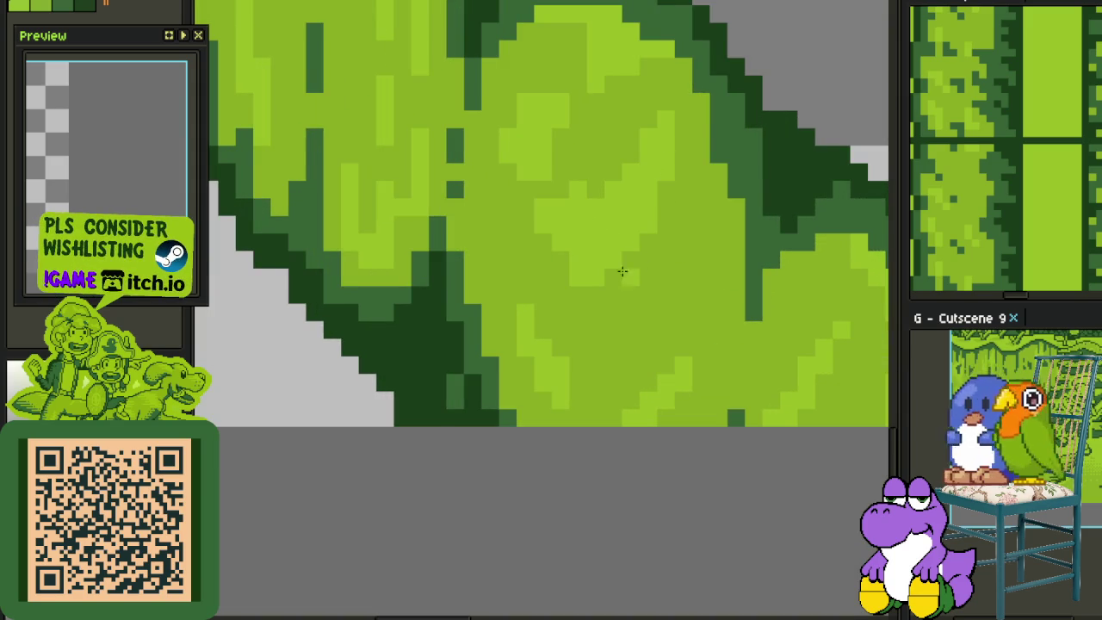
scroll(689, 258, down, 2)
scroll(718, 216, up, 3)
mouse_move(737, 204)
mouse_down()
mouse_move(719, 172)
mouse_move(698, 292)
mouse_up()
key(ctrl+z)
drag(698, 229, 690, 333)
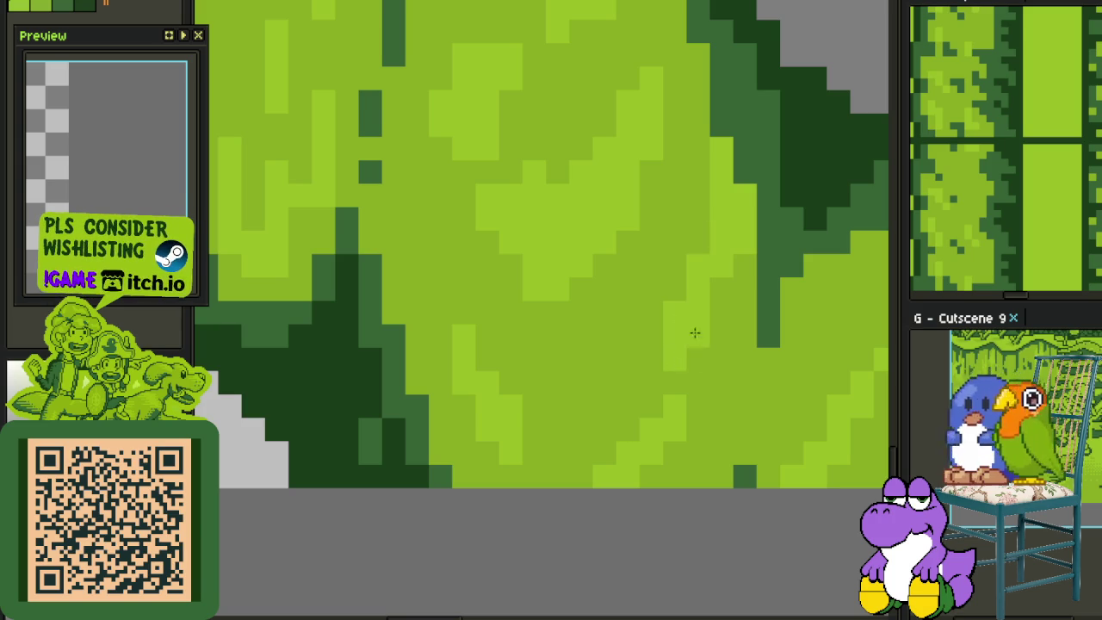
Touch up pixels near the vine's bottom with light green
scroll(637, 336, down, 1)
scroll(594, 293, up, 1)
scroll(579, 267, down, 2)
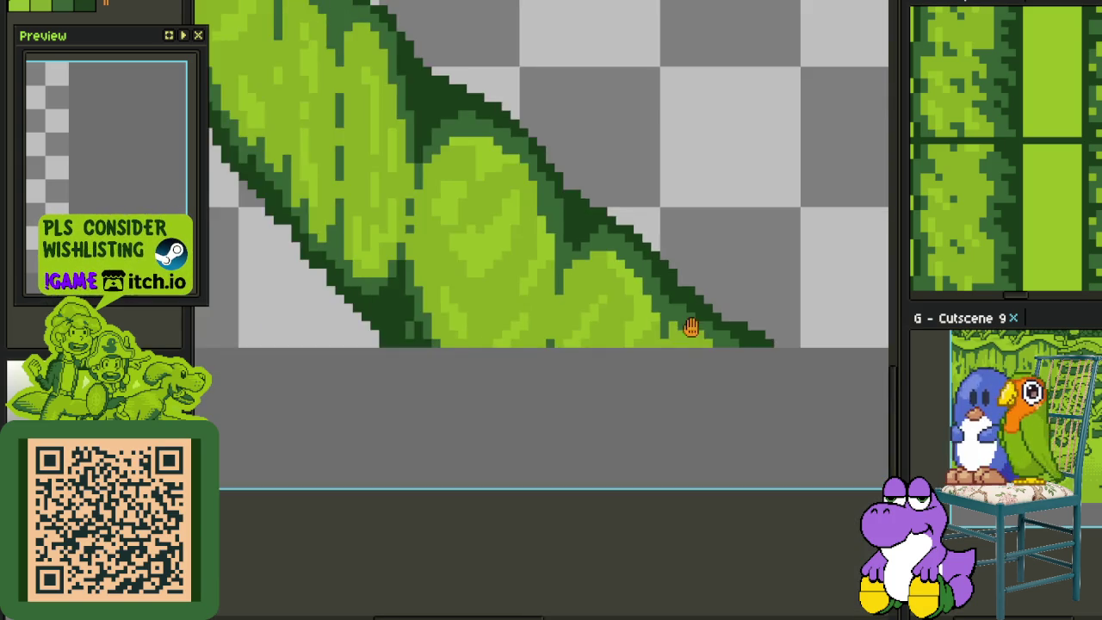
scroll(696, 327, up, 2)
mouse_move(563, 301)
mouse_down()
mouse_move(563, 277)
mouse_move(530, 329)
mouse_move(623, 299)
mouse_up()
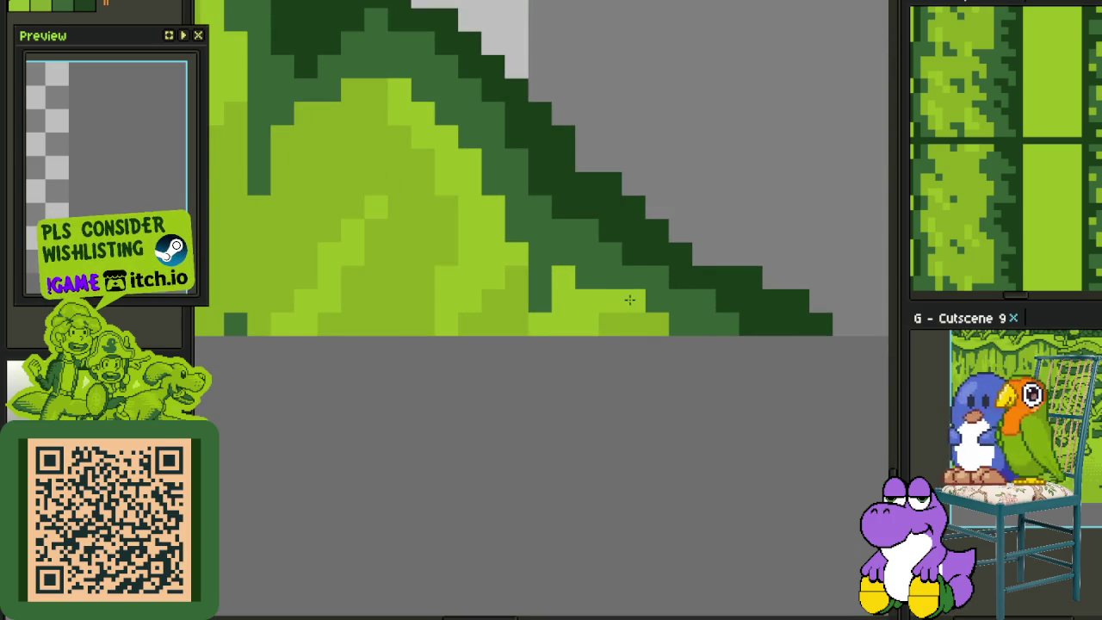
scroll(594, 325, down, 3)
scroll(594, 325, down, 1)
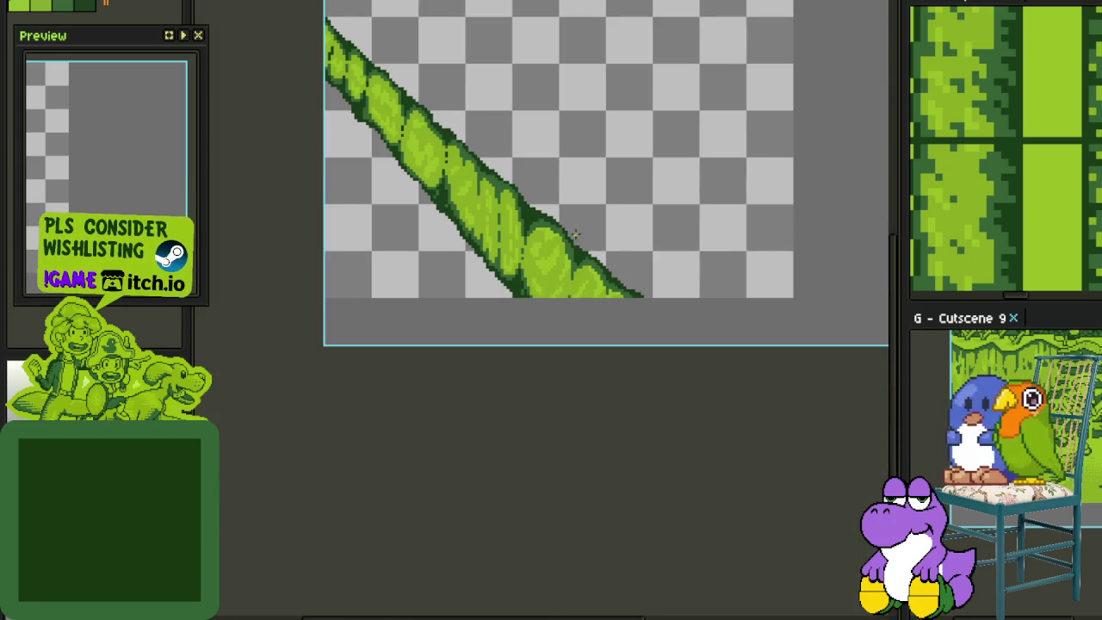
scroll(542, 247, up, 2)
scroll(542, 247, down, 2)
scroll(556, 249, up, 3)
scroll(558, 245, up, 2)
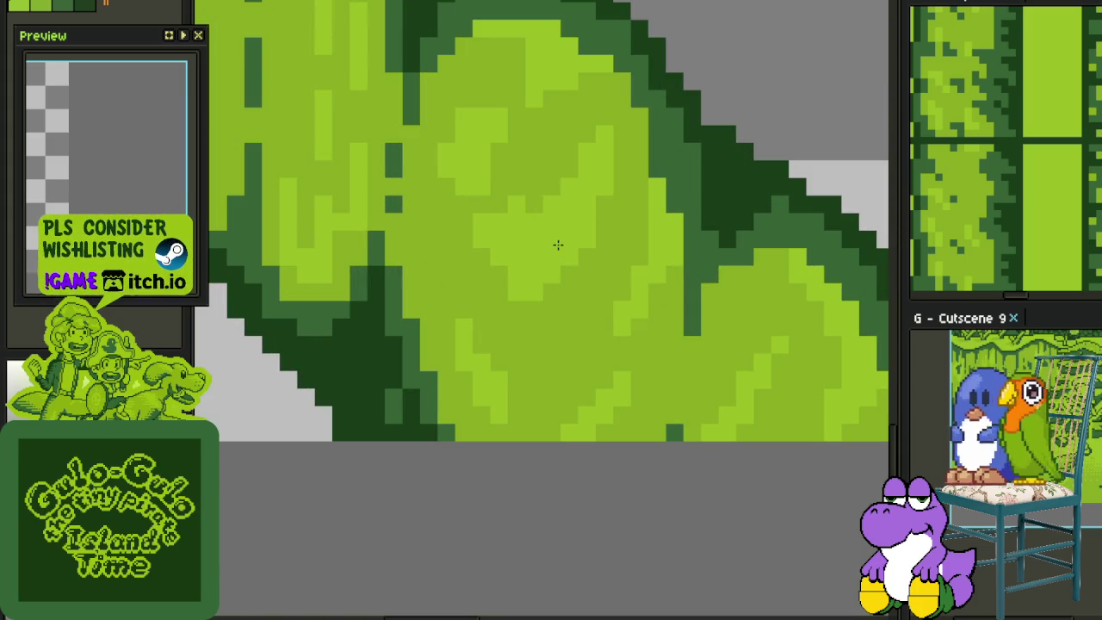
Cover the leaf-centre highlights with mid-green and paint new light-green patches there and lower down
mouse_move(557, 239)
mouse_down()
mouse_move(499, 171)
mouse_move(461, 200)
mouse_up()
mouse_move(444, 153)
mouse_down()
mouse_move(433, 207)
mouse_move(515, 176)
mouse_move(503, 206)
mouse_move(462, 234)
mouse_move(499, 253)
mouse_move(583, 224)
mouse_move(543, 278)
mouse_move(518, 241)
mouse_up()
mouse_move(563, 281)
mouse_down()
mouse_move(576, 313)
mouse_move(539, 354)
mouse_move(488, 353)
mouse_move(462, 391)
mouse_move(470, 410)
mouse_up()
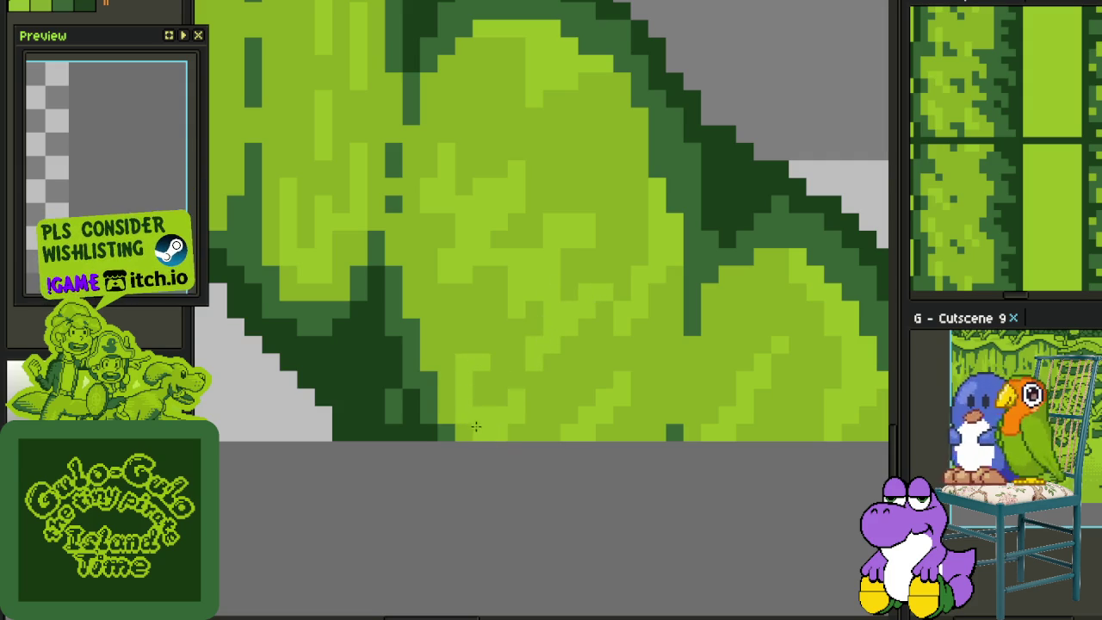
scroll(479, 432, down, 4)
scroll(516, 413, down, 1)
scroll(568, 396, down, 2)
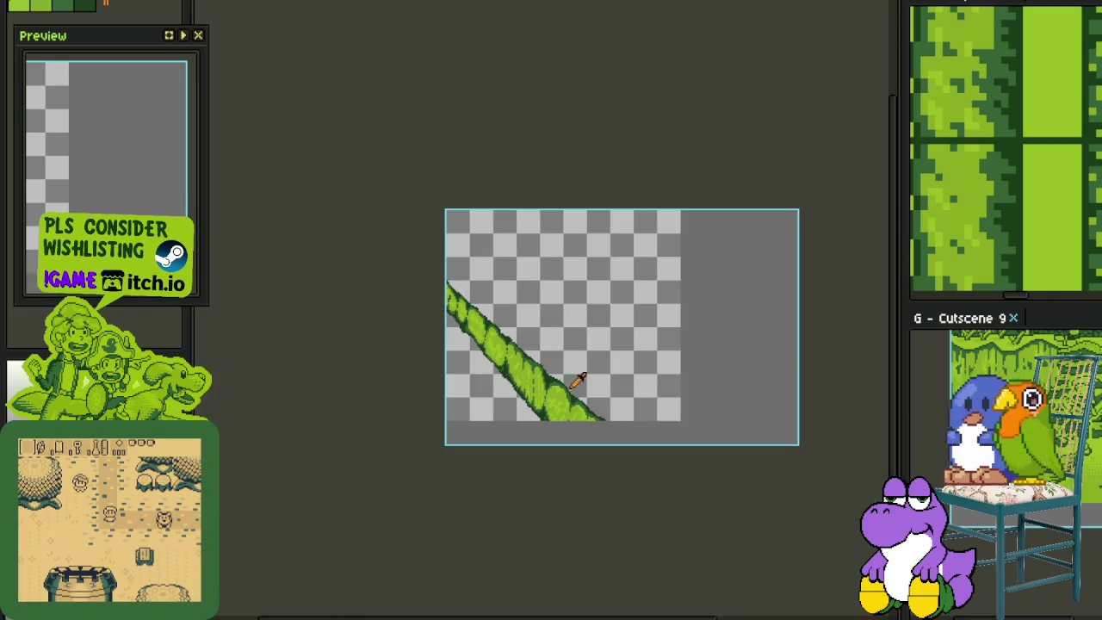
Lasso-select the lowest leaf bulge and flatten it to plain green
scroll(575, 362, down, 1)
scroll(574, 362, up, 1)
scroll(573, 398, up, 1)
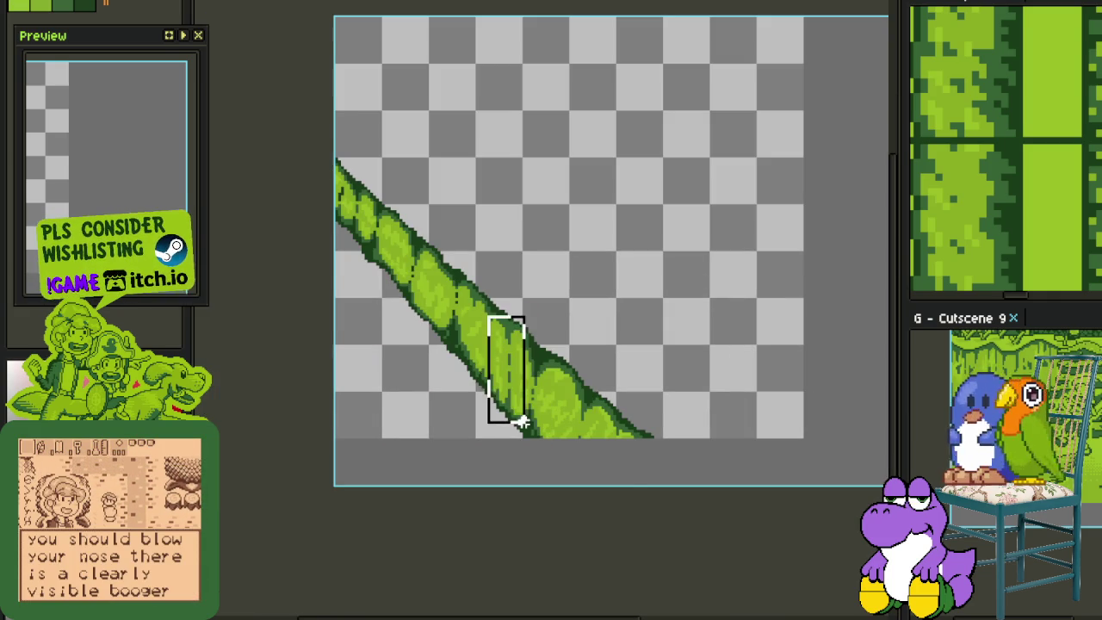
drag(521, 347, 637, 494)
click(677, 359)
drag(677, 359, 513, 331)
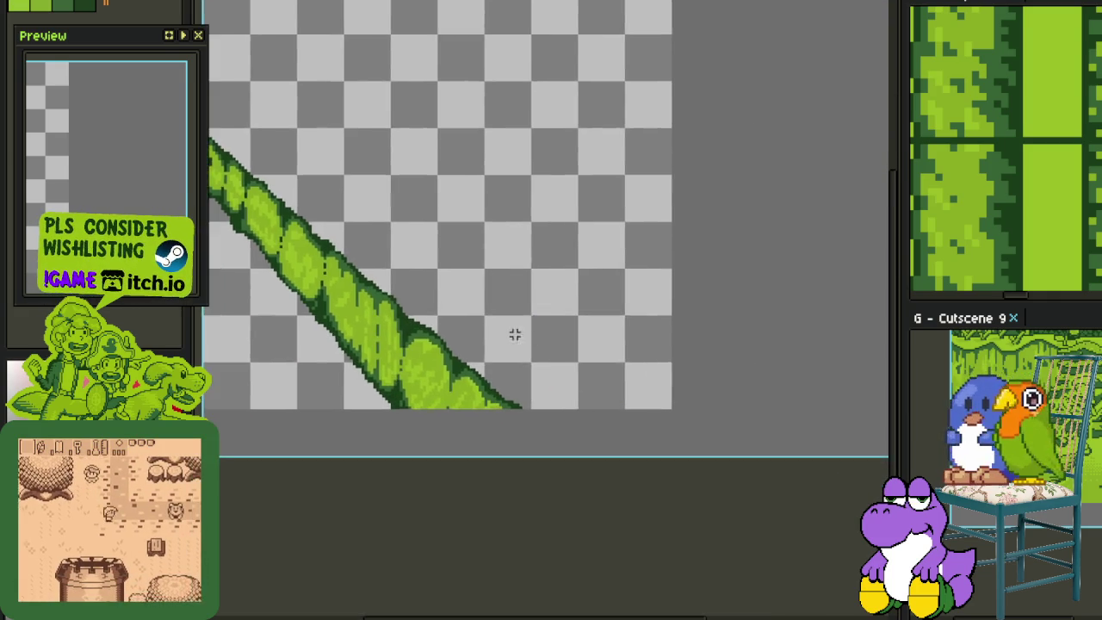
scroll(514, 331, up, 1)
scroll(533, 327, up, 1)
scroll(571, 317, up, 1)
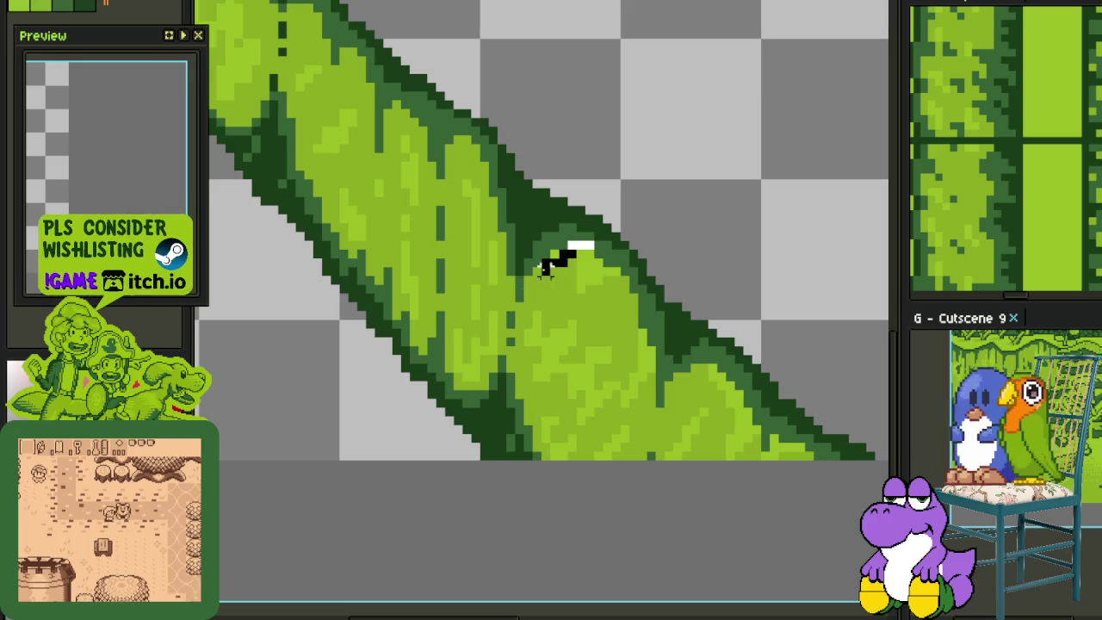
drag(566, 253, 654, 232)
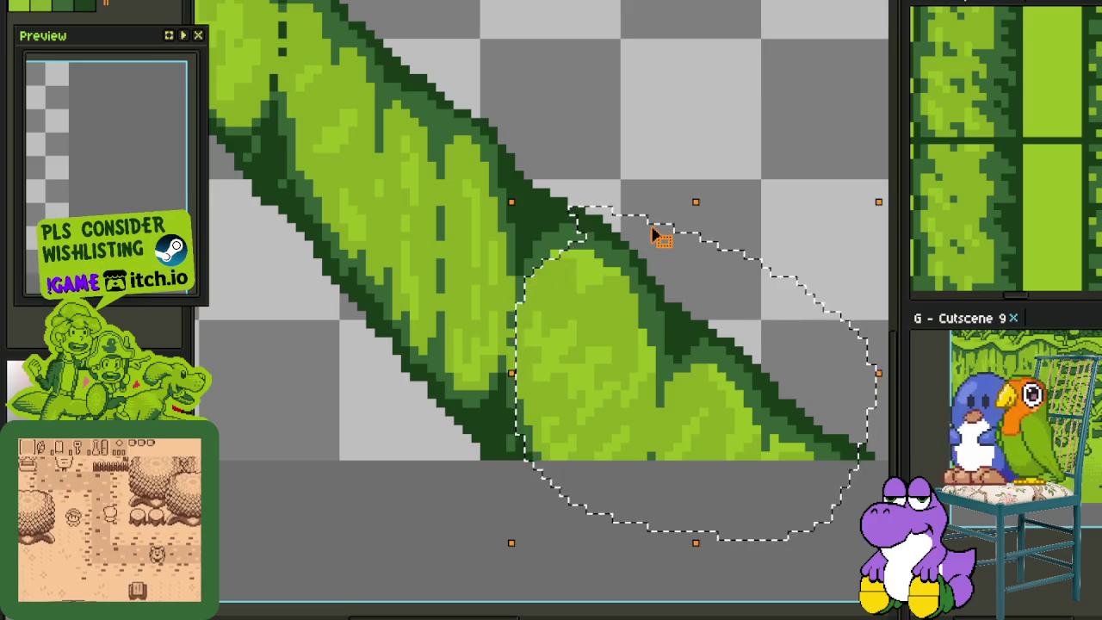
key(Delete)
scroll(654, 233, down, 2)
scroll(490, 249, up, 2)
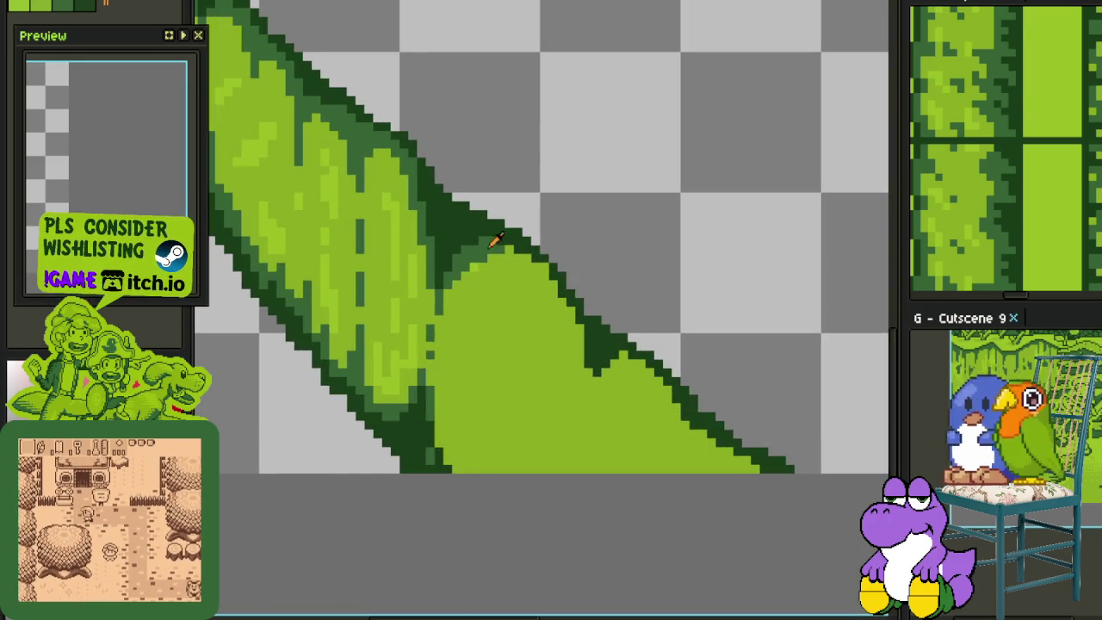
Add dark-green dashed vein marks and darken the bulge's side, top-right and bottom outline
drag(488, 238, 452, 236)
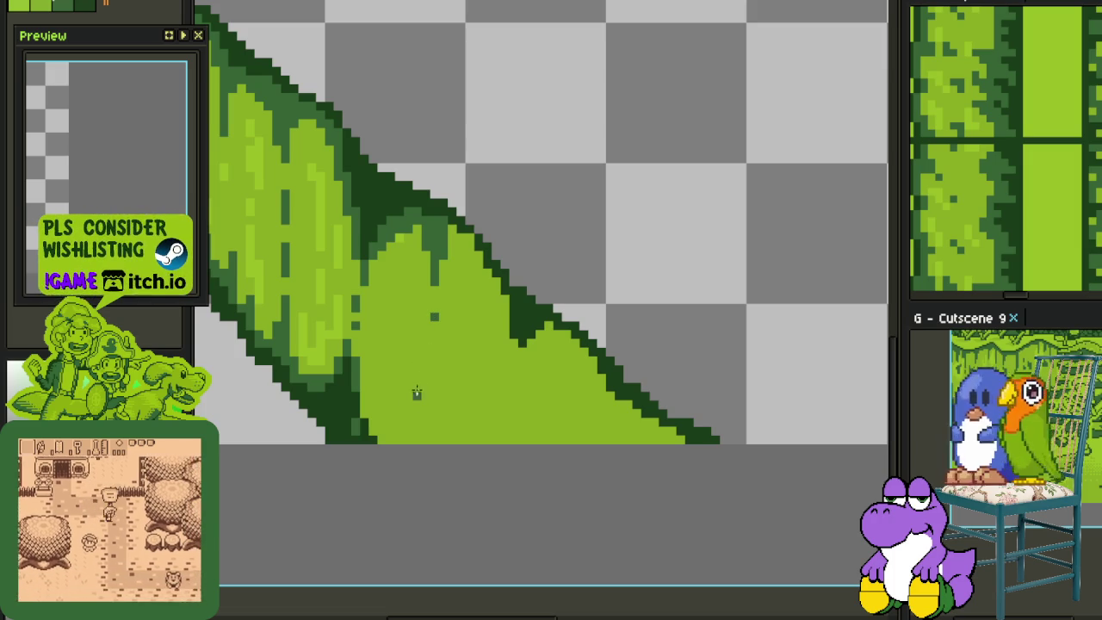
drag(435, 313, 435, 383)
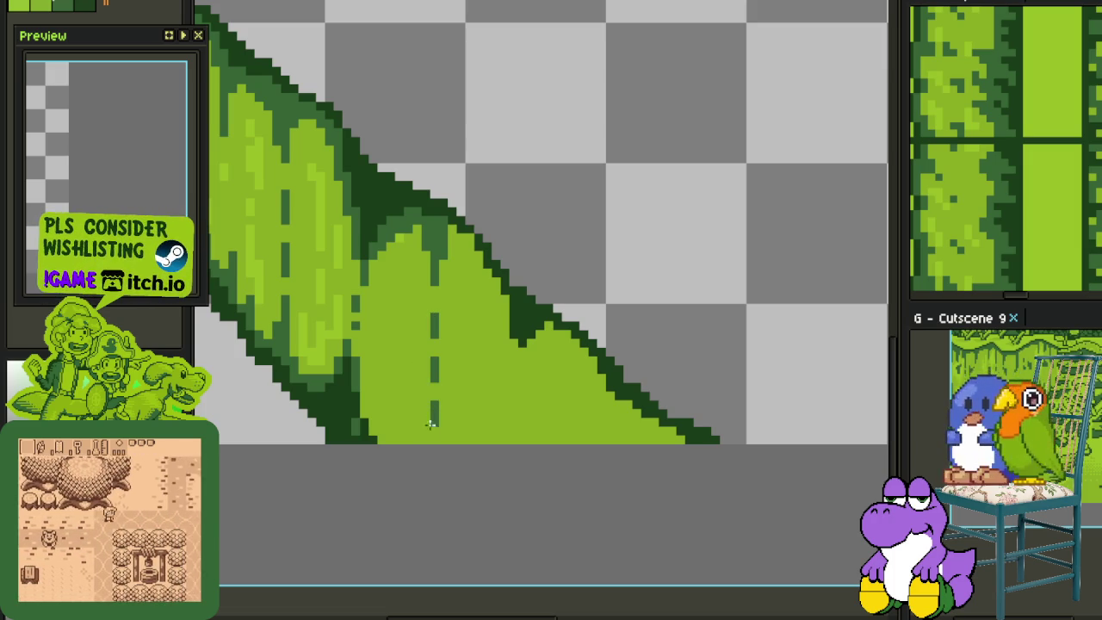
scroll(418, 414, up, 3)
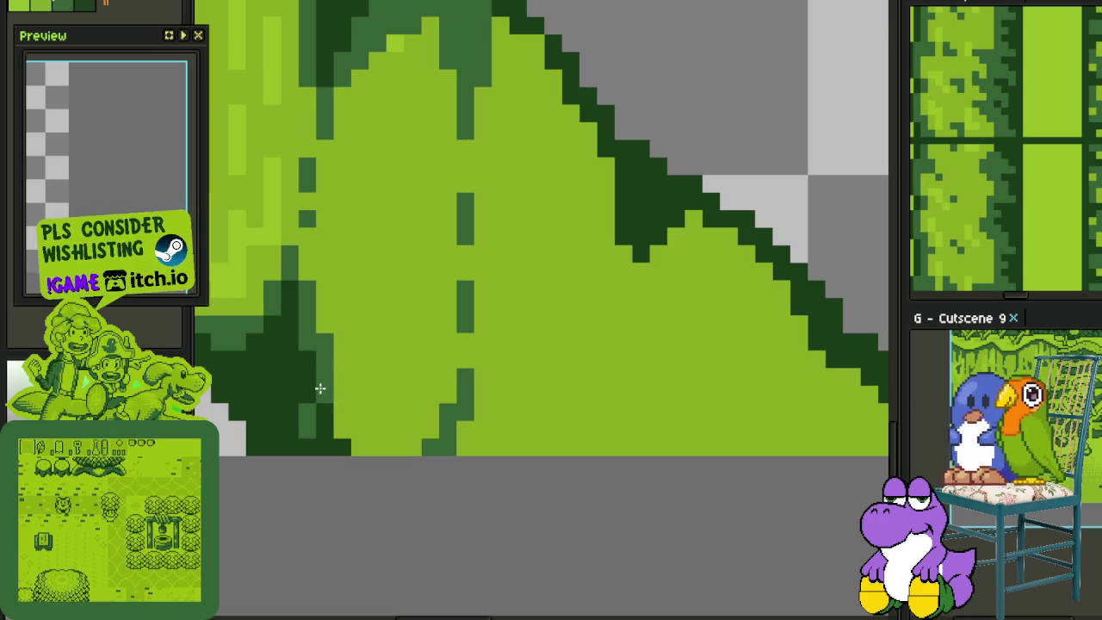
drag(335, 398, 341, 423)
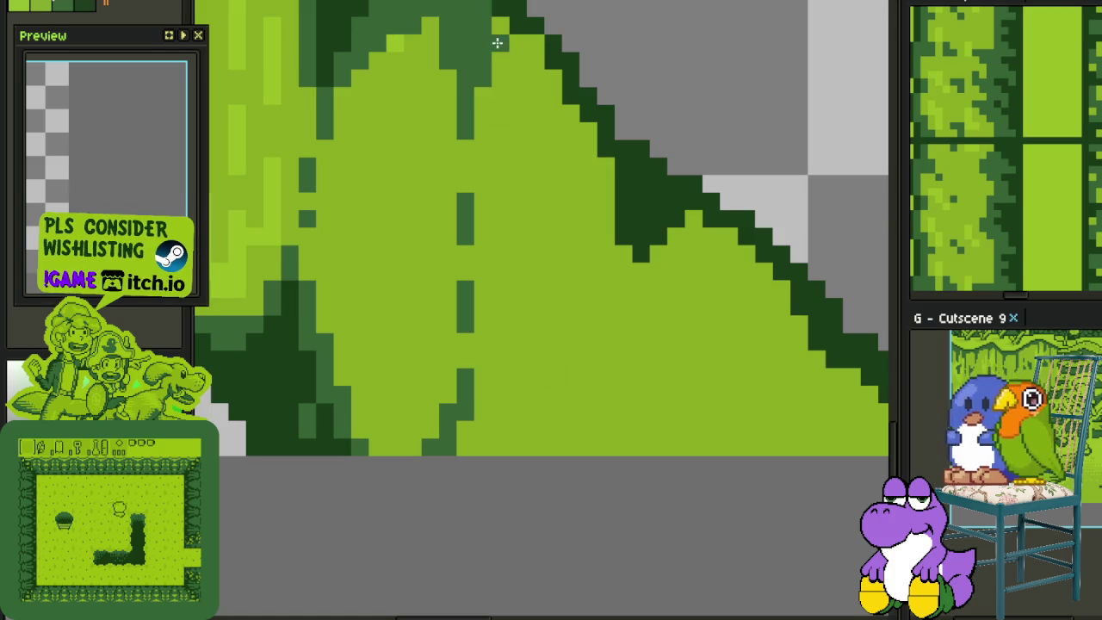
mouse_move(491, 19)
mouse_down()
mouse_move(545, 74)
mouse_move(531, 49)
mouse_up()
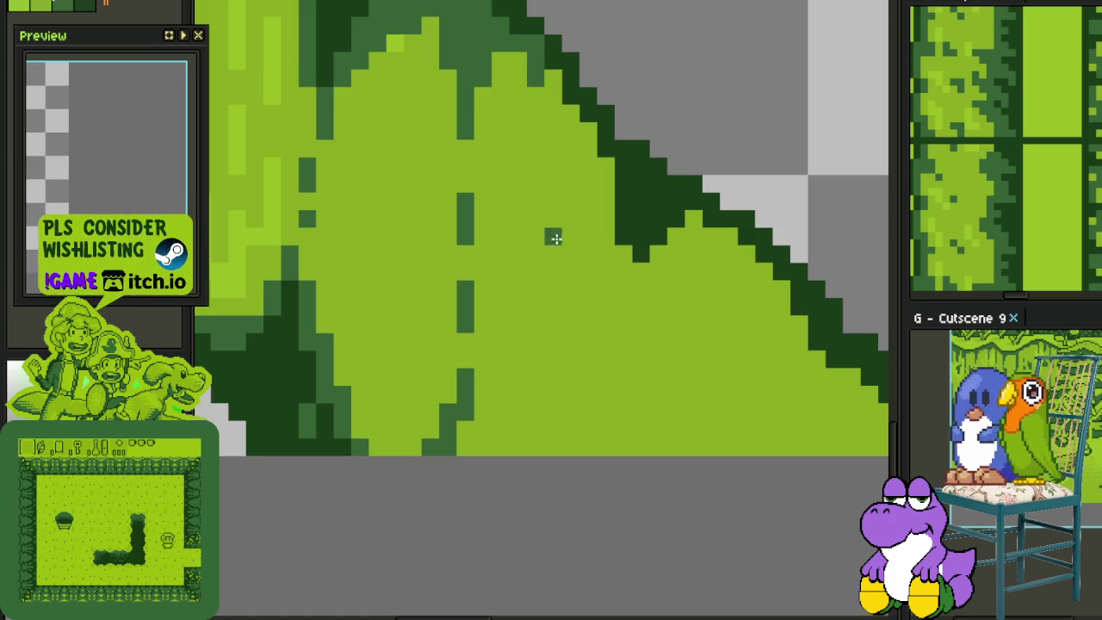
drag(462, 433, 474, 435)
Paint green pixels along the bulge's right edge and dark-green pixels along the leaf edge
mouse_move(621, 295)
mouse_down()
mouse_move(618, 211)
mouse_move(582, 114)
mouse_move(549, 84)
mouse_up()
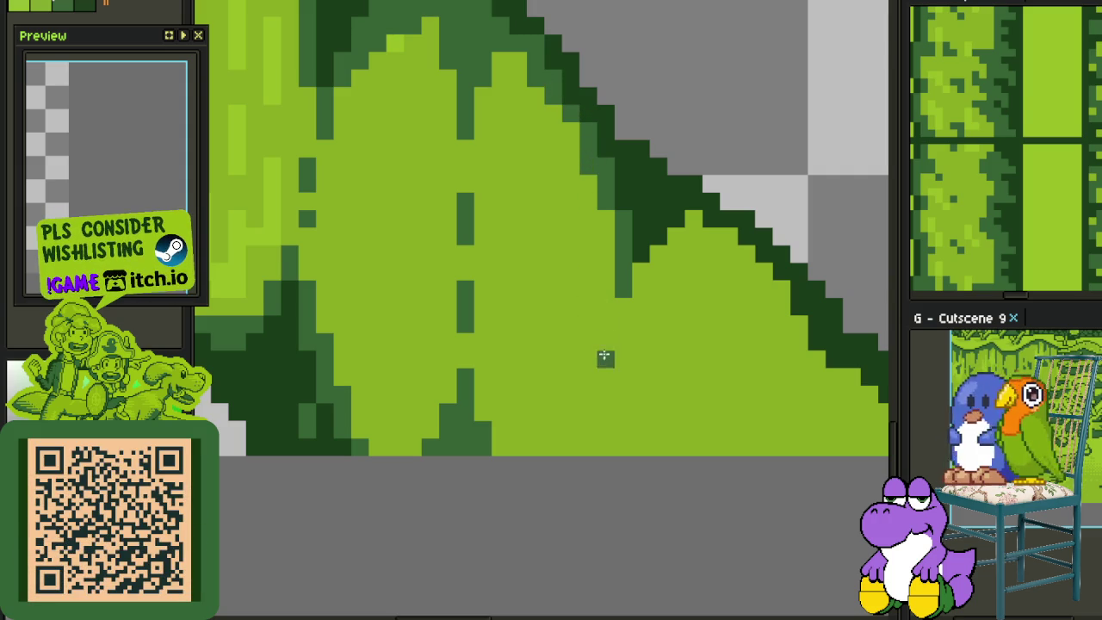
scroll(602, 339, down, 5)
scroll(642, 315, down, 1)
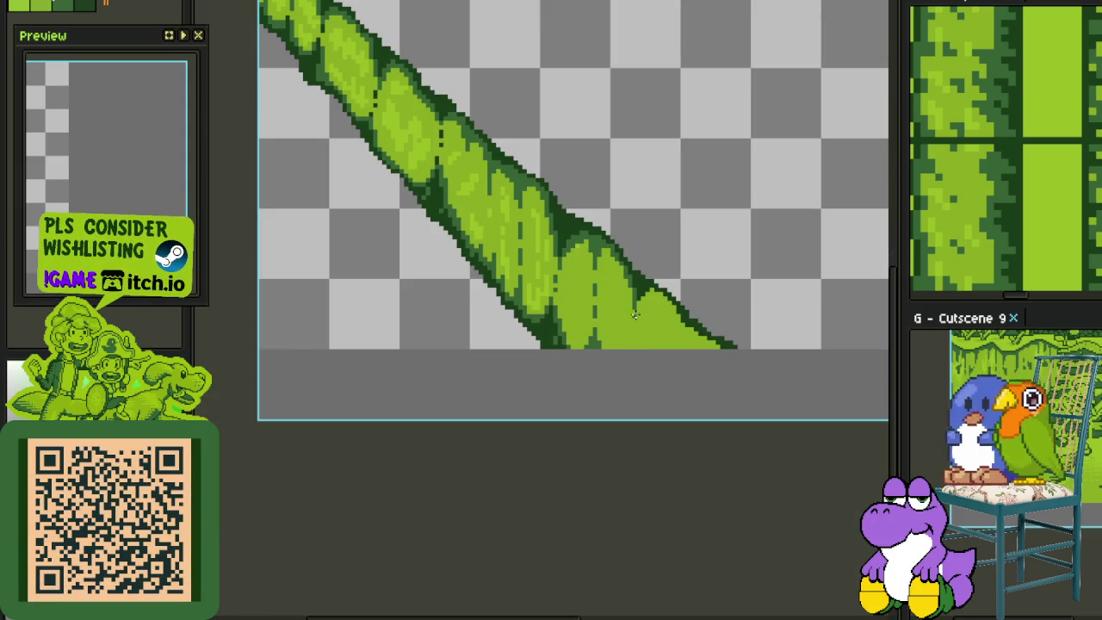
scroll(621, 283, up, 1)
scroll(607, 228, up, 1)
scroll(602, 202, up, 1)
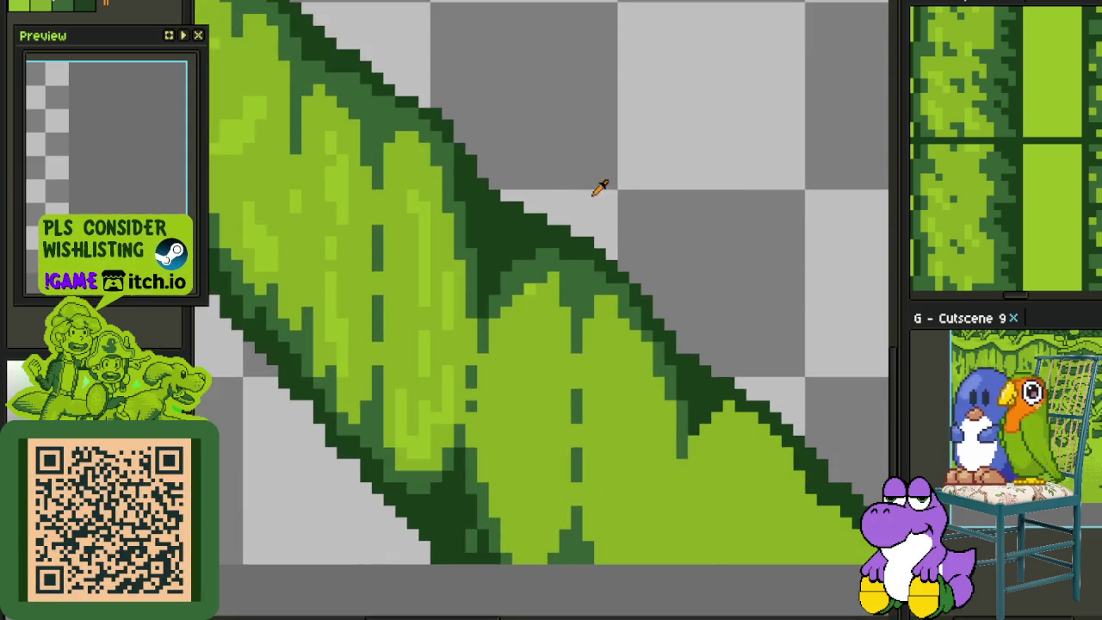
scroll(565, 229, up, 1)
mouse_move(580, 263)
mouse_down()
mouse_move(588, 322)
mouse_move(622, 285)
mouse_move(578, 280)
mouse_move(562, 295)
mouse_move(556, 283)
mouse_up()
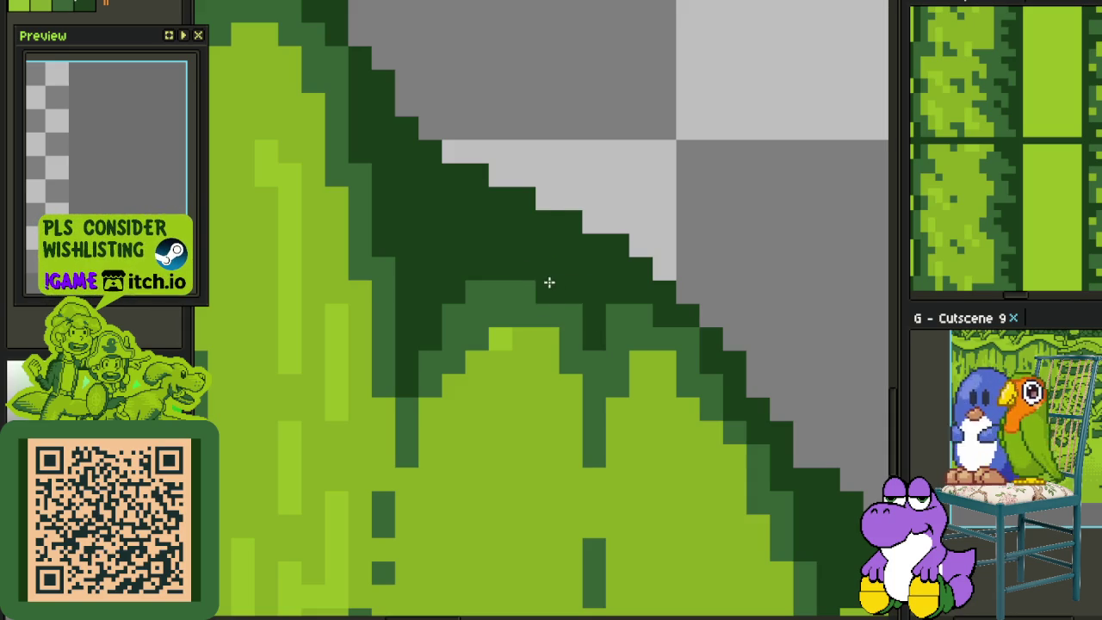
scroll(555, 265, down, 4)
scroll(556, 264, down, 2)
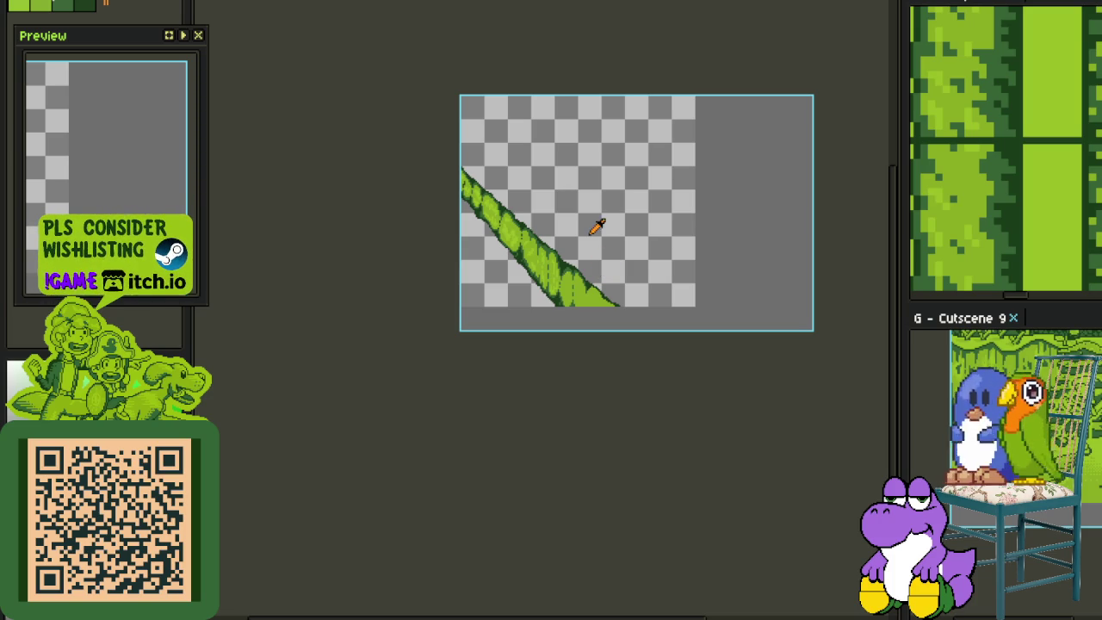
Recolour the lower vine's dark-green edge pixels medium green and paint lime over dark blocks
scroll(597, 226, up, 2)
scroll(566, 301, up, 2)
scroll(531, 301, up, 2)
scroll(484, 312, up, 1)
mouse_move(429, 361)
mouse_down()
mouse_move(450, 216)
mouse_move(494, 233)
mouse_move(464, 182)
mouse_move(485, 150)
mouse_up()
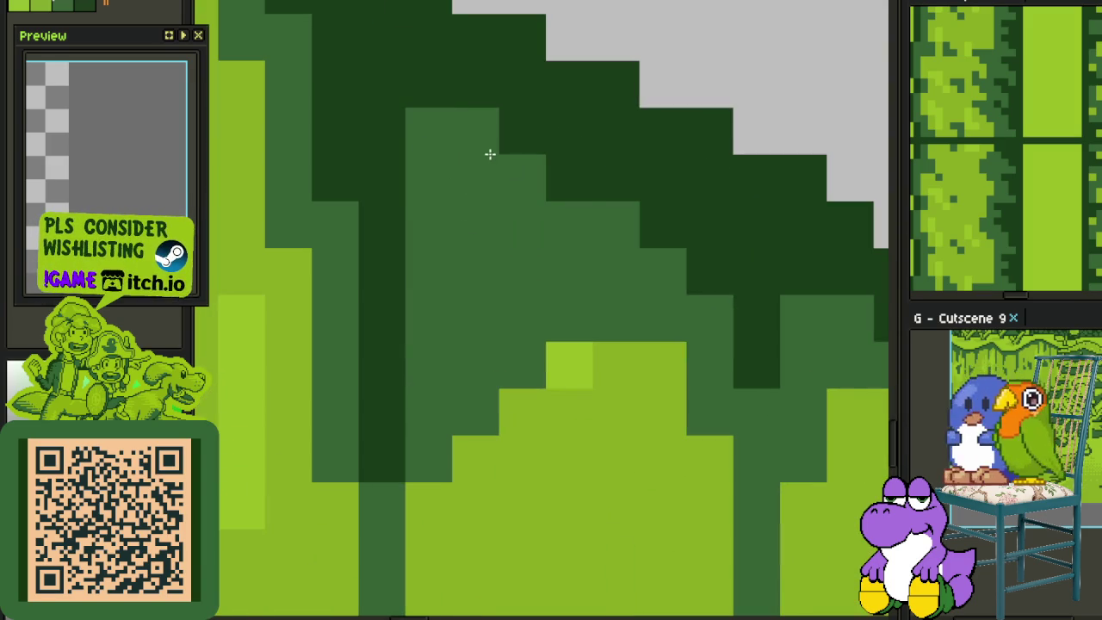
click(569, 178)
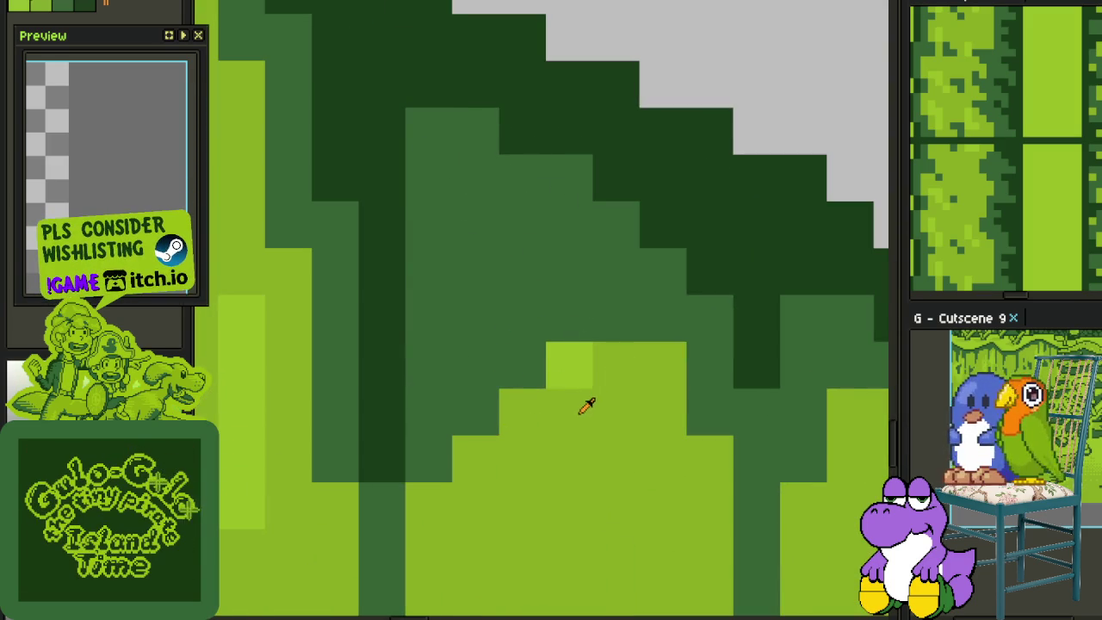
click(590, 360)
mouse_move(591, 352)
mouse_down()
mouse_move(463, 402)
mouse_move(608, 342)
mouse_move(465, 270)
mouse_move(591, 290)
mouse_move(448, 440)
mouse_up()
click(419, 443)
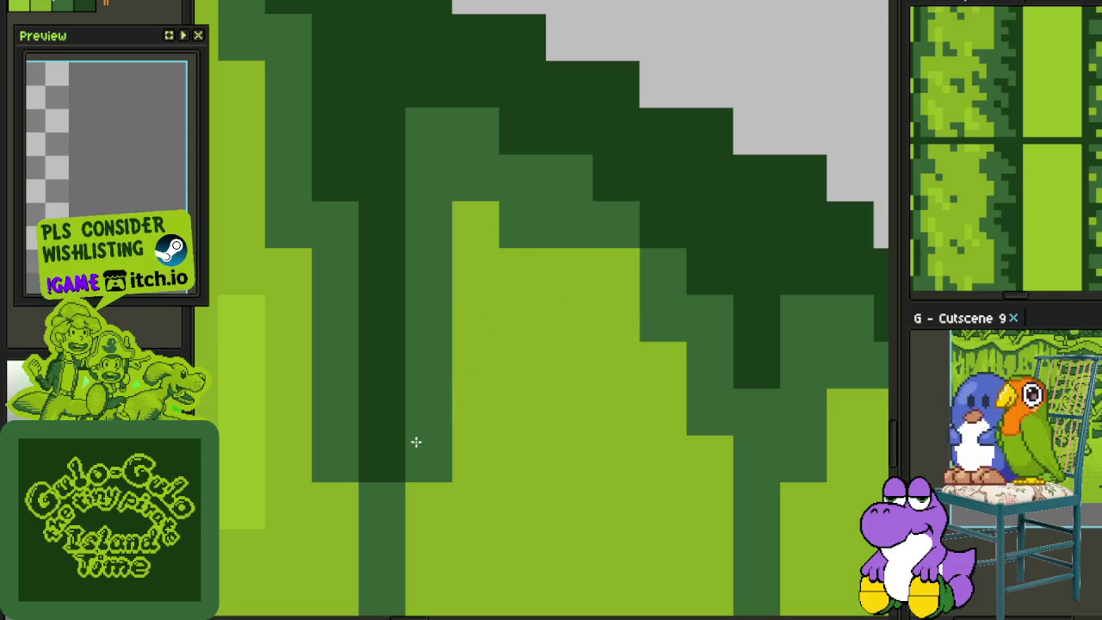
Touch up the branch edge: medium-green edge pixels, extra dark-green outline runs, one darkened pixel
scroll(442, 396, down, 1)
scroll(578, 293, down, 3)
scroll(591, 307, down, 1)
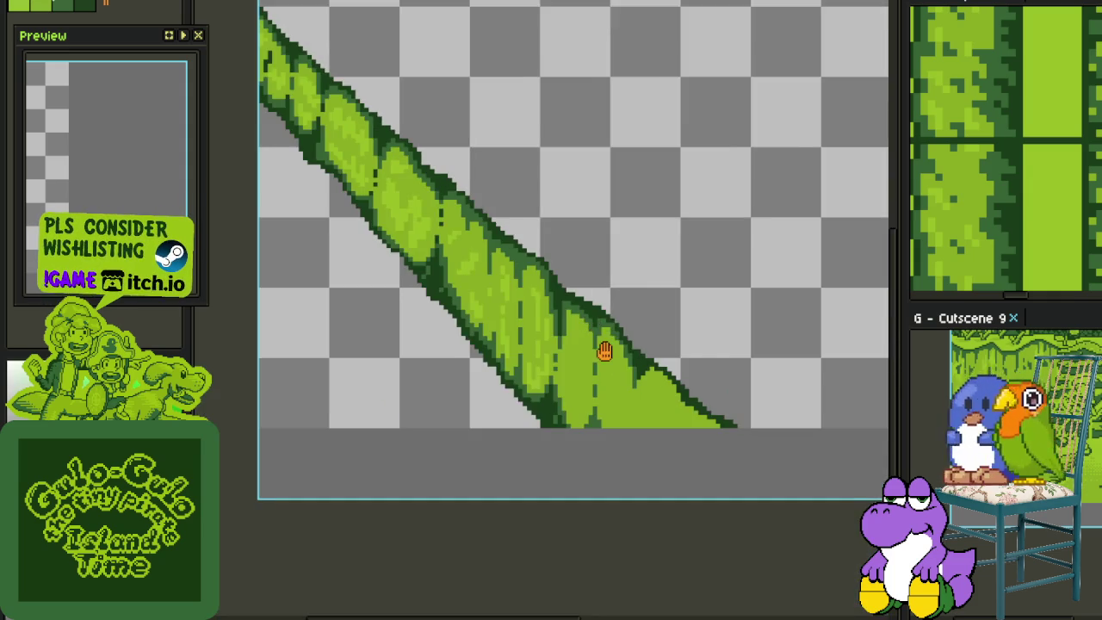
scroll(603, 349, up, 1)
scroll(500, 189, up, 3)
scroll(457, 189, up, 1)
mouse_move(439, 195)
mouse_down()
mouse_move(438, 123)
mouse_move(549, 197)
mouse_move(568, 305)
mouse_up()
alt+click(615, 189)
click(589, 226)
alt+click(607, 279)
mouse_move(600, 239)
mouse_down()
mouse_move(629, 262)
mouse_move(574, 347)
mouse_move(521, 284)
mouse_move(520, 307)
mouse_up()
click(495, 236)
Draw a short dark-green vertical dash on the vine's shaded lower section
scroll(522, 256, down, 4)
scroll(594, 319, down, 2)
scroll(605, 323, up, 3)
scroll(534, 253, up, 2)
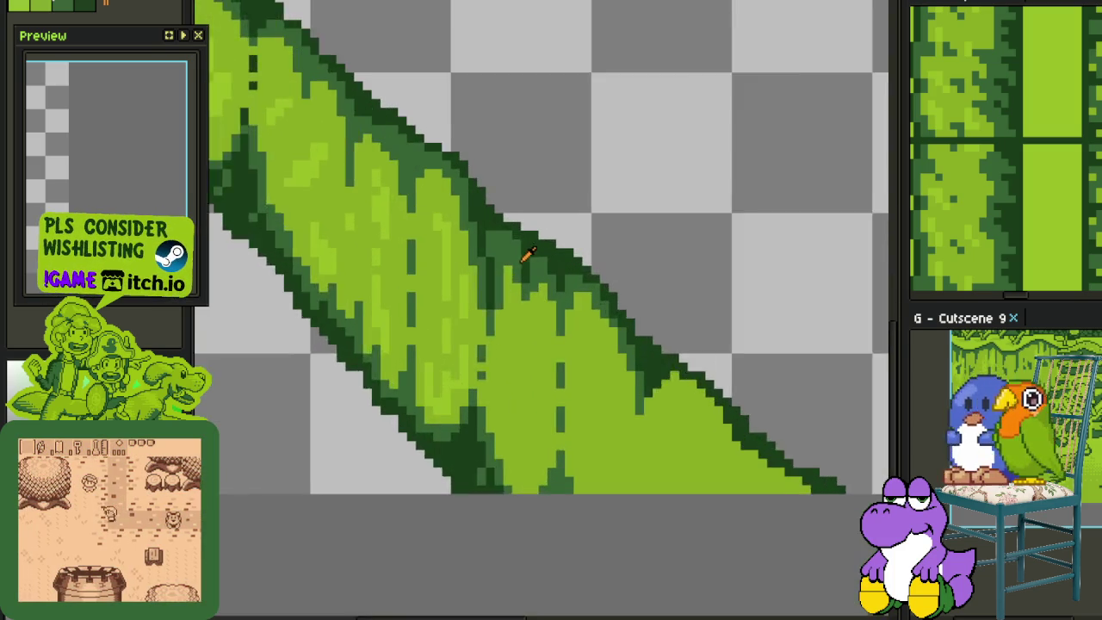
scroll(509, 253, up, 2)
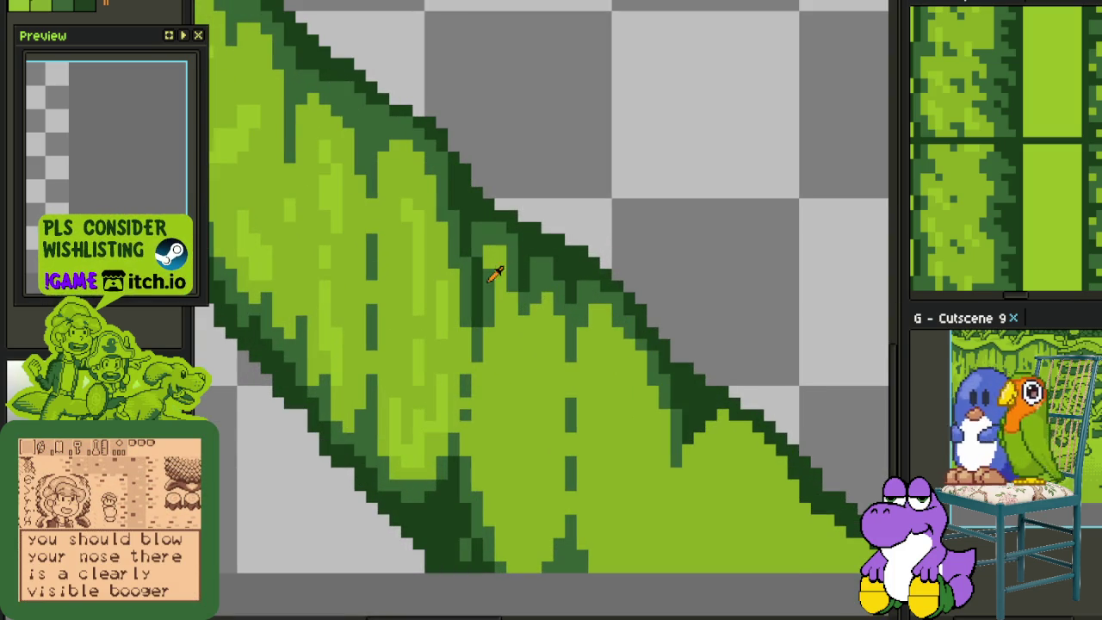
scroll(501, 301, down, 1)
scroll(503, 284, down, 1)
scroll(507, 237, up, 2)
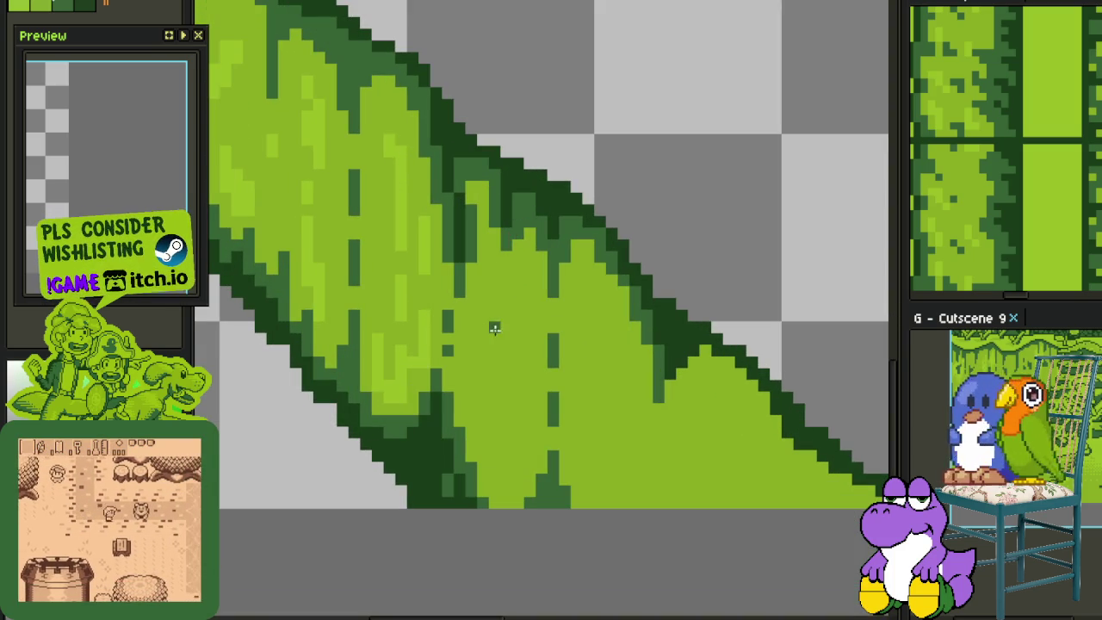
drag(493, 374, 493, 346)
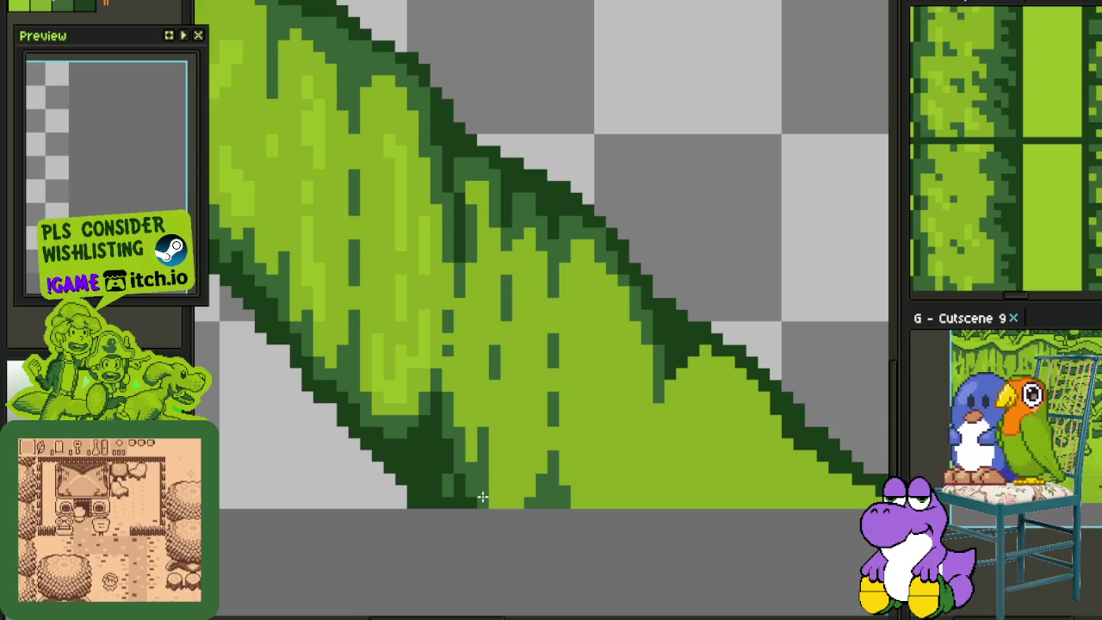
scroll(491, 500, down, 1)
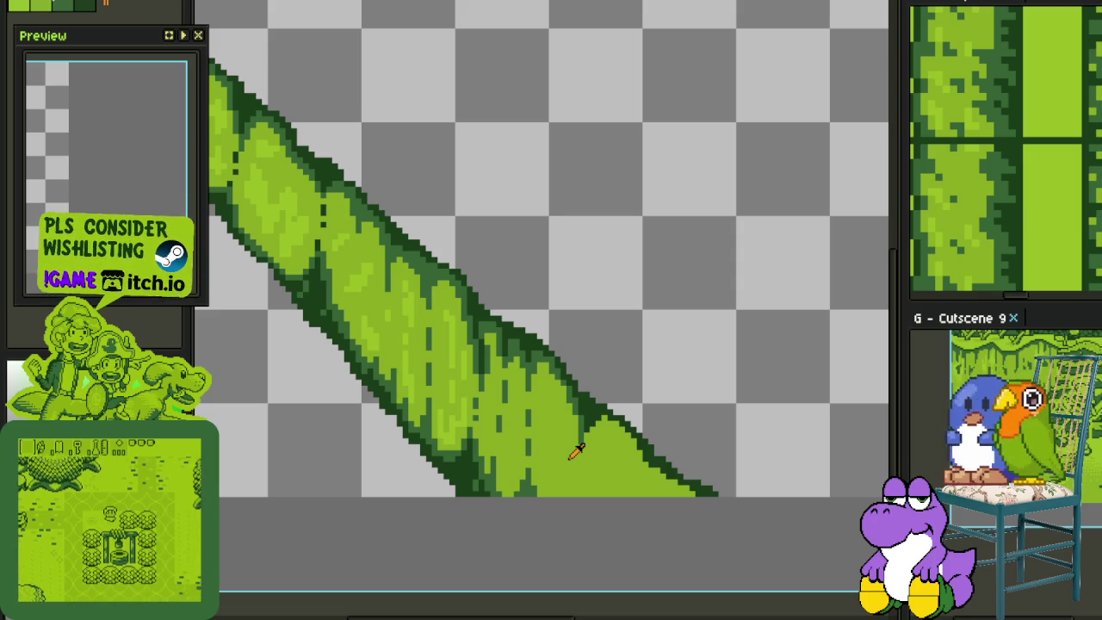
Zoom in and add dark-green vertical dashes near the stem's bottom and on the tip
scroll(491, 315, up, 1)
scroll(504, 258, up, 2)
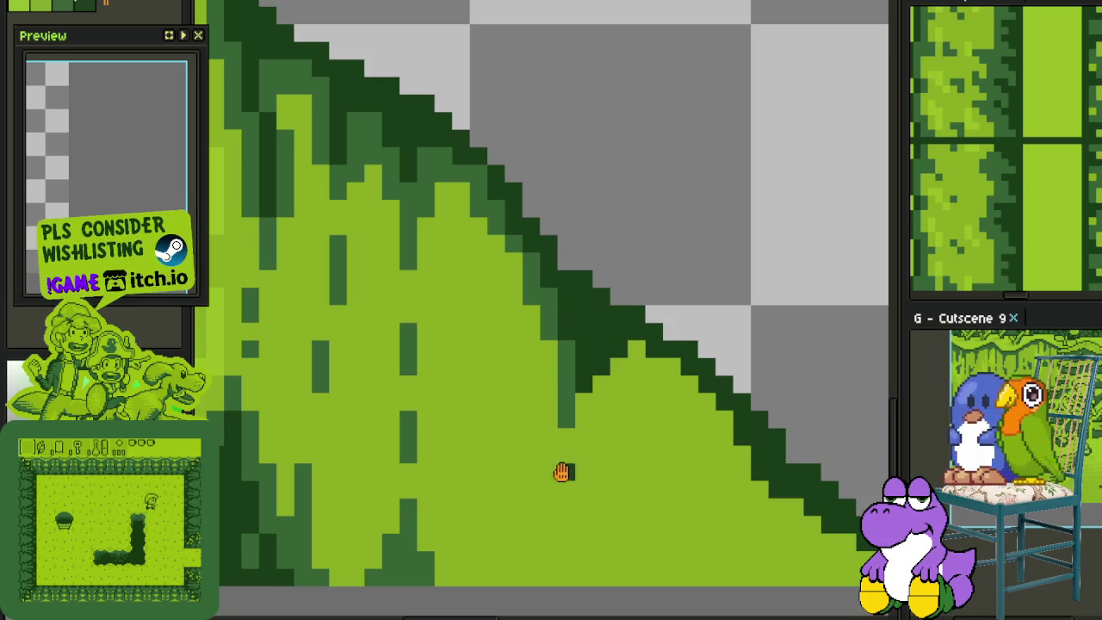
drag(563, 414, 526, 348)
drag(510, 473, 510, 515)
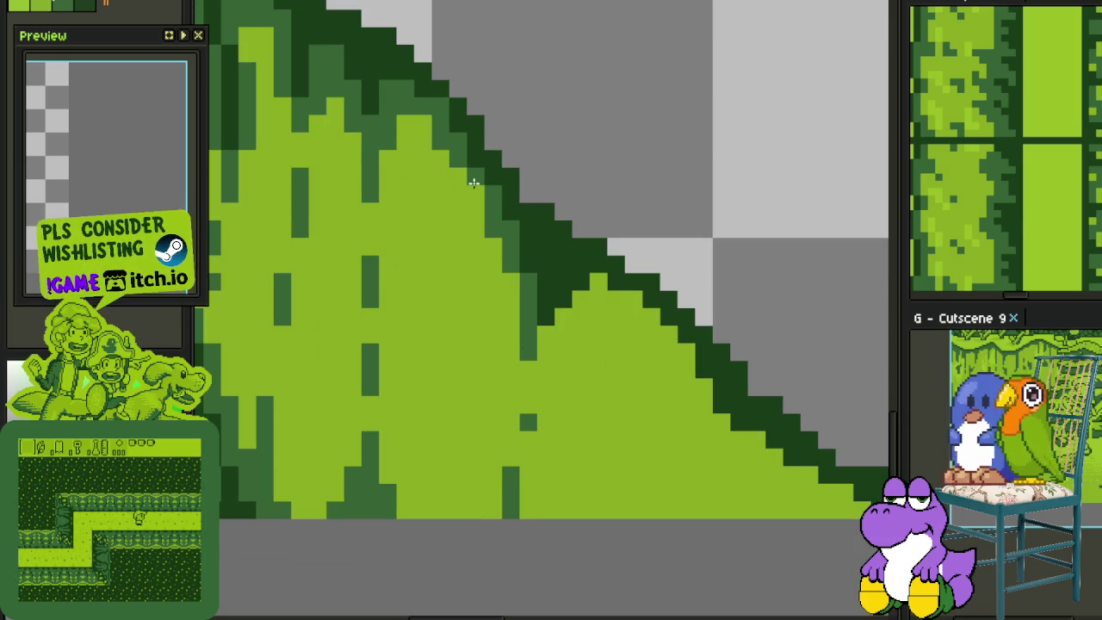
drag(459, 160, 463, 284)
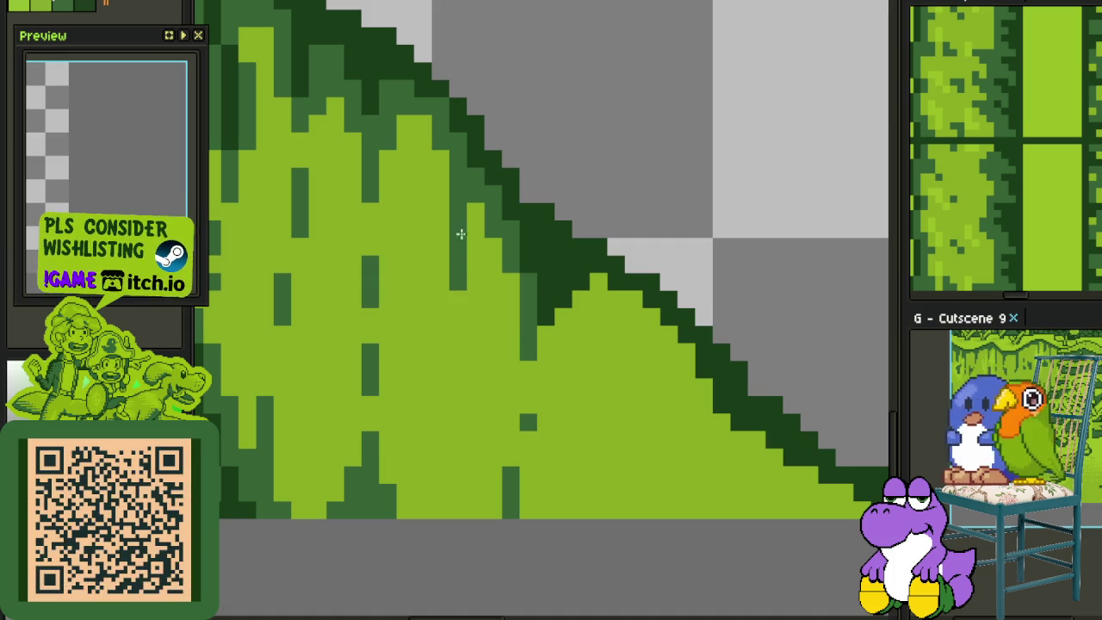
Paint a mid-green shading band along the inner edge of the tip's outline
scroll(451, 353, down, 2)
scroll(492, 445, down, 2)
scroll(492, 445, down, 2)
drag(504, 443, 451, 408)
scroll(451, 408, up, 3)
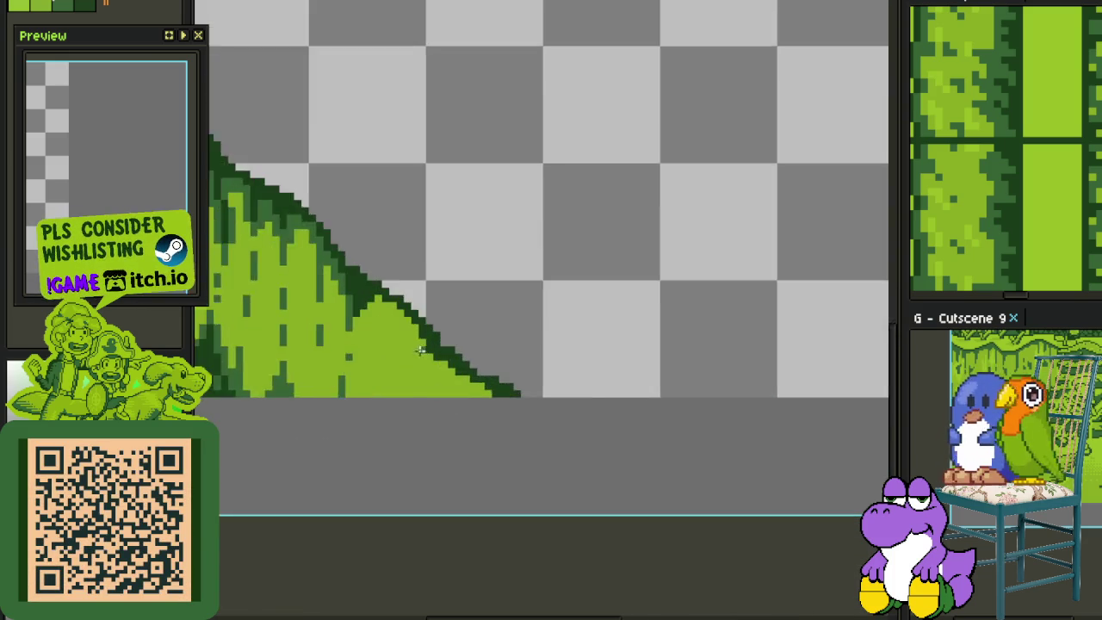
scroll(445, 388, up, 1)
scroll(491, 459, up, 1)
scroll(459, 489, up, 1)
mouse_move(458, 489)
mouse_down()
mouse_move(450, 514)
mouse_move(455, 447)
mouse_move(490, 427)
mouse_move(467, 371)
mouse_move(457, 387)
mouse_move(433, 371)
mouse_move(405, 293)
mouse_move(361, 247)
mouse_move(374, 234)
mouse_move(364, 256)
mouse_move(342, 238)
mouse_move(322, 248)
mouse_move(312, 276)
mouse_move(249, 303)
mouse_up()
click(243, 379)
drag(238, 369, 284, 304)
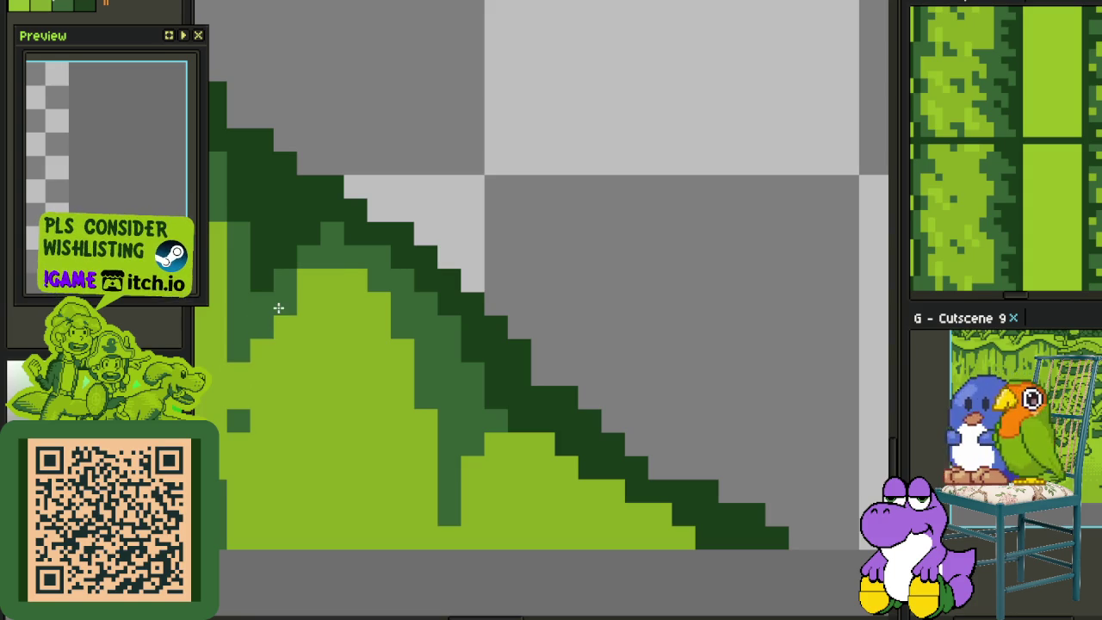
scroll(284, 305, down, 3)
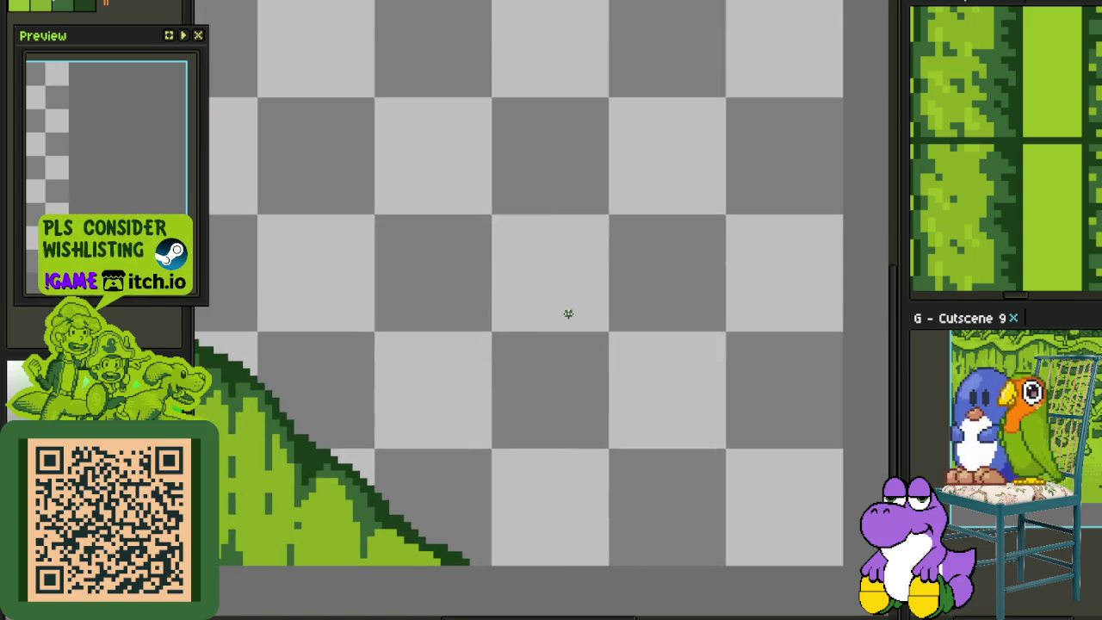
drag(663, 342, 654, 320)
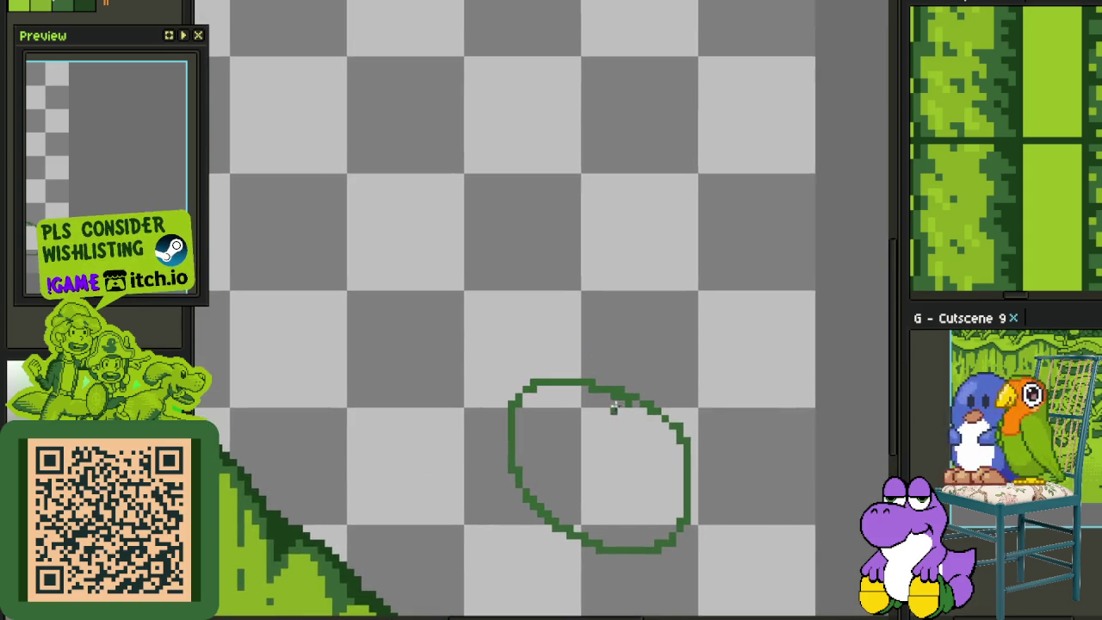
drag(630, 278, 511, 405)
drag(582, 407, 556, 347)
drag(551, 215, 554, 213)
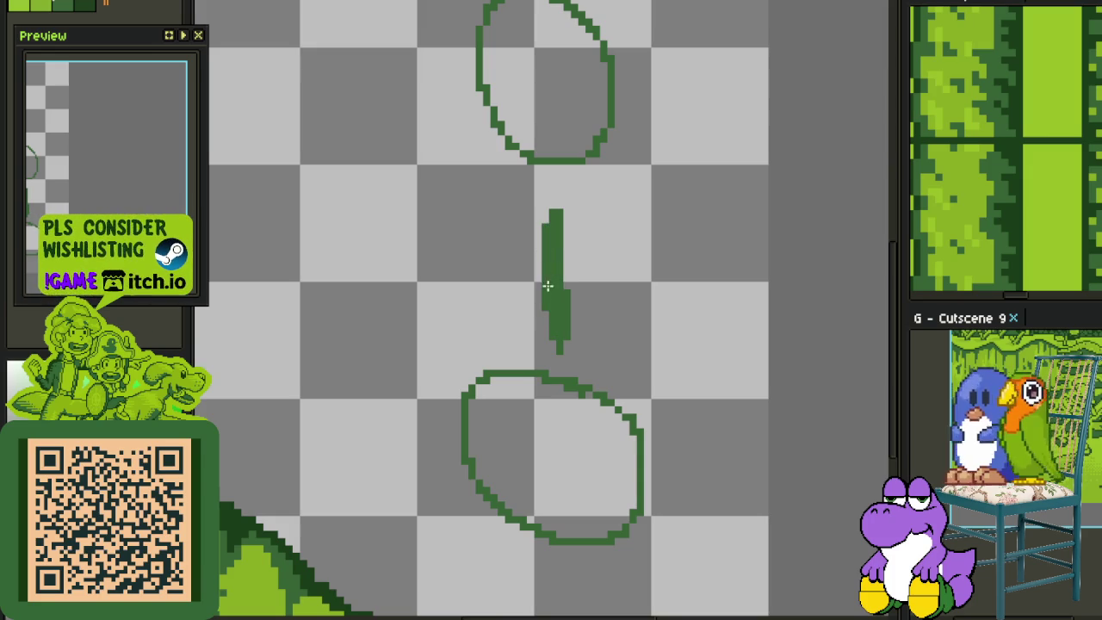
drag(522, 204, 635, 360)
scroll(635, 360, down, 2)
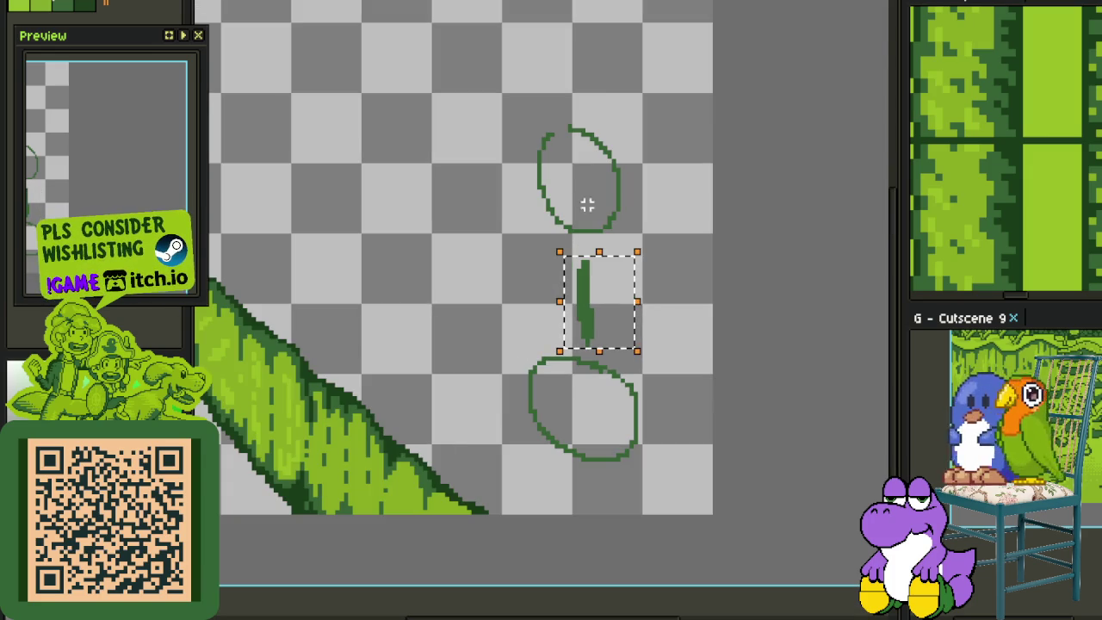
drag(592, 75, 633, 68)
key(Delete)
scroll(460, 370, up, 2)
scroll(538, 317, up, 1)
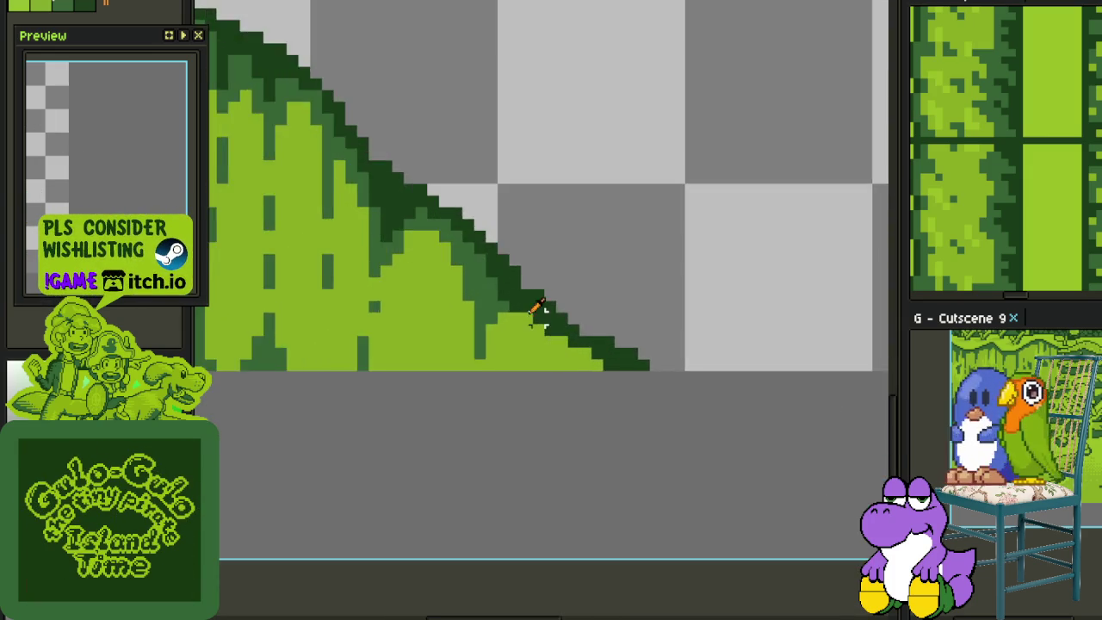
Shade the hump's diagonal edge mid-green with a row and a band of pixels
scroll(538, 316, up, 1)
mouse_move(477, 320)
mouse_down()
mouse_move(543, 320)
mouse_move(495, 310)
mouse_move(467, 335)
mouse_up()
mouse_move(533, 342)
mouse_down()
mouse_move(568, 344)
mouse_move(684, 421)
mouse_up()
scroll(671, 396, down, 3)
scroll(659, 381, down, 2)
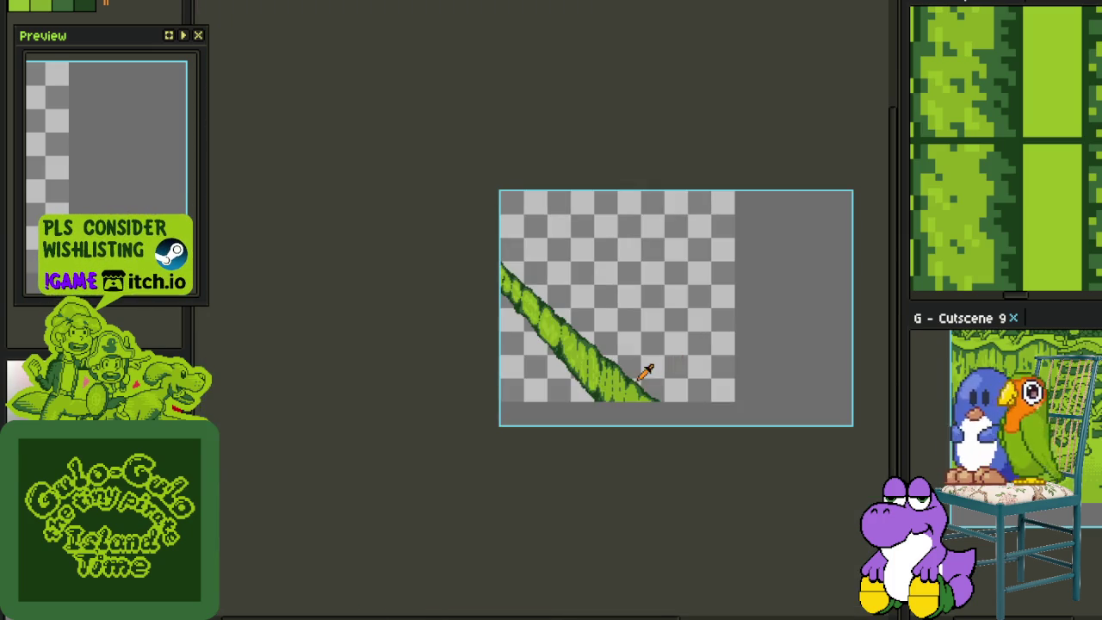
scroll(648, 370, up, 4)
scroll(462, 394, up, 1)
Dab light-green highlight runs and blocks on the tip, reverting stray pixels to mid-green
mouse_move(462, 393)
mouse_down()
mouse_move(454, 331)
mouse_move(524, 349)
mouse_up()
scroll(511, 335, up, 1)
click(515, 295)
drag(515, 295, 493, 361)
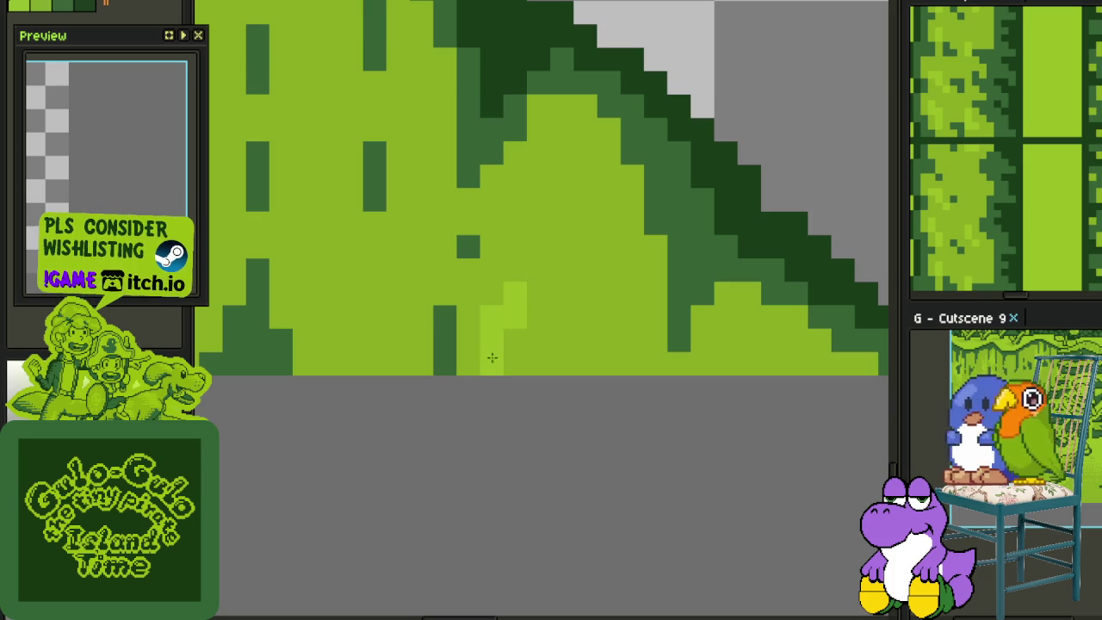
right_click(514, 317)
mouse_move(565, 358)
mouse_down()
mouse_move(575, 351)
mouse_move(532, 370)
mouse_up()
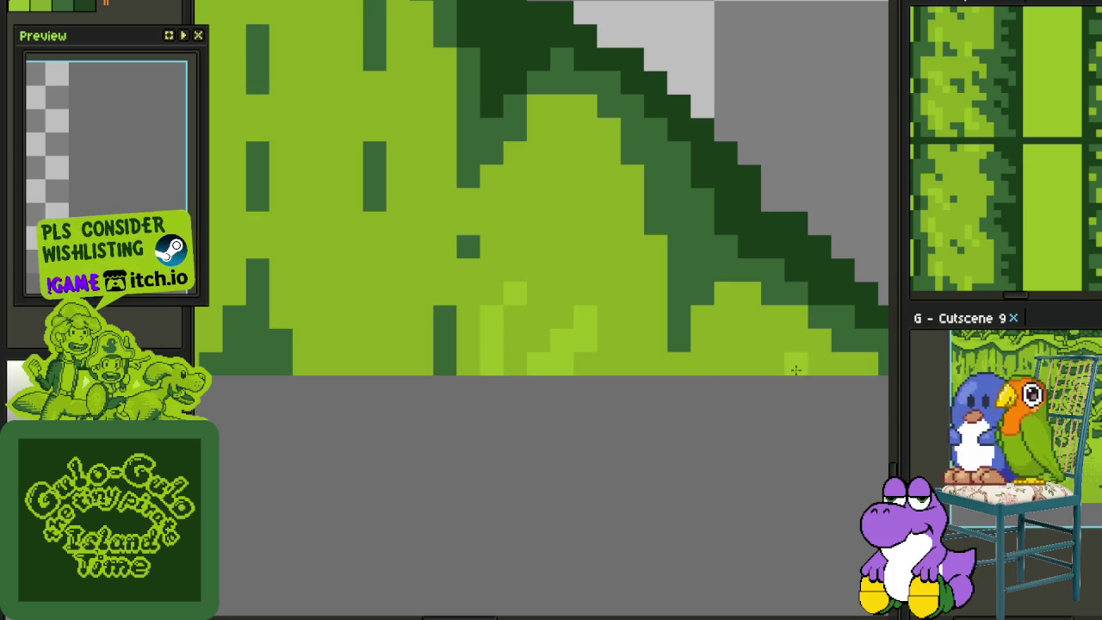
drag(445, 308, 577, 475)
drag(449, 417, 435, 448)
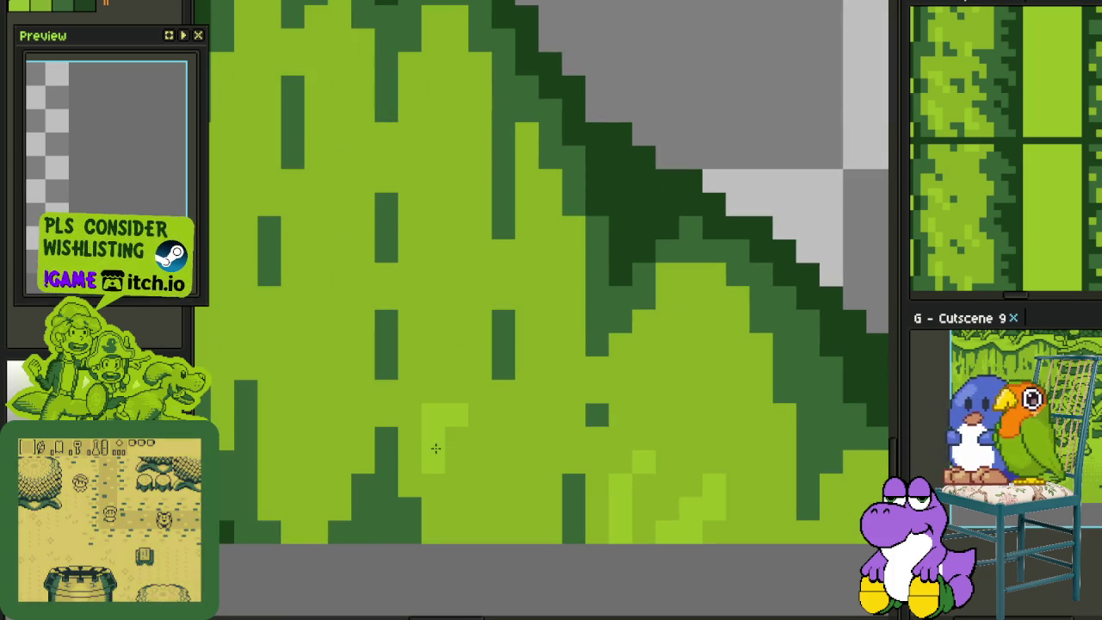
right_click(450, 413)
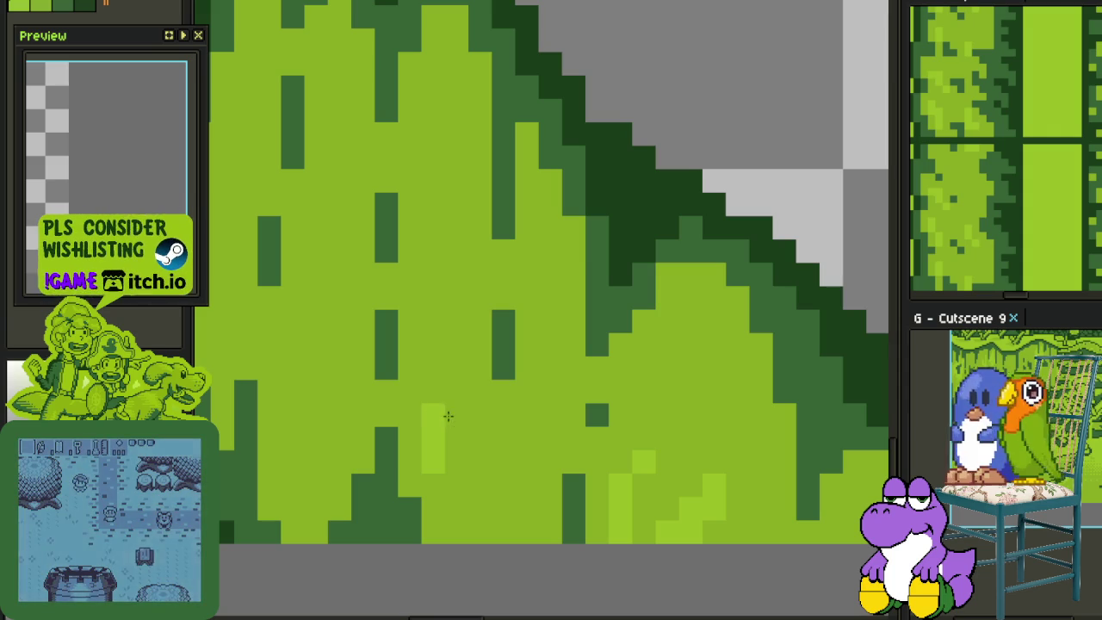
click(433, 345)
drag(479, 465, 526, 486)
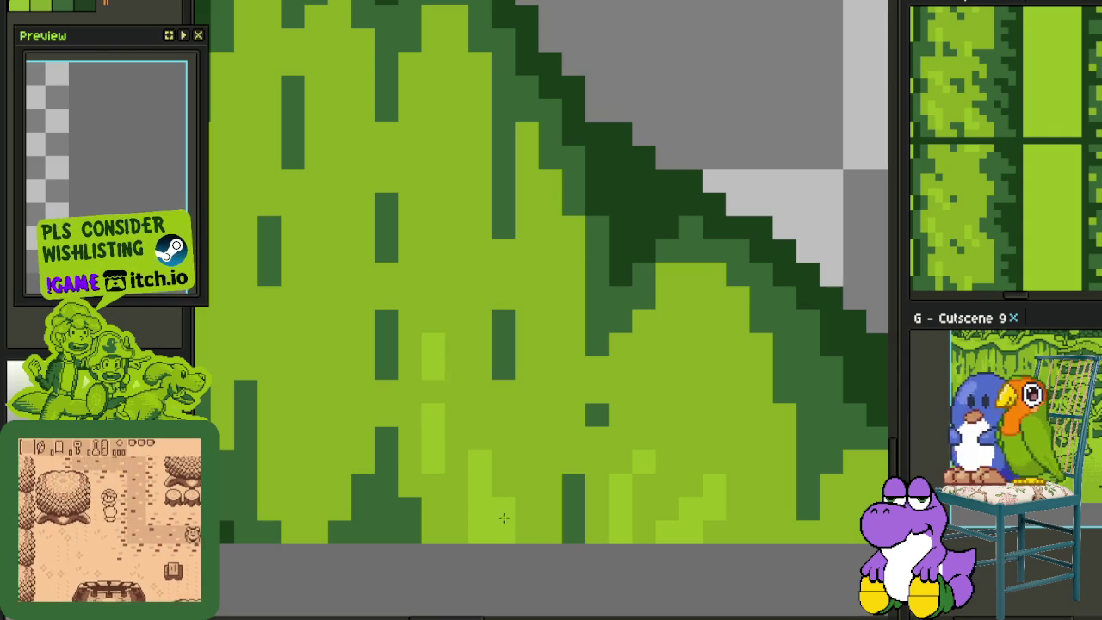
Paint tall light-green highlight columns across the left part of the lobe
scroll(408, 491, down, 3)
scroll(376, 418, up, 3)
drag(378, 370, 379, 464)
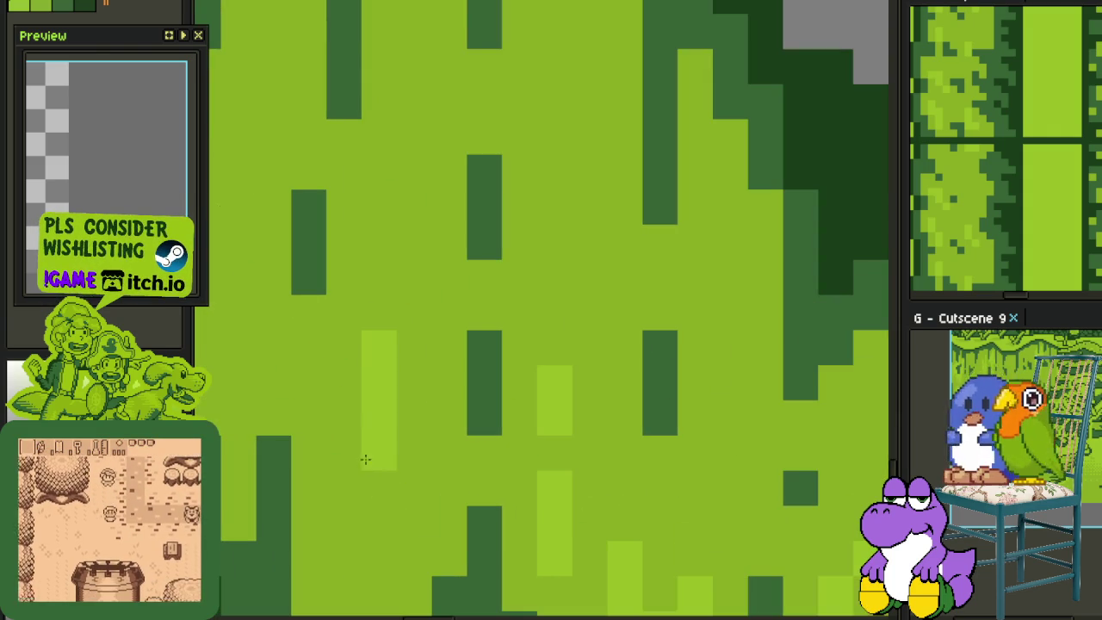
drag(344, 404, 353, 432)
mouse_move(301, 361)
mouse_down()
mouse_move(392, 430)
mouse_move(305, 436)
mouse_up()
drag(294, 383, 294, 348)
mouse_move(295, 453)
mouse_down()
mouse_move(295, 382)
mouse_move(329, 347)
mouse_up()
mouse_move(329, 453)
mouse_down()
mouse_move(364, 453)
mouse_move(399, 420)
mouse_move(428, 388)
mouse_move(406, 372)
mouse_move(450, 395)
mouse_up()
scroll(369, 465, down, 3)
scroll(394, 332, up, 3)
Add more light-green highlight columns and dabs toward the lobe's right side
drag(482, 504, 483, 434)
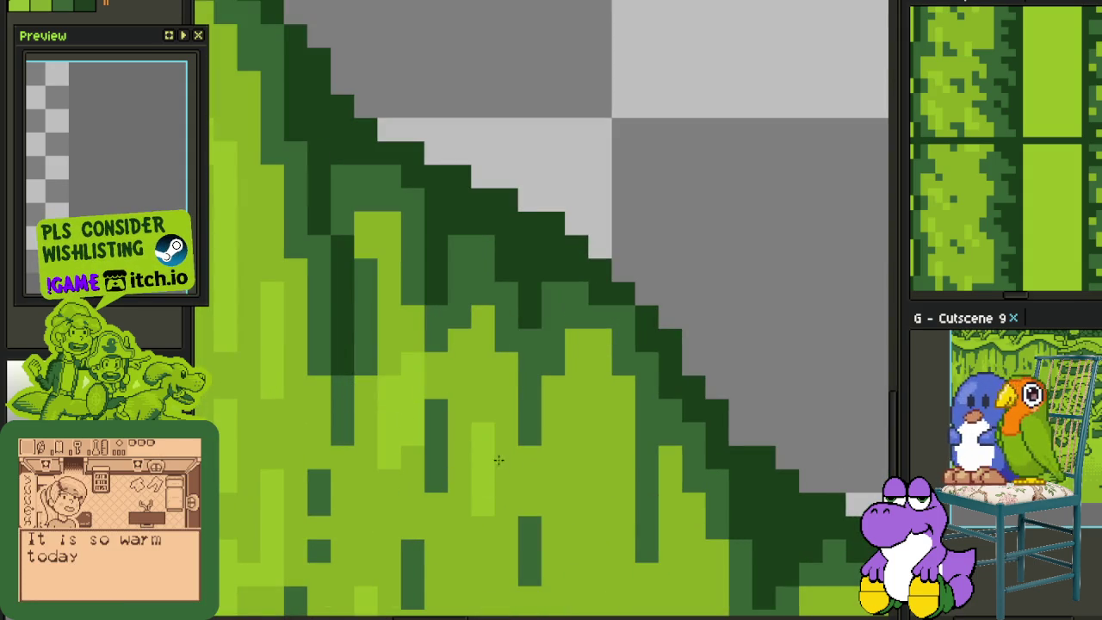
mouse_move(512, 482)
mouse_down()
mouse_move(576, 458)
mouse_move(552, 542)
mouse_move(600, 540)
mouse_up()
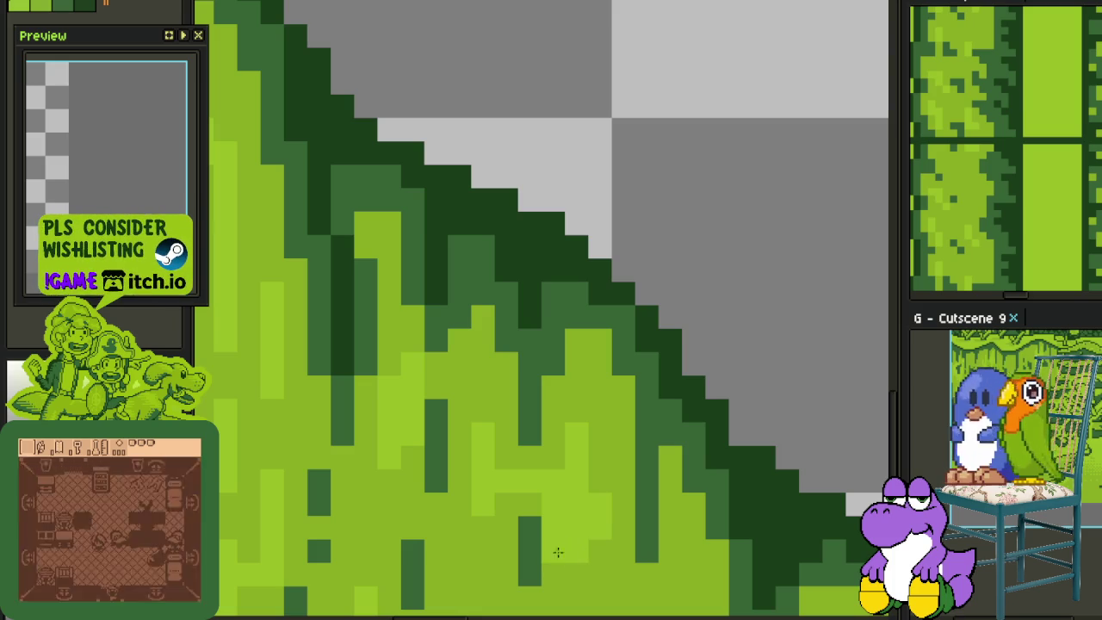
scroll(555, 549, down, 2)
drag(504, 432, 504, 404)
click(621, 432)
mouse_move(622, 430)
mouse_down()
mouse_move(617, 406)
mouse_move(602, 412)
mouse_up()
scroll(602, 413, down, 4)
scroll(663, 465, up, 3)
mouse_move(661, 478)
mouse_down()
mouse_move(657, 440)
mouse_move(697, 478)
mouse_up()
scroll(702, 478, down, 2)
scroll(723, 446, down, 2)
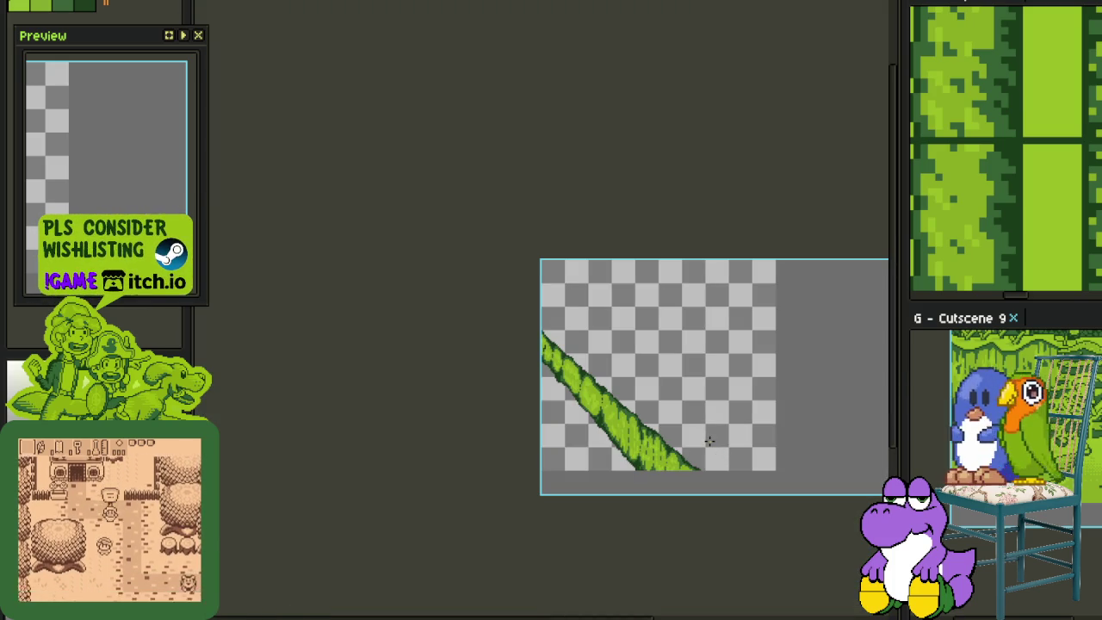
Merge Layer 3 down into Layer 2, save with Ctrl+S, and hide the timeline again
key(Tab)
right_click(349, 511)
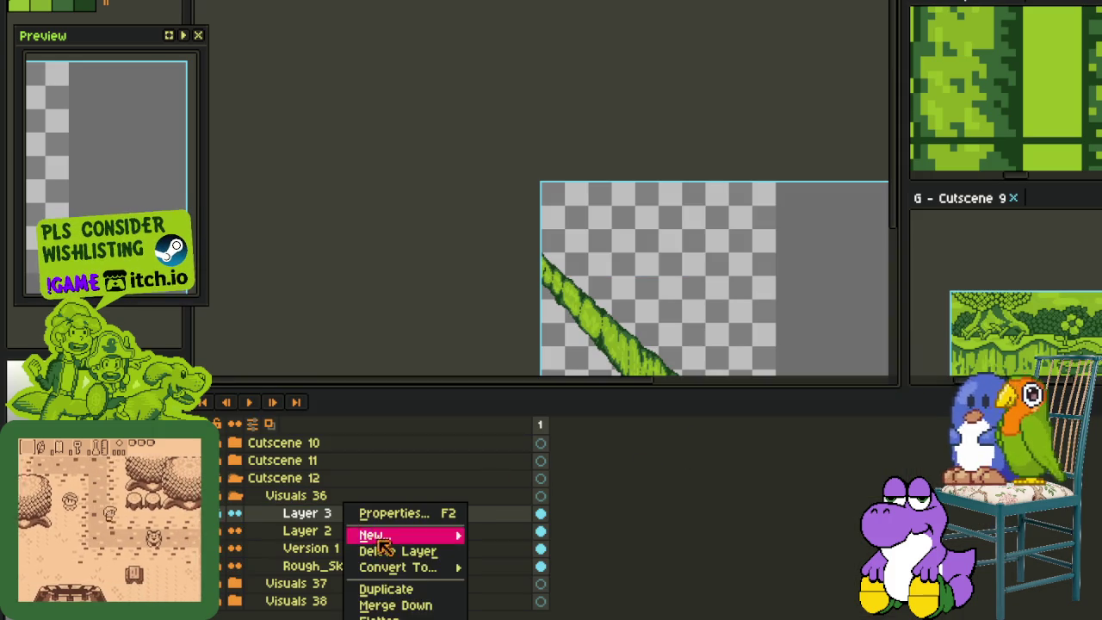
click(395, 605)
key(ctrl+s)
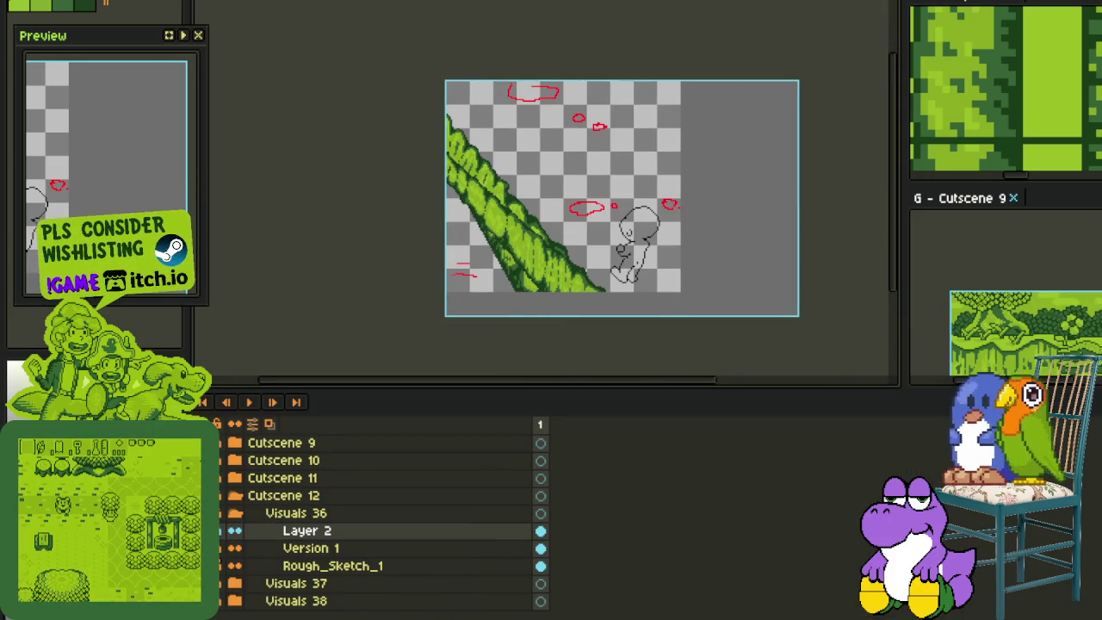
key(Tab)
scroll(573, 249, up, 3)
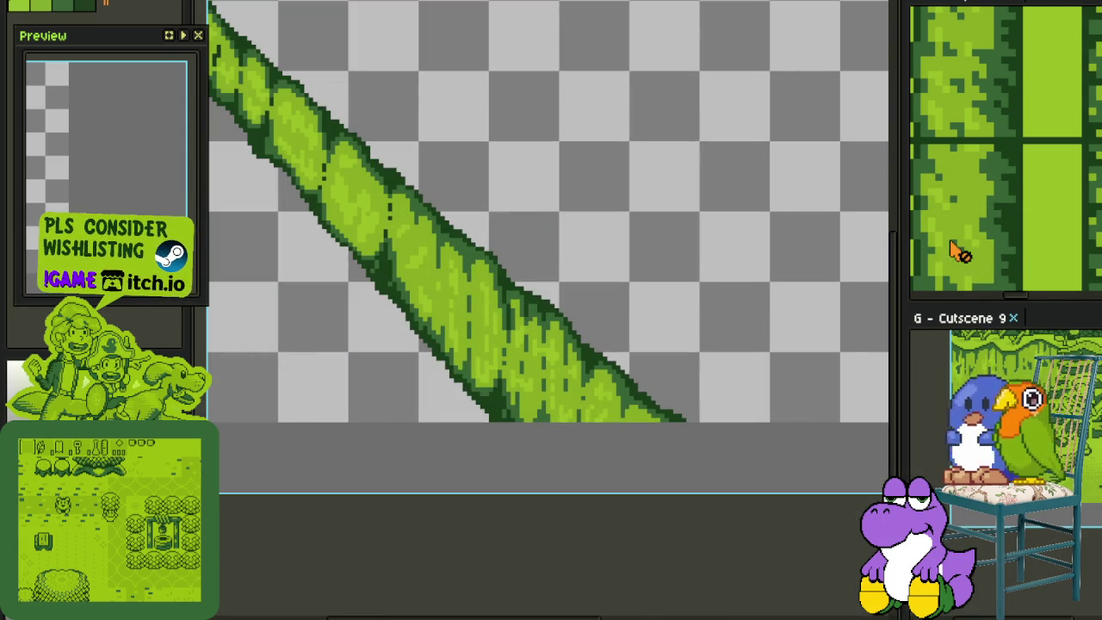
Switch to the Game Boy town tile map document and zoom out to view it
click(953, 23)
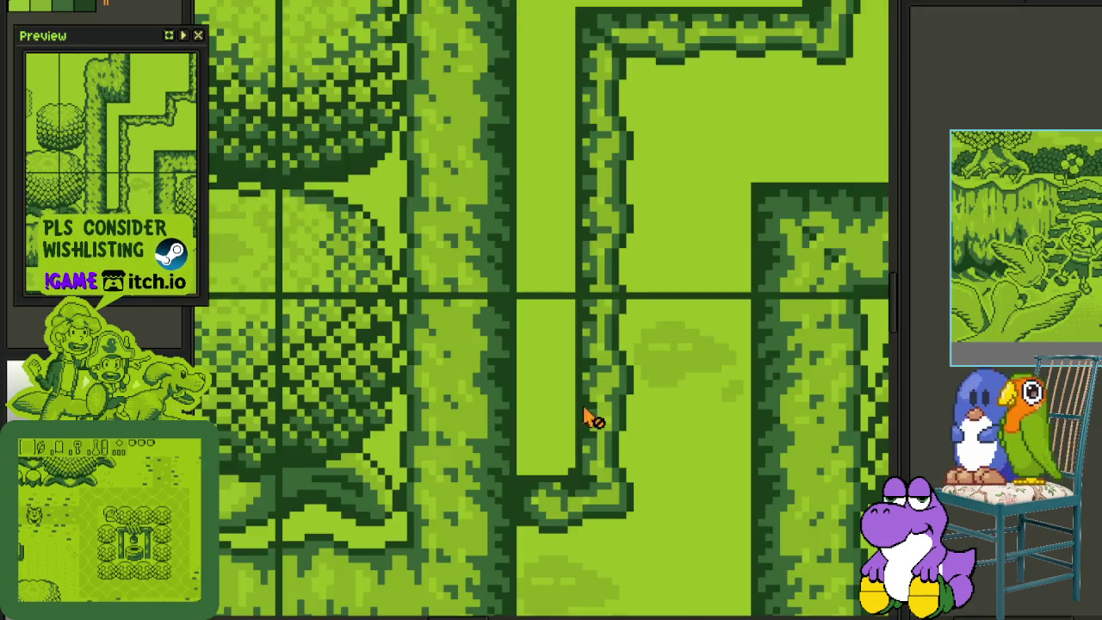
scroll(585, 418, down, 3)
scroll(591, 398, down, 2)
scroll(714, 457, up, 2)
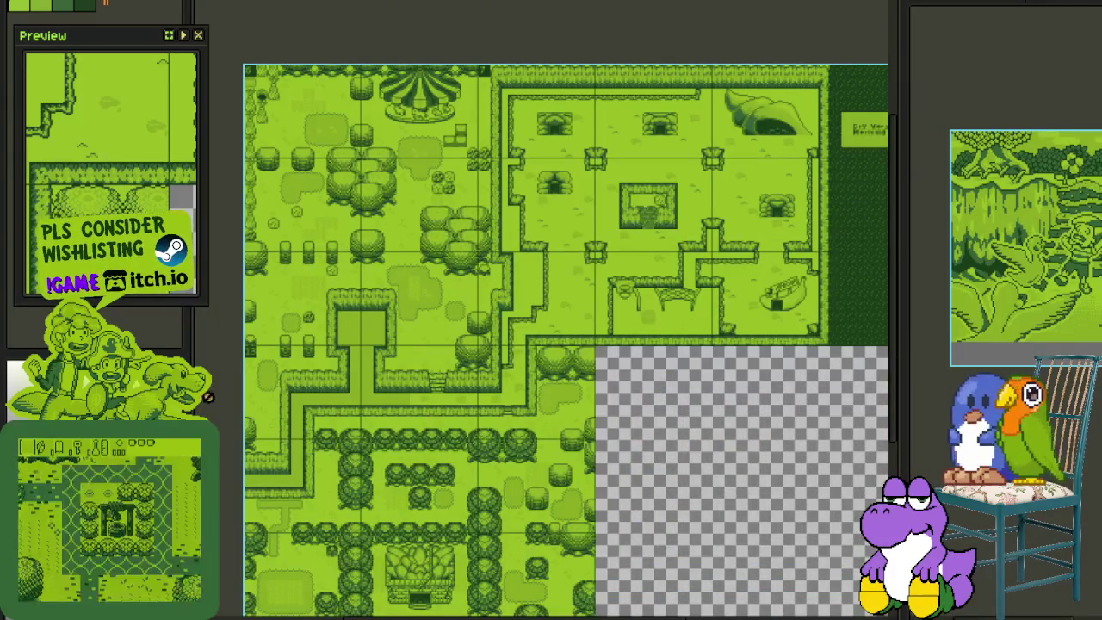
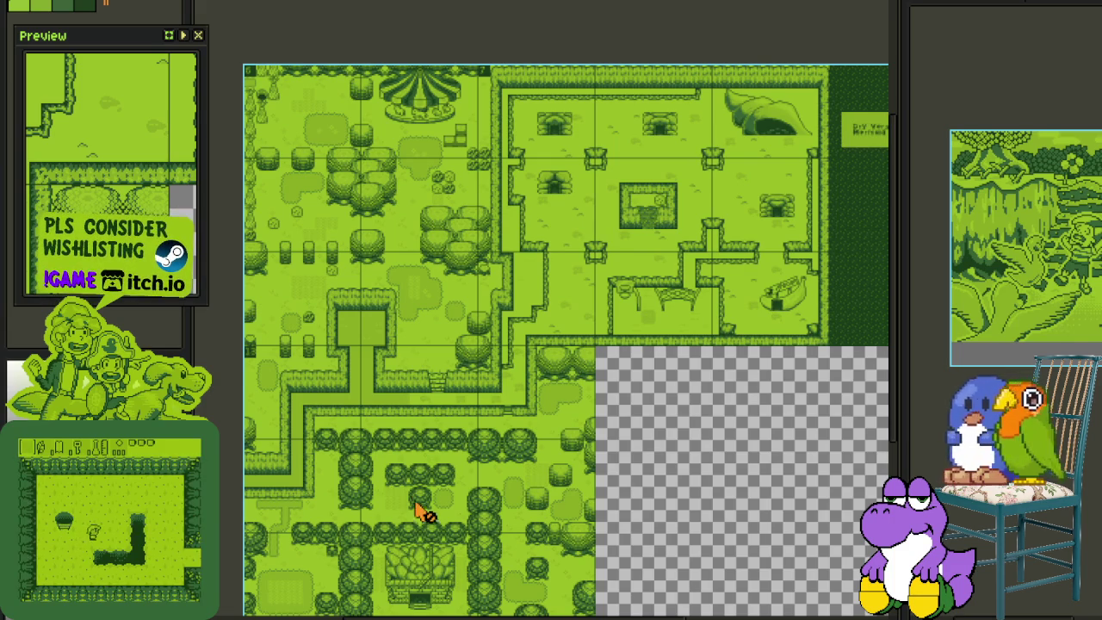
Switch to the Visuals 36 ridge cutscene sprite and close Frame Properties without changes
key(ctrl+Tab)
scroll(492, 300, down, 3)
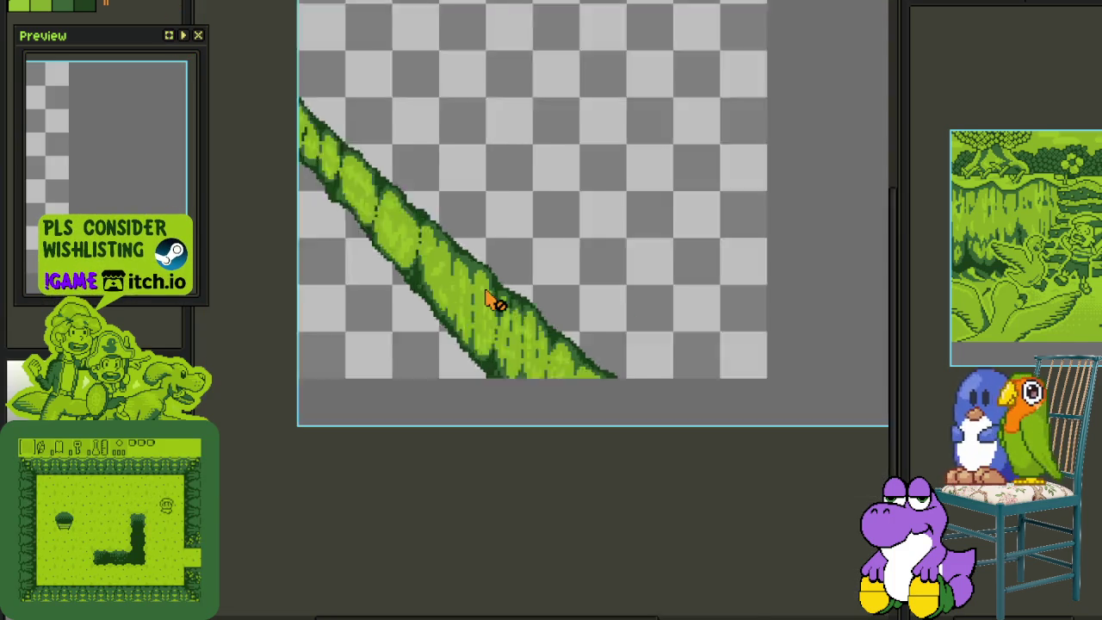
key(Tab)
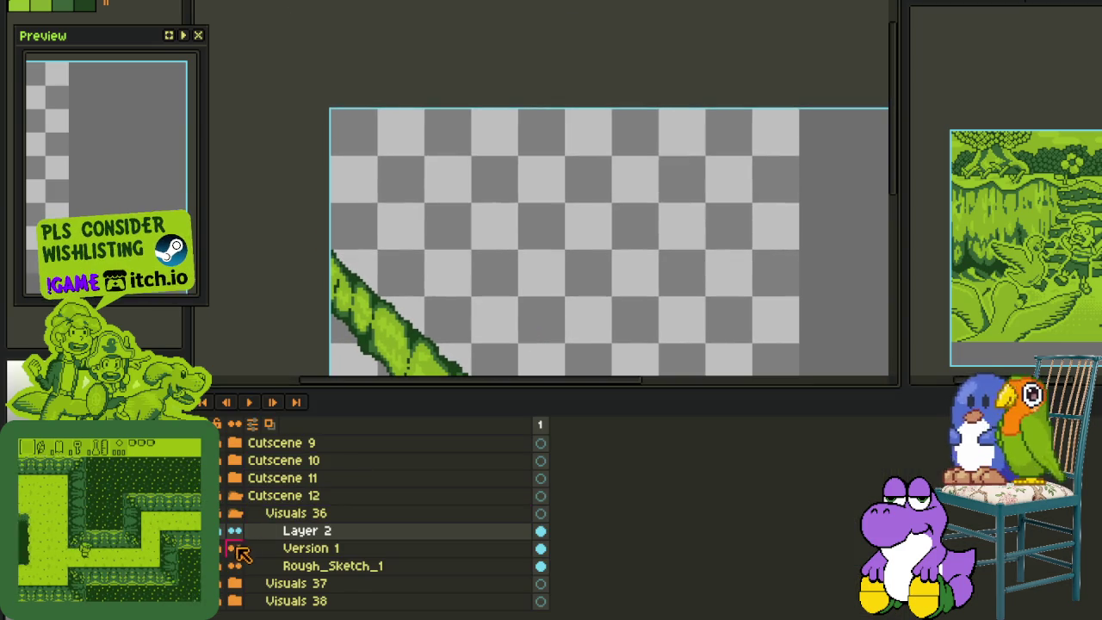
key(Tab)
scroll(342, 363, up, 2)
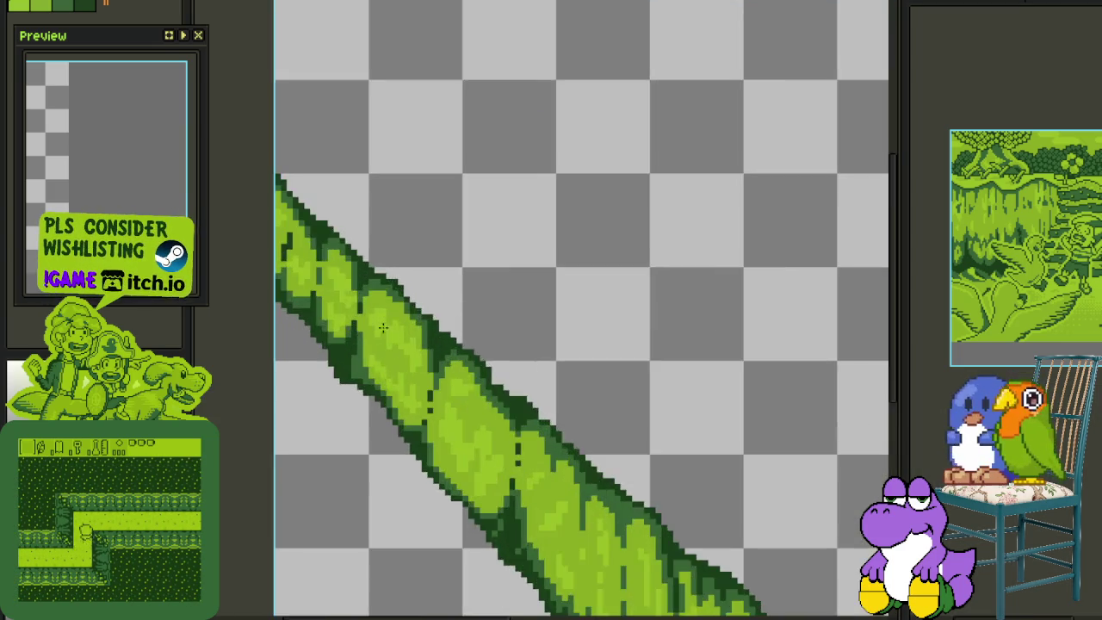
scroll(342, 363, up, 2)
key(p)
click(672, 320)
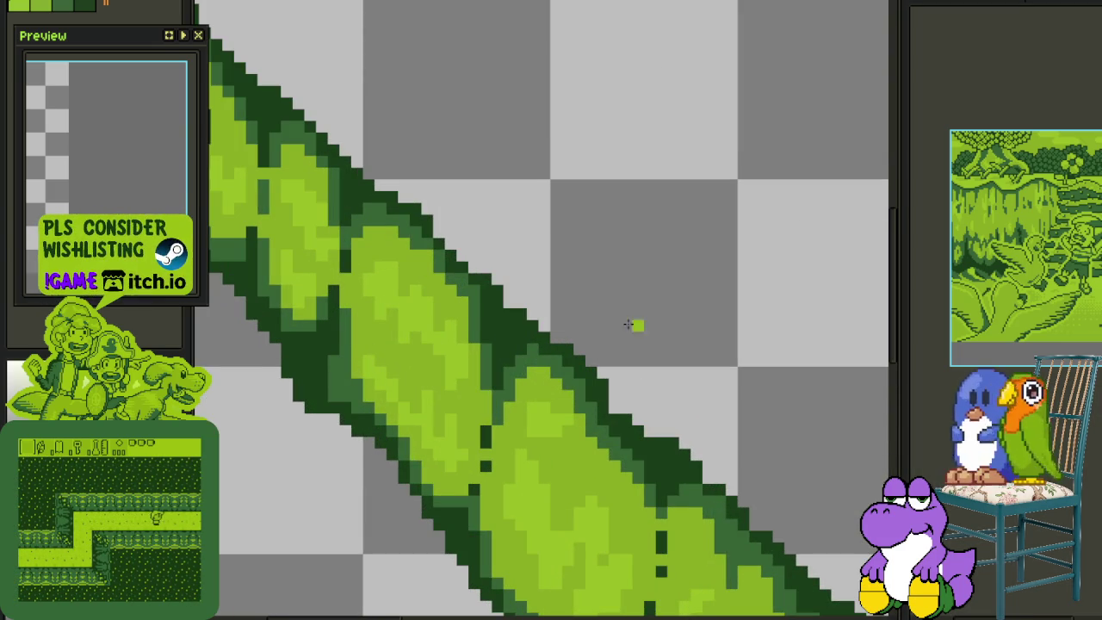
Lighten a short vertical run of pixels on the ridge's dark edge and save
scroll(336, 350, up, 2)
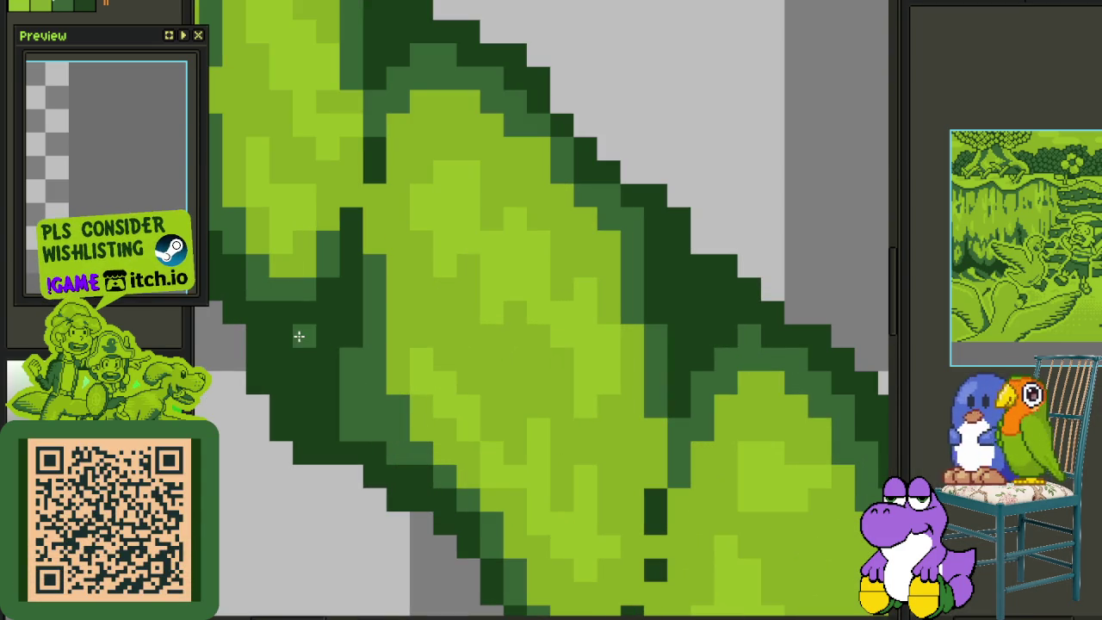
scroll(306, 359, down, 2)
scroll(410, 332, up, 2)
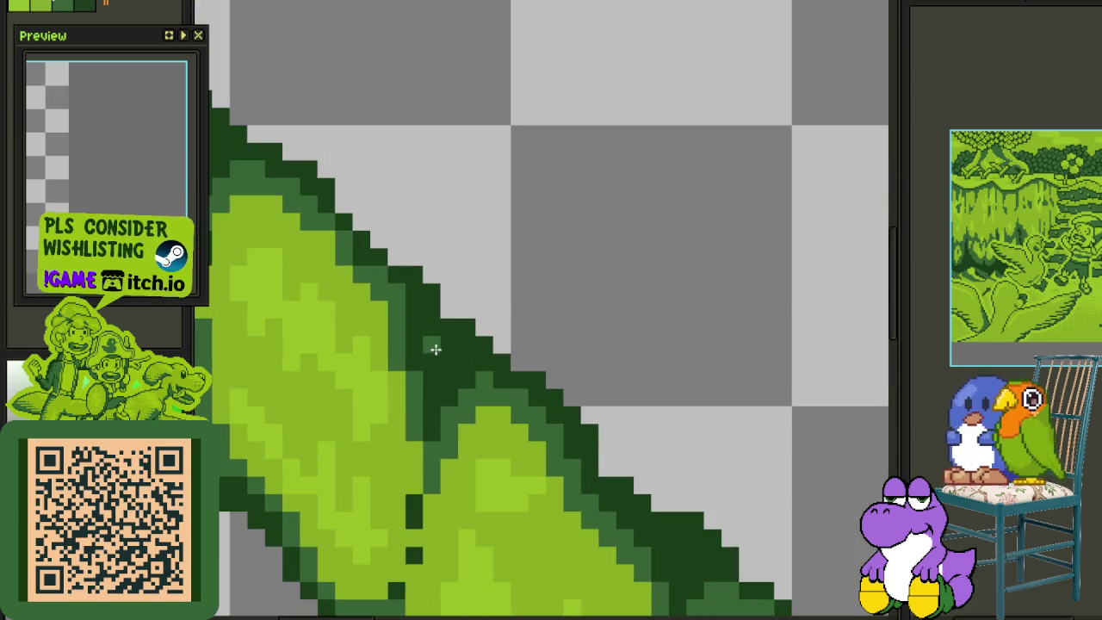
scroll(440, 360, down, 2)
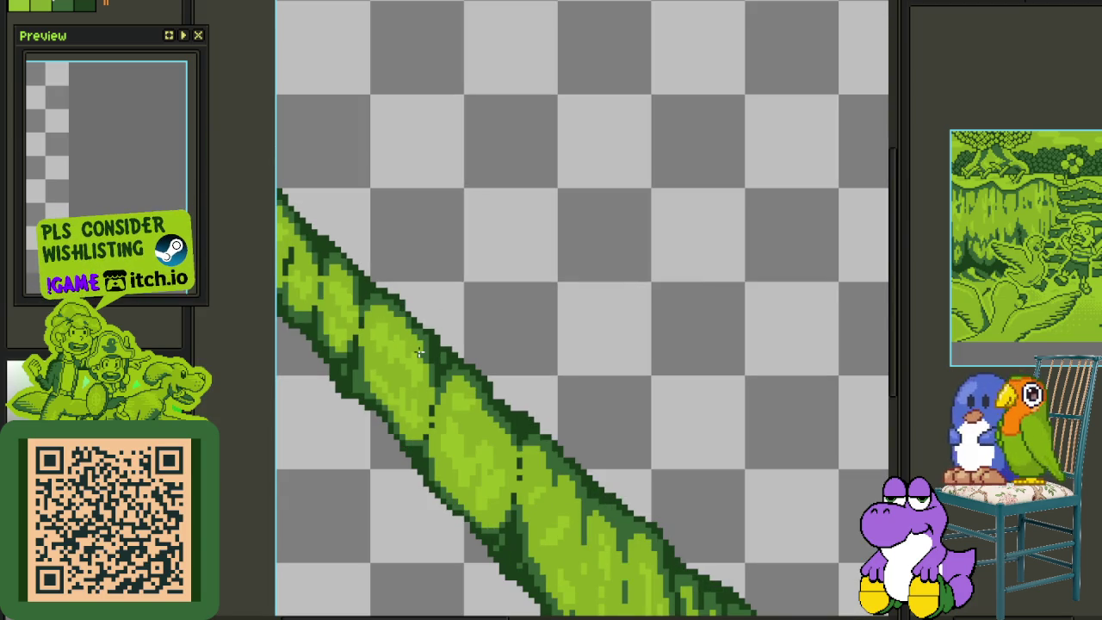
scroll(439, 306, down, 2)
scroll(516, 387, up, 3)
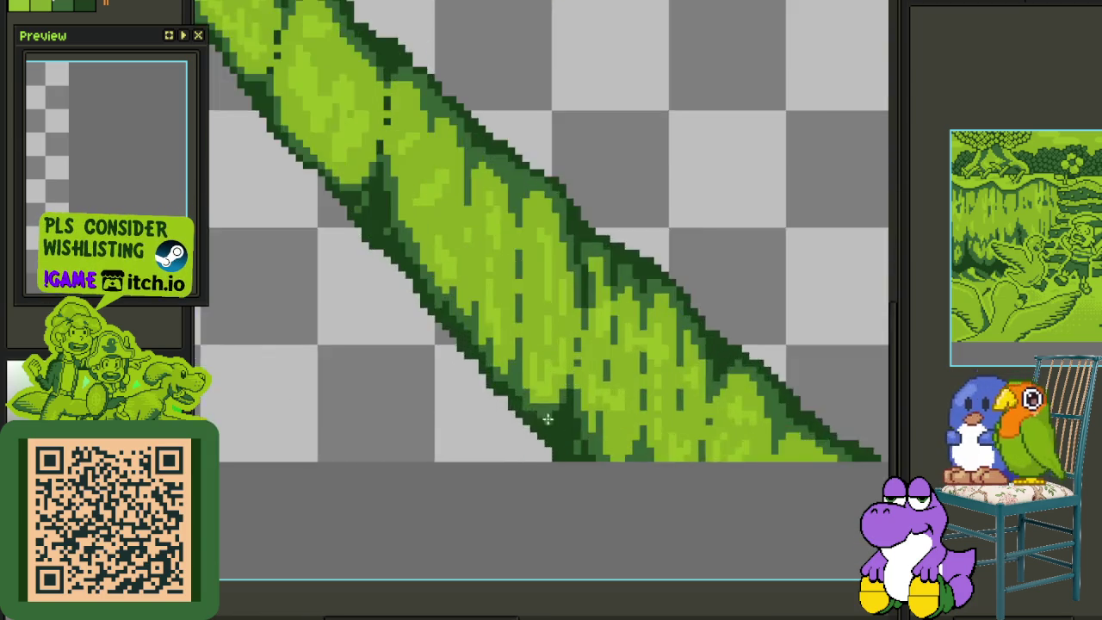
scroll(556, 442, up, 2)
drag(556, 412, 557, 434)
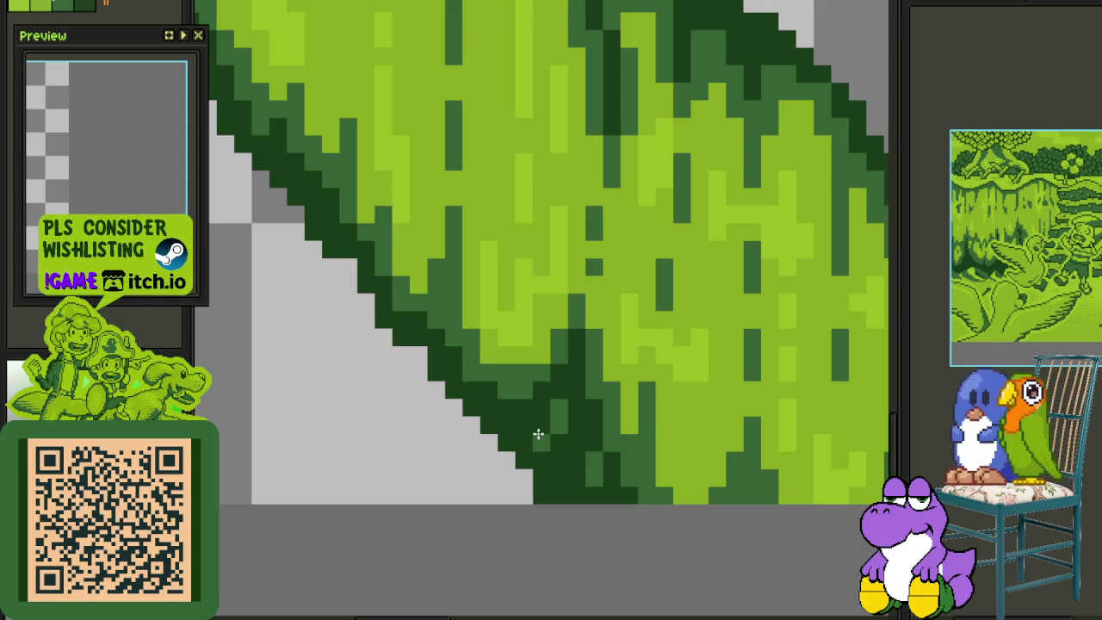
scroll(542, 448, down, 2)
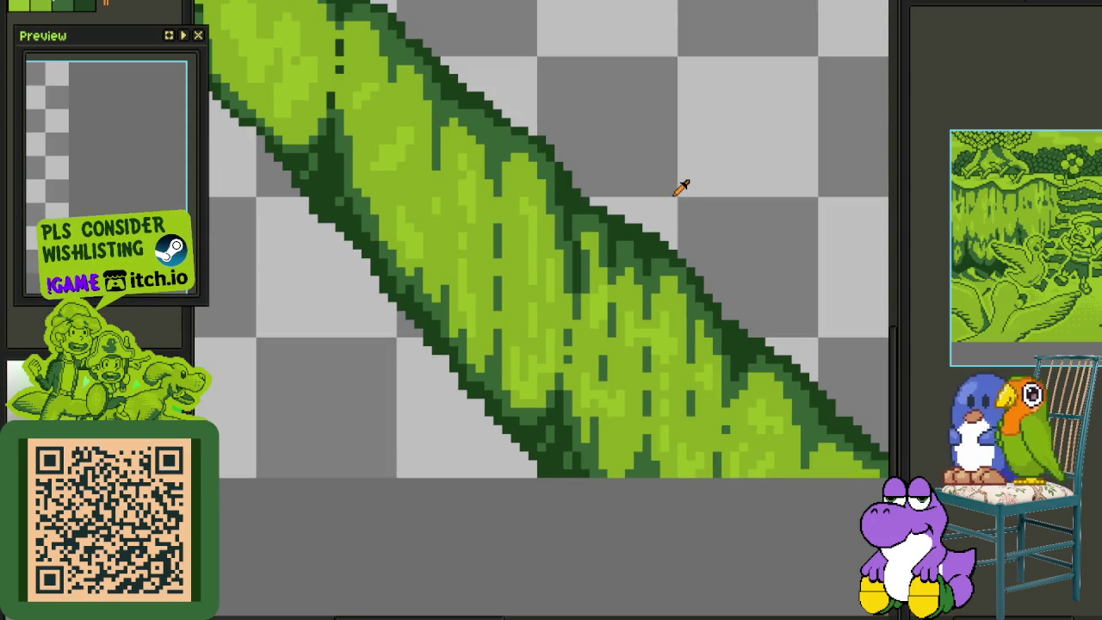
scroll(680, 188, down, 2)
key(ctrl+s)
scroll(605, 219, down, 1)
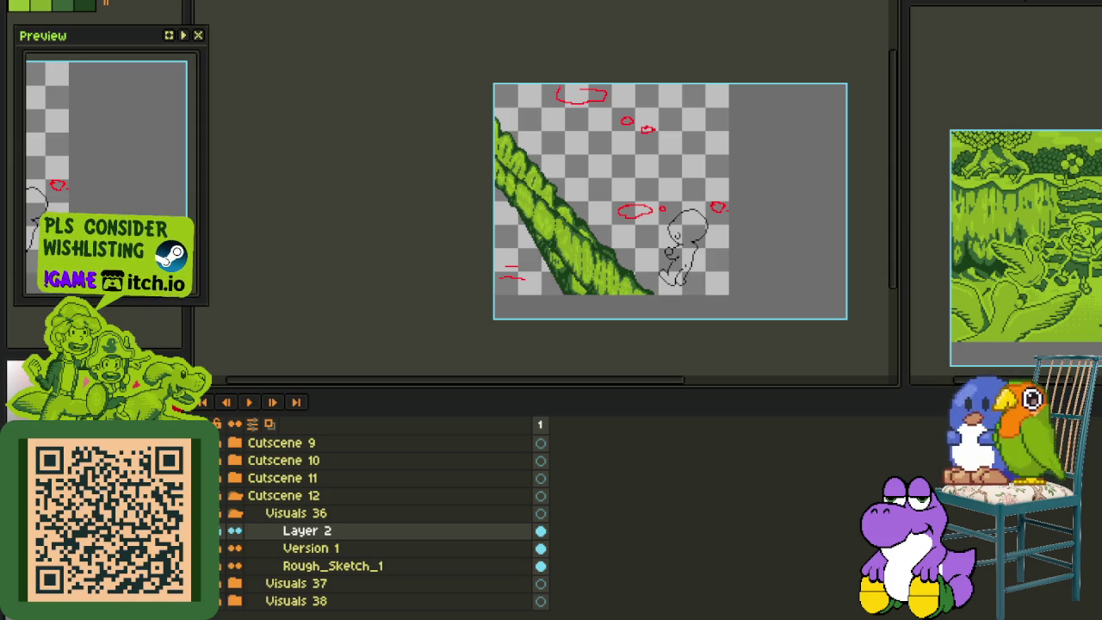
Paint a short darker green shading stroke inside the ridge
key(Tab)
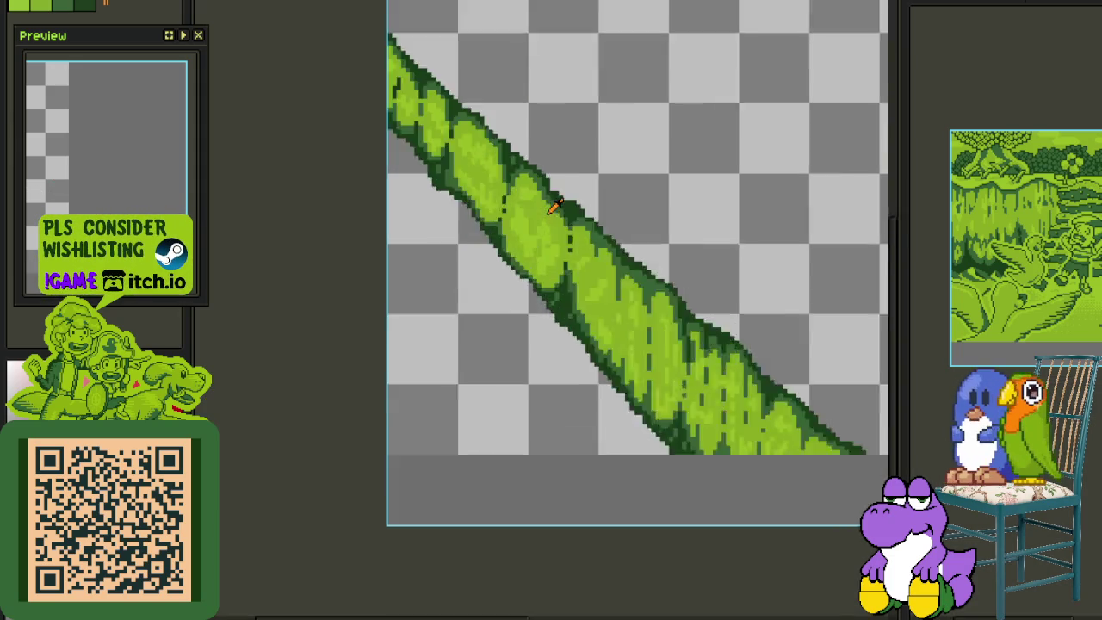
scroll(526, 258, up, 3)
scroll(483, 339, up, 2)
mouse_move(537, 349)
mouse_down()
mouse_move(537, 361)
mouse_move(543, 329)
mouse_up()
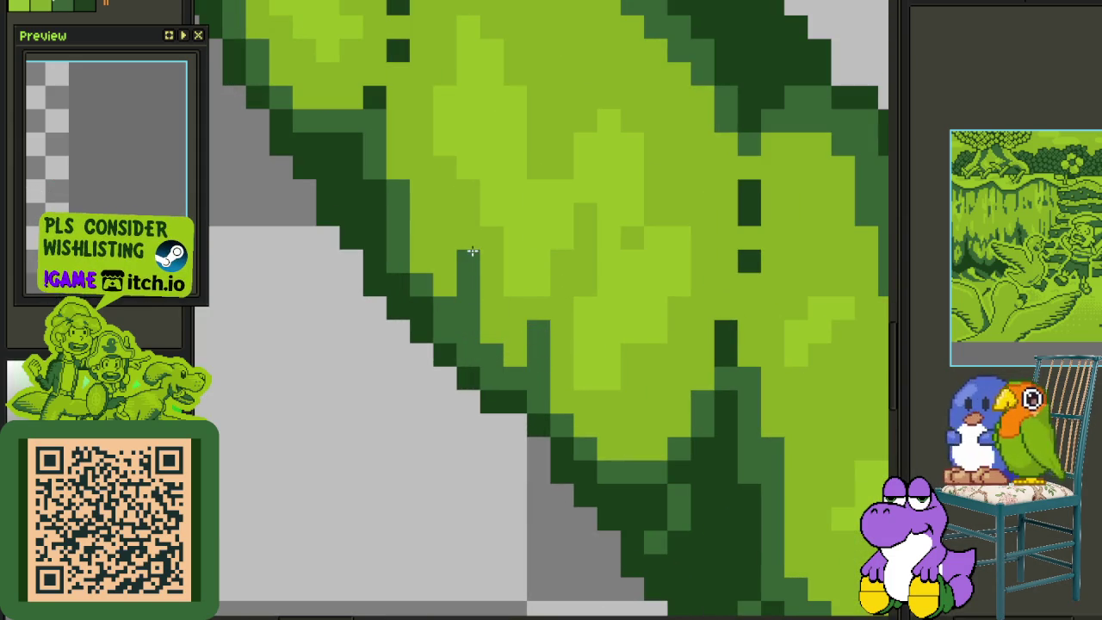
drag(514, 121, 510, 264)
scroll(510, 263, down, 3)
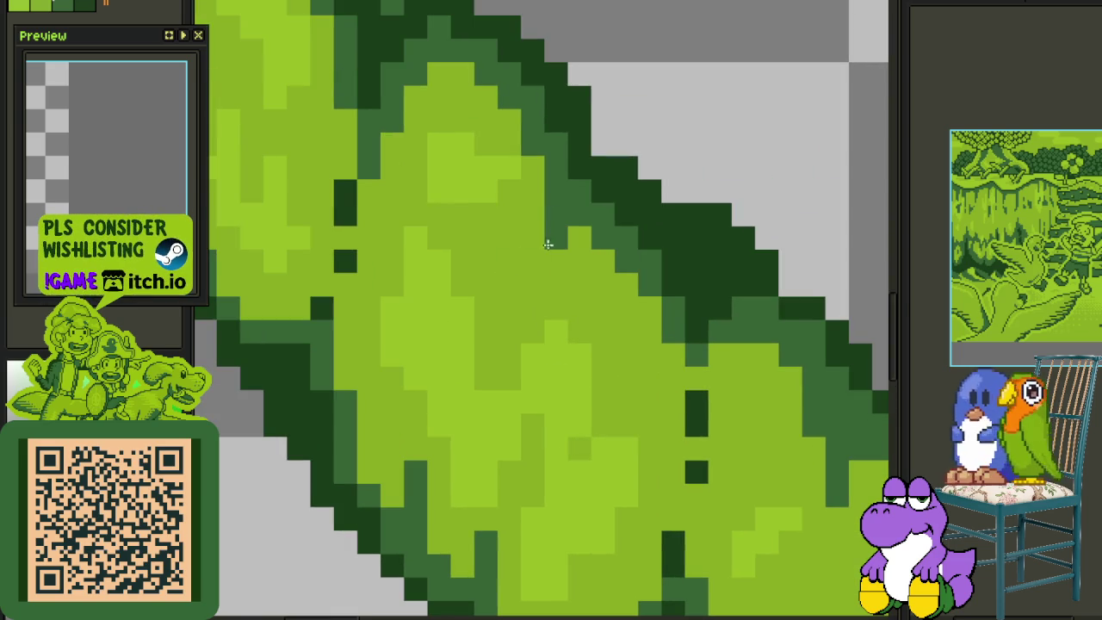
scroll(568, 293, down, 1)
scroll(577, 299, down, 1)
scroll(568, 293, up, 2)
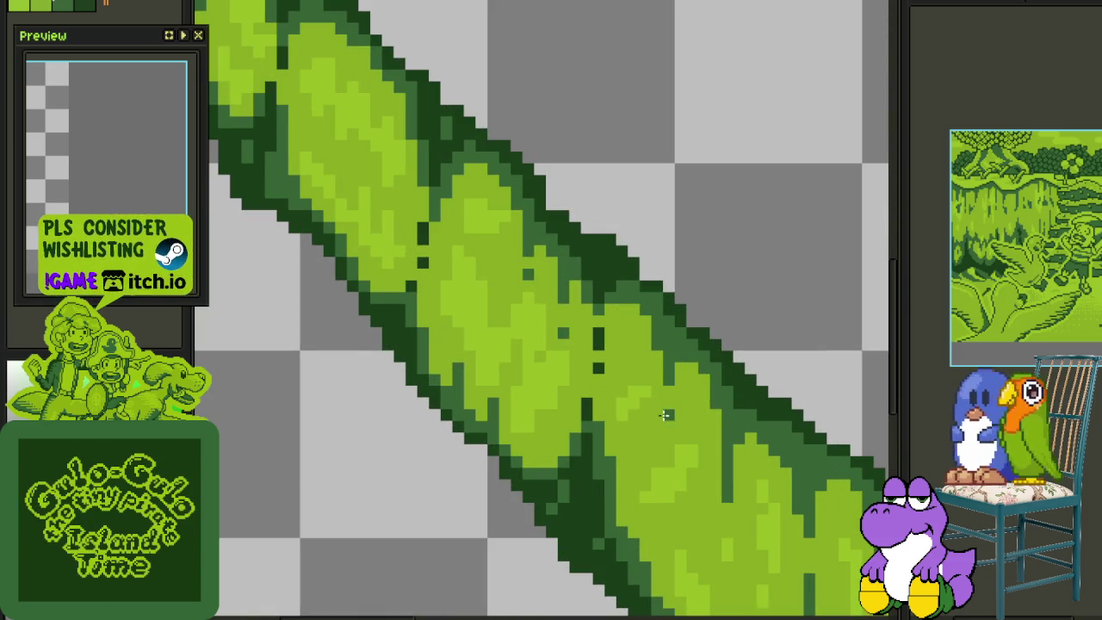
Pan along the ridge, save the cutscene image, and recentre the sprite in view
drag(702, 437, 531, 242)
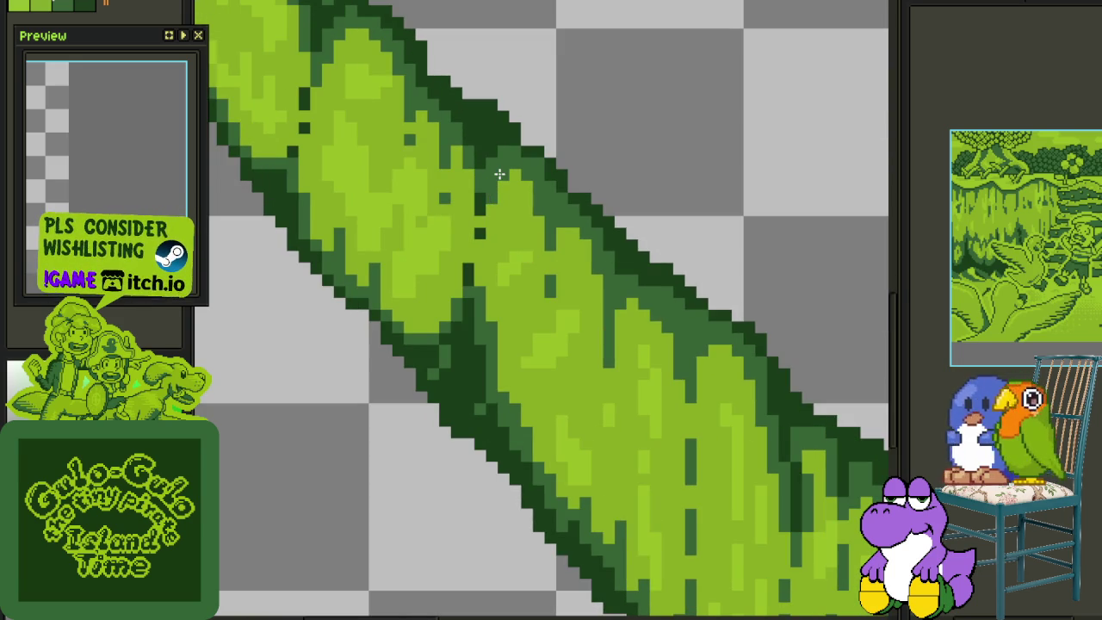
scroll(499, 174, down, 2)
scroll(573, 344, up, 2)
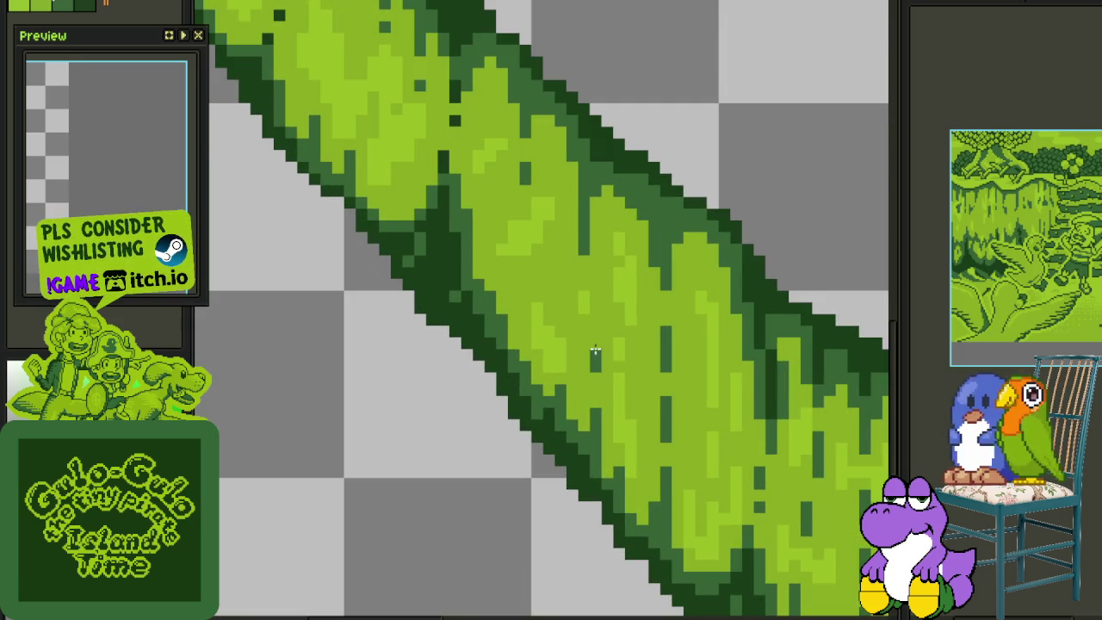
scroll(632, 192, down, 1)
scroll(634, 172, down, 1)
key(ctrl+s)
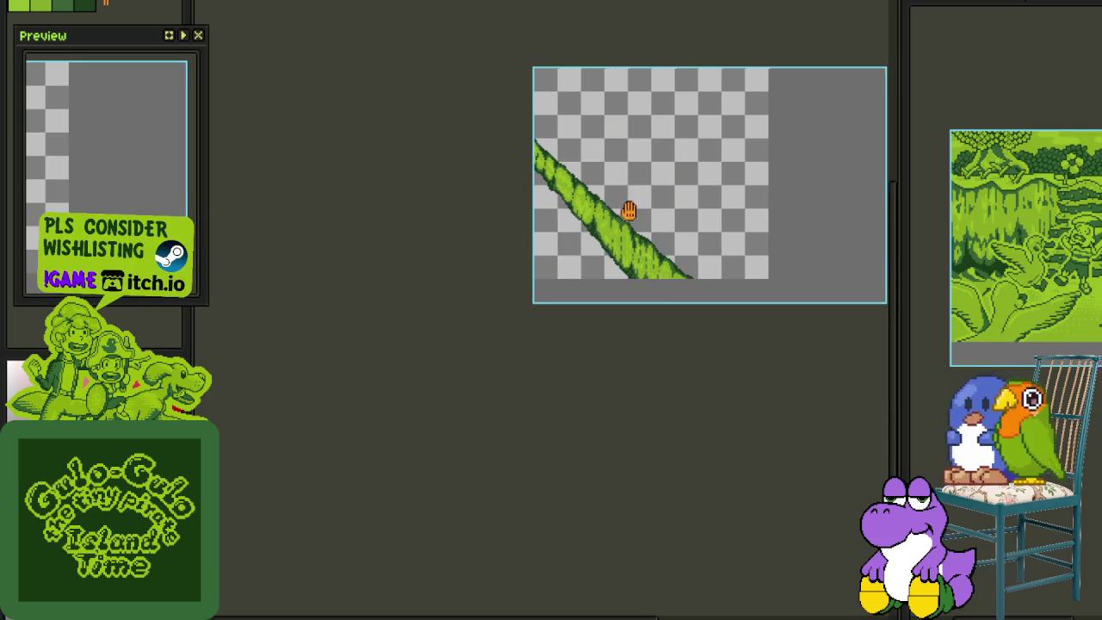
drag(635, 209, 531, 219)
key(Tab)
key(Tab)
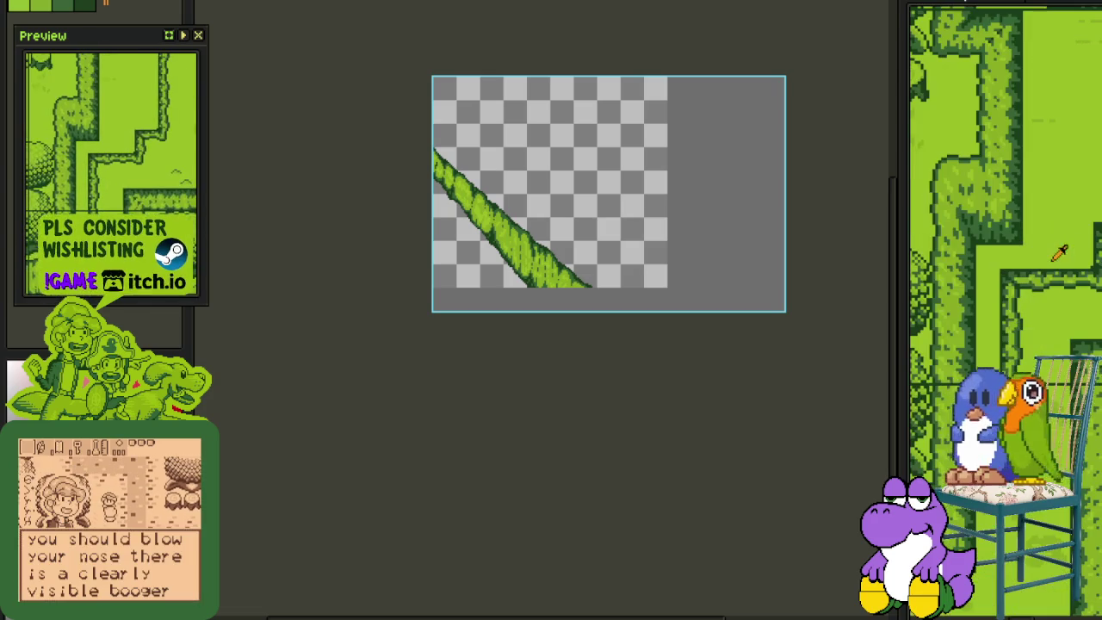
mouse_move(468, 229)
mouse_down()
mouse_move(492, 300)
mouse_move(523, 308)
mouse_up()
Save the image and outline a rounded tuft shape on the ground below the ridge
key(ctrl+s)
scroll(522, 305, up, 3)
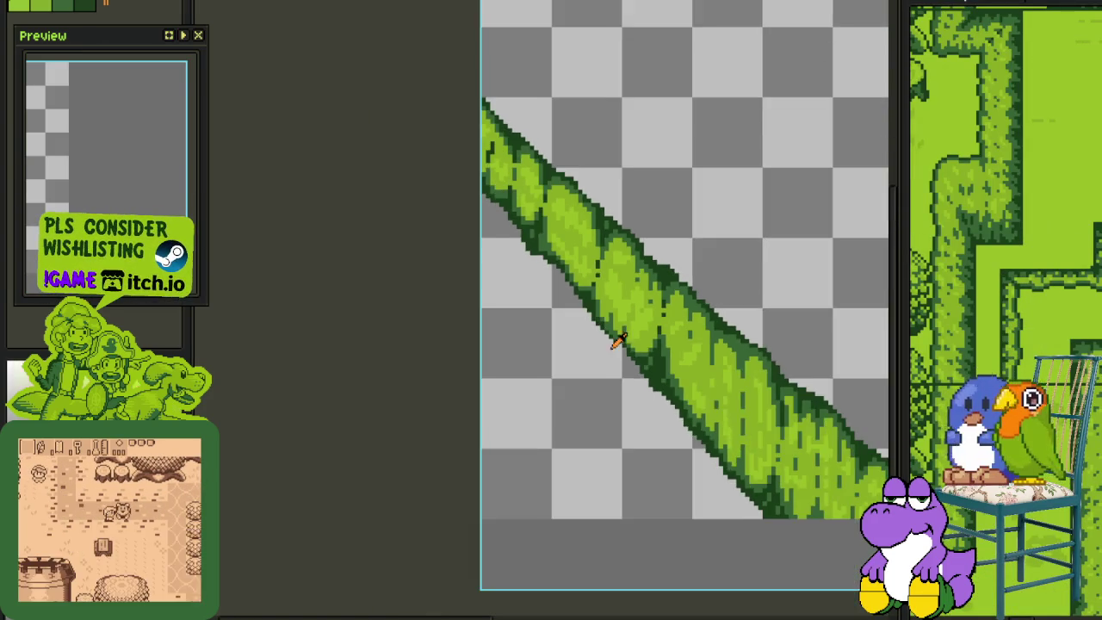
scroll(519, 339, down, 1)
scroll(508, 395, down, 3)
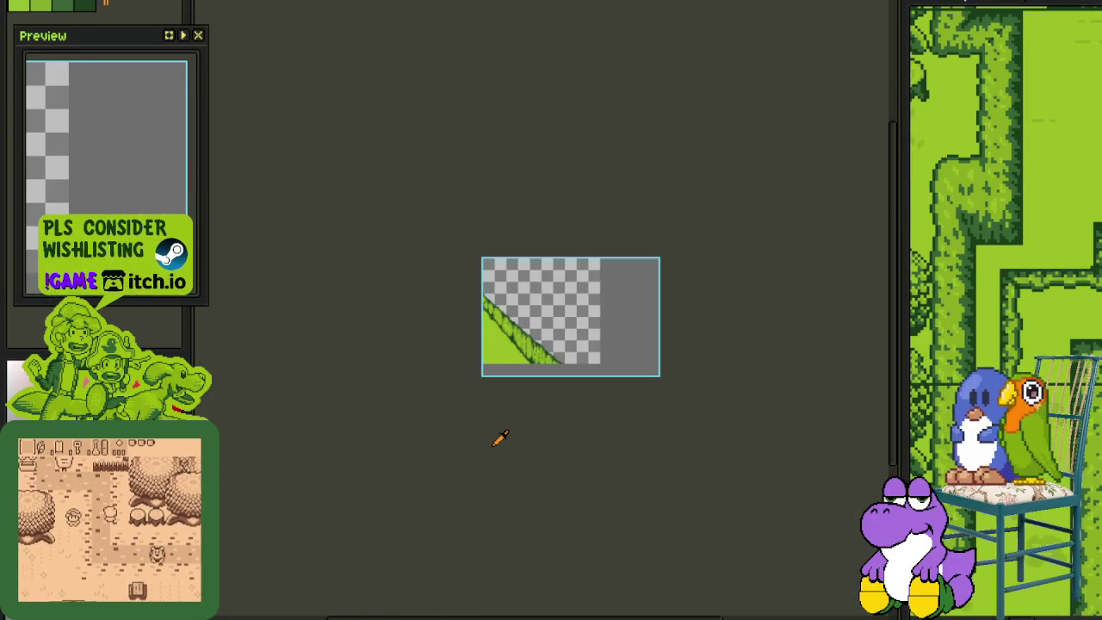
scroll(500, 443, up, 1)
key(ctrl+s)
scroll(508, 345, up, 1)
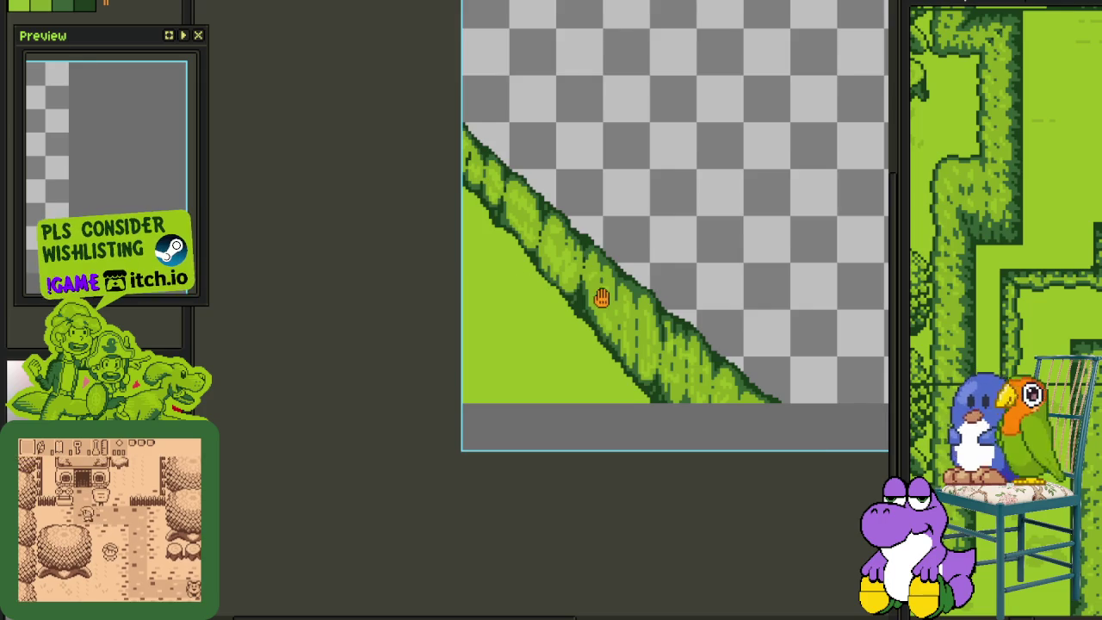
key(Tab)
key(Tab)
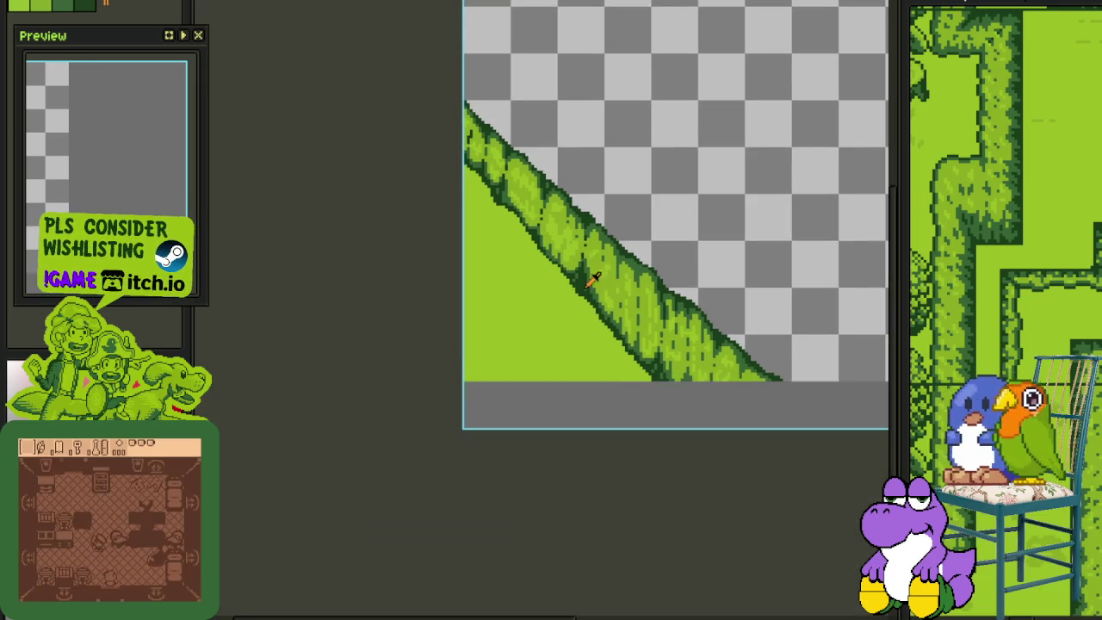
scroll(579, 283, up, 1)
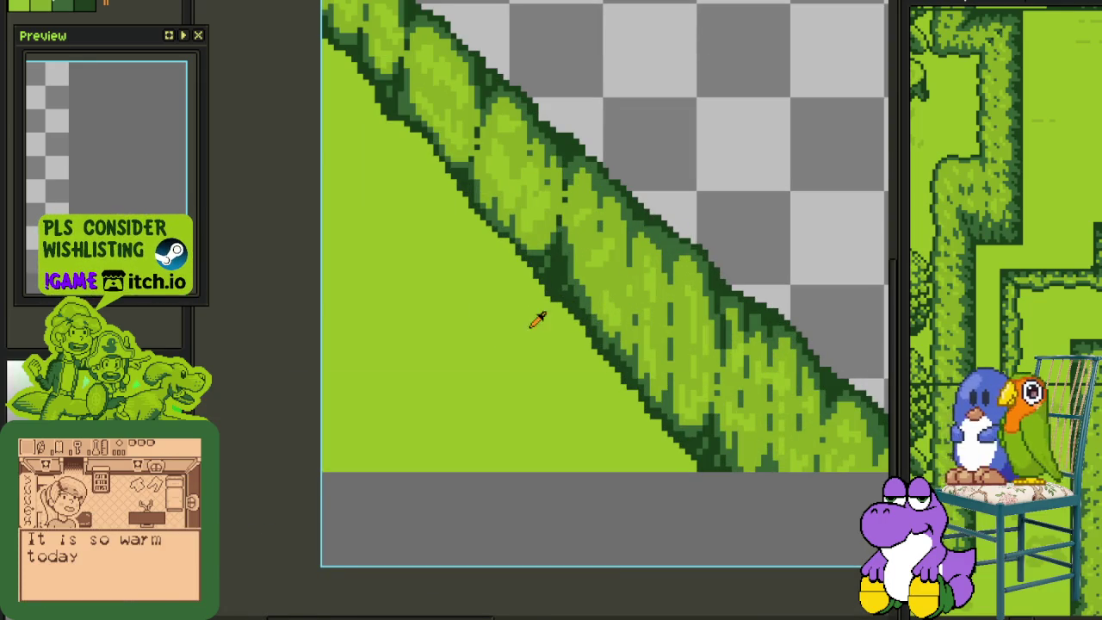
scroll(465, 361, up, 1)
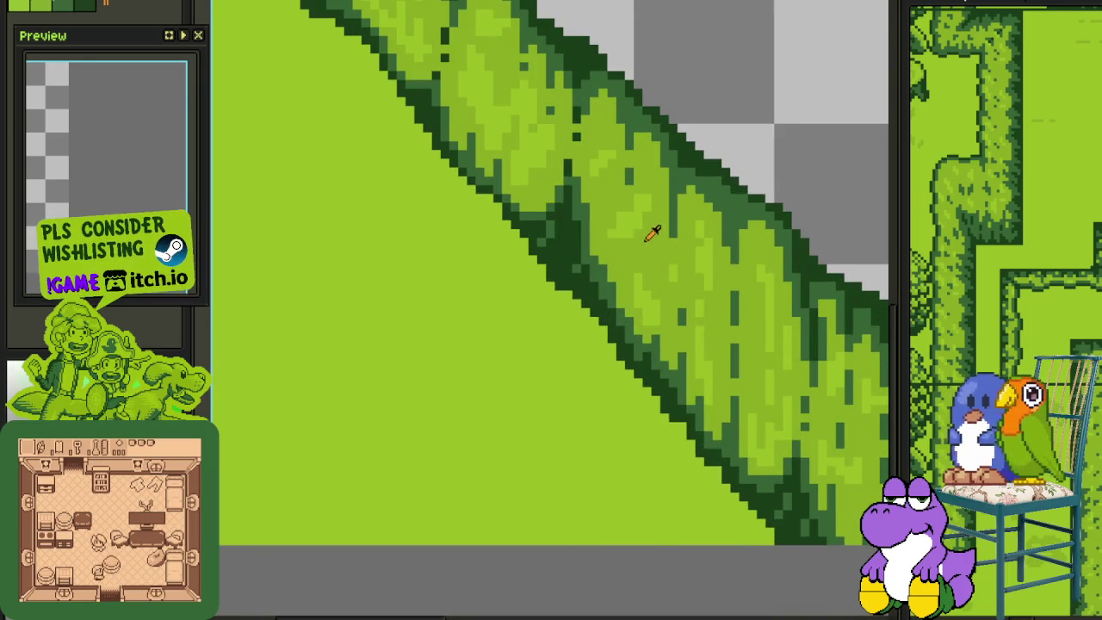
scroll(435, 331, up, 1)
drag(444, 313, 476, 284)
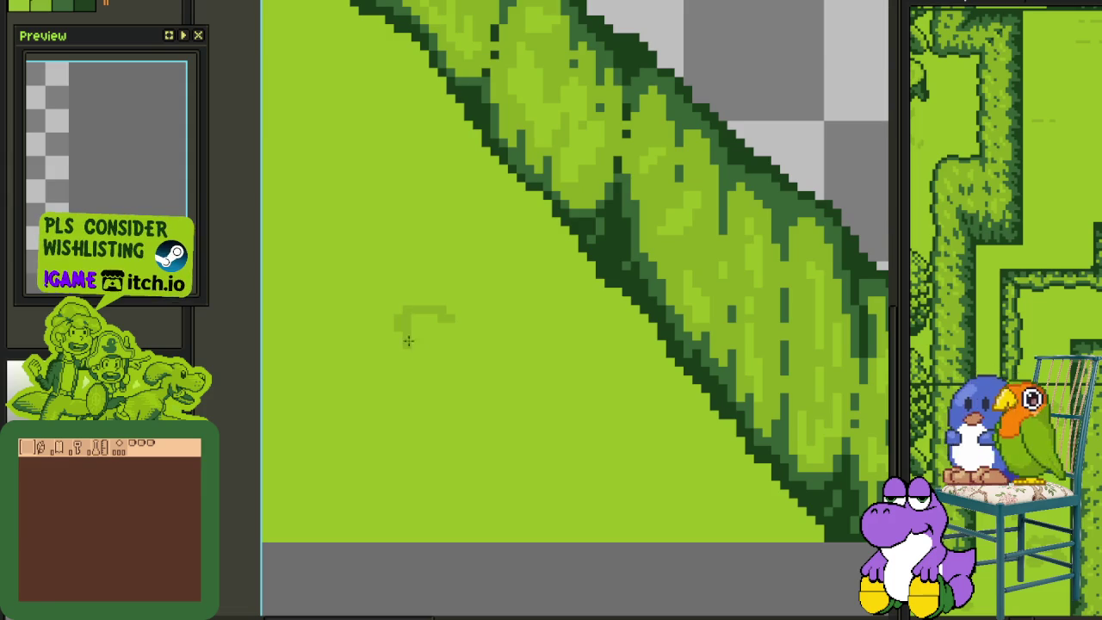
scroll(482, 331, down, 2)
scroll(517, 349, down, 1)
Fill the tuft with darker green and draw a lighter curl across it
click(536, 360)
scroll(538, 361, down, 3)
scroll(560, 377, up, 3)
scroll(558, 374, up, 5)
mouse_move(487, 340)
mouse_down()
mouse_move(522, 304)
mouse_move(605, 365)
mouse_move(633, 352)
mouse_up()
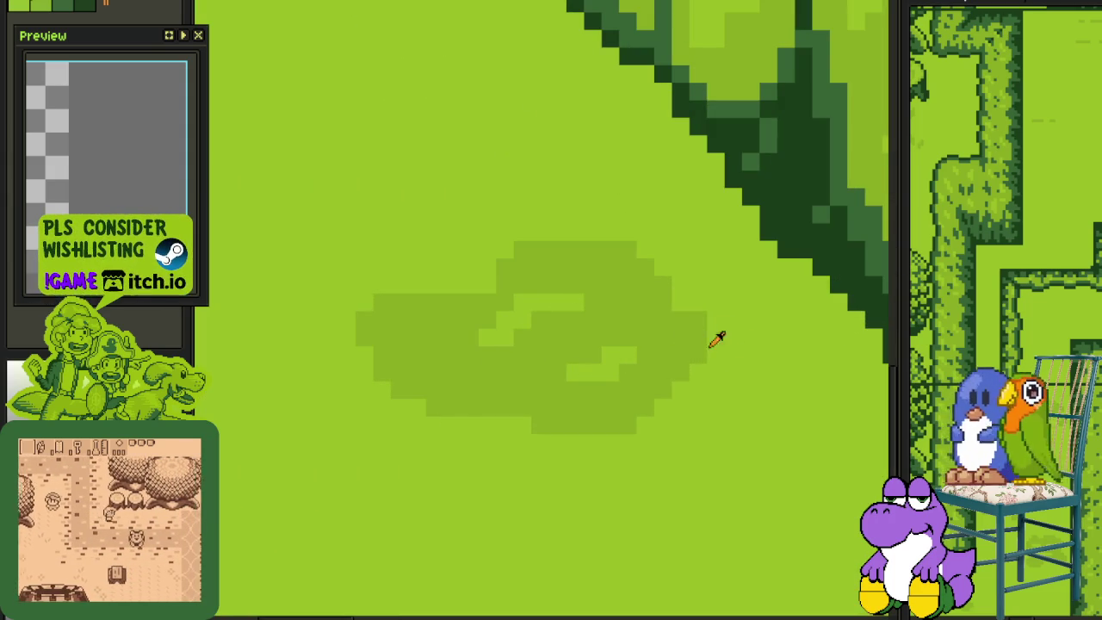
scroll(799, 353, down, 5)
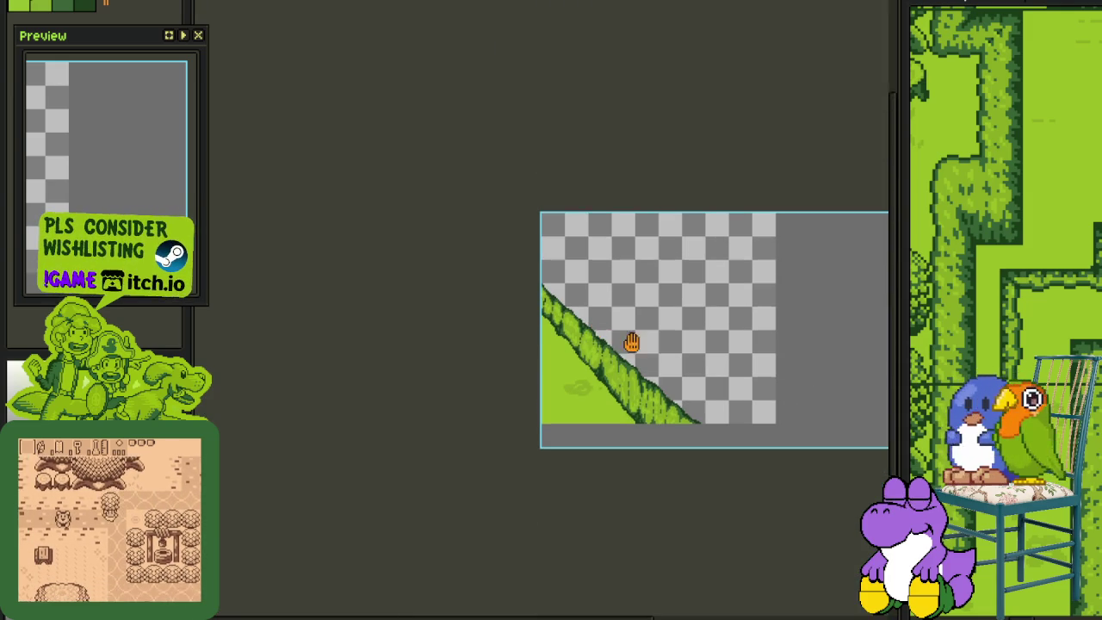
Zoom and pan to bring the faint grass blob near the canvas's left edge into close view
scroll(617, 319, up, 3)
scroll(445, 463, up, 2)
drag(450, 450, 627, 407)
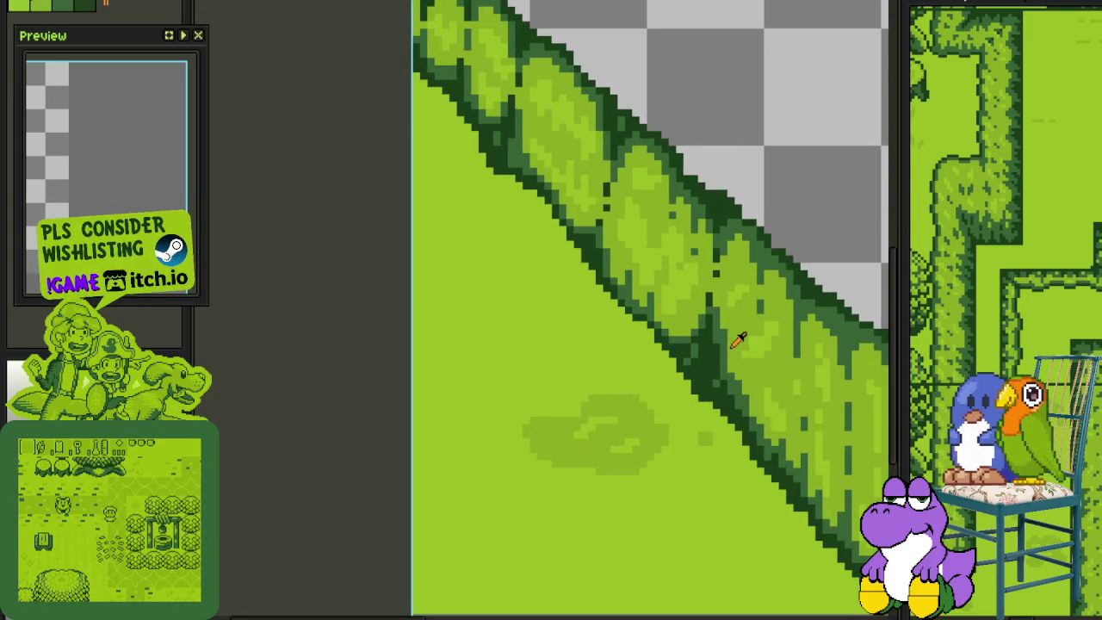
scroll(583, 387, down, 1)
drag(585, 476, 597, 394)
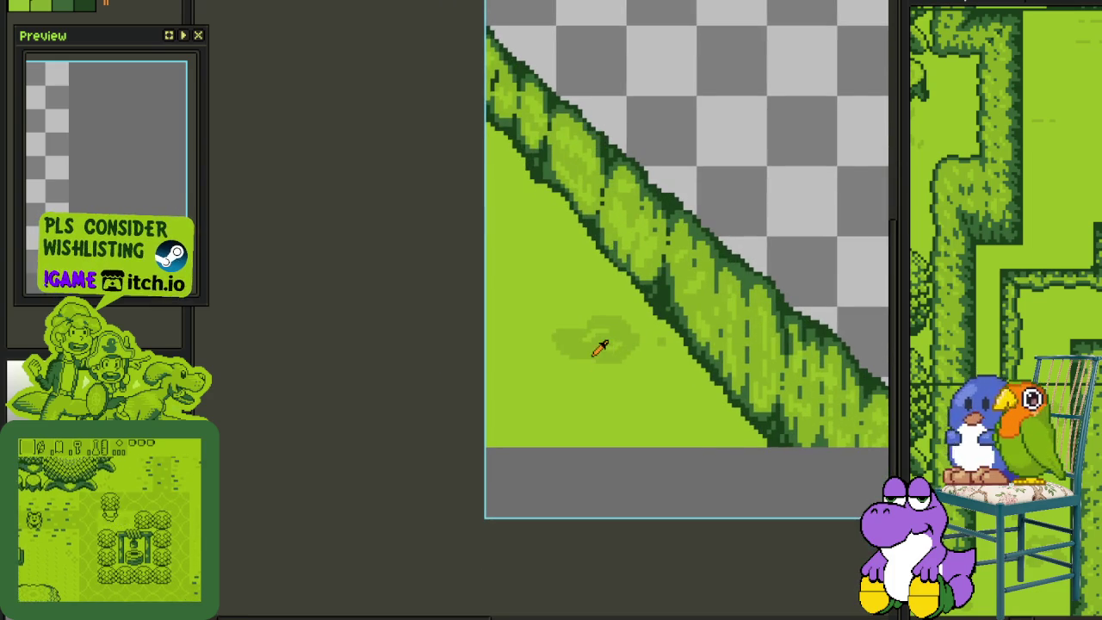
scroll(515, 419, up, 2)
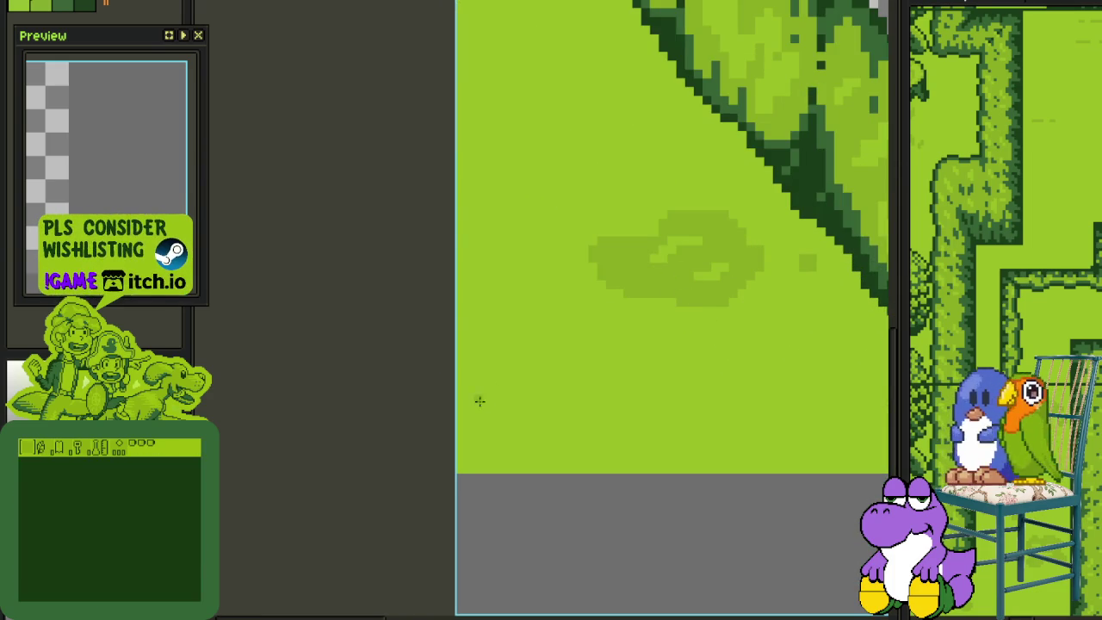
Sketch a second faint darker-green blob near the bottom and trim its right edge into a slope
mouse_move(495, 425)
mouse_down()
mouse_move(641, 420)
mouse_move(635, 443)
mouse_up()
mouse_move(495, 428)
mouse_down()
mouse_move(474, 460)
mouse_move(532, 469)
mouse_move(659, 449)
mouse_move(620, 473)
mouse_move(621, 448)
mouse_up()
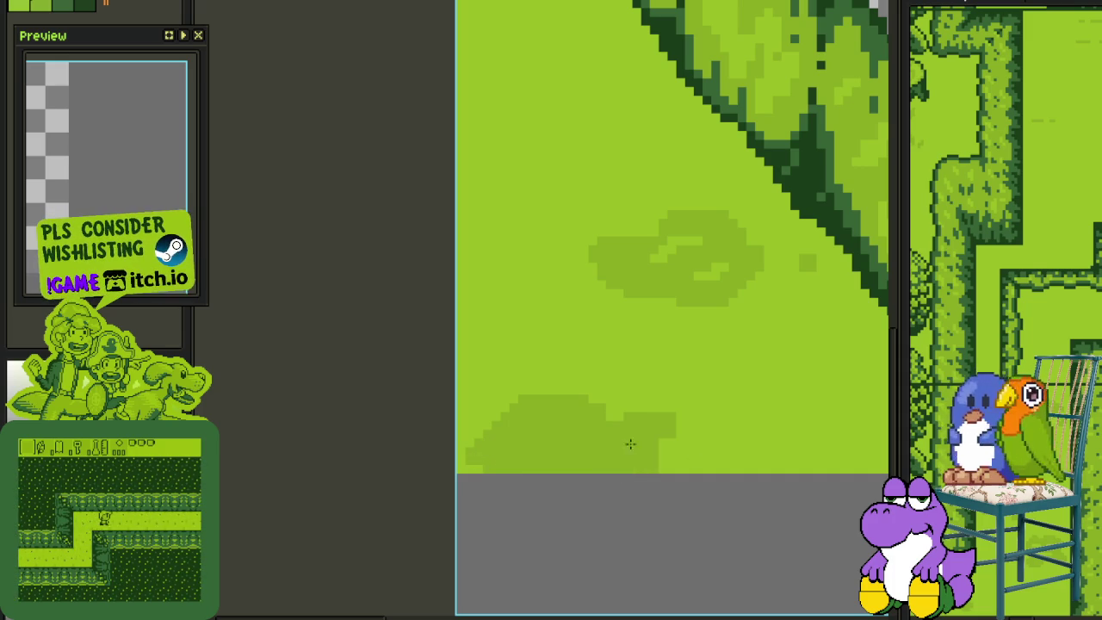
drag(669, 405, 668, 420)
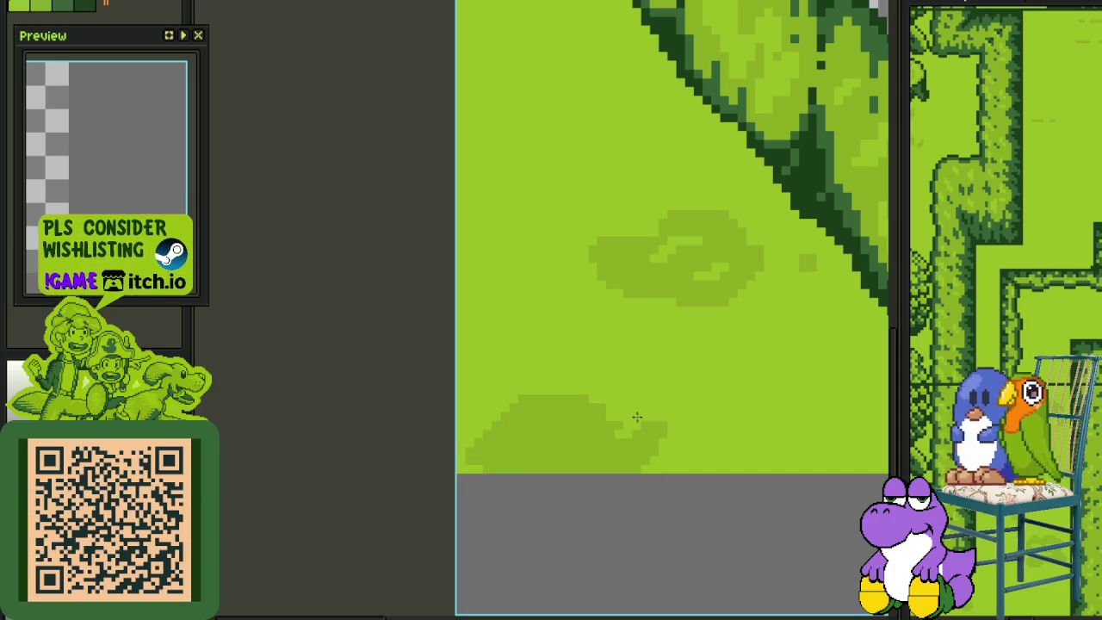
key(alt)
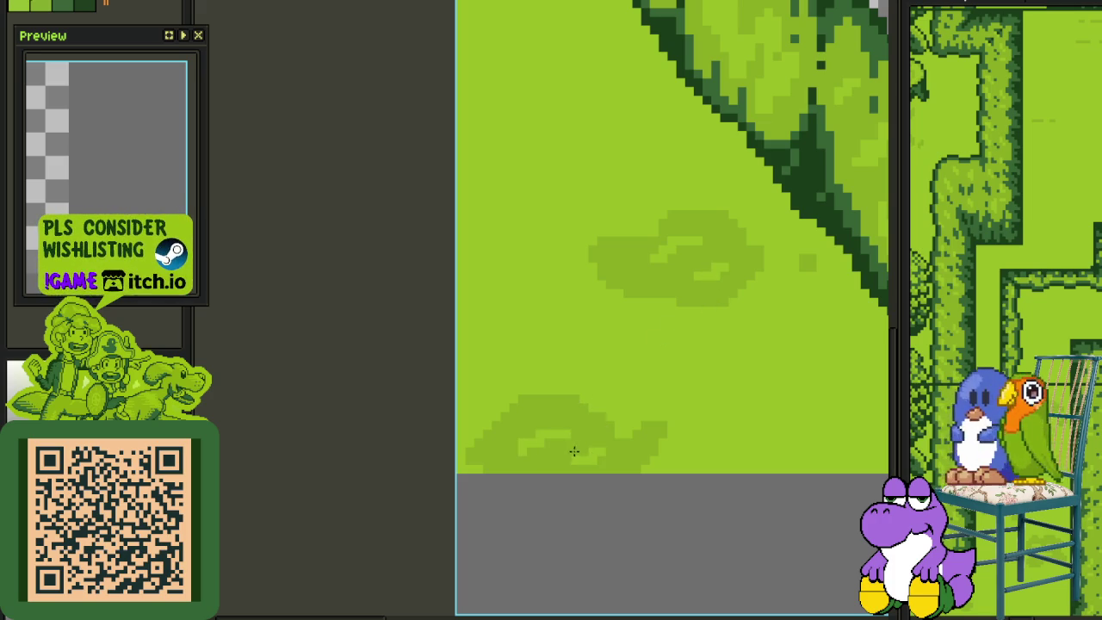
scroll(575, 450, down, 1)
scroll(603, 406, down, 1)
scroll(598, 373, down, 1)
scroll(594, 359, down, 1)
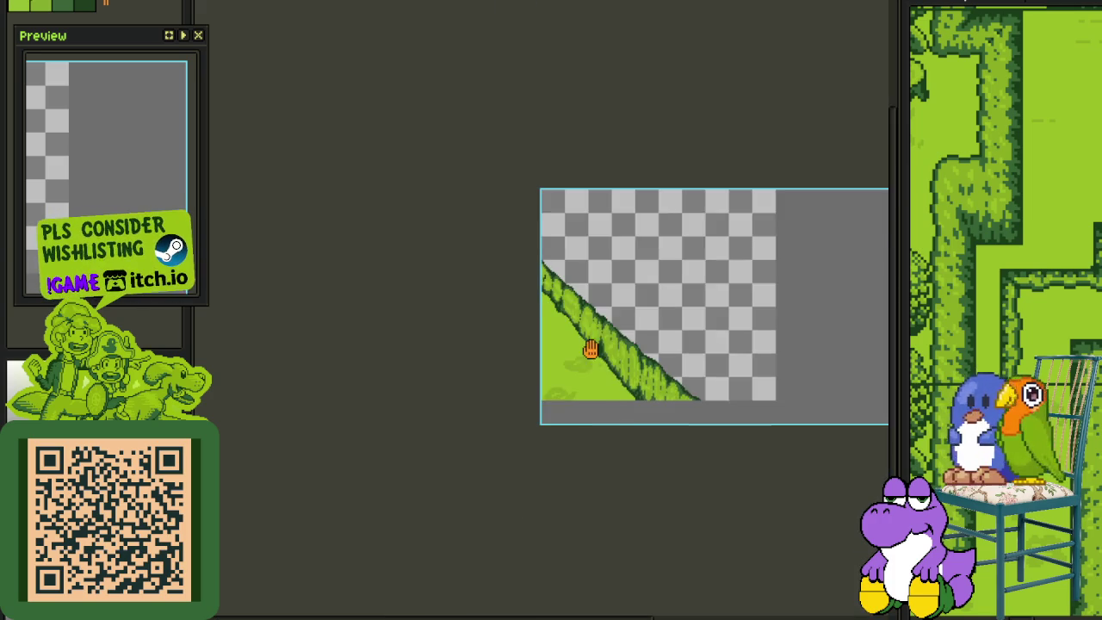
scroll(590, 348, up, 1)
scroll(576, 387, up, 1)
scroll(594, 386, up, 1)
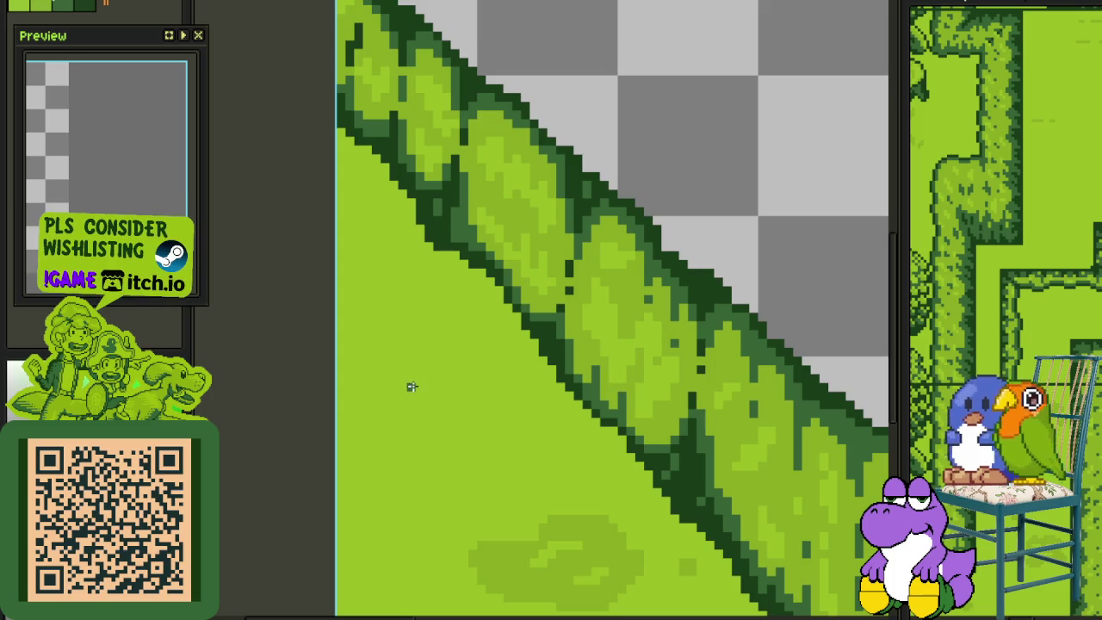
Begin the new bush's dark green outline and save the sprite
mouse_move(394, 360)
mouse_down()
mouse_move(428, 338)
mouse_move(501, 362)
mouse_up()
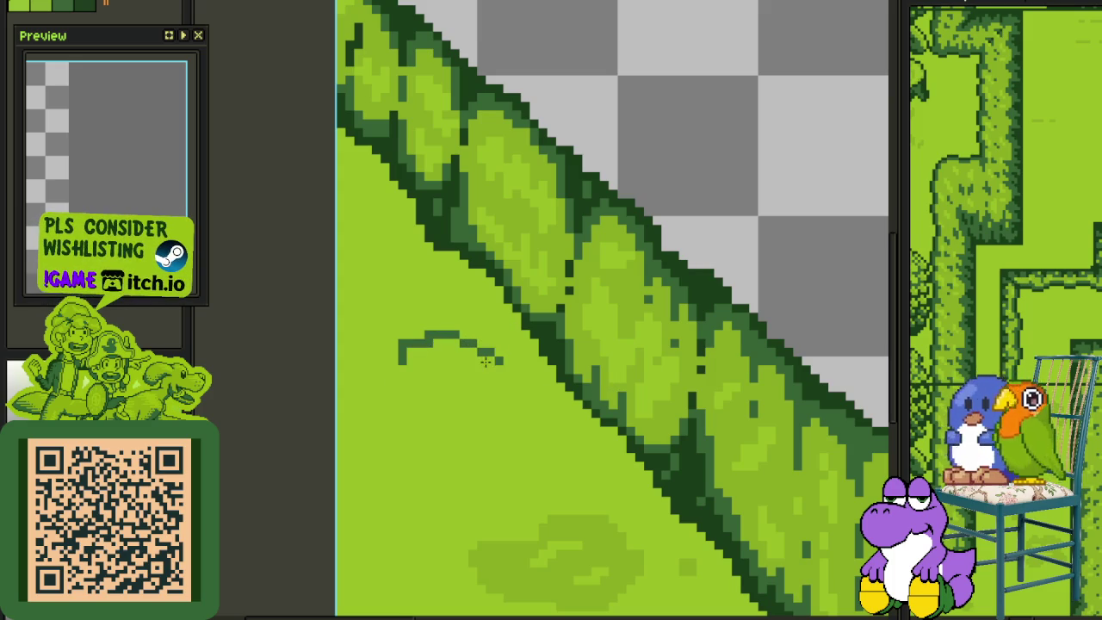
scroll(473, 336, down, 4)
scroll(560, 327, down, 2)
key(ctrl+s)
scroll(508, 361, up, 4)
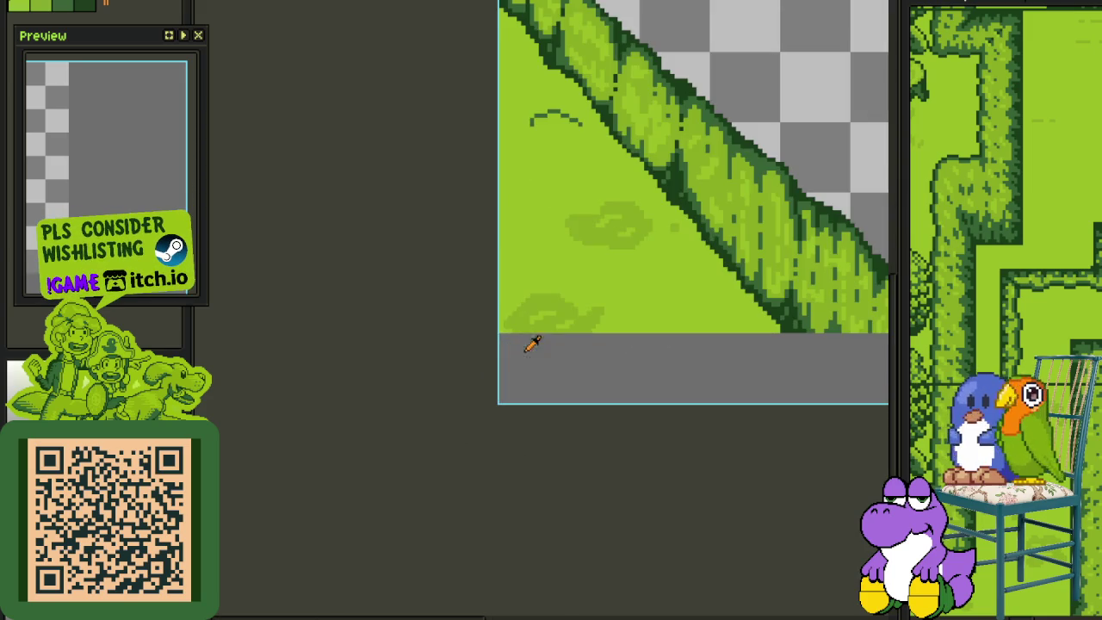
scroll(603, 206, up, 1)
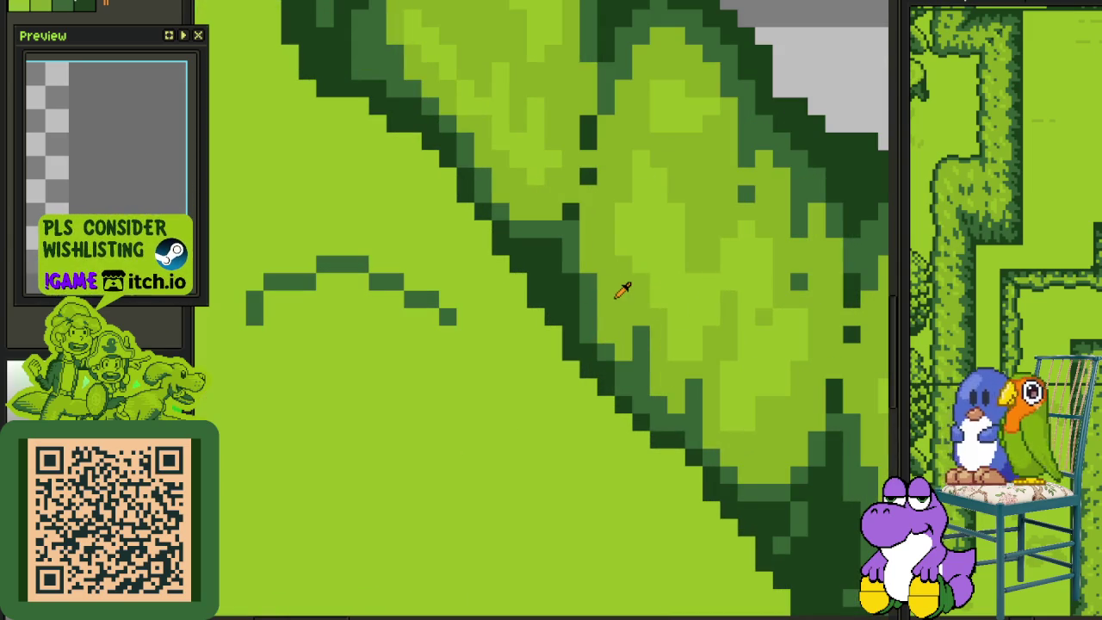
scroll(318, 324, up, 1)
Extend the bush outline down its left side and tidy the bottom-left corner
drag(235, 349, 286, 377)
click(261, 366)
click(260, 393)
mouse_move(267, 420)
mouse_down()
mouse_move(332, 396)
mouse_move(330, 406)
mouse_move(516, 388)
mouse_move(432, 368)
mouse_up()
Fill the bush with mid-green, highlight its top-left lighter, add a dark pixel, and save
click(432, 368)
click(330, 343)
mouse_move(308, 344)
mouse_down()
mouse_move(330, 320)
mouse_move(424, 299)
mouse_up()
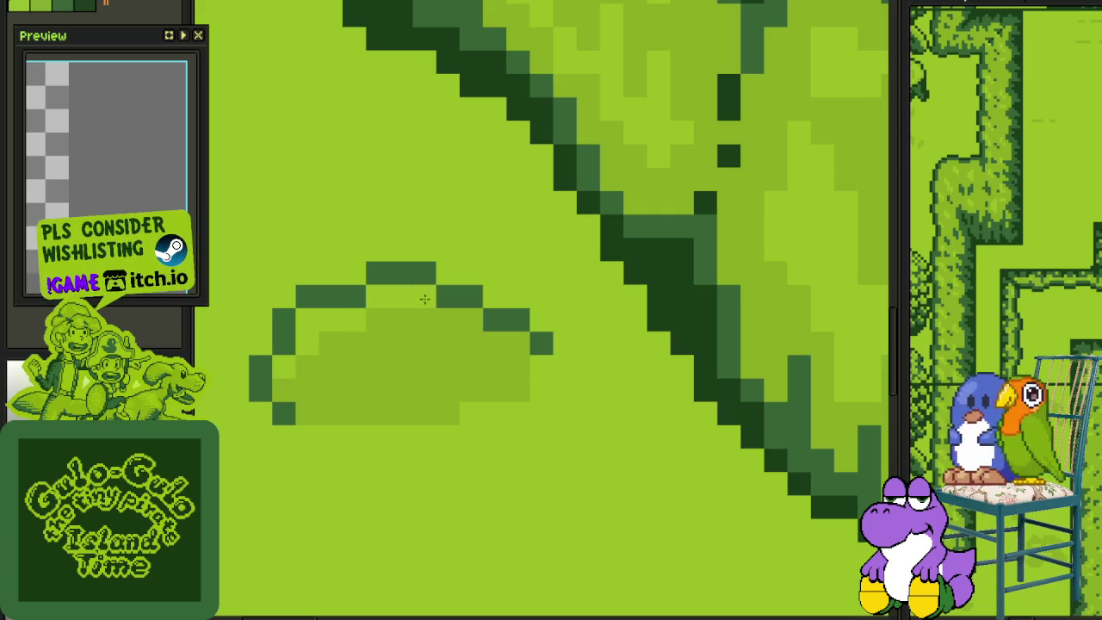
alt+click(342, 297)
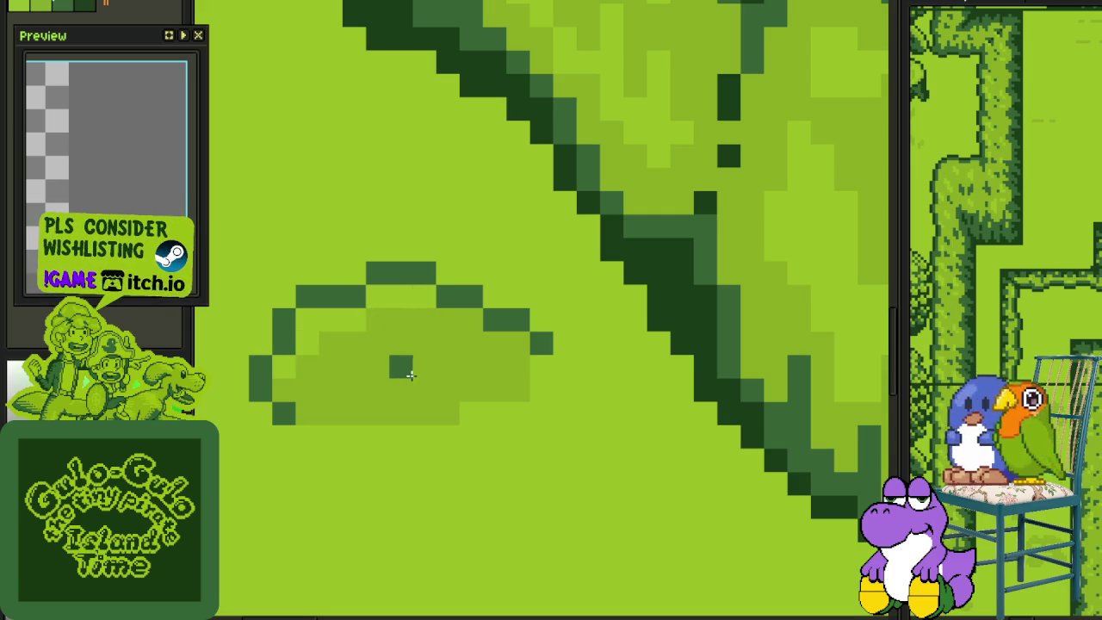
click(468, 347)
scroll(467, 347, down, 4)
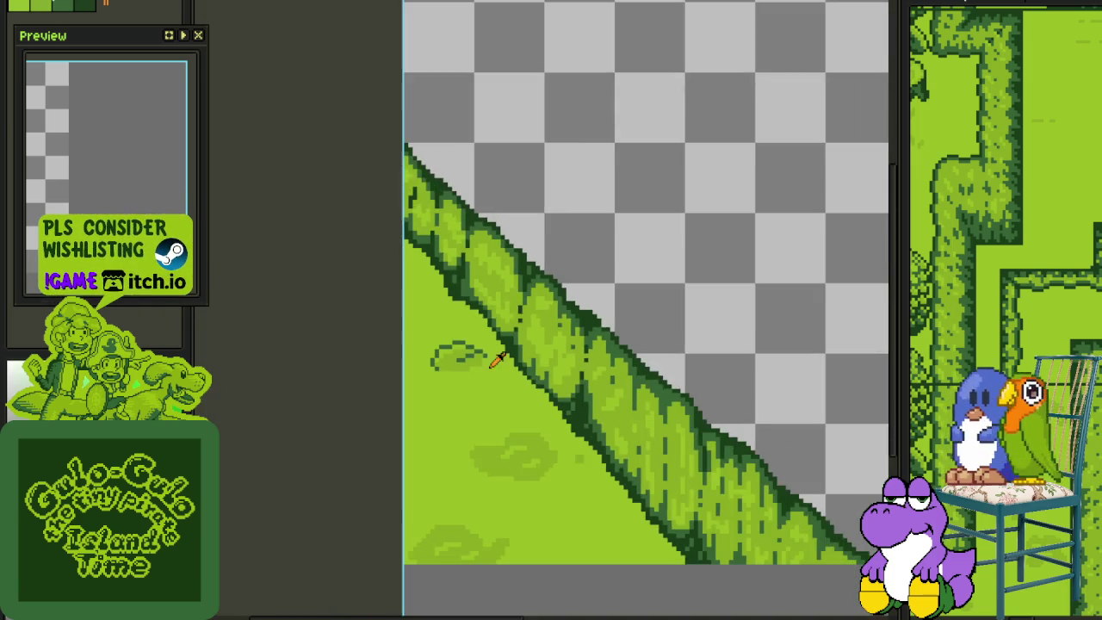
scroll(508, 354, down, 1)
scroll(520, 355, down, 1)
key(ctrl+s)
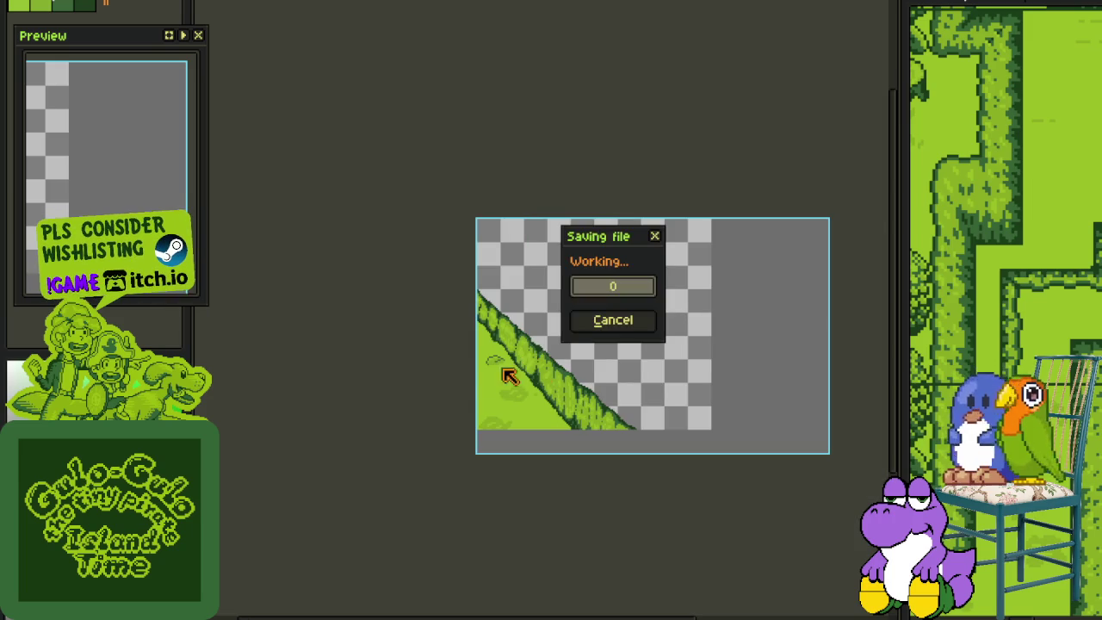
Fix a stray dark pixel and outline the bush's lower-right edge and bottom row in dark green
scroll(487, 354, up, 3)
scroll(483, 360, up, 1)
scroll(491, 419, up, 1)
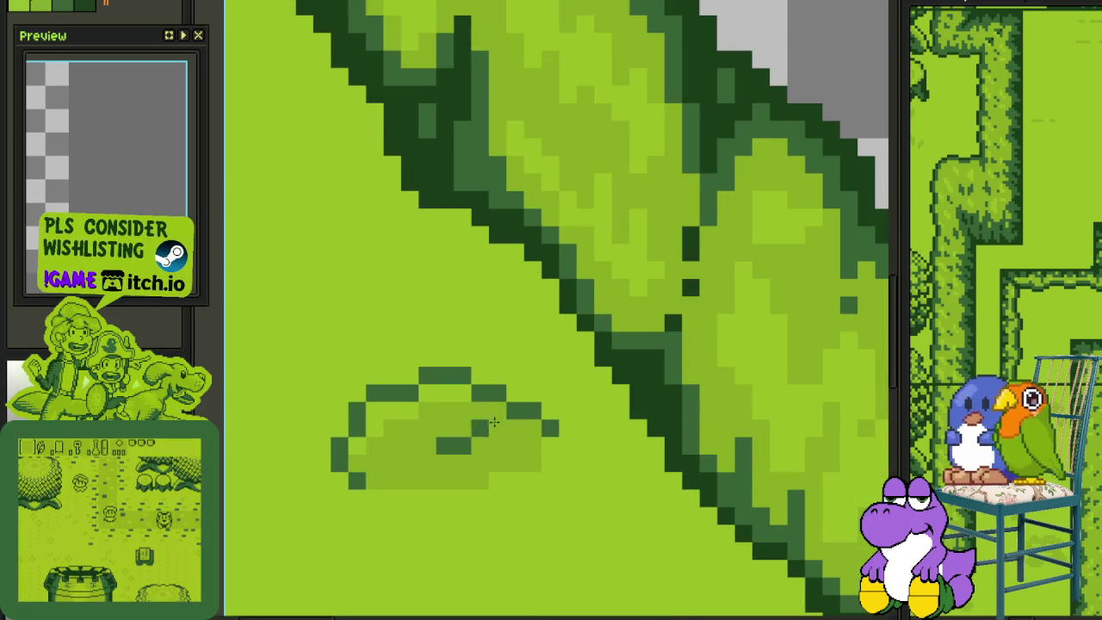
click(446, 445)
click(550, 445)
click(532, 463)
click(479, 481)
drag(494, 480, 443, 480)
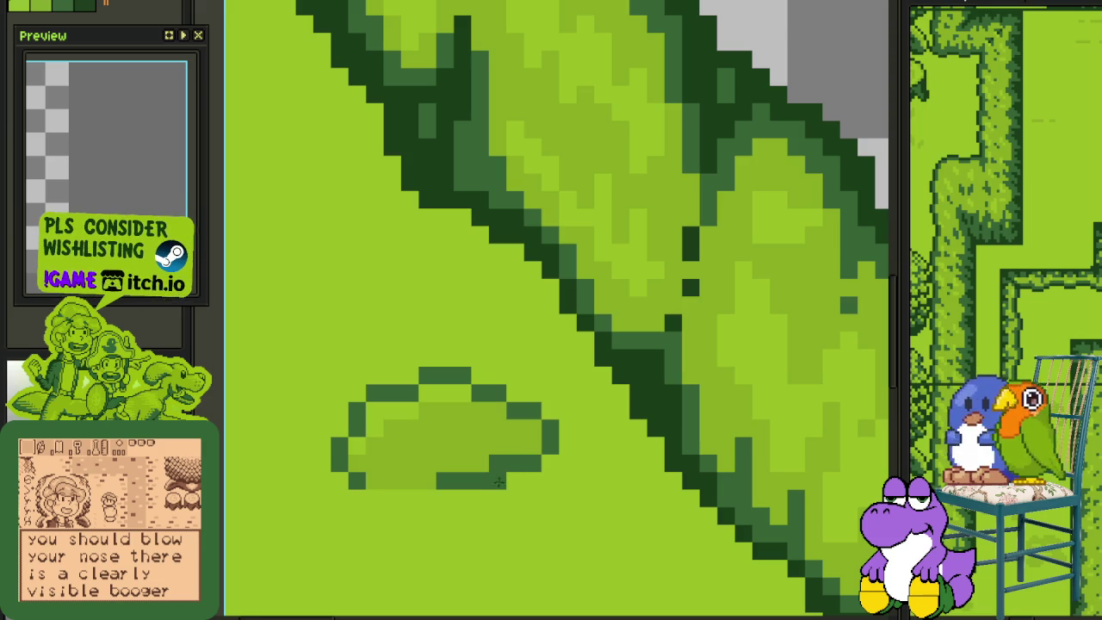
mouse_move(442, 498)
mouse_down()
mouse_move(378, 493)
mouse_move(444, 495)
mouse_up()
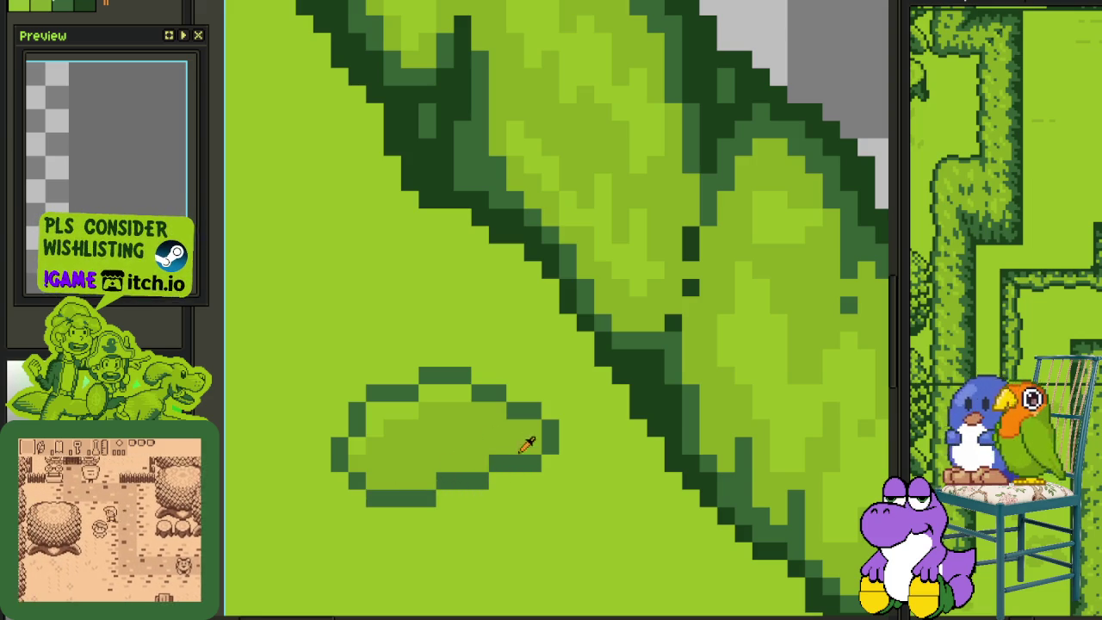
Shade the bush's right side dark green, save, and lighten some interior pixels
mouse_move(497, 423)
mouse_down()
mouse_move(525, 448)
mouse_move(476, 432)
mouse_up()
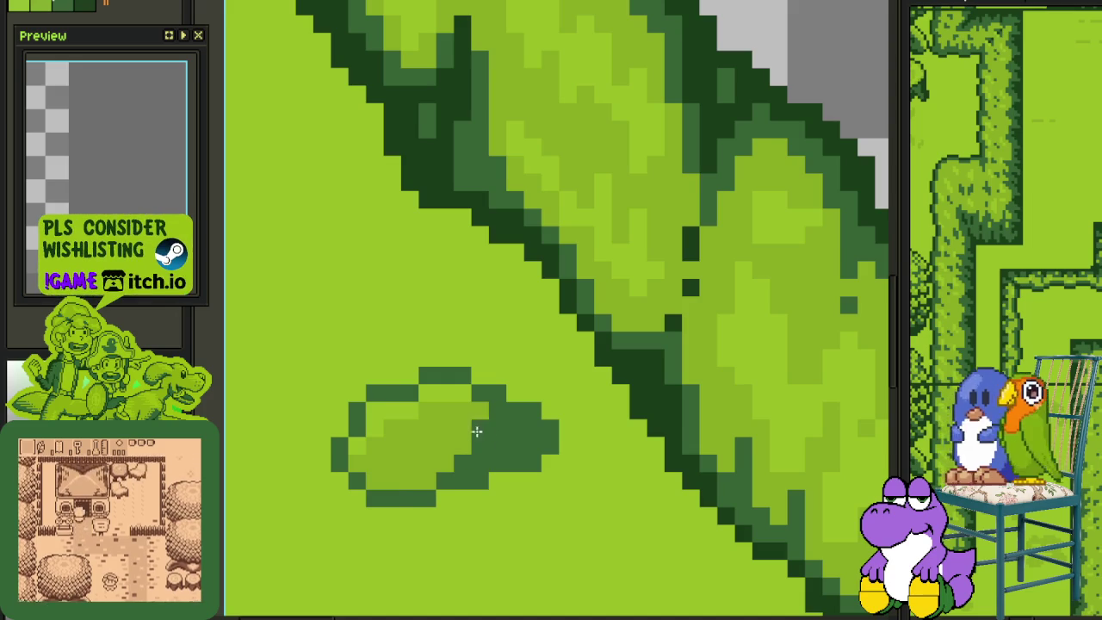
scroll(407, 487, down, 2)
scroll(499, 484, down, 1)
scroll(499, 483, up, 1)
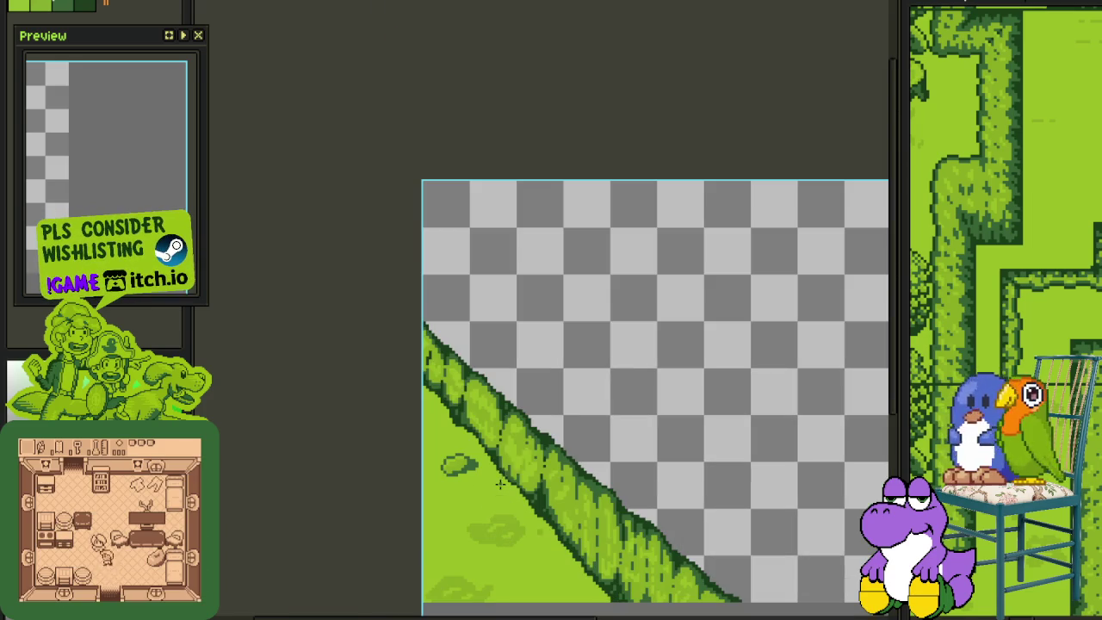
scroll(594, 403, down, 2)
scroll(594, 401, up, 1)
scroll(513, 438, up, 2)
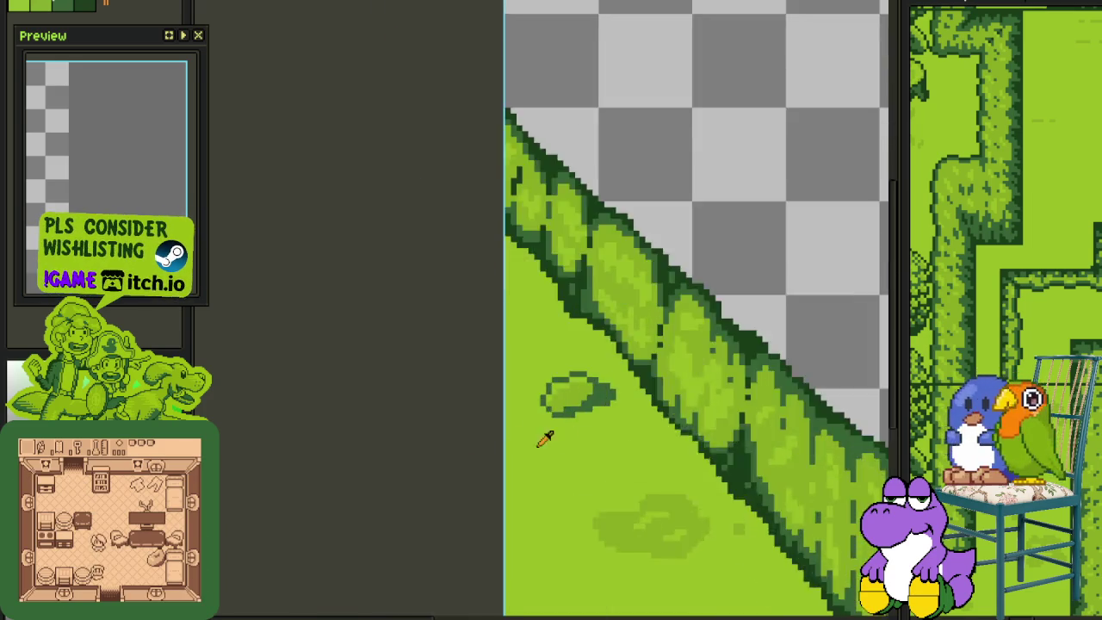
scroll(543, 378, up, 2)
scroll(567, 346, up, 1)
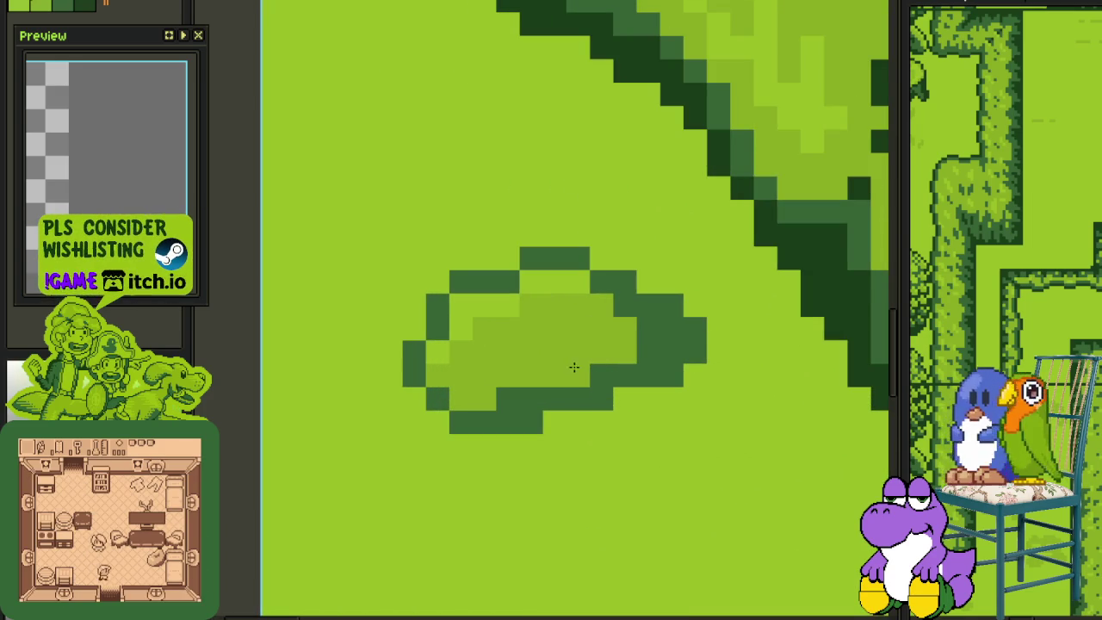
scroll(516, 394, down, 2)
scroll(583, 381, down, 2)
key(ctrl+s)
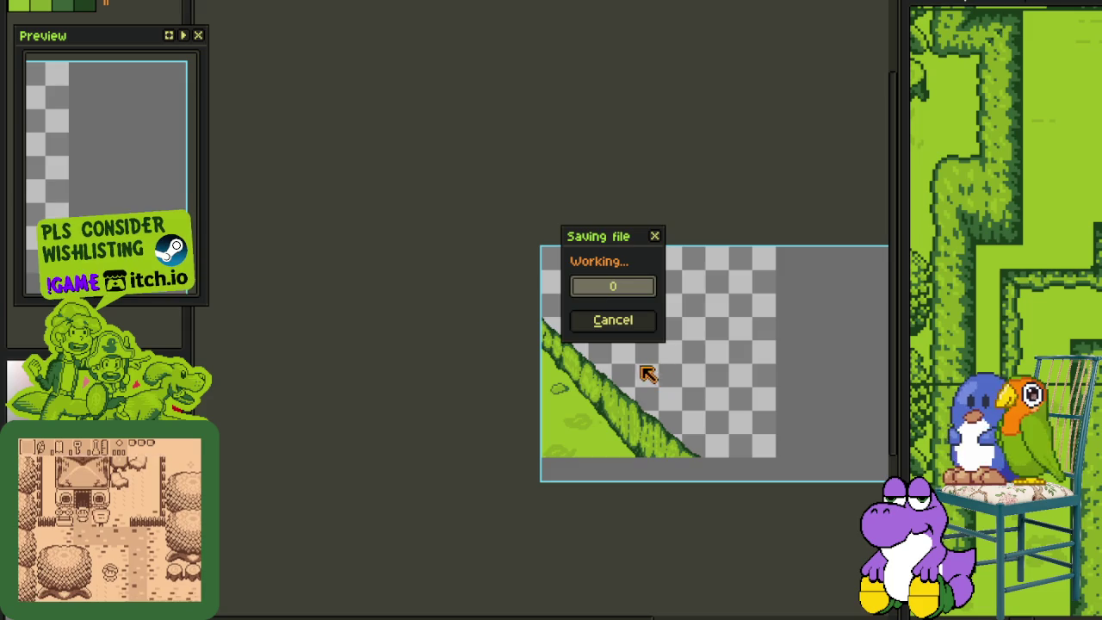
scroll(560, 379, up, 3)
drag(534, 409, 511, 441)
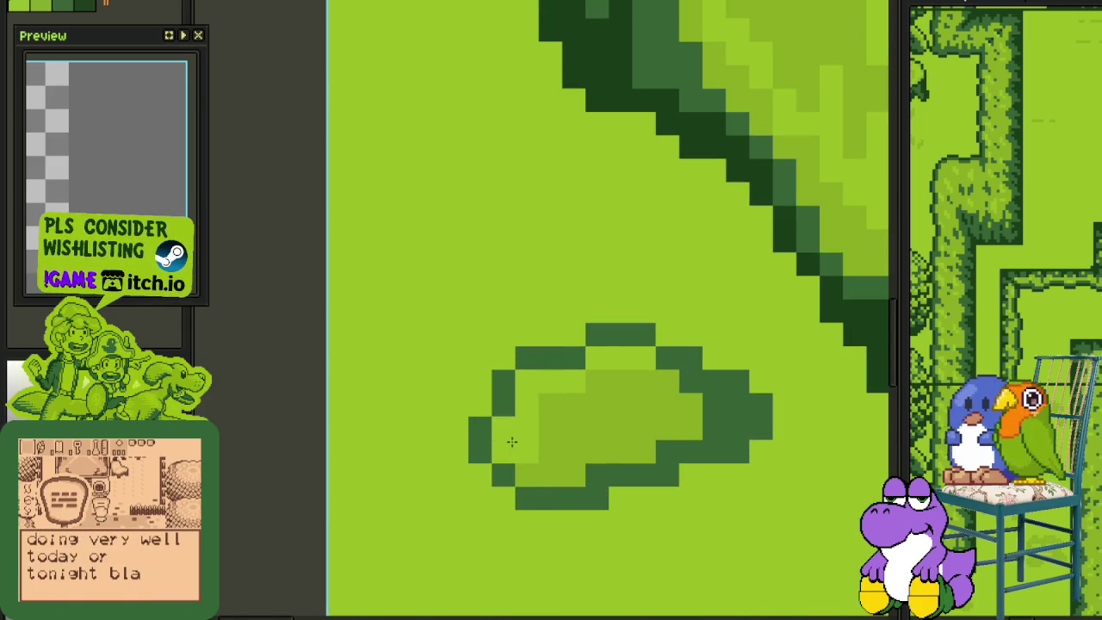
Lighten a right-edge outline pixel and add dark shading to the bush's lower right
scroll(562, 407, down, 2)
scroll(564, 406, down, 2)
scroll(631, 409, down, 1)
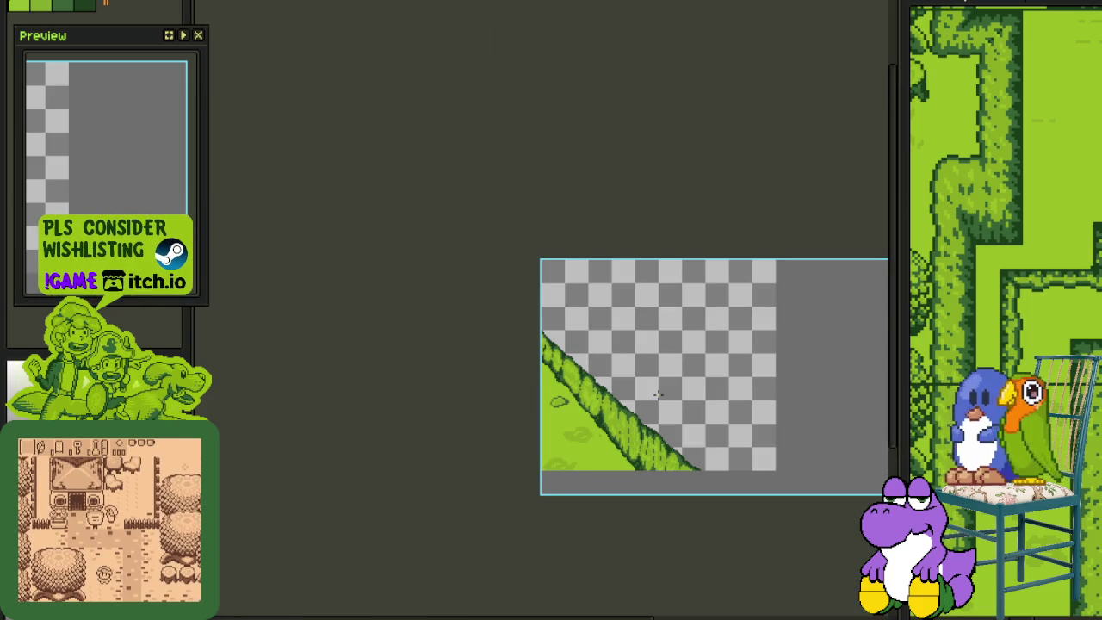
scroll(582, 383, up, 2)
scroll(582, 382, up, 2)
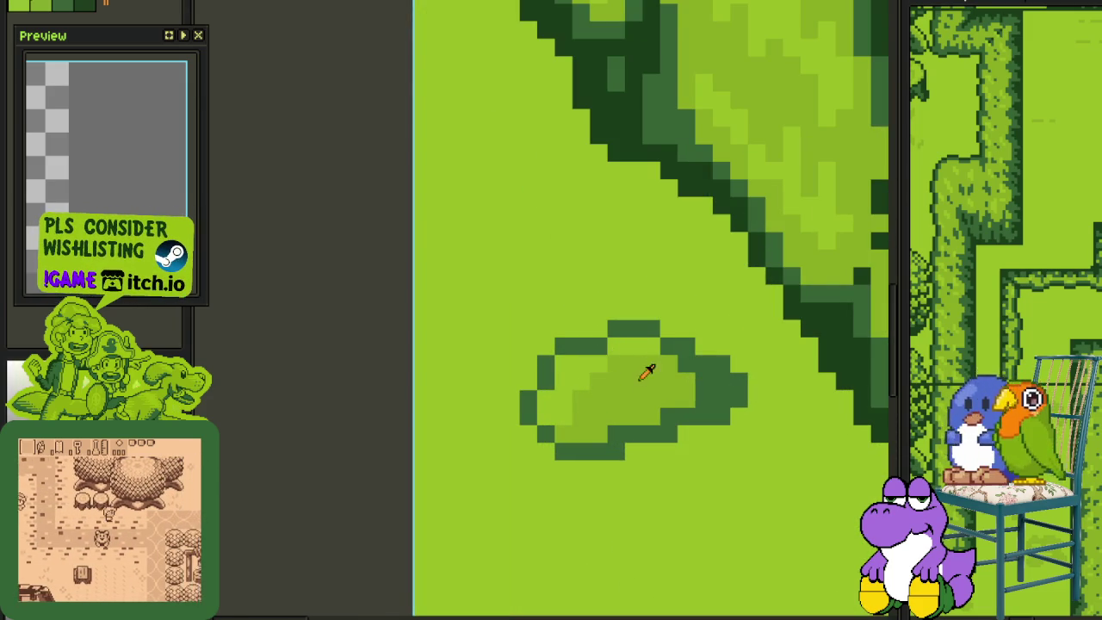
click(722, 381)
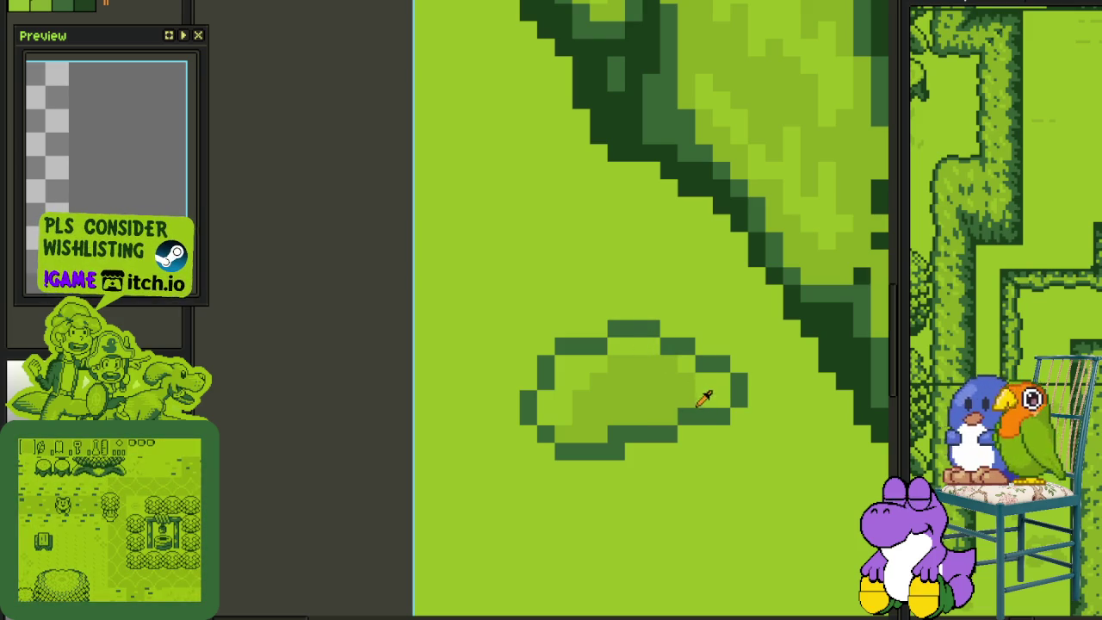
drag(668, 401, 635, 418)
scroll(677, 405, down, 2)
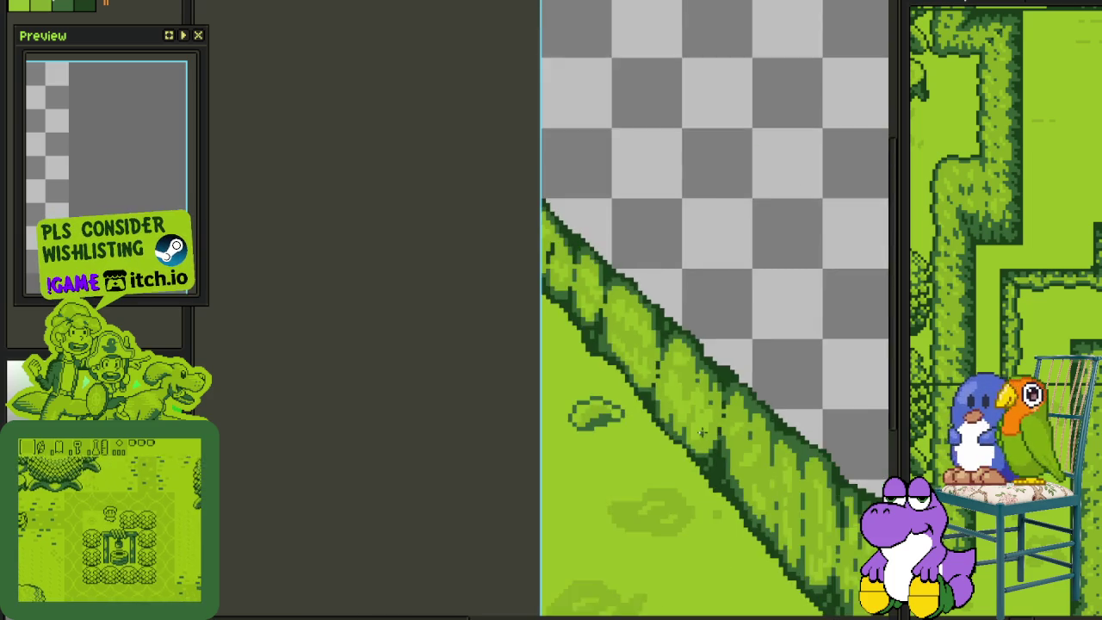
scroll(688, 422, down, 2)
scroll(696, 431, down, 2)
scroll(695, 430, up, 3)
scroll(690, 419, up, 2)
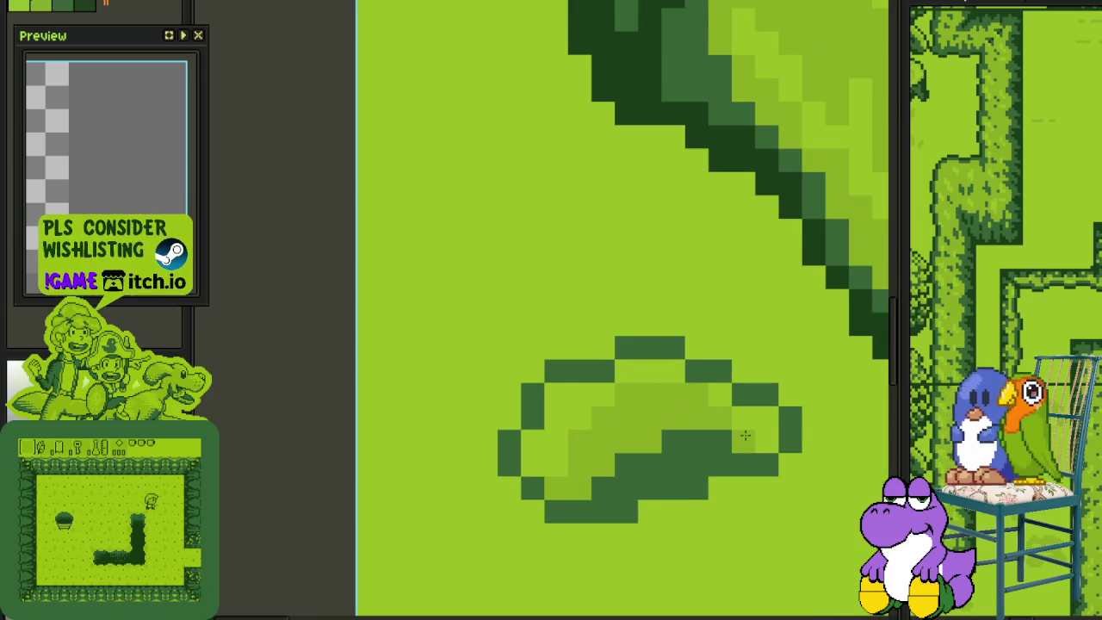
scroll(730, 434, down, 3)
scroll(714, 443, down, 2)
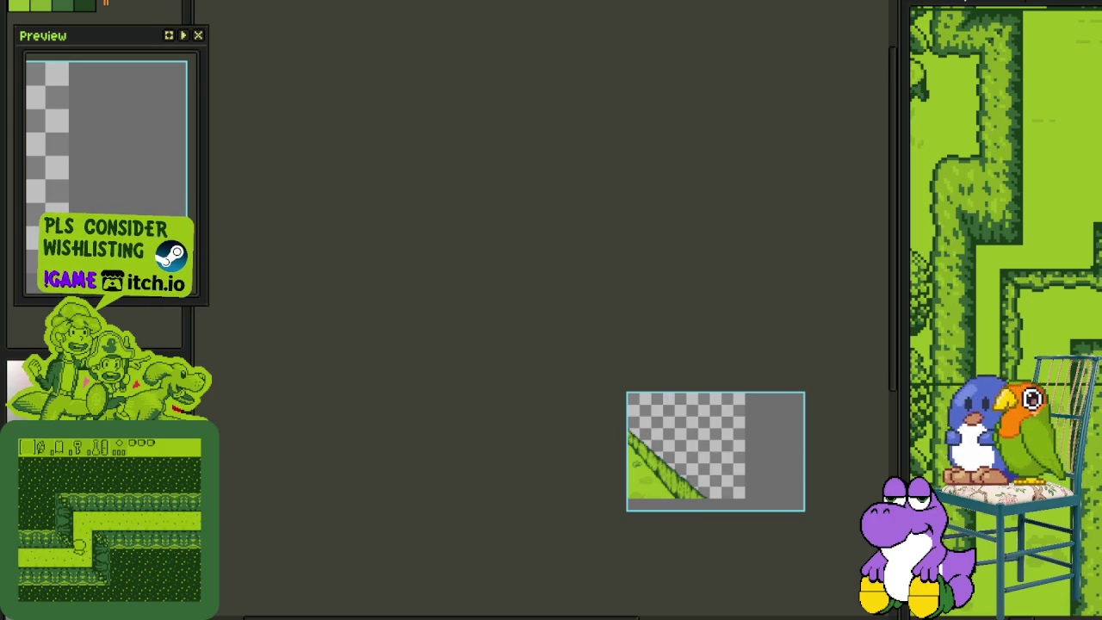
Try a 90° clockwise rotation and a layer-only horizontal flip, undoing both
click(95, 1)
click(300, 57)
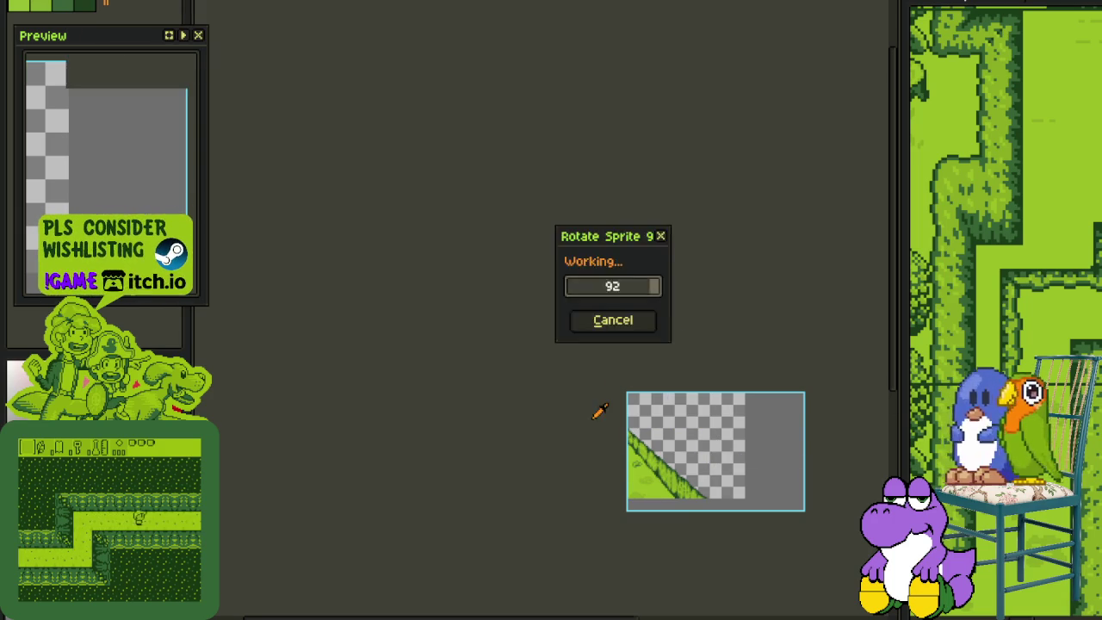
key(c)
key(ctrl+z)
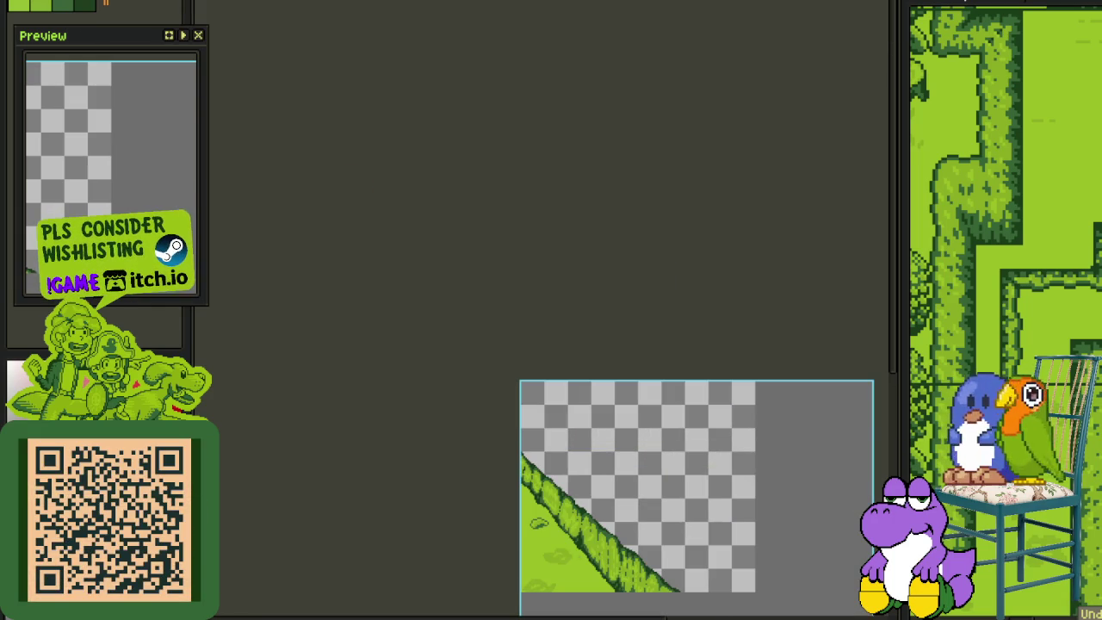
click(48, 2)
mouse_move(164, 139)
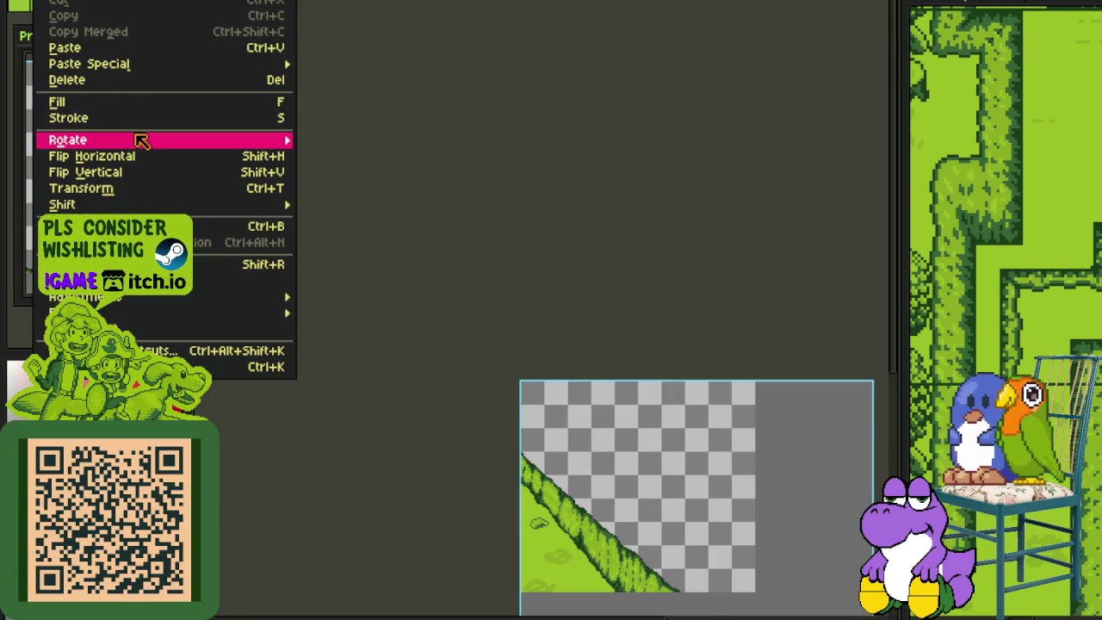
click(259, 156)
drag(654, 479, 461, 359)
key(ctrl+z)
Flip the whole canvas horizontally so the ridge rises to the right with grass lower right
click(90, 3)
mouse_move(125, 37)
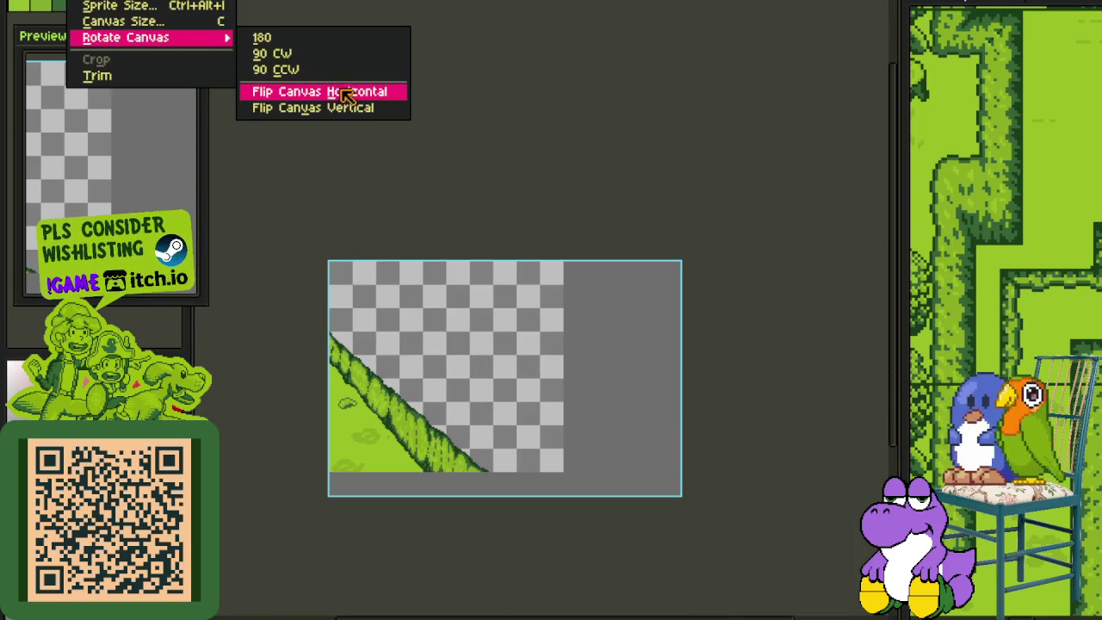
click(344, 91)
drag(672, 454, 609, 459)
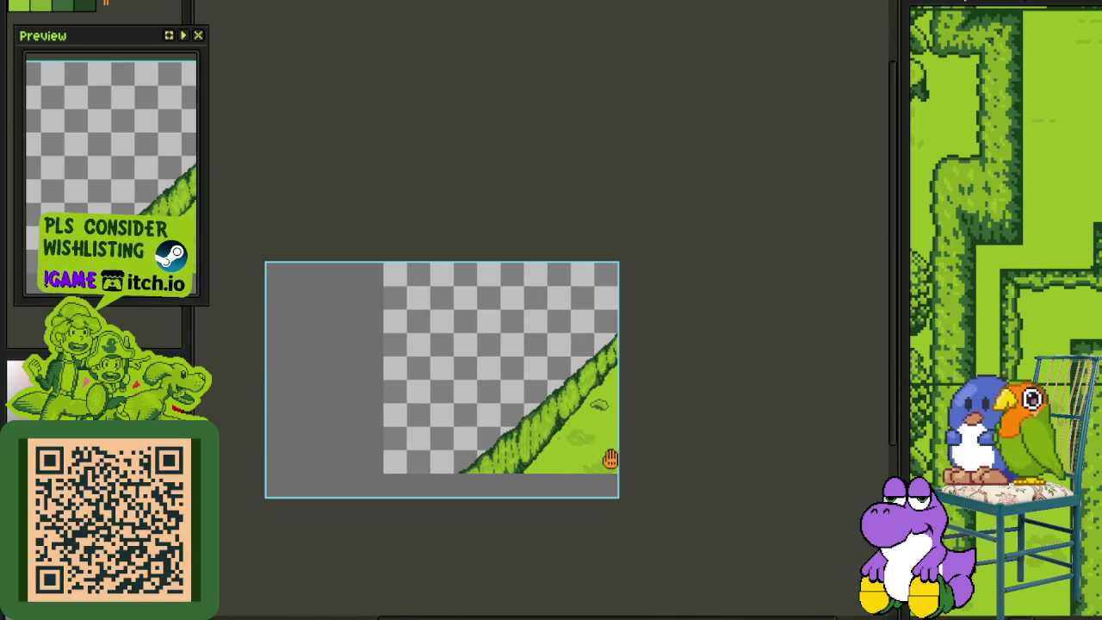
scroll(616, 391, up, 3)
scroll(585, 430, up, 3)
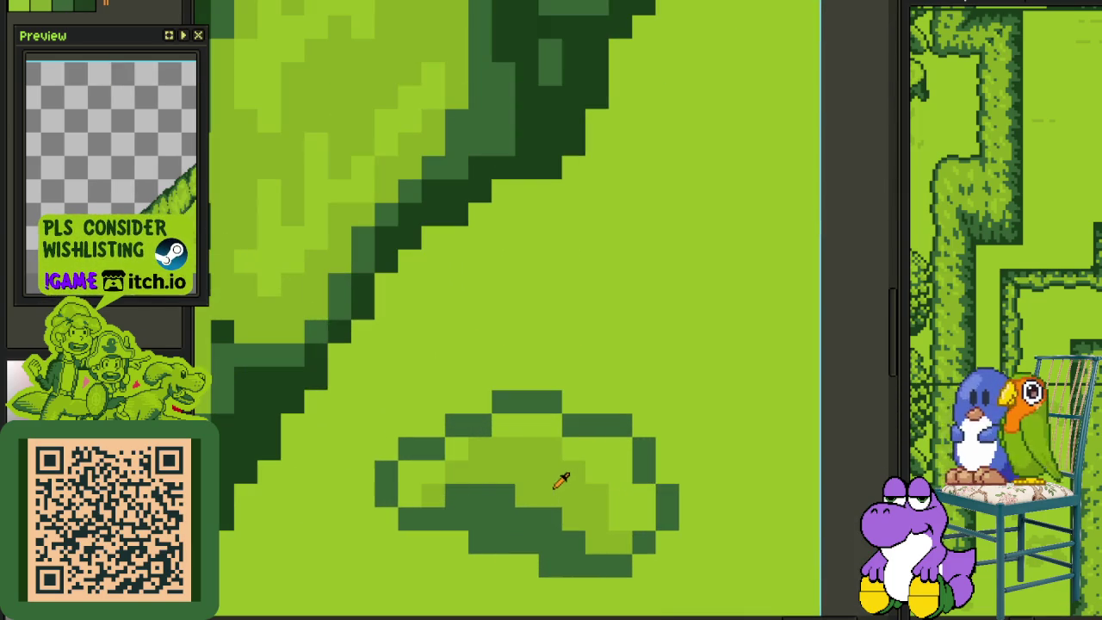
Select the small grass tuft, rotate it diagonally, and commit the rotation
scroll(478, 448, down, 1)
drag(514, 394, 645, 524)
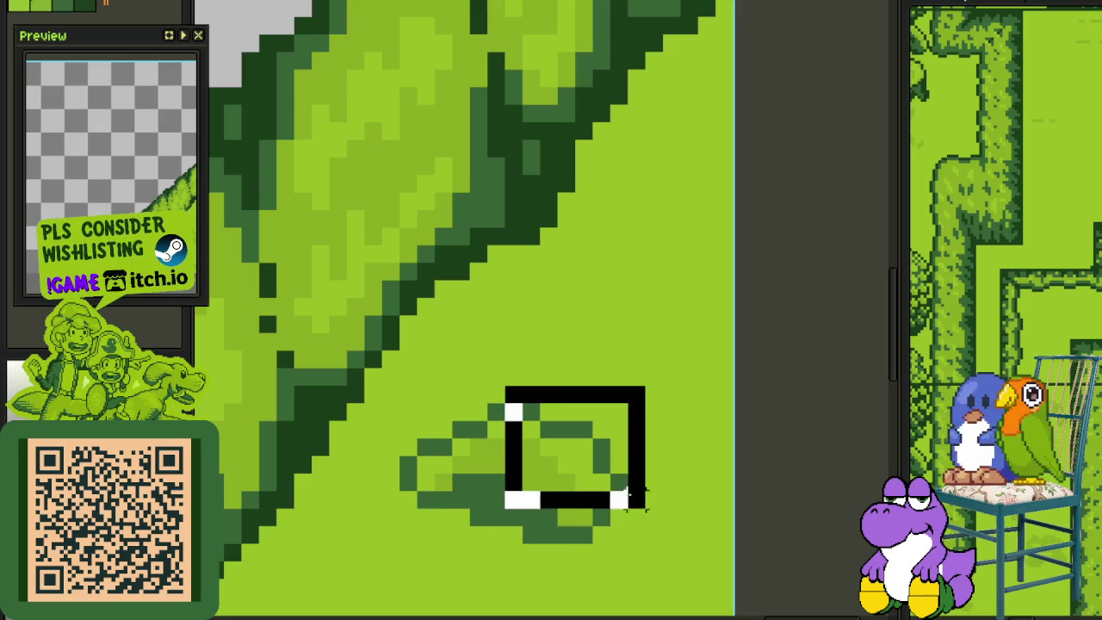
mouse_move(308, 363)
mouse_down()
mouse_move(736, 617)
mouse_move(734, 564)
mouse_move(805, 444)
mouse_up()
scroll(663, 560, down, 2)
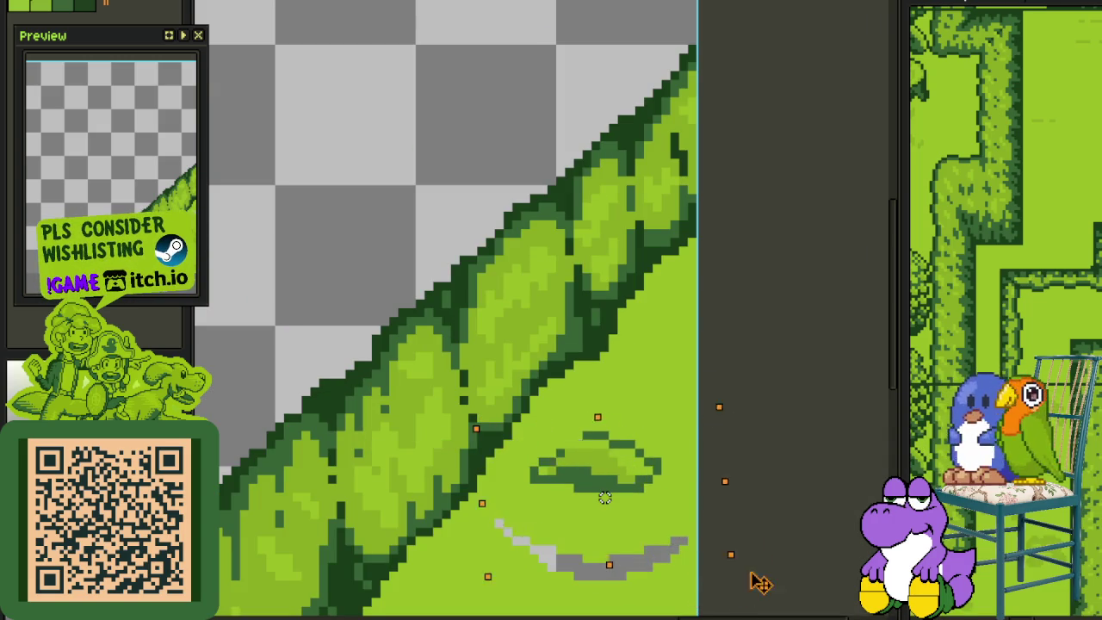
key(ctrl+d)
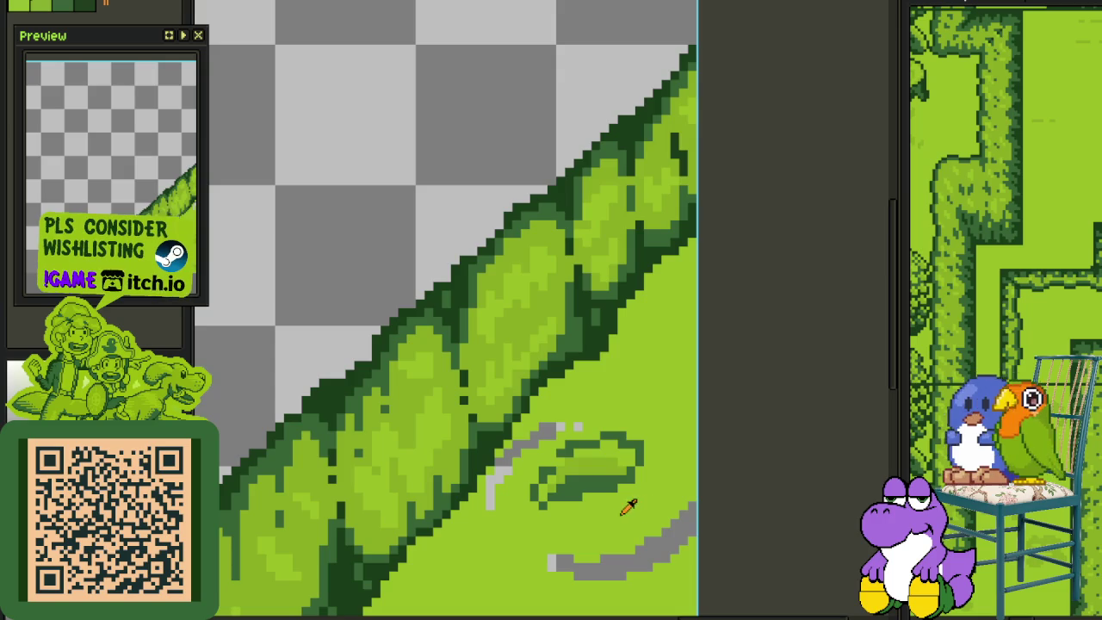
Fill the transparent gaps around the rotated tuft with green
scroll(584, 425, up, 1)
click(568, 423)
scroll(489, 451, down, 1)
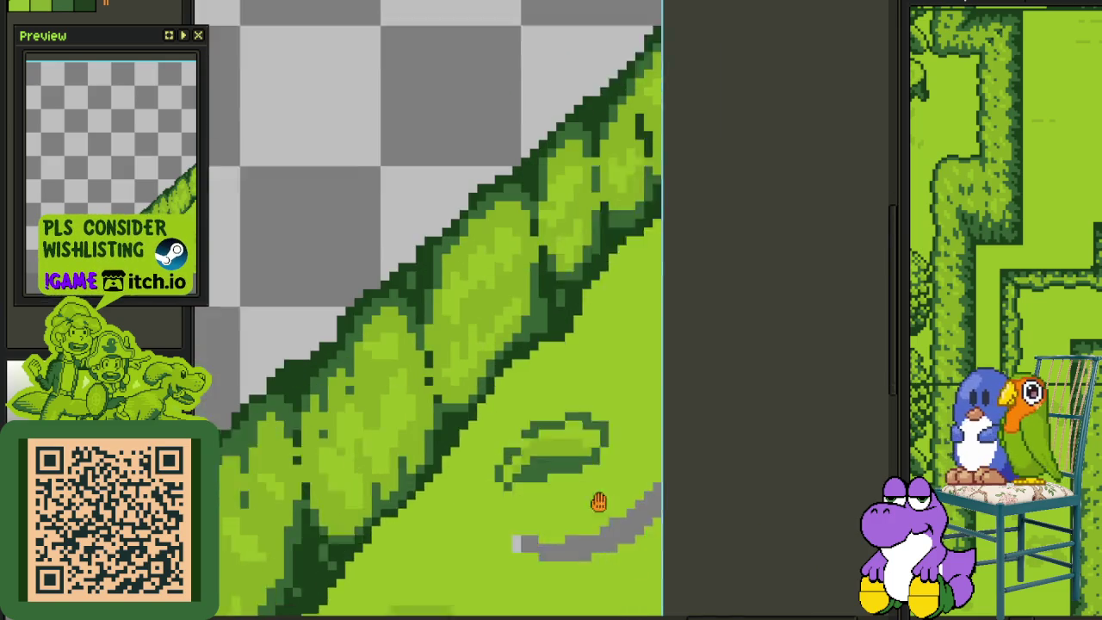
scroll(510, 399, up, 2)
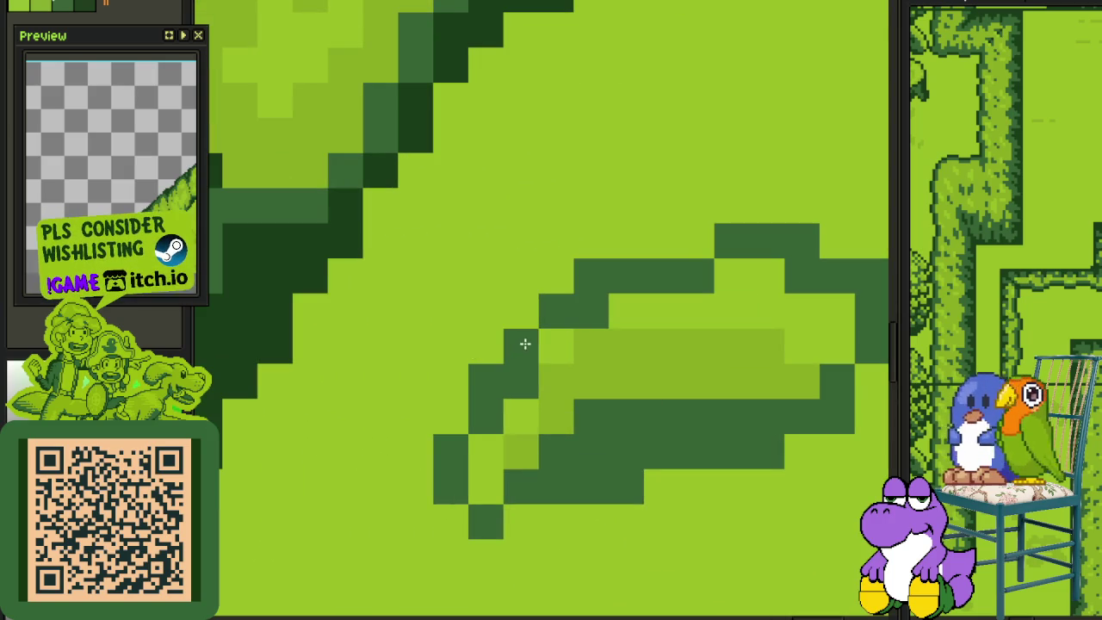
scroll(532, 370, down, 2)
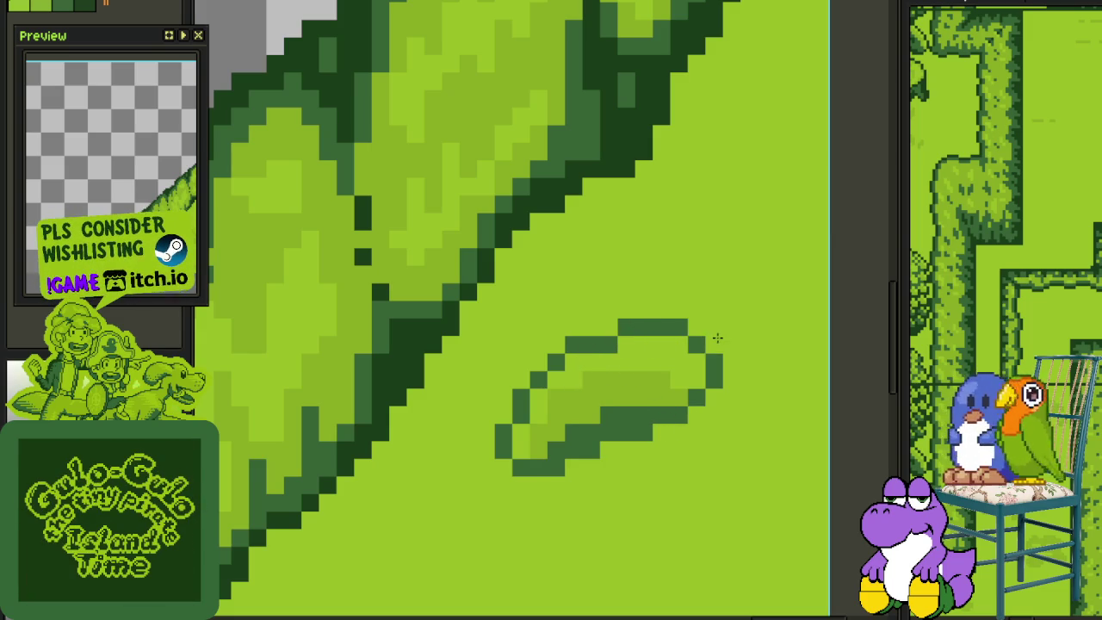
scroll(717, 338, down, 5)
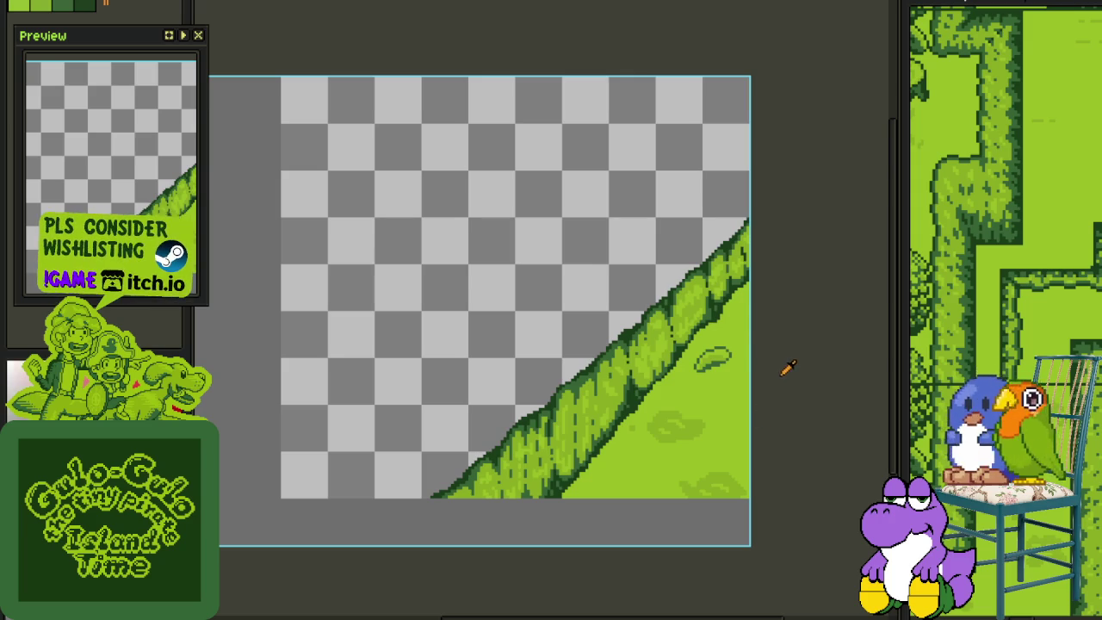
Draw a dark green arch near the canvas bottom and tidy its stray end and stair-steps
scroll(787, 368, down, 2)
scroll(784, 369, up, 1)
scroll(754, 372, up, 3)
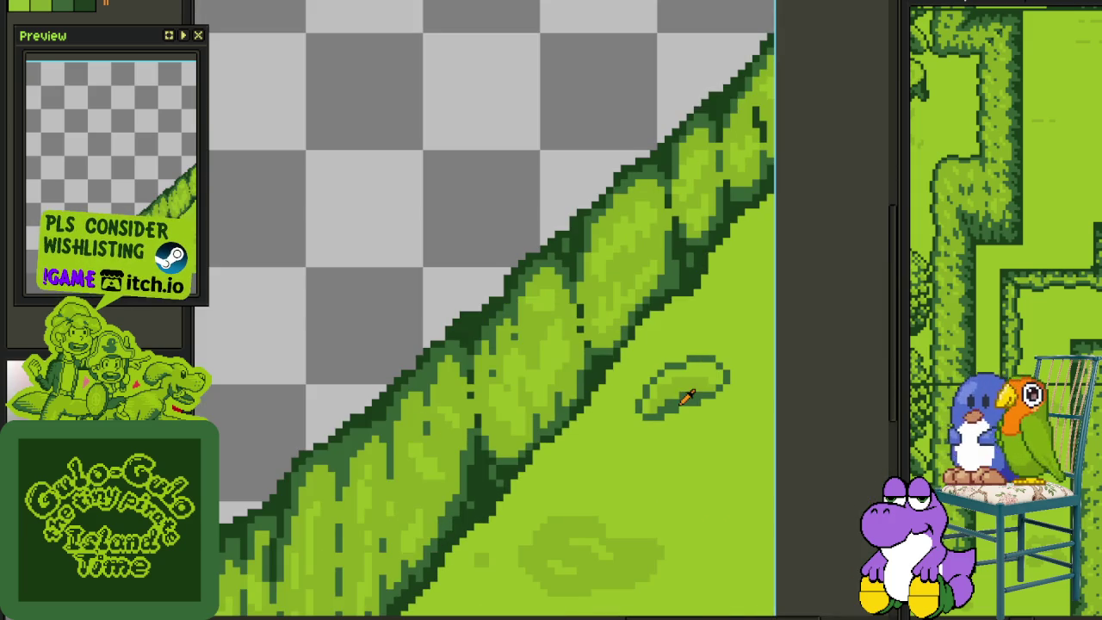
mouse_move(644, 495)
mouse_down()
mouse_move(624, 524)
mouse_move(573, 438)
mouse_up()
scroll(520, 454, up, 2)
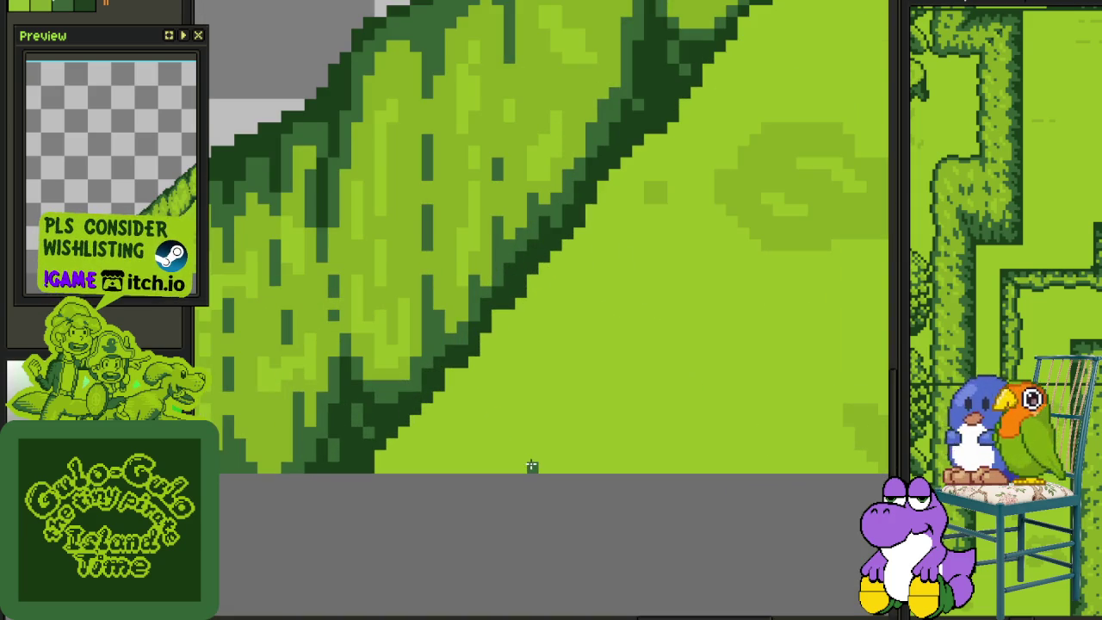
mouse_move(585, 430)
mouse_down()
mouse_move(660, 429)
mouse_move(687, 471)
mouse_up()
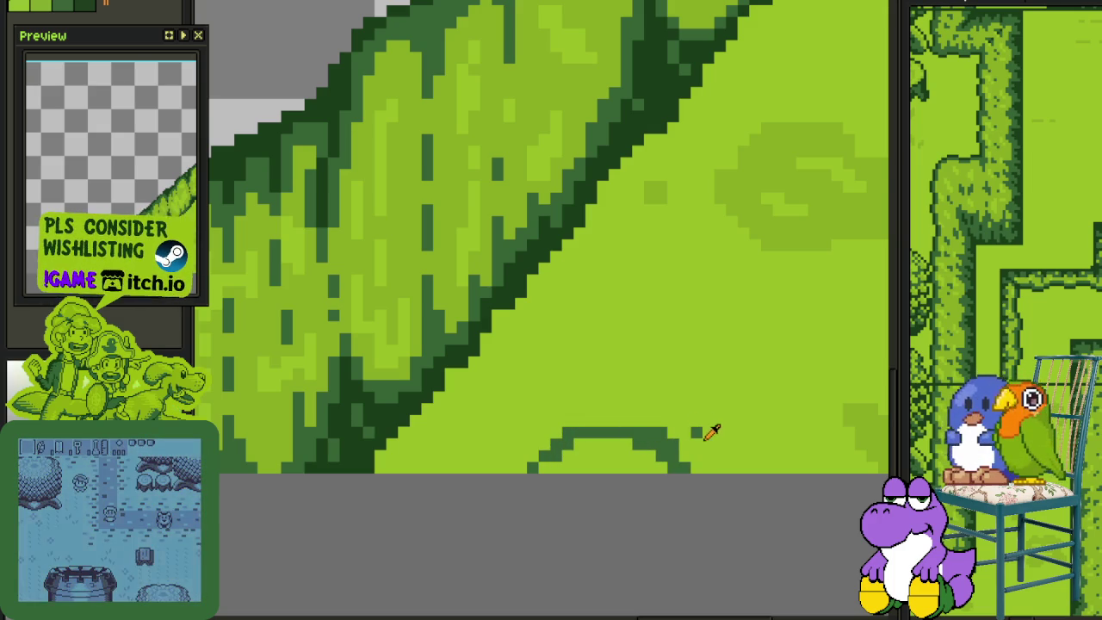
key(ctrl+z)
drag(645, 433, 665, 446)
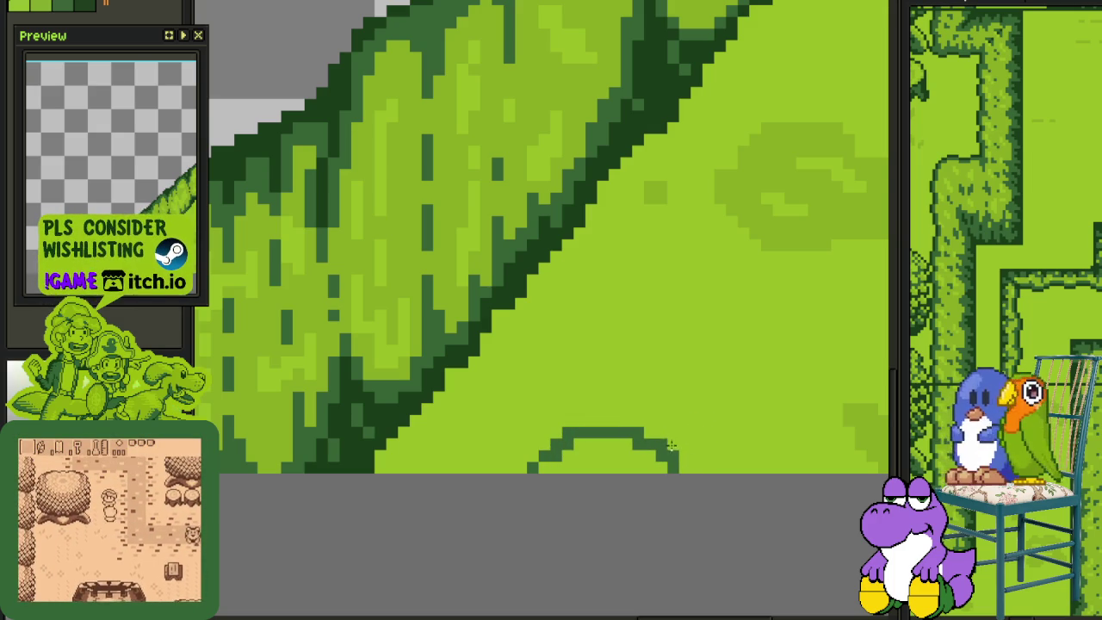
key(ctrl+z)
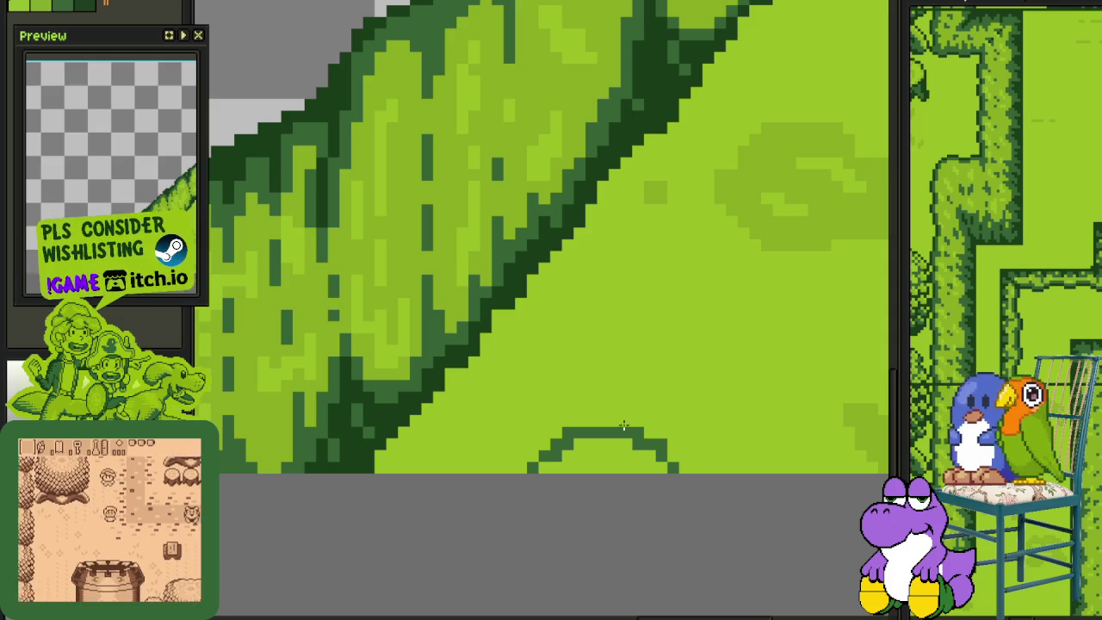
scroll(548, 433, up, 1)
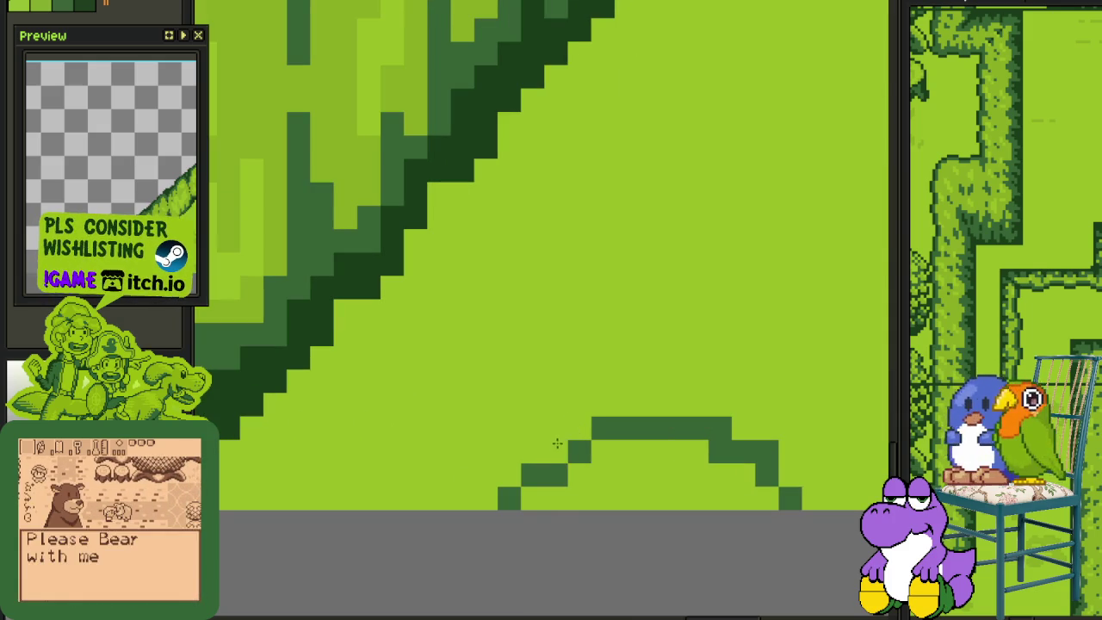
click(720, 450)
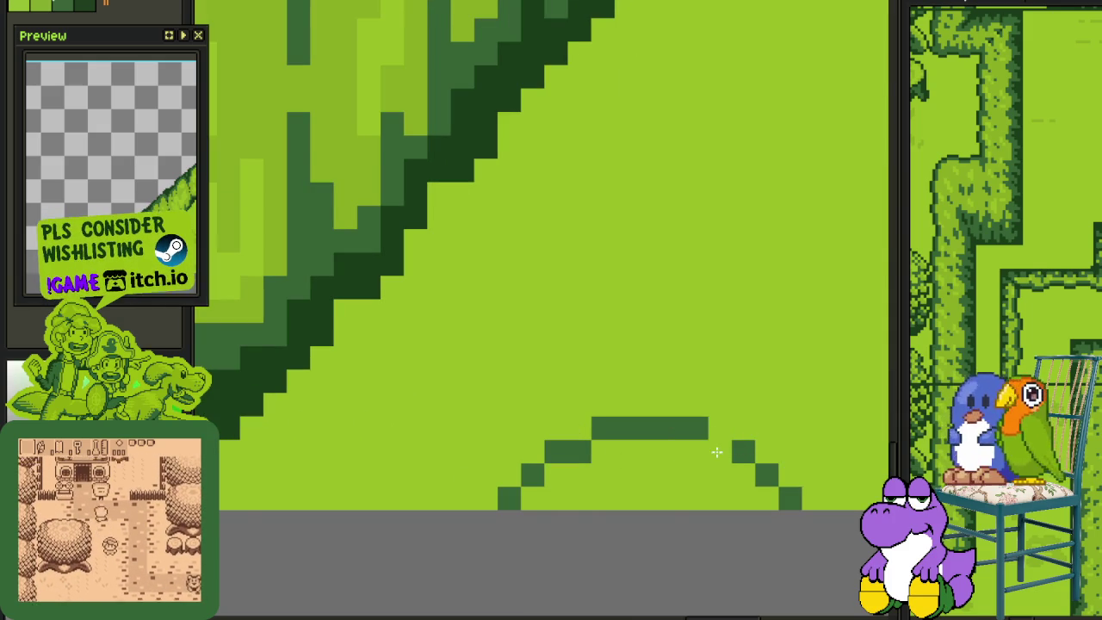
Draw a light green fill line inside the new arch
scroll(729, 443, down, 4)
scroll(833, 270, up, 2)
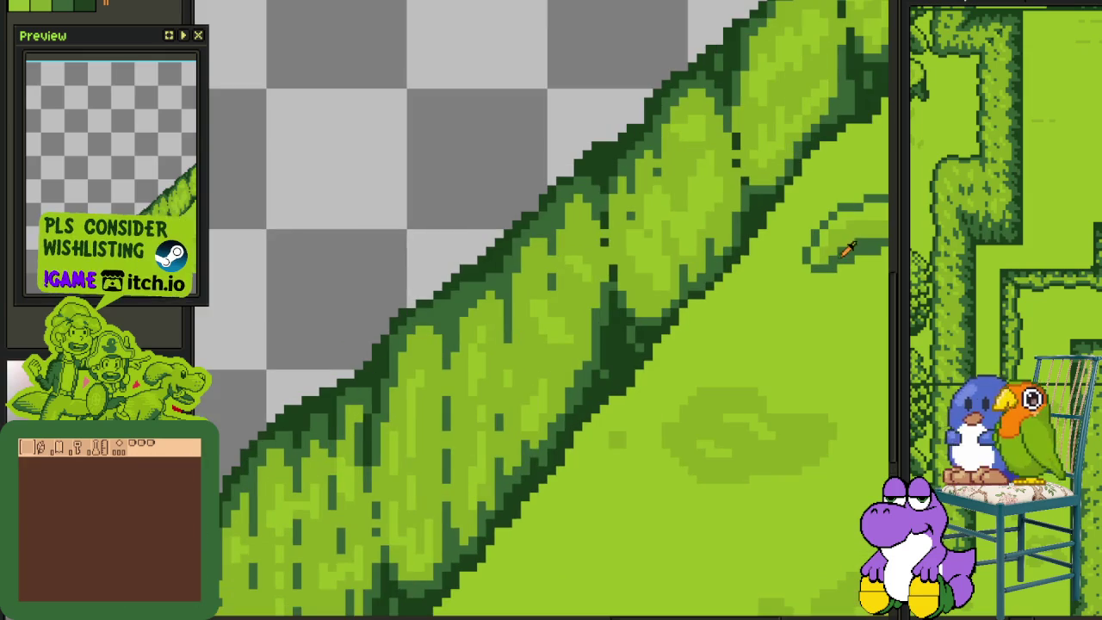
drag(796, 306, 761, 122)
scroll(468, 404, up, 2)
drag(468, 403, 545, 412)
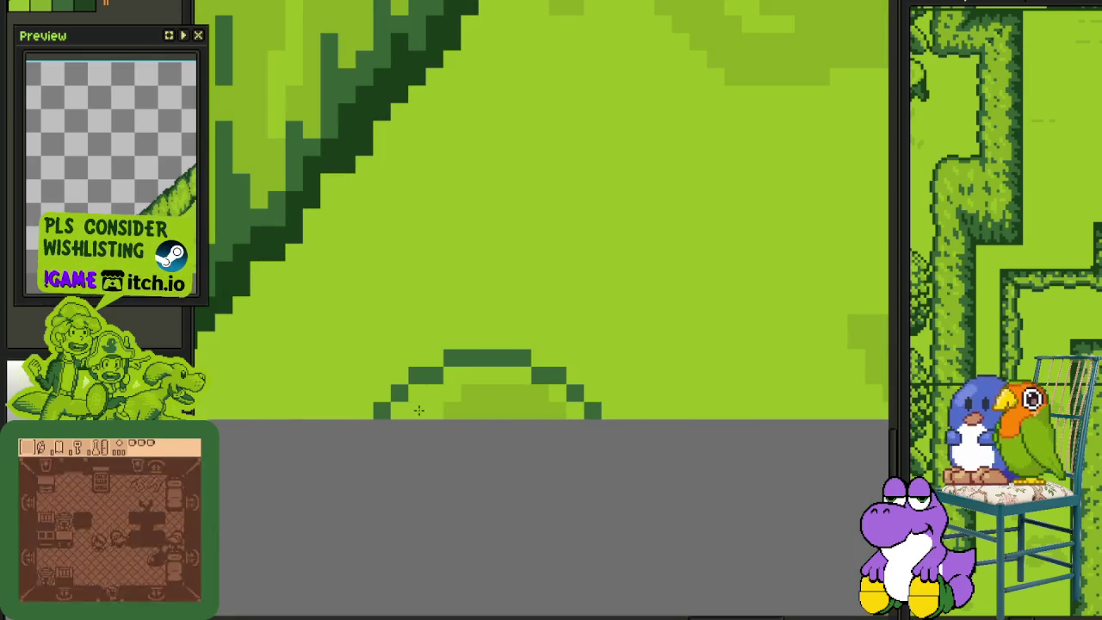
scroll(467, 376, down, 2)
scroll(559, 327, down, 2)
scroll(582, 316, up, 2)
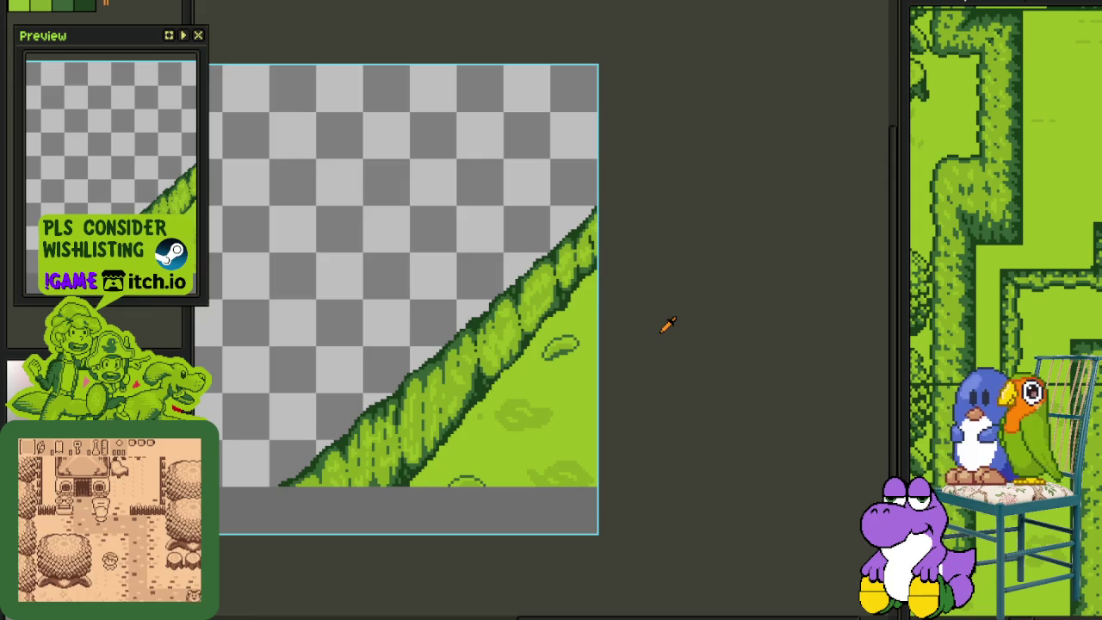
Lighten pixels in the tuft's lower left, trying and abandoning a colour replacement
scroll(662, 325, down, 2)
scroll(623, 325, up, 2)
scroll(603, 336, up, 1)
scroll(568, 353, up, 1)
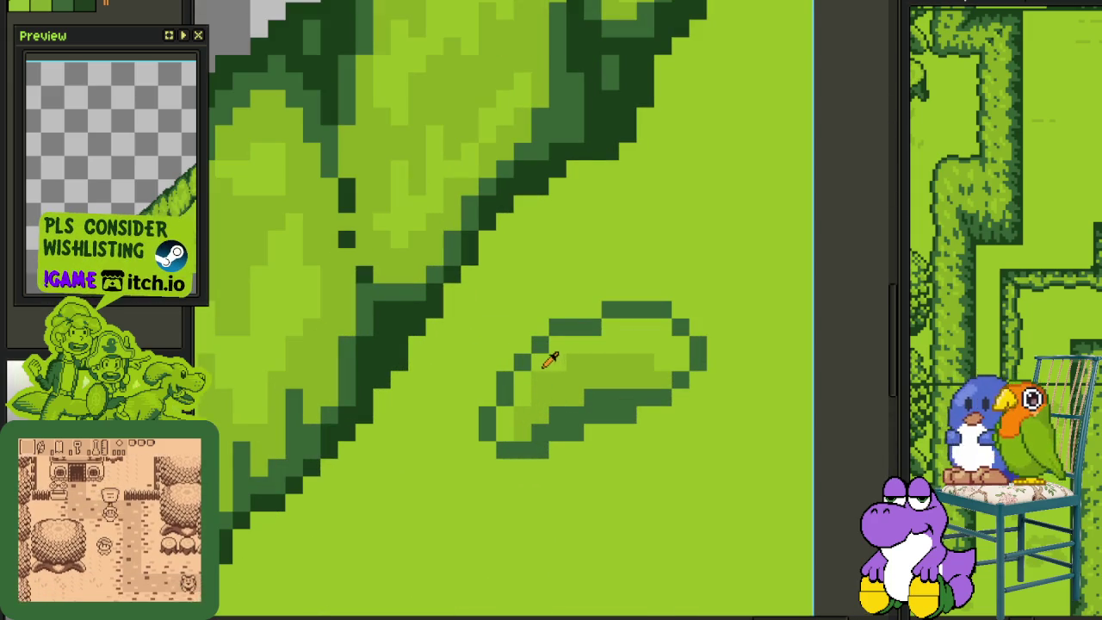
mouse_move(534, 388)
mouse_down()
mouse_move(531, 430)
mouse_move(565, 387)
mouse_up()
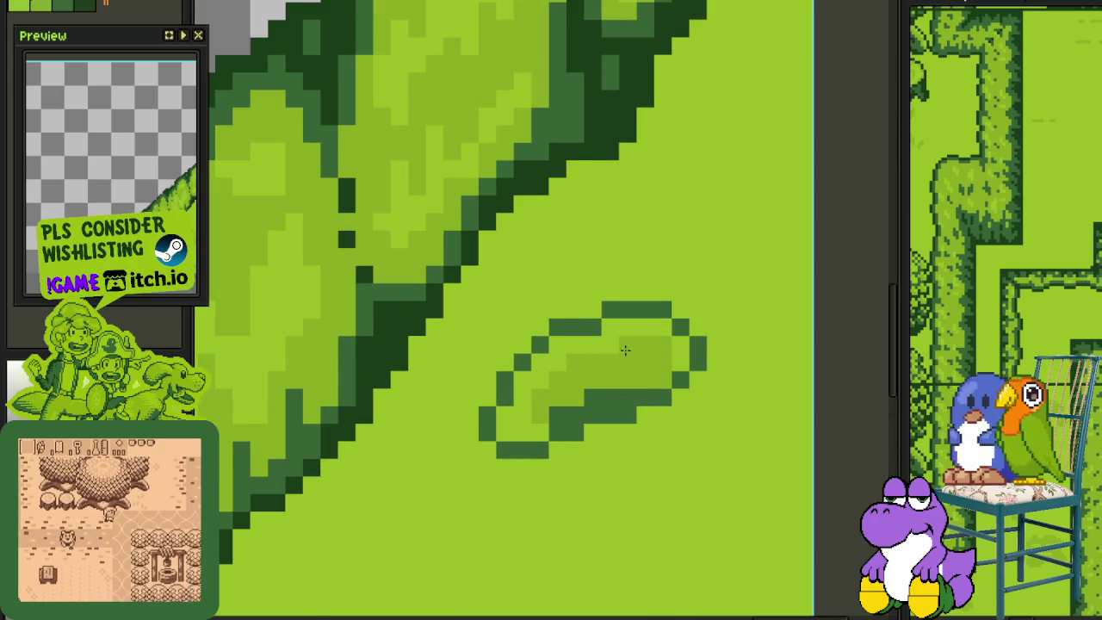
scroll(680, 355, down, 2)
scroll(730, 346, down, 1)
scroll(730, 346, down, 1)
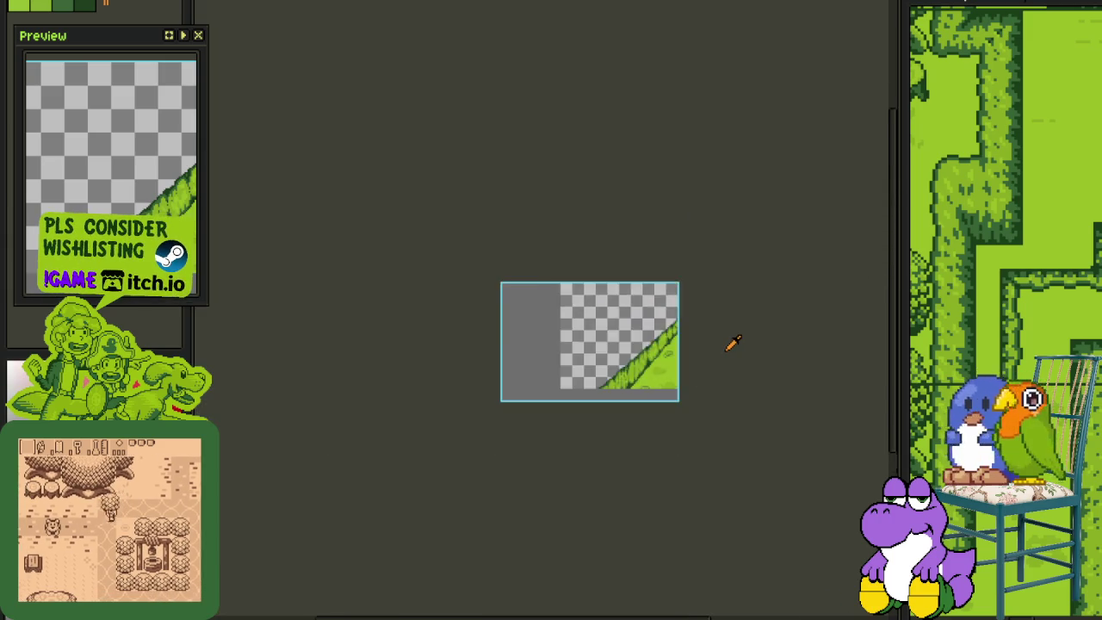
scroll(714, 336, up, 2)
scroll(696, 325, up, 2)
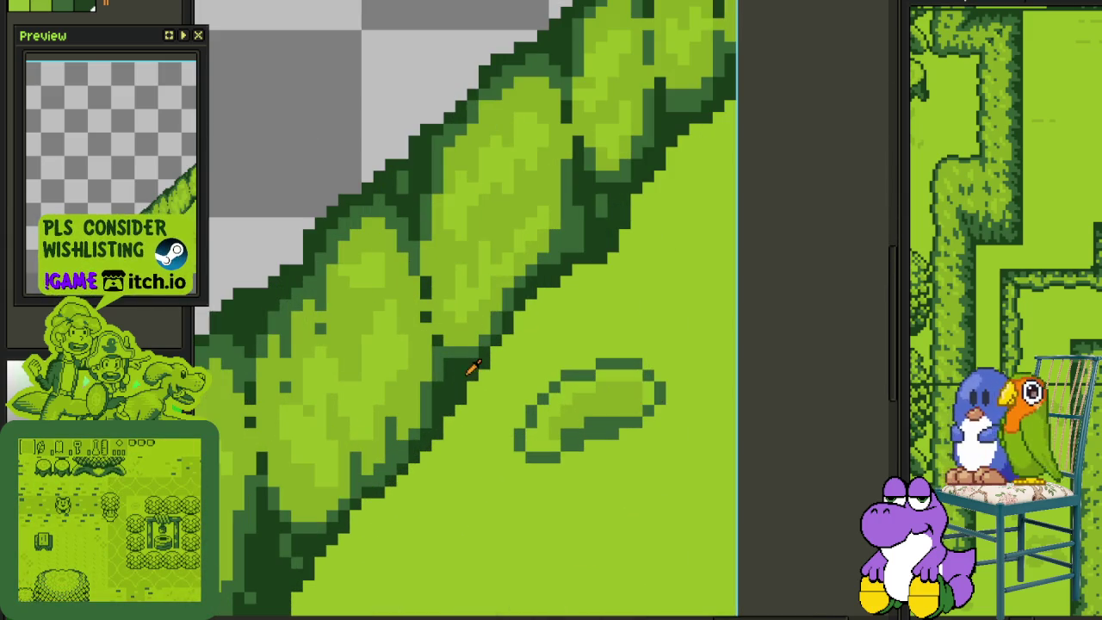
key(shift+r)
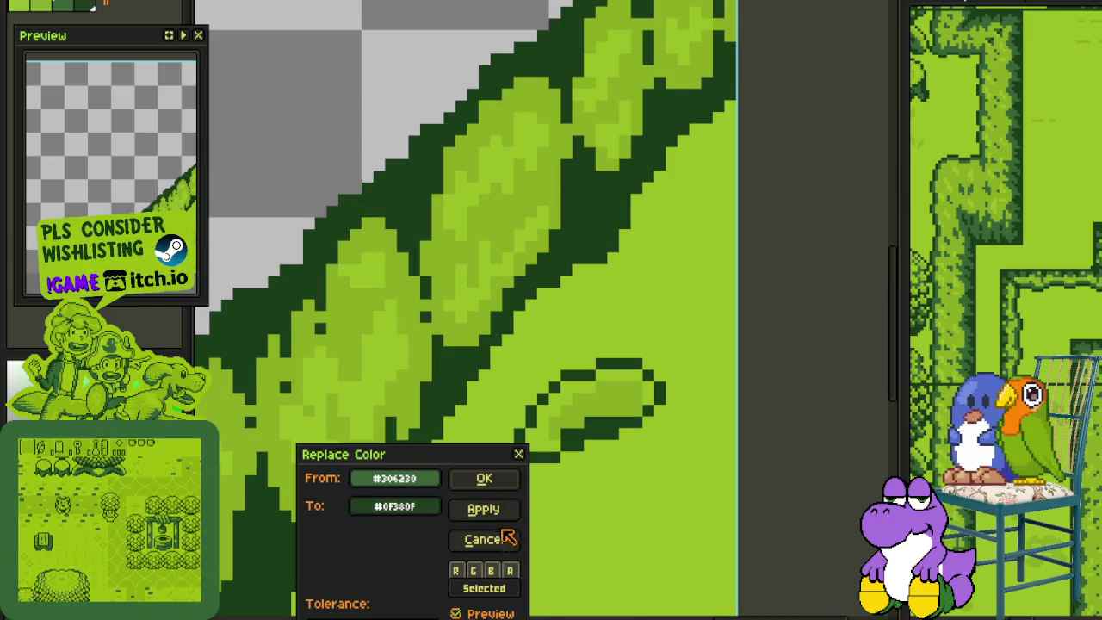
click(503, 537)
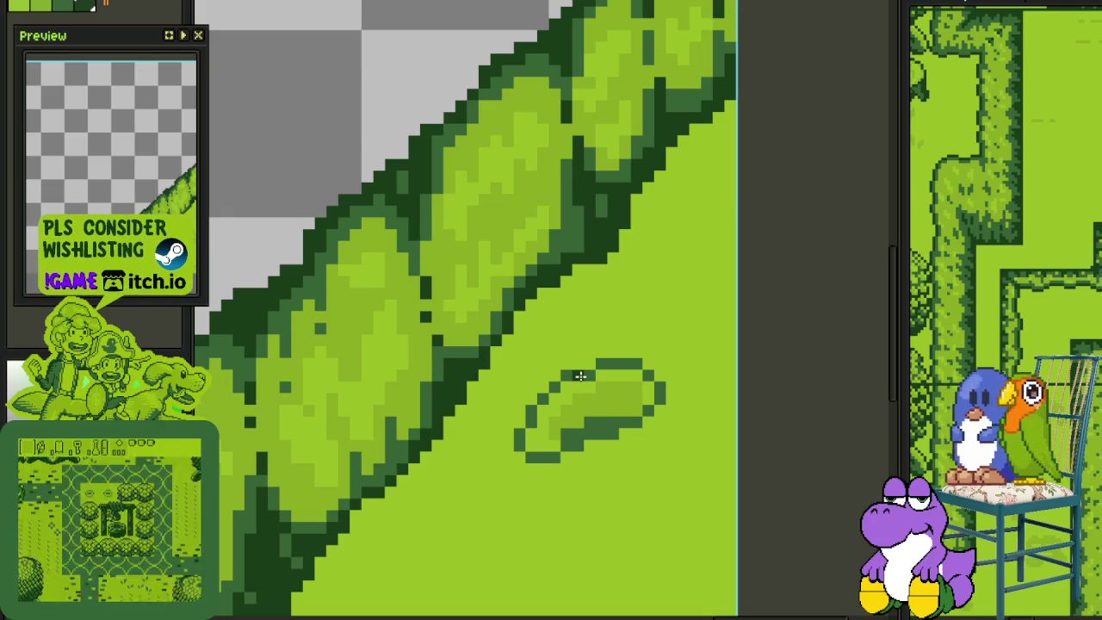
Recolour the tuft's right, bottom and lower-left outline pixels darkest green
scroll(562, 349, up, 1)
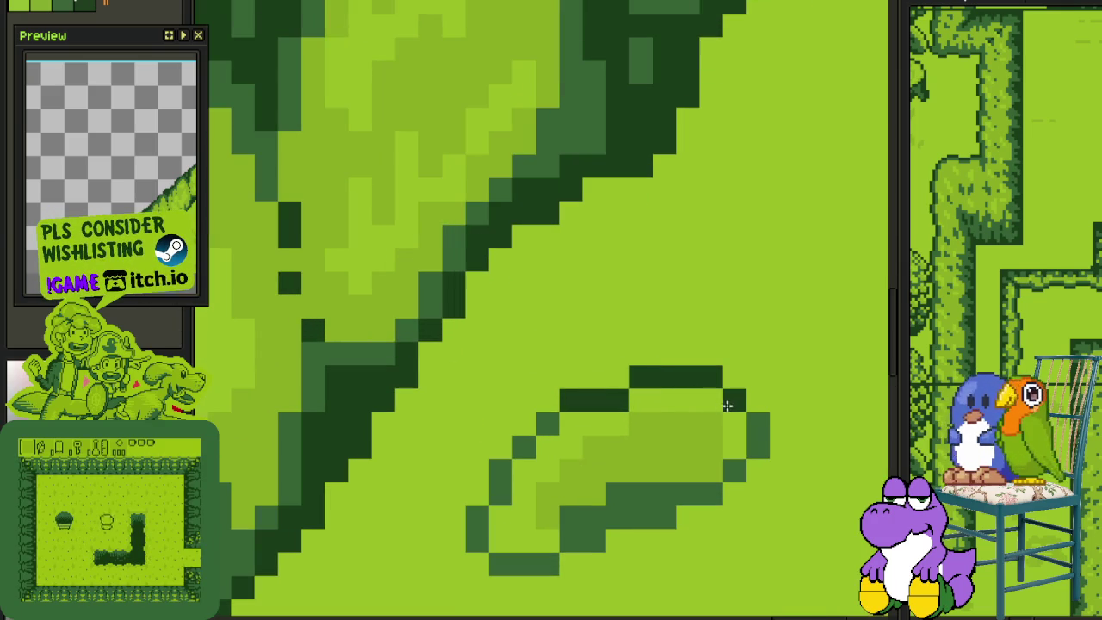
click(756, 434)
click(594, 516)
click(544, 560)
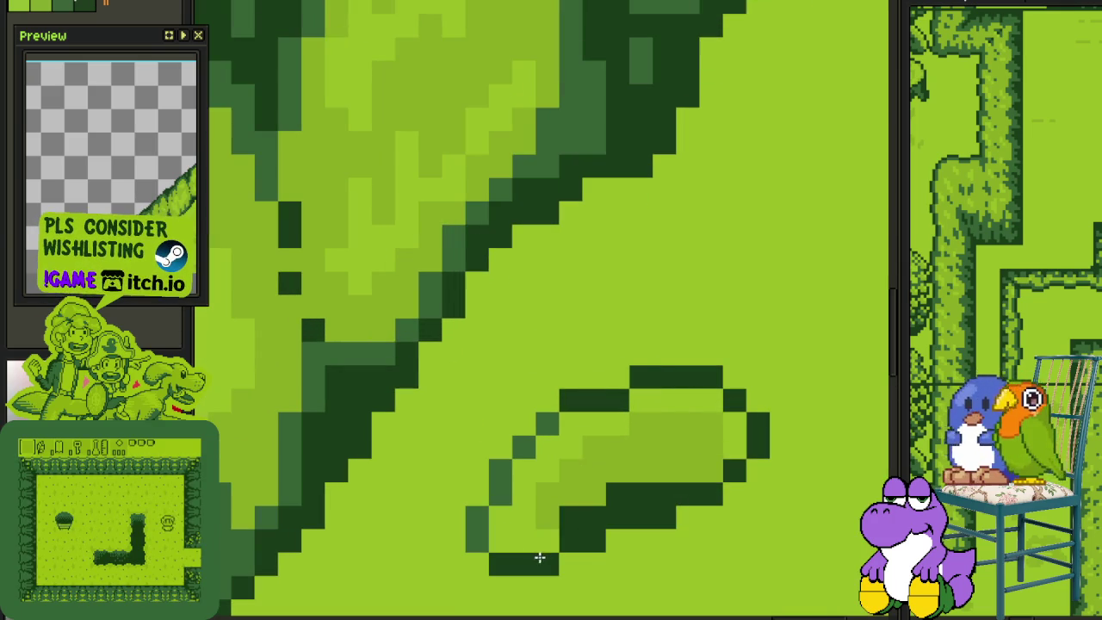
click(476, 536)
click(497, 493)
click(523, 446)
click(547, 424)
click(500, 470)
click(477, 517)
Darken the tuft's top arc pixels, then undo the stray dark fill
scroll(480, 529, down, 2)
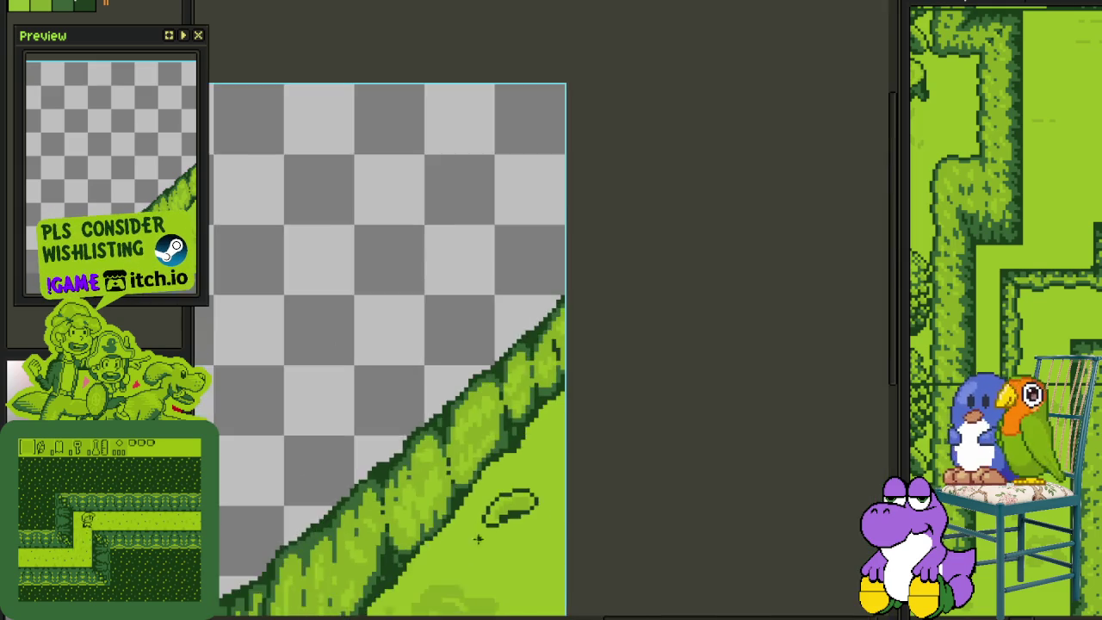
scroll(479, 528, up, 1)
scroll(455, 300, up, 1)
scroll(455, 300, up, 1)
click(482, 258)
click(500, 240)
click(518, 223)
click(535, 214)
drag(553, 205, 623, 205)
click(658, 223)
key(g)
click(680, 215)
key(ctrl+z)
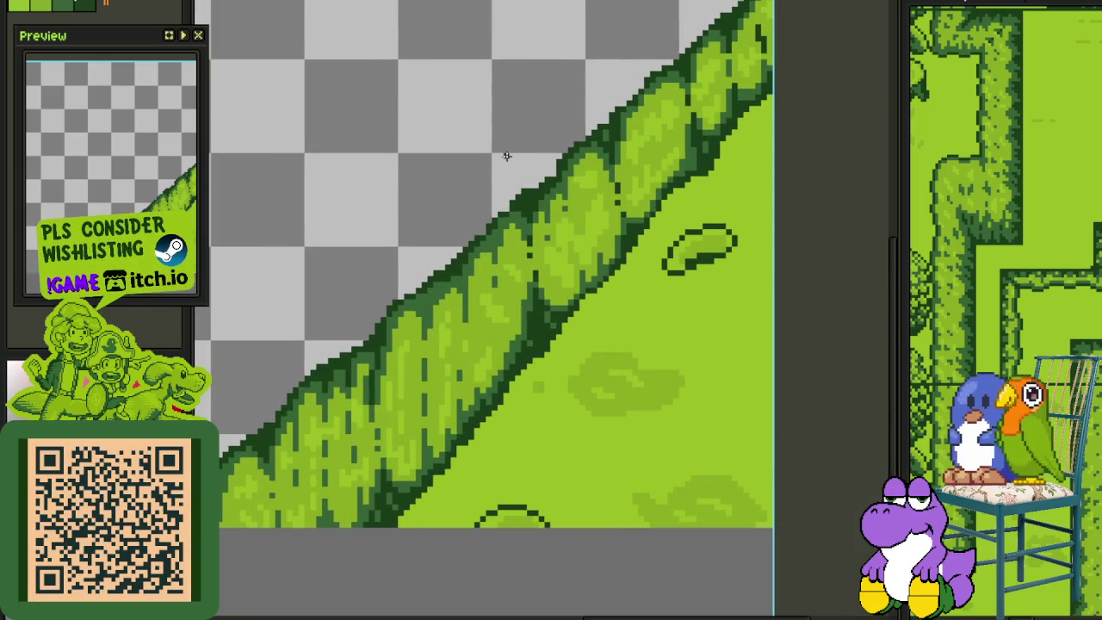
Paint a medium green block extending the leaf's right tip into a point
scroll(620, 205, up, 1)
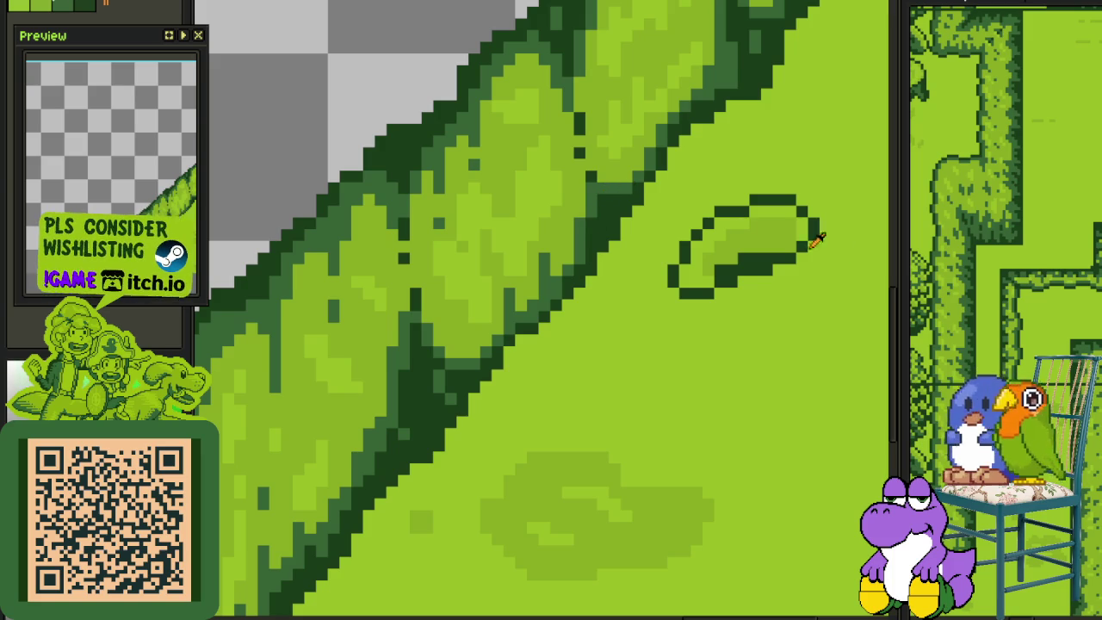
scroll(744, 221, up, 1)
scroll(777, 278, up, 1)
mouse_move(745, 238)
mouse_down()
mouse_move(814, 248)
mouse_move(810, 230)
mouse_up()
mouse_move(823, 281)
mouse_down()
mouse_move(771, 274)
mouse_move(818, 297)
mouse_move(813, 223)
mouse_move(828, 272)
mouse_up()
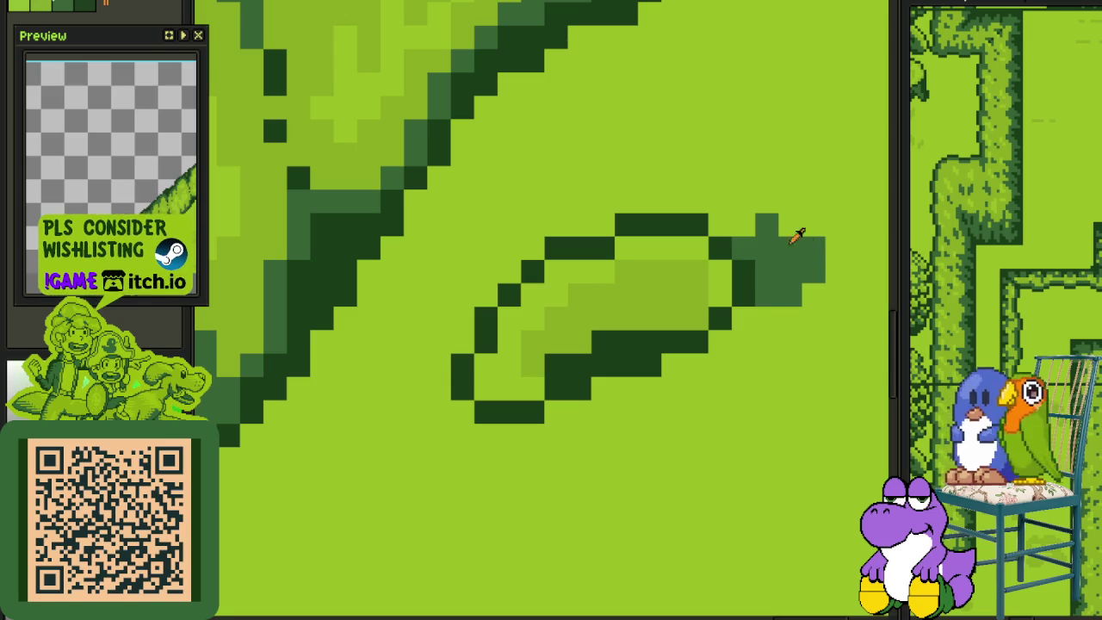
mouse_move(768, 226)
mouse_down()
mouse_move(726, 226)
mouse_move(802, 294)
mouse_move(807, 224)
mouse_up()
scroll(853, 250, down, 2)
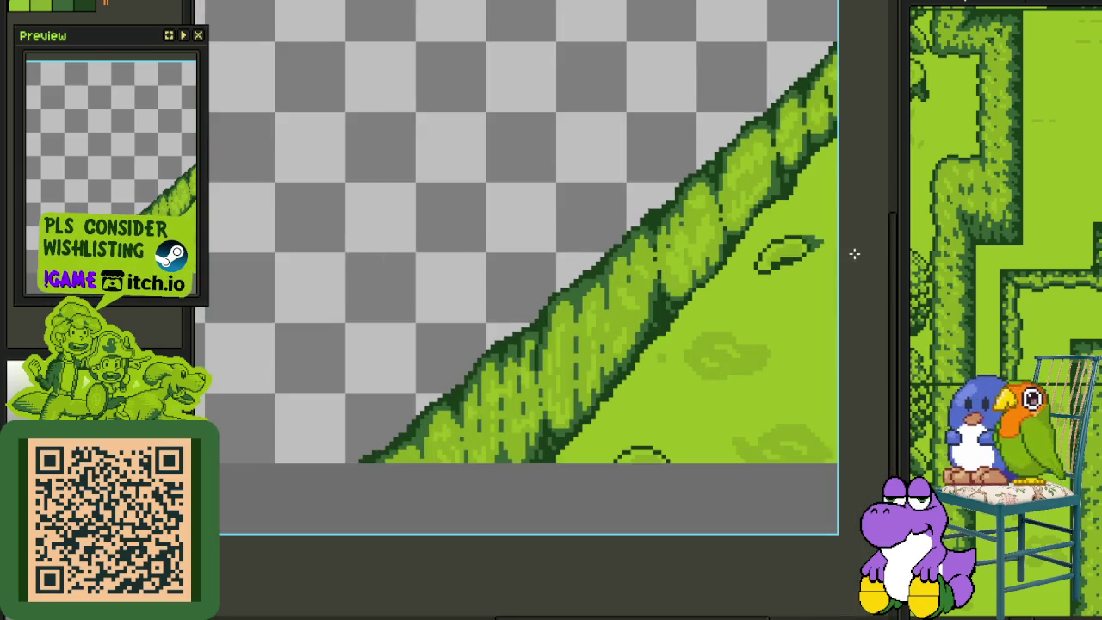
Lasso and erase the leaf shape, then undo to restore it
scroll(760, 344, down, 1)
scroll(769, 337, down, 1)
scroll(769, 336, down, 1)
scroll(777, 326, up, 1)
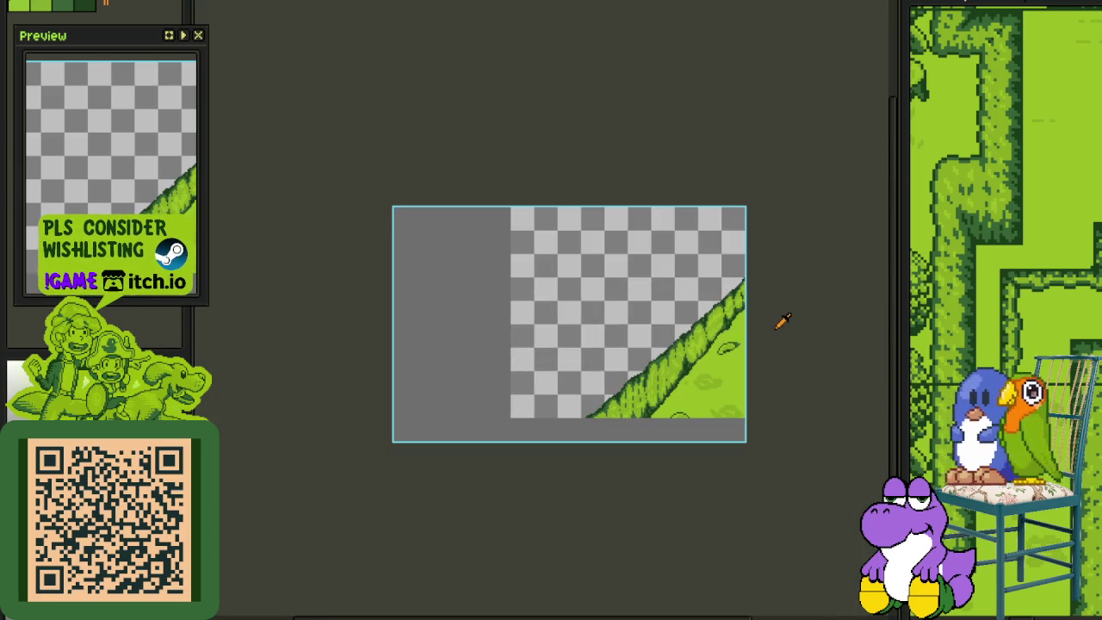
scroll(768, 323, up, 1)
scroll(742, 345, up, 1)
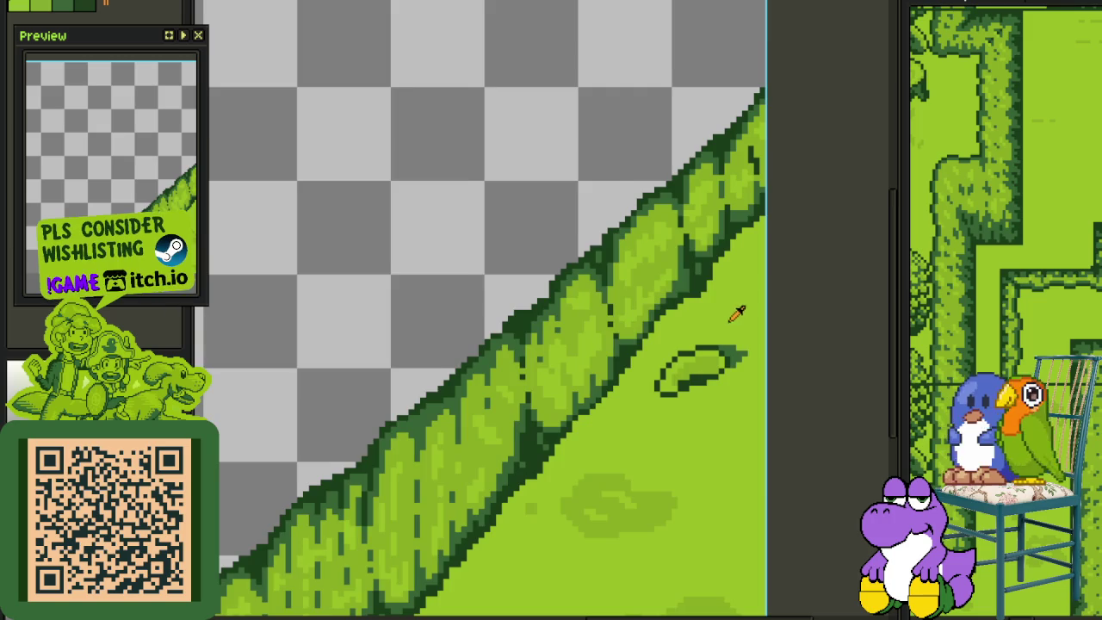
scroll(728, 335, up, 1)
scroll(726, 327, up, 1)
drag(726, 320, 775, 320)
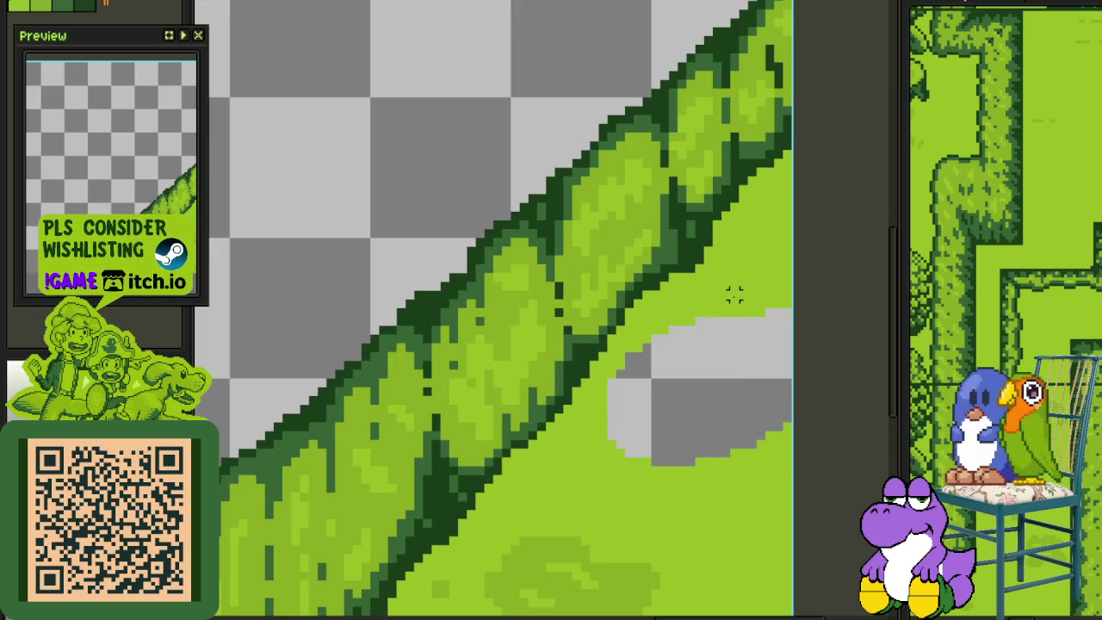
key(ctrl+z)
Clear a rectangular strip along the canvas bottom, then undo to restore it
scroll(724, 345, down, 3)
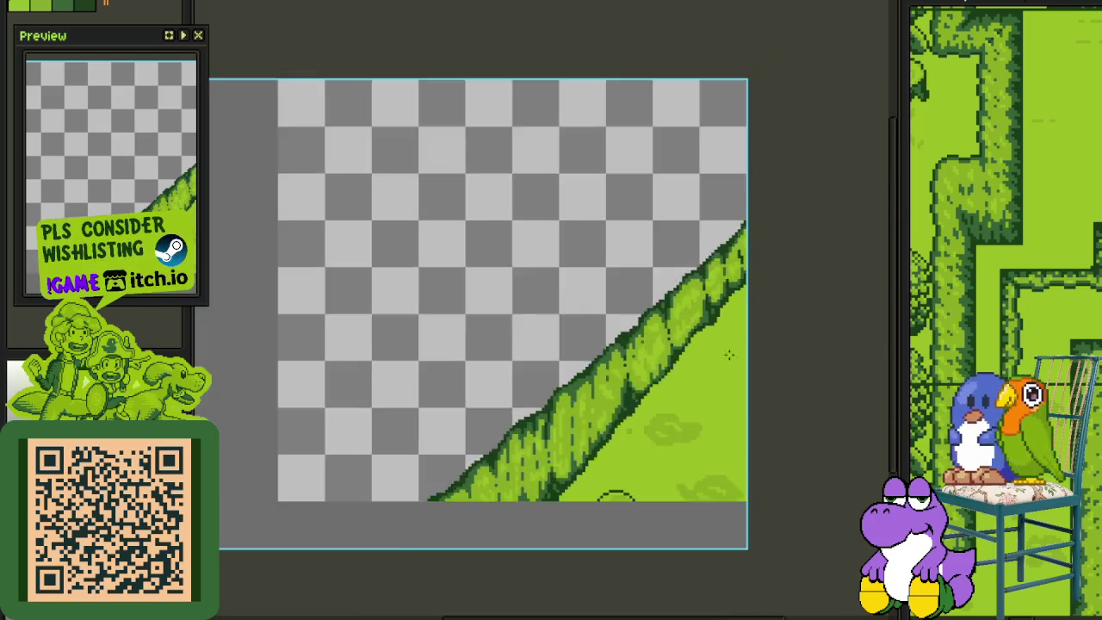
scroll(740, 371, down, 2)
scroll(750, 388, up, 2)
scroll(706, 404, up, 3)
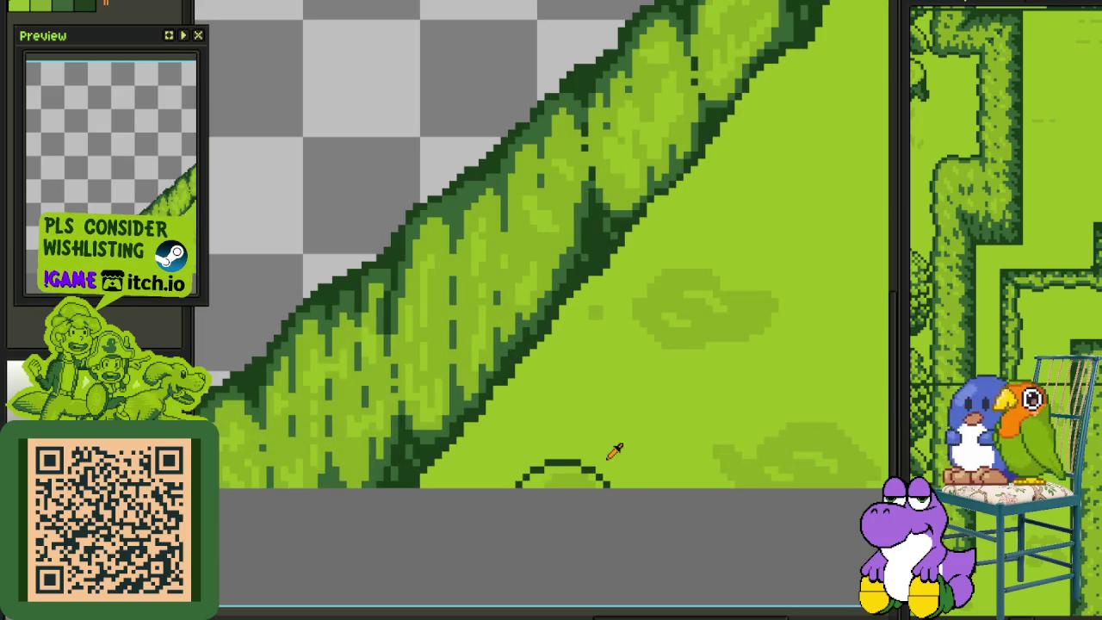
drag(493, 452, 621, 541)
key(Delete)
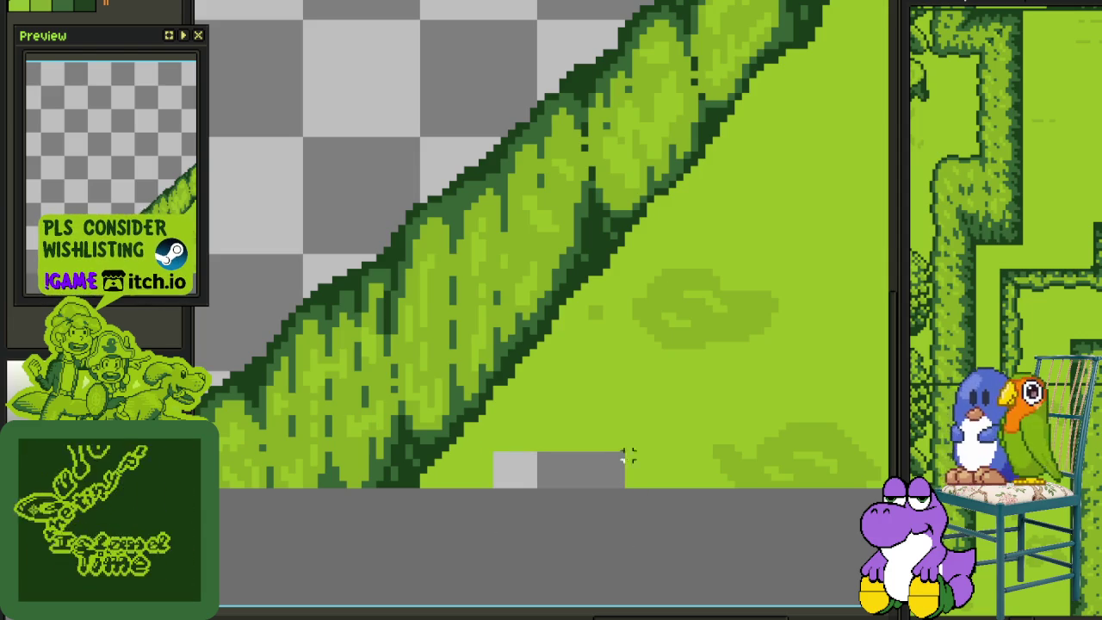
key(ctrl+z)
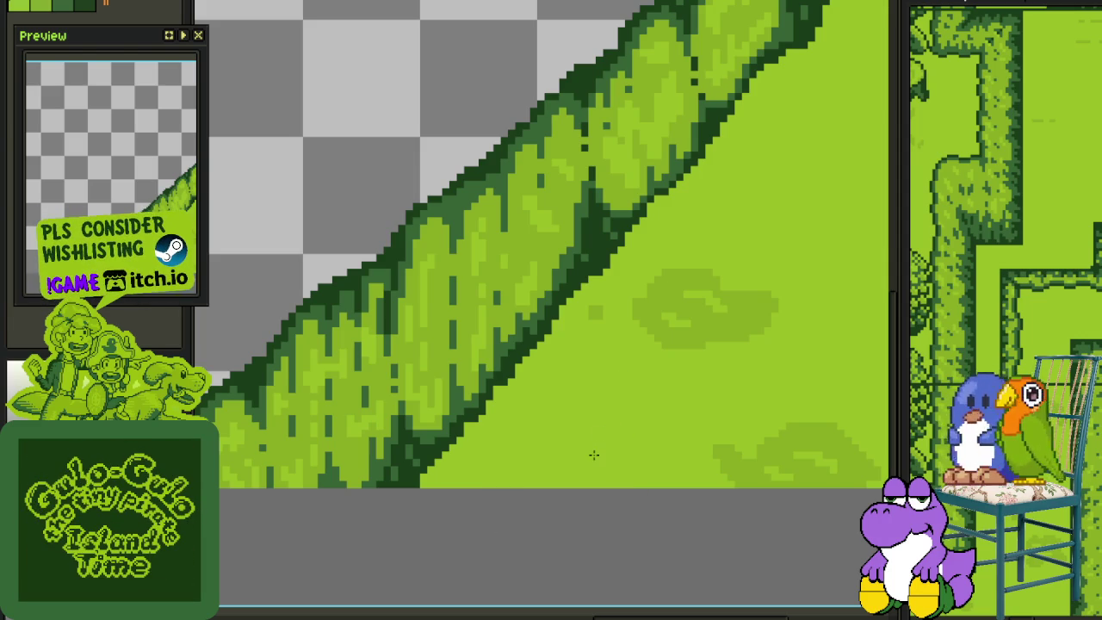
Save the background file and show the layers timeline
scroll(732, 347, down, 3)
key(ctrl+s)
scroll(680, 338, down, 2)
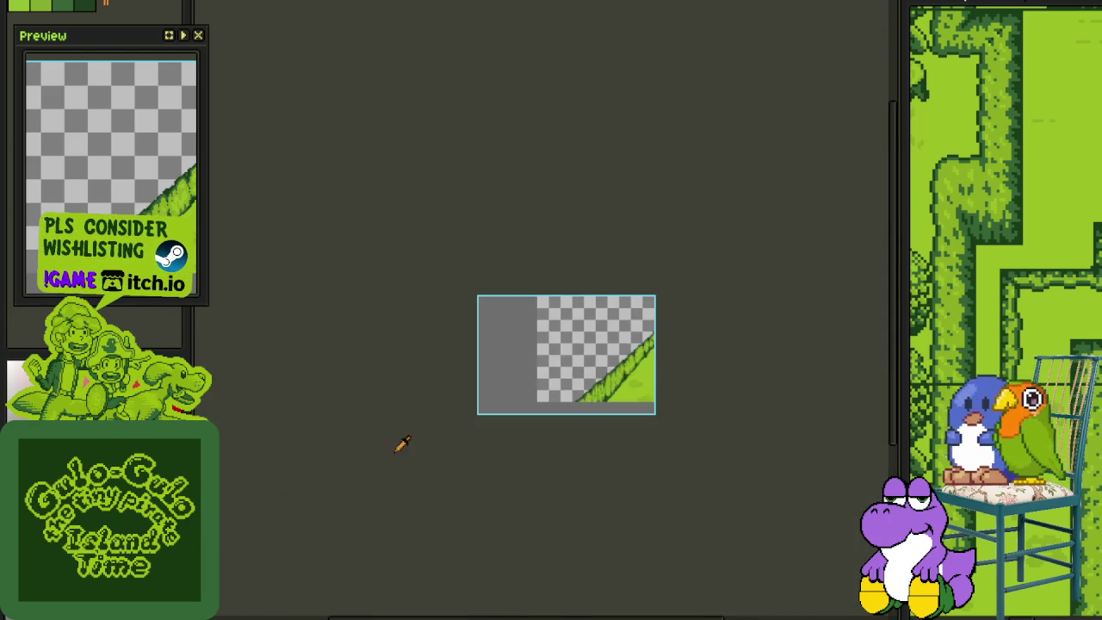
key(Tab)
key(ctrl+s)
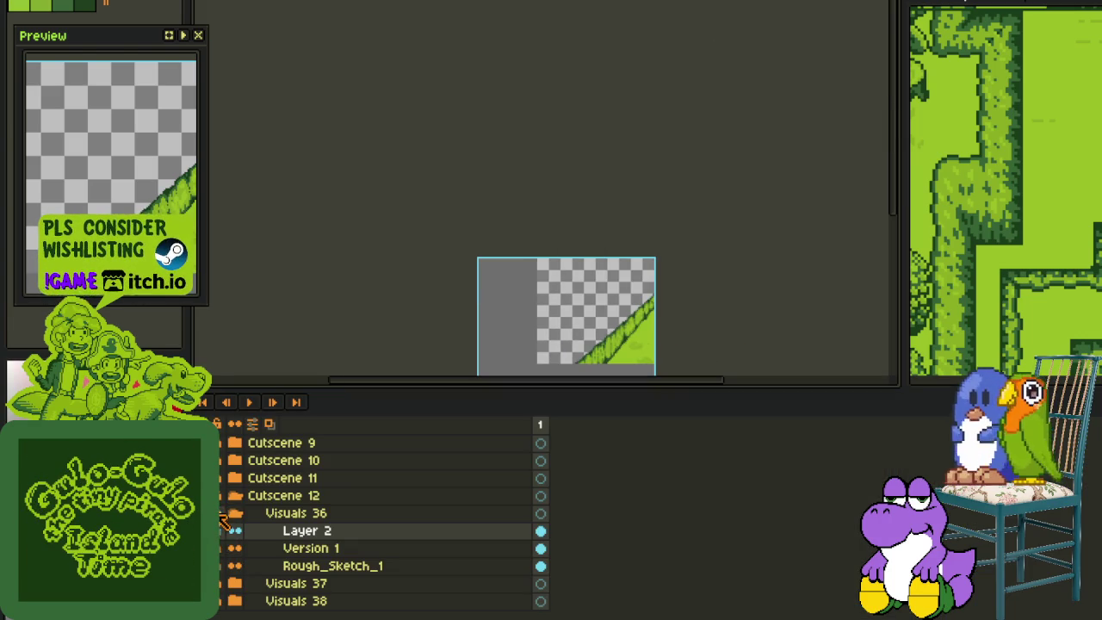
Flip the canvas horizontally so the ridge runs down from the left, and save
drag(533, 290, 351, 272)
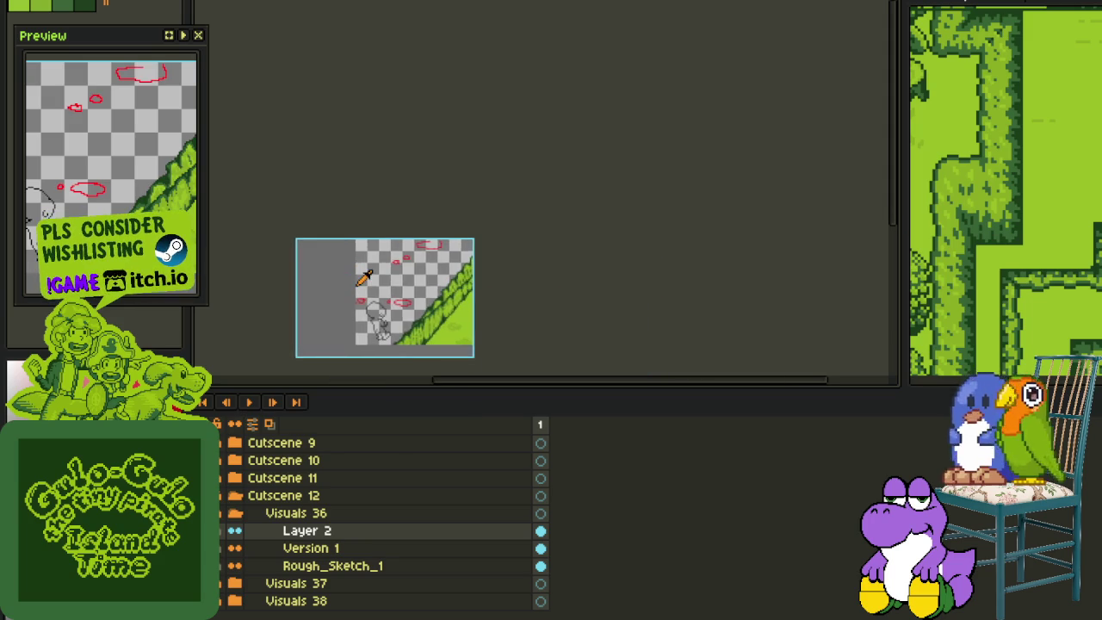
scroll(365, 277, up, 2)
scroll(620, 248, down, 2)
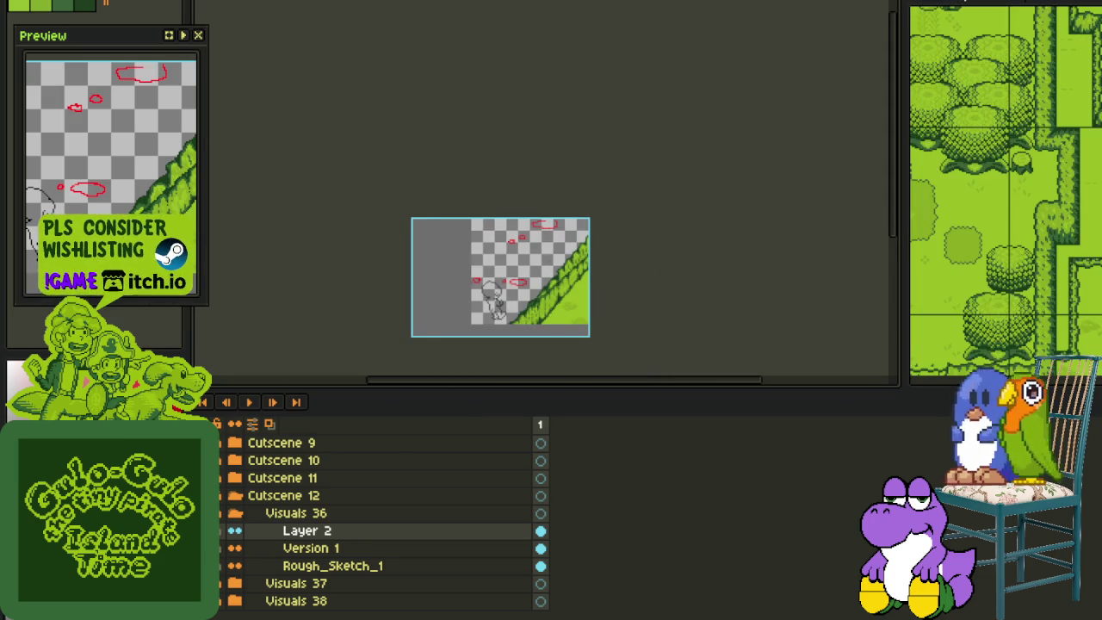
click(52, 0)
mouse_move(125, 37)
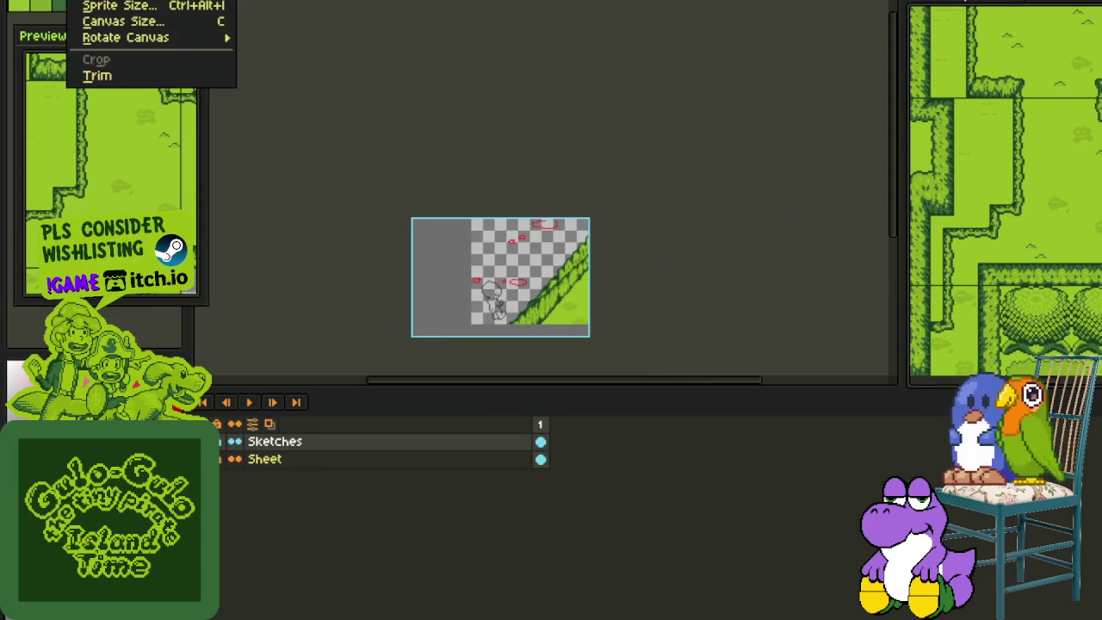
click(392, 91)
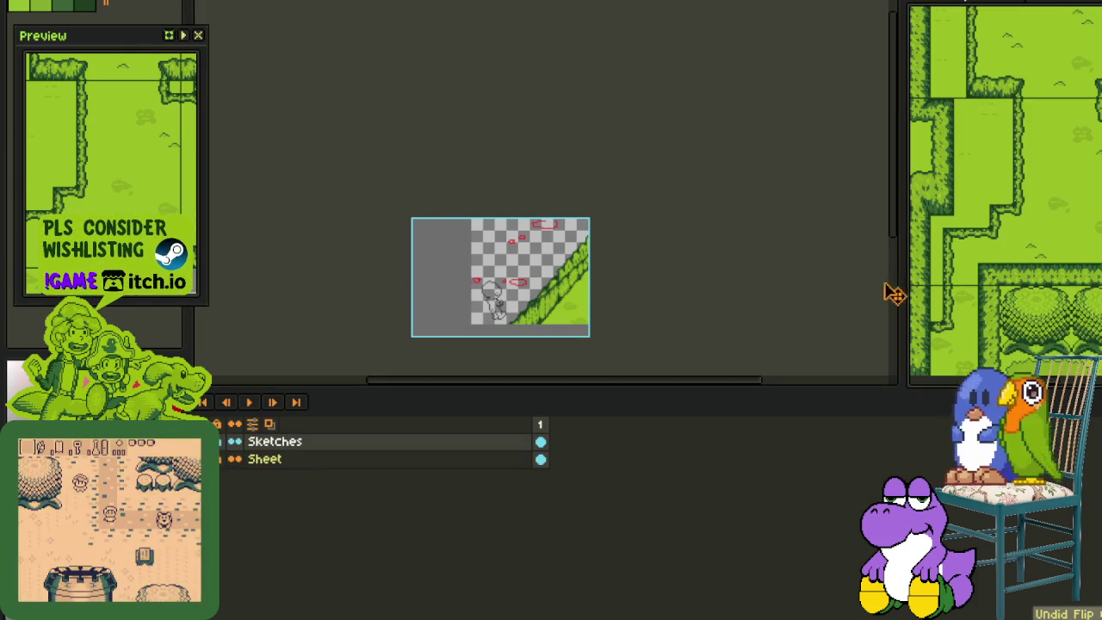
click(431, 78)
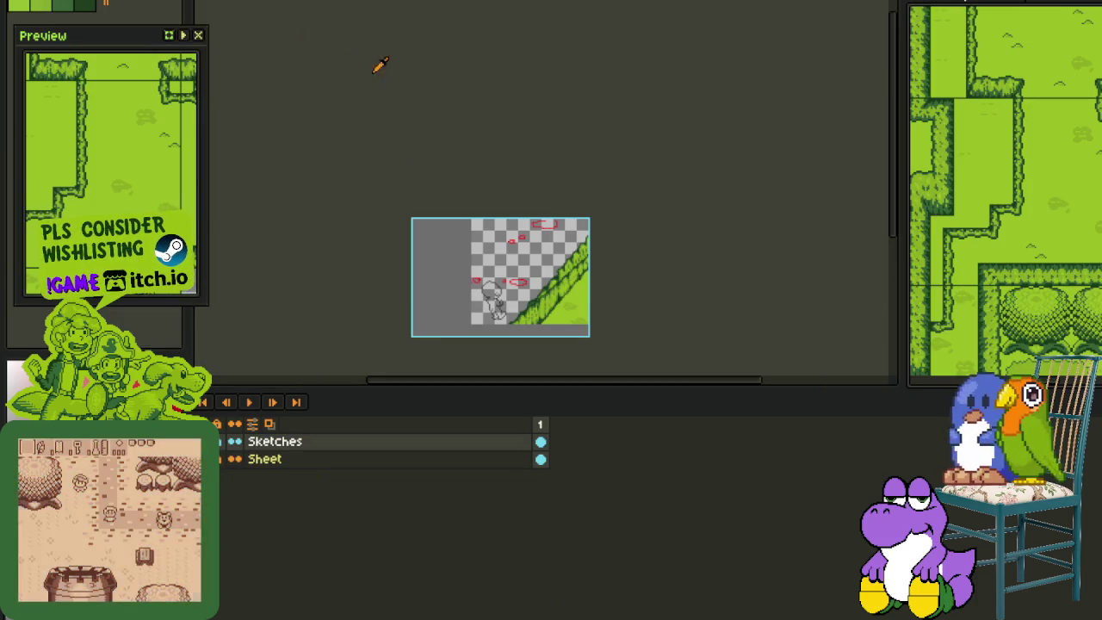
click(86, 2)
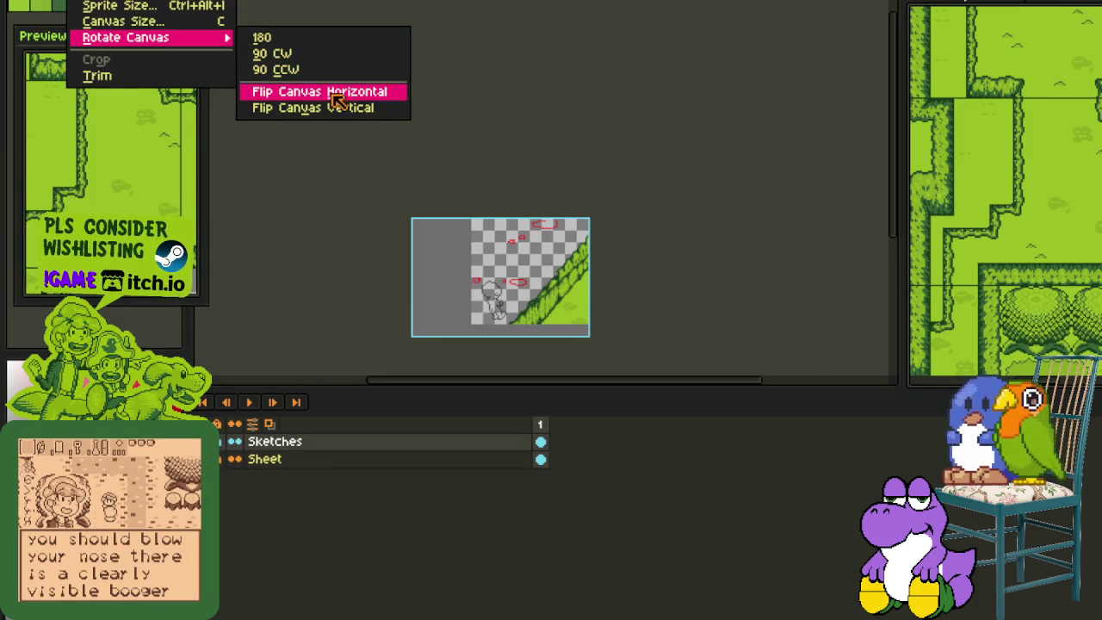
click(336, 89)
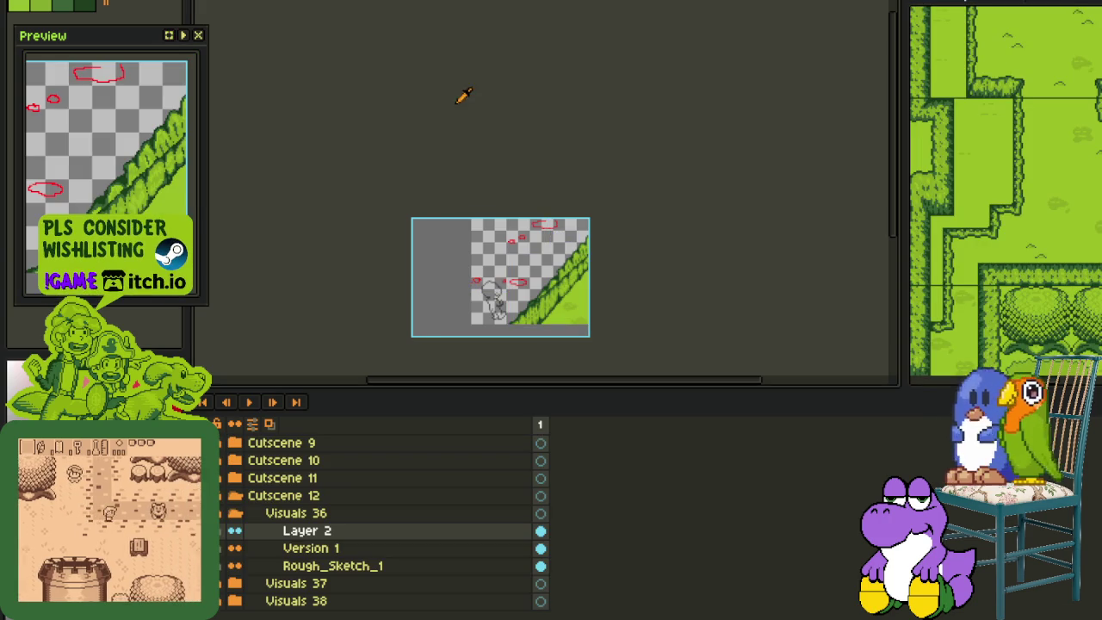
click(86, 2)
mouse_move(126, 37)
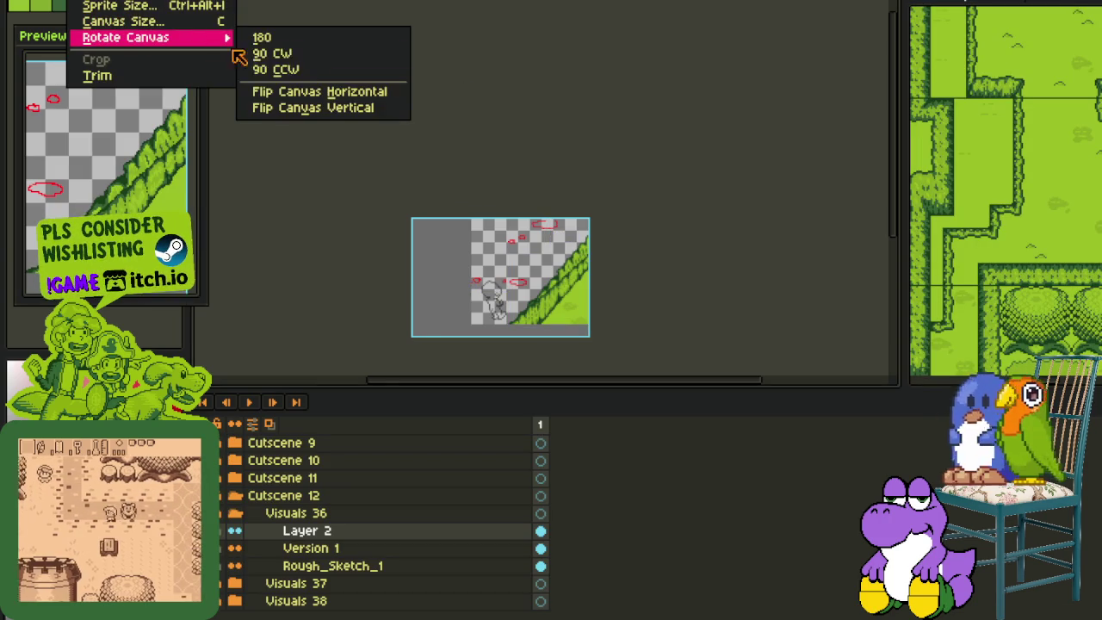
click(336, 89)
scroll(422, 289, up, 1)
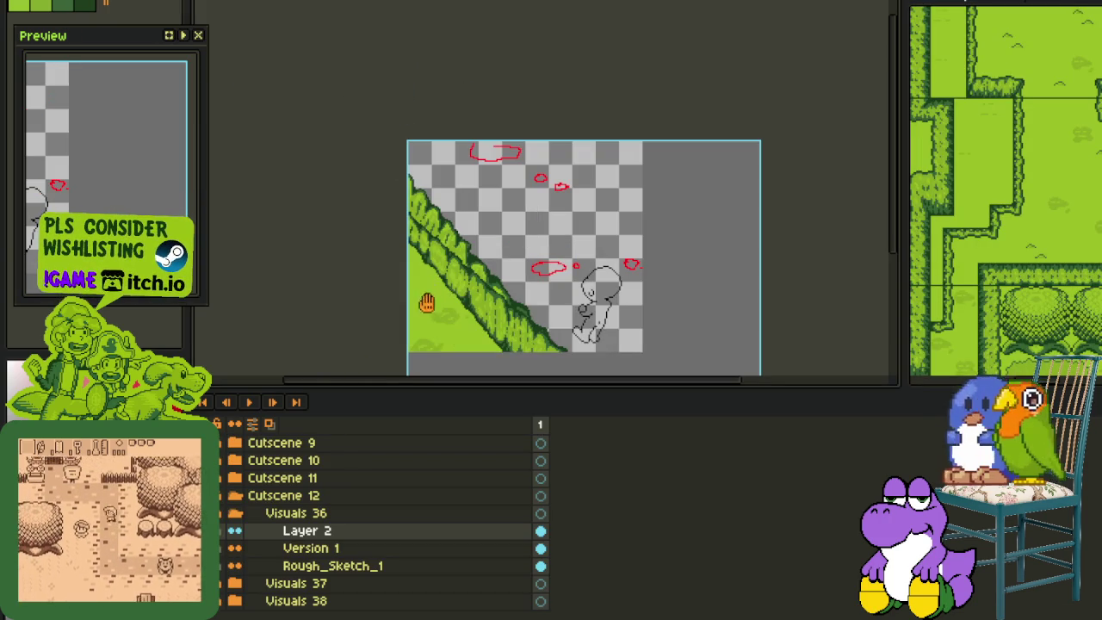
key(ctrl+s)
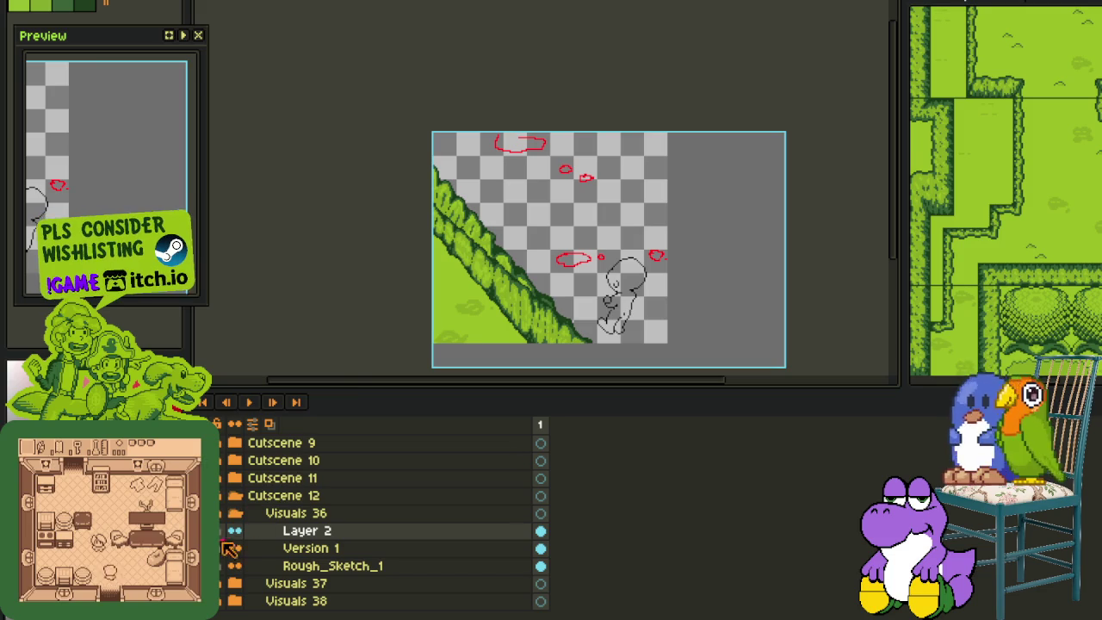
Hide the red and grey sketch lines
key(Tab)
scroll(766, 215, down, 1)
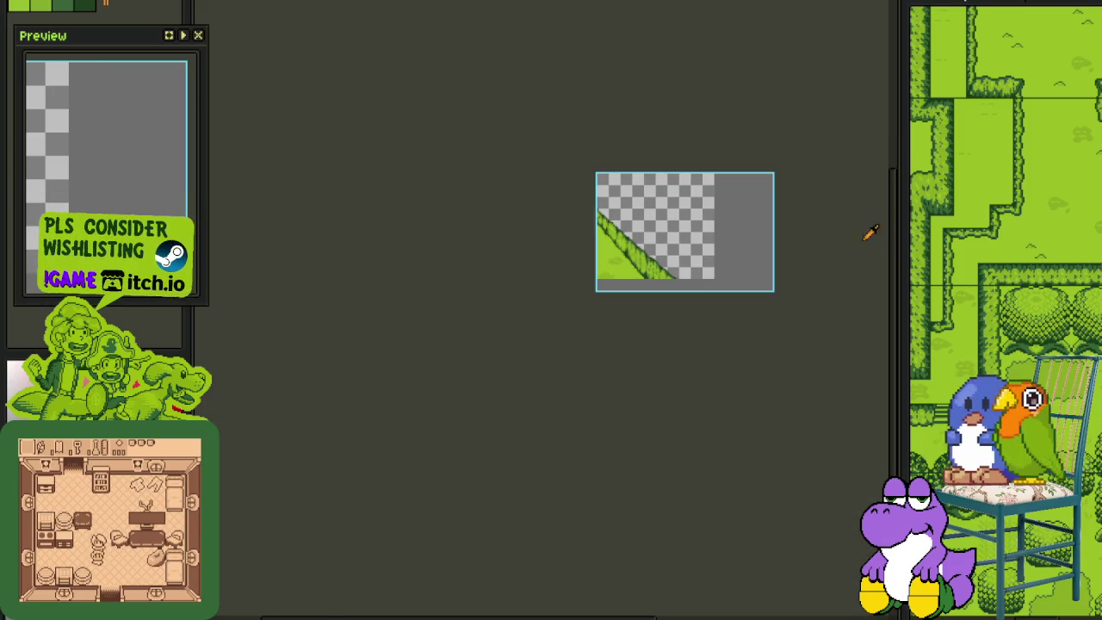
scroll(634, 235, up, 1)
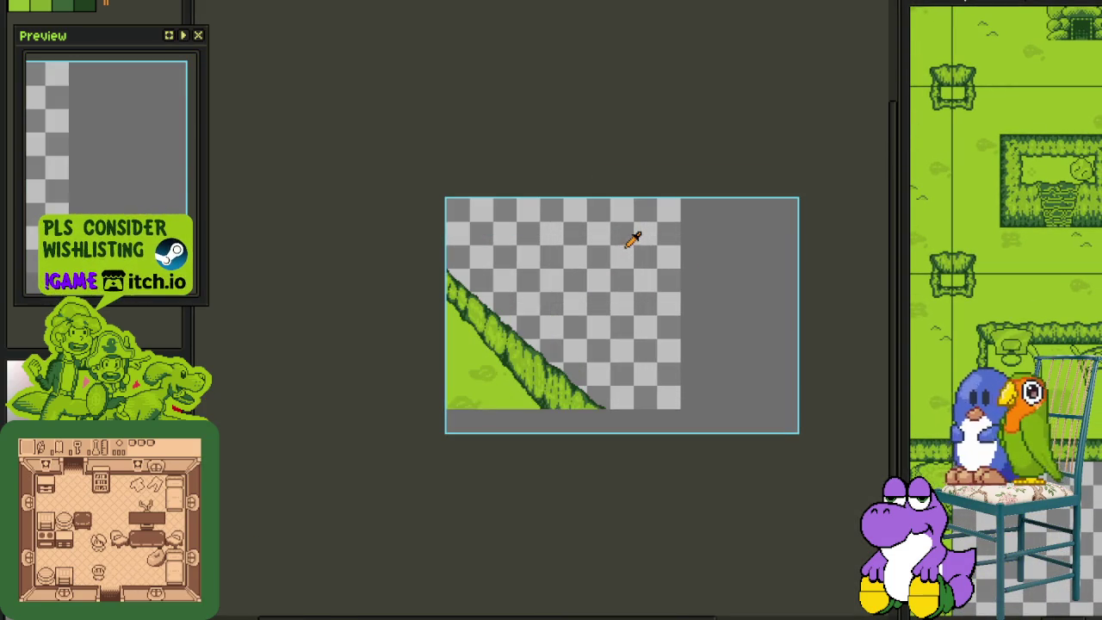
scroll(526, 301, up, 1)
scroll(488, 360, up, 1)
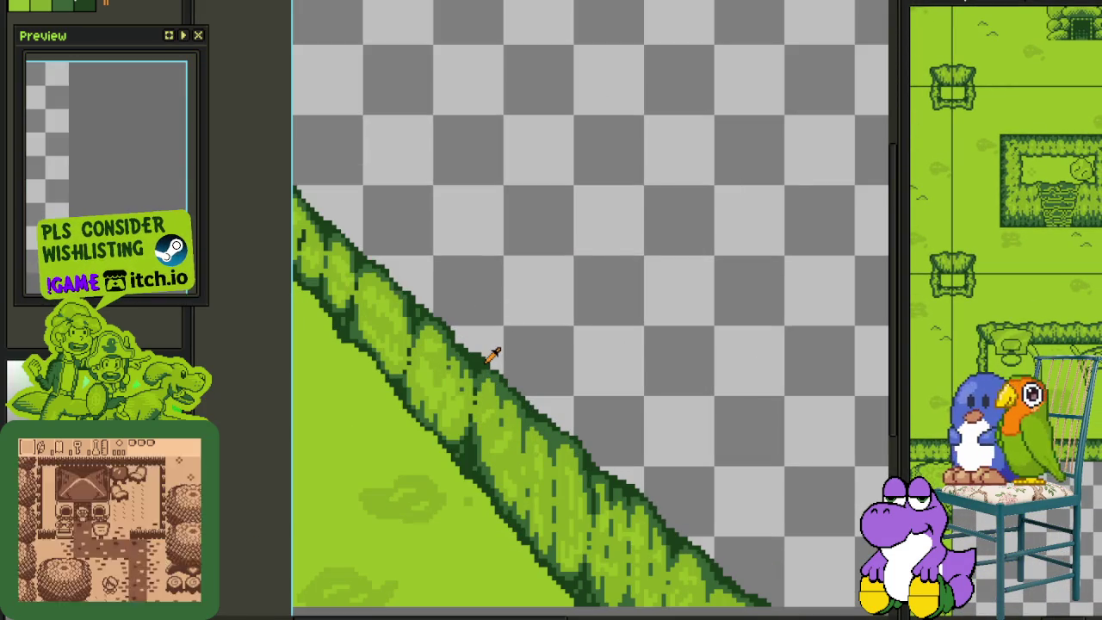
scroll(488, 360, down, 3)
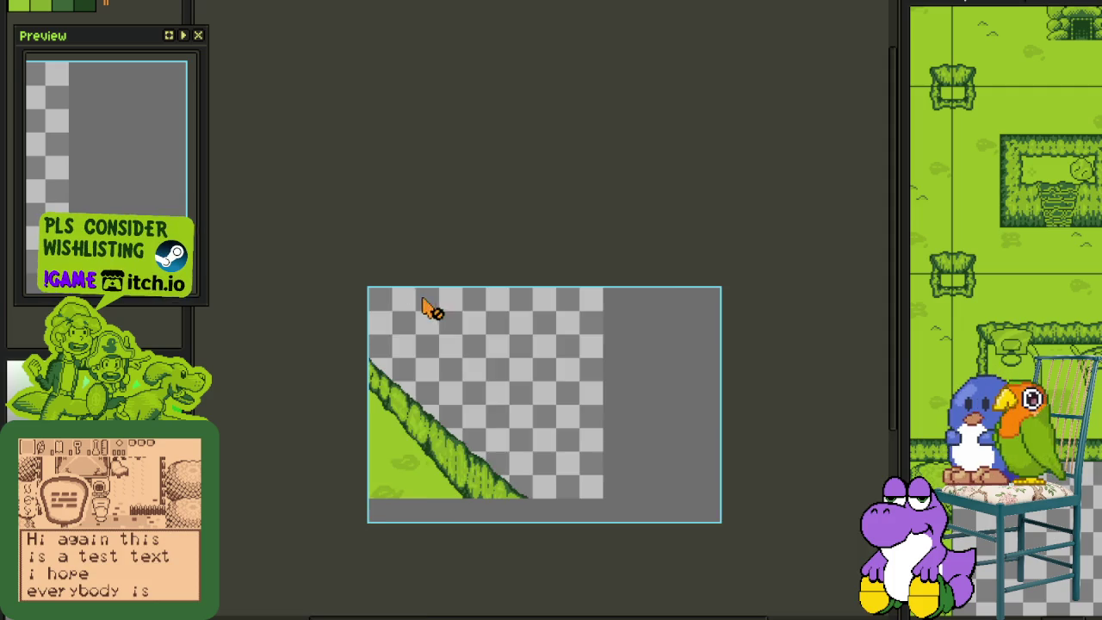
scroll(428, 308, up, 2)
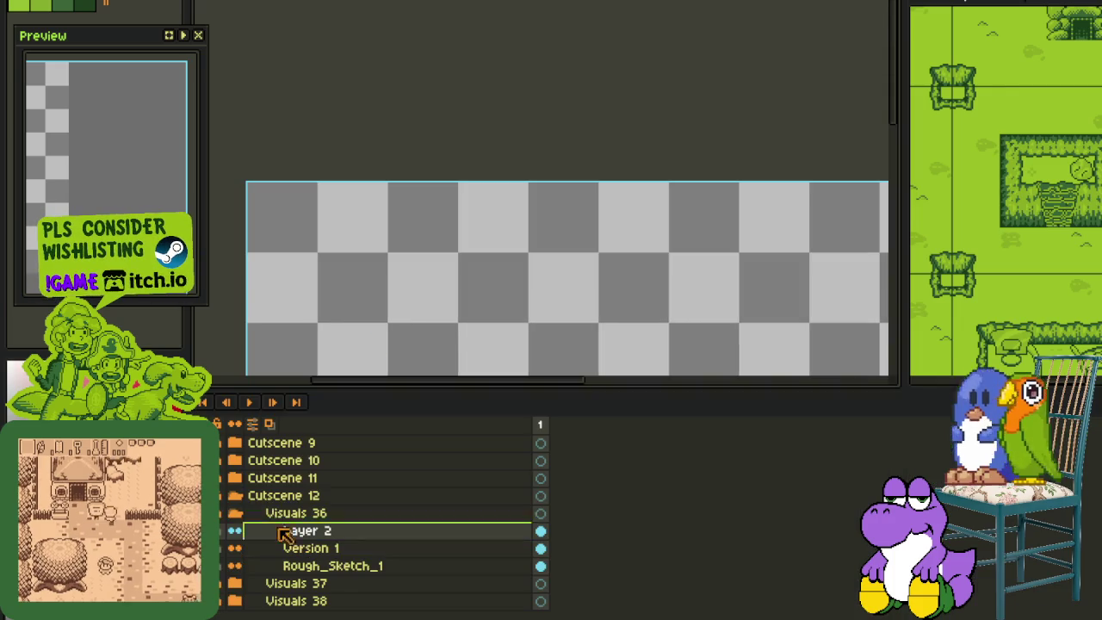
Select Layer 2 and save the background file again
click(275, 528)
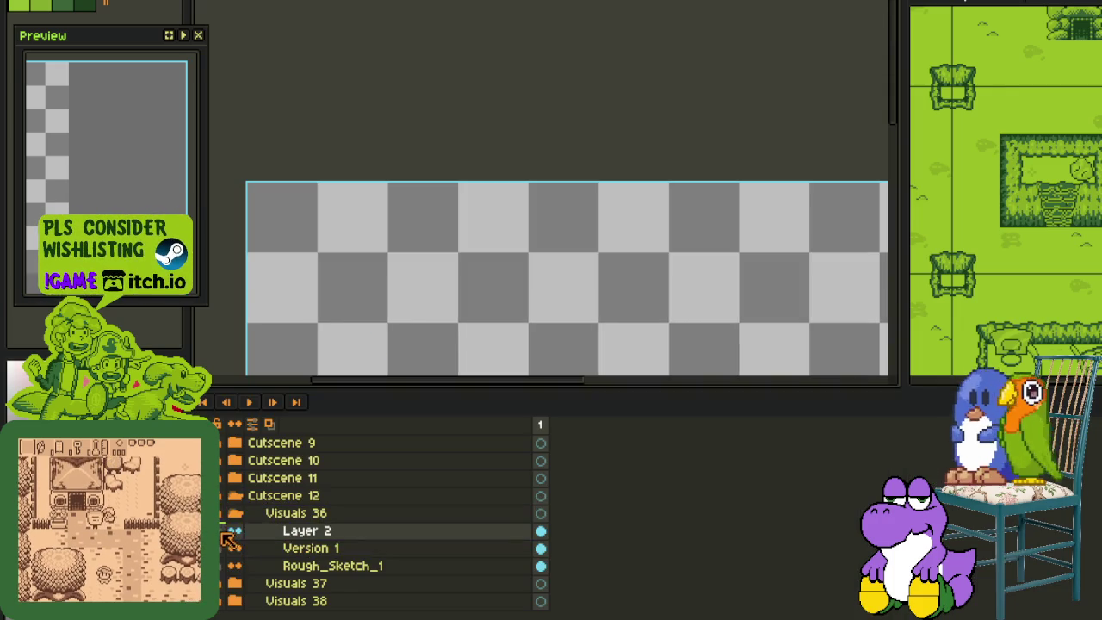
scroll(553, 241, down, 1)
key(ctrl+s)
scroll(559, 258, down, 2)
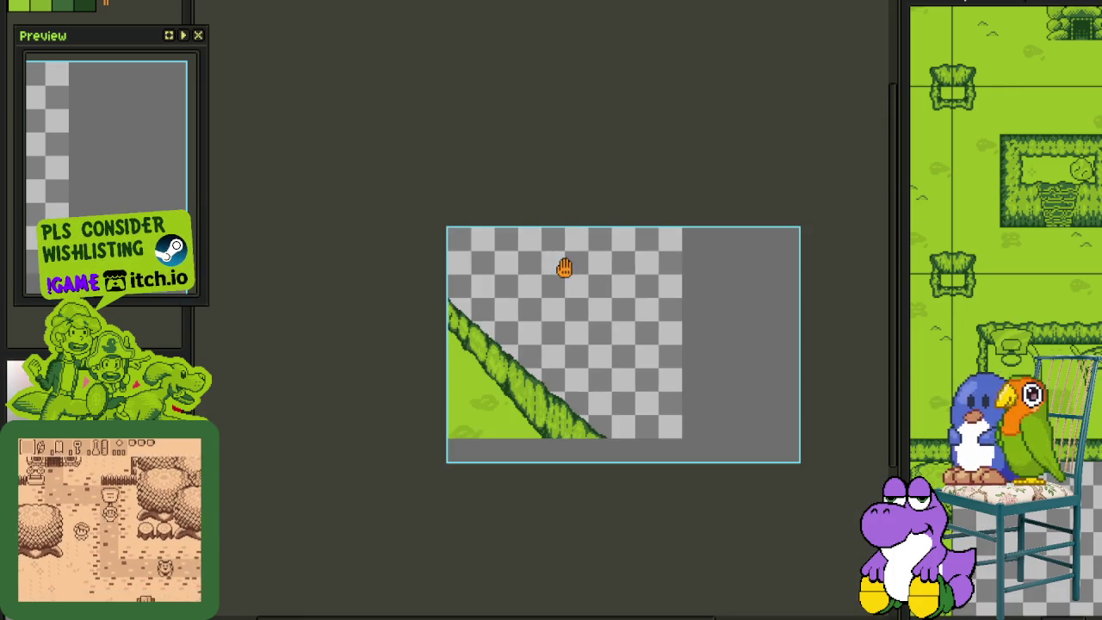
drag(566, 266, 593, 300)
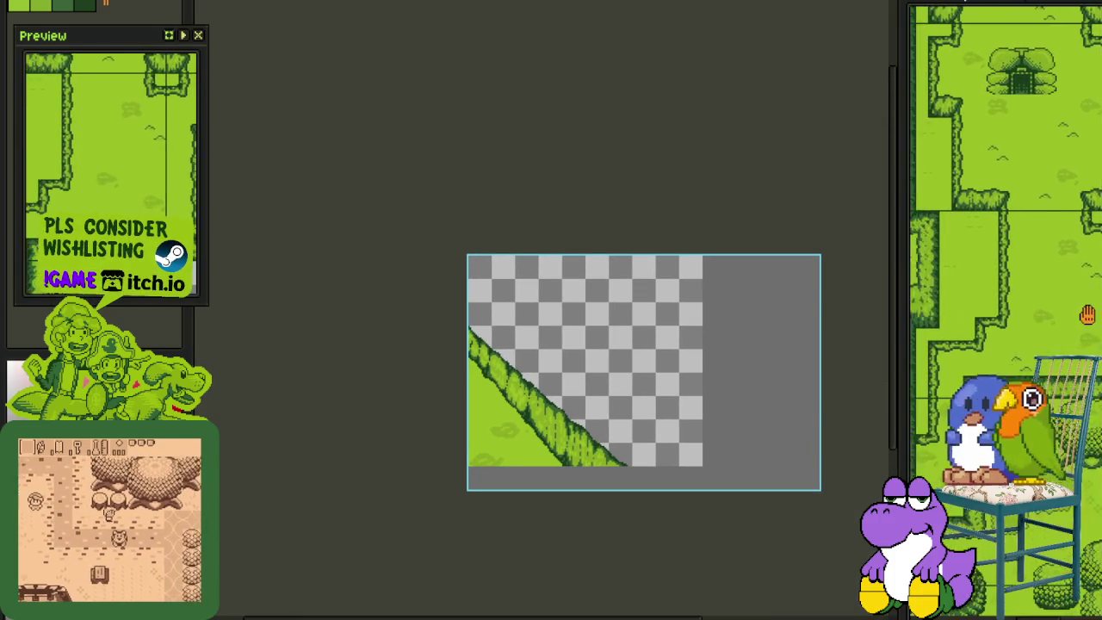
scroll(706, 401, up, 1)
scroll(683, 381, up, 1)
scroll(708, 399, down, 1)
Draw a short red sketch stroke, then bring the red V guide lines into view
mouse_move(709, 392)
mouse_down()
mouse_move(733, 405)
mouse_move(634, 314)
mouse_move(510, 236)
mouse_move(446, 244)
mouse_move(511, 283)
mouse_move(755, 194)
mouse_up()
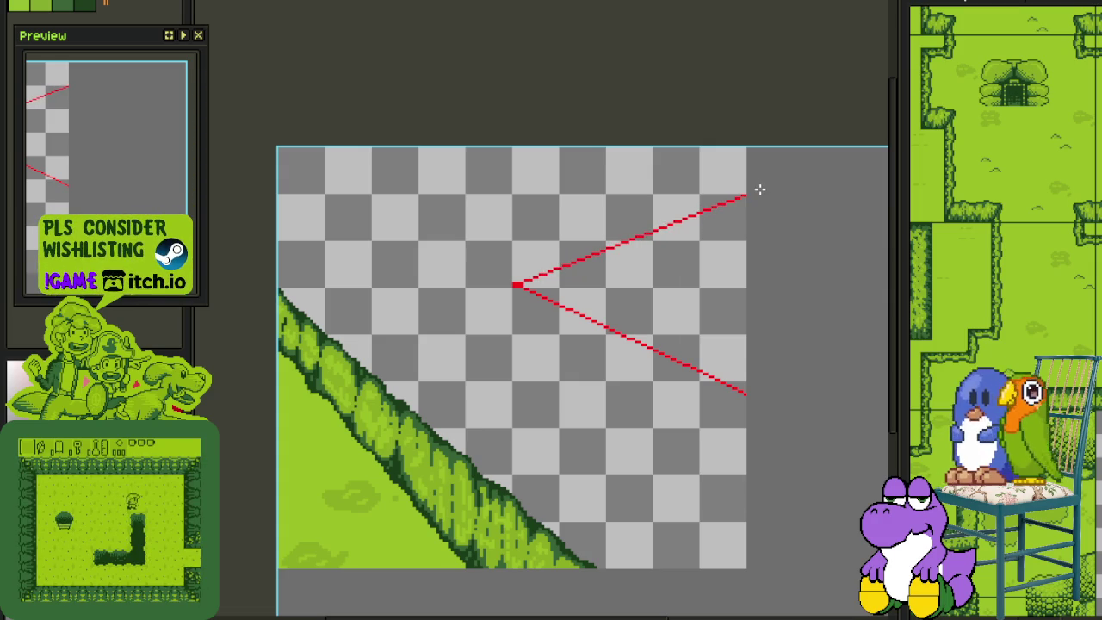
scroll(757, 189, down, 1)
scroll(745, 235, down, 1)
drag(745, 234, 708, 320)
scroll(691, 311, up, 2)
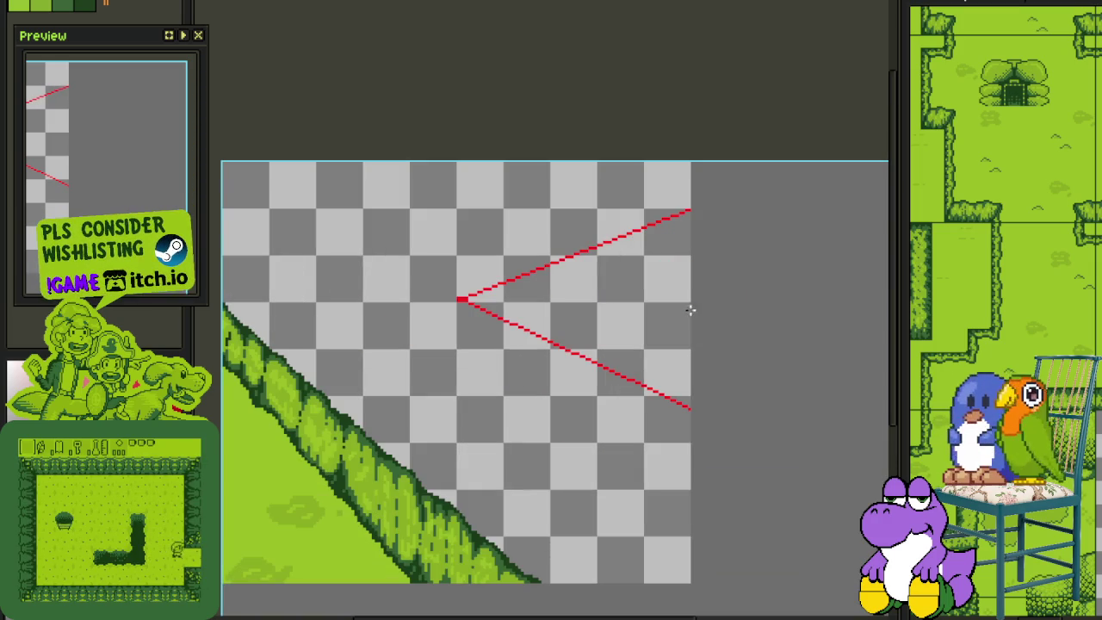
Duplicate the red V guide lines one step upward, drop the copy, and save the file
drag(683, 172, 688, 177)
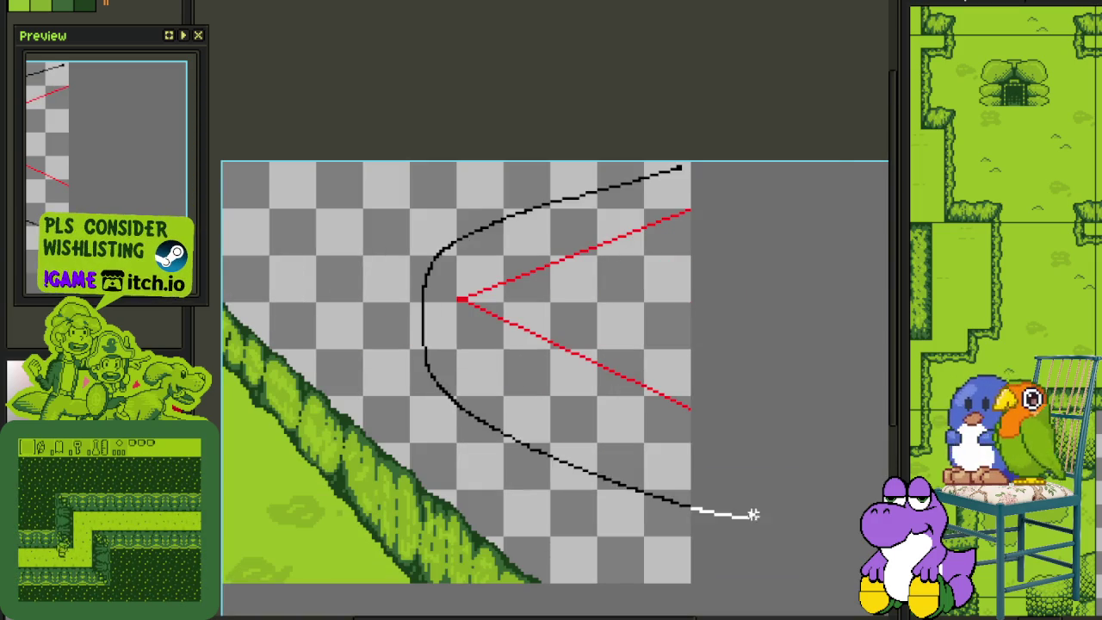
key(Up)
key(Up)
key(Up)
key(Up)
key(Up)
key(Up)
key(Up)
key(Up)
key(Up)
key(Up)
key(ctrl+d)
scroll(659, 478, down, 4)
key(ctrl+s)
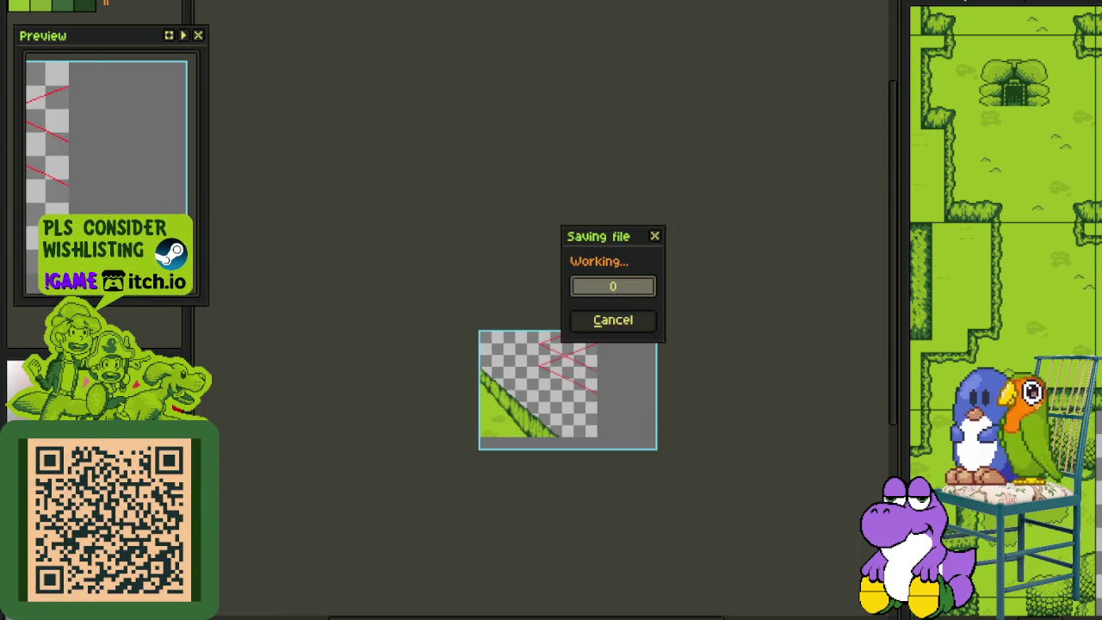
scroll(563, 358, up, 1)
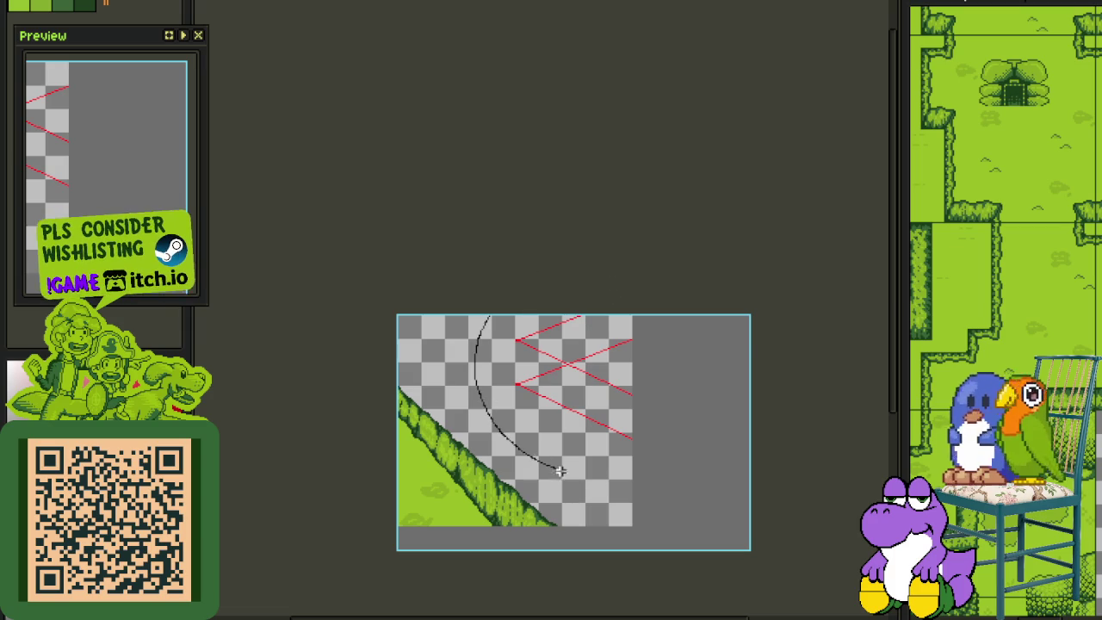
Rotate and move the copied red V guides back to near level, commit them, and save
mouse_move(666, 258)
mouse_down()
mouse_move(762, 475)
mouse_move(755, 551)
mouse_up()
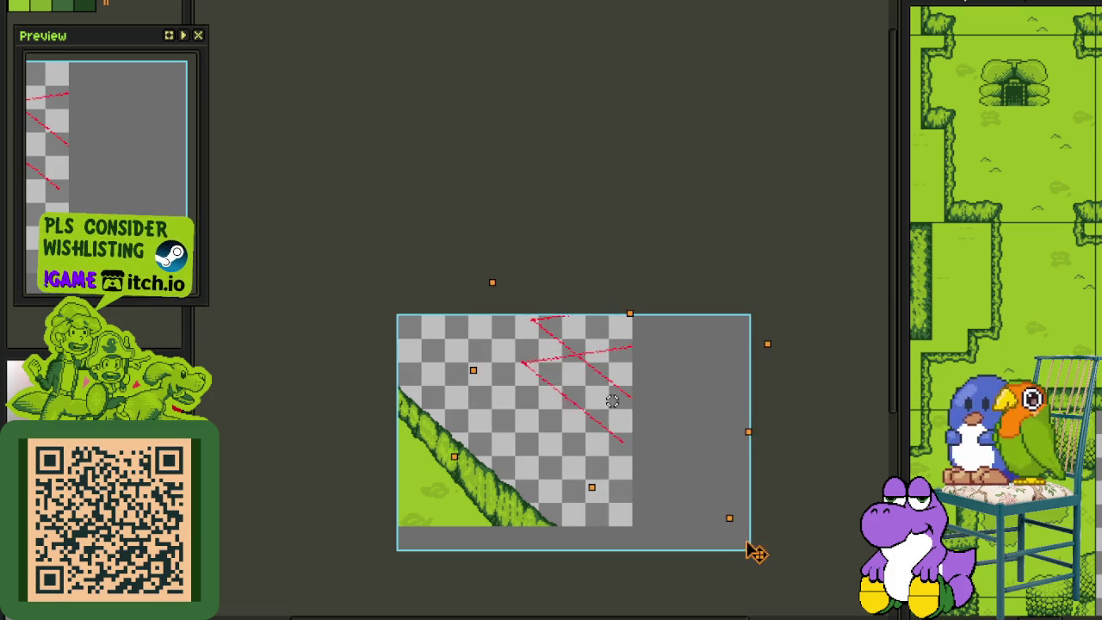
drag(646, 443, 665, 460)
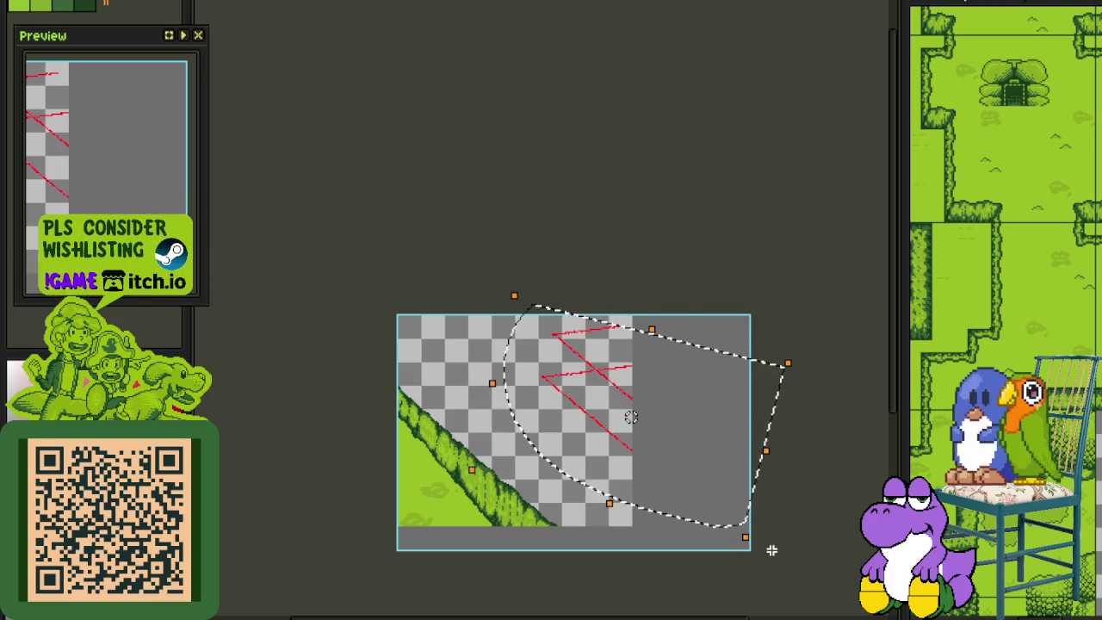
drag(757, 558, 801, 546)
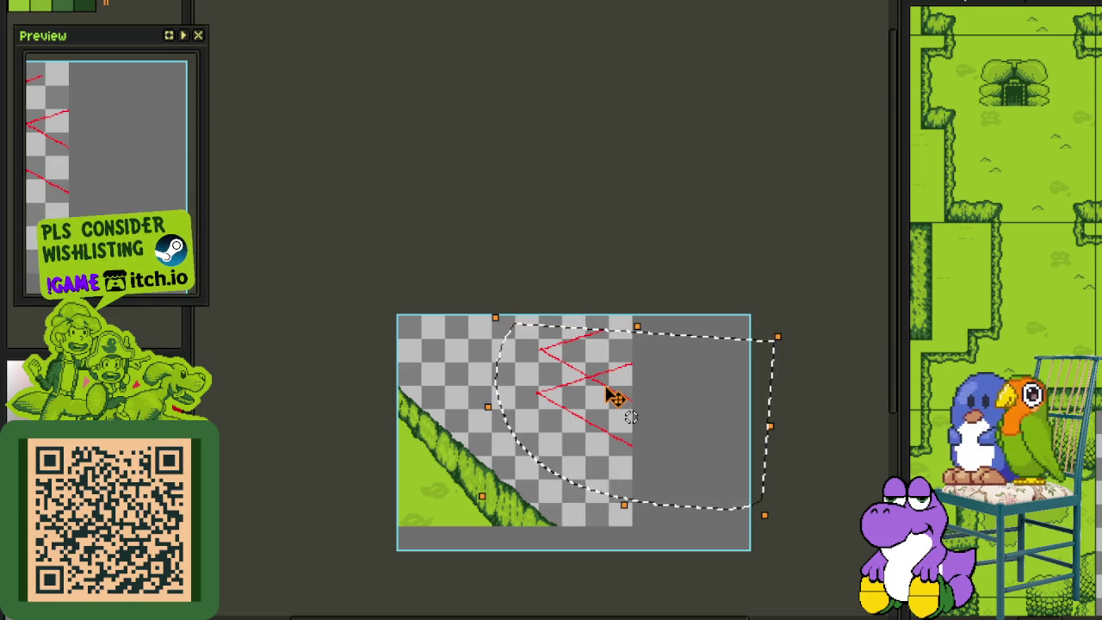
key(Up)
key(Up)
key(Up)
key(Up)
key(Down)
key(Down)
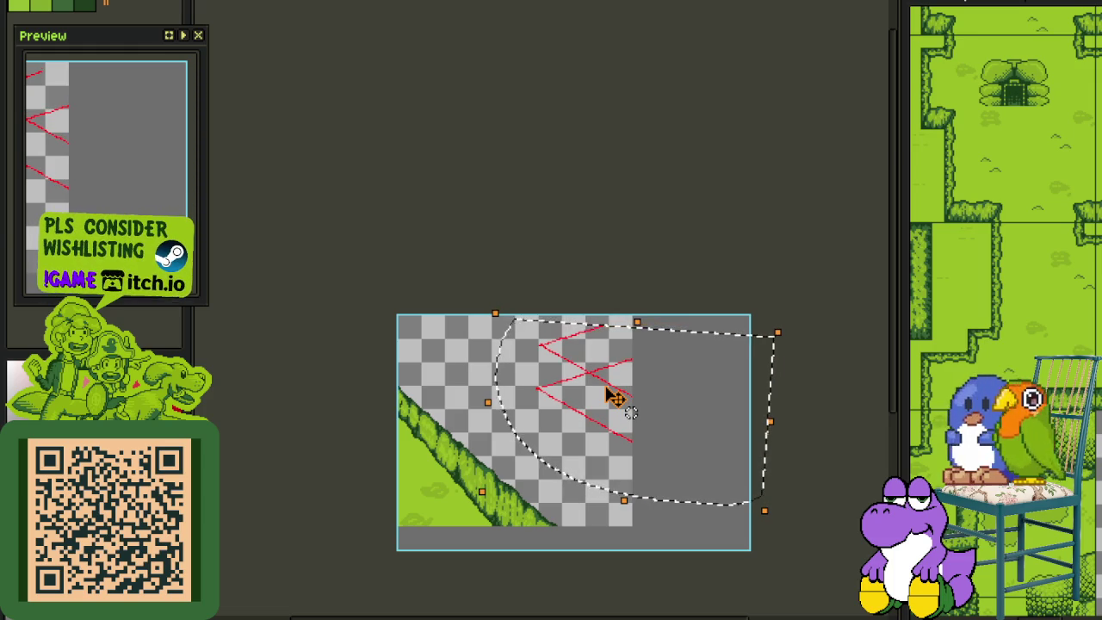
key(Up)
key(Up)
key(Up)
key(Up)
key(Up)
key(Up)
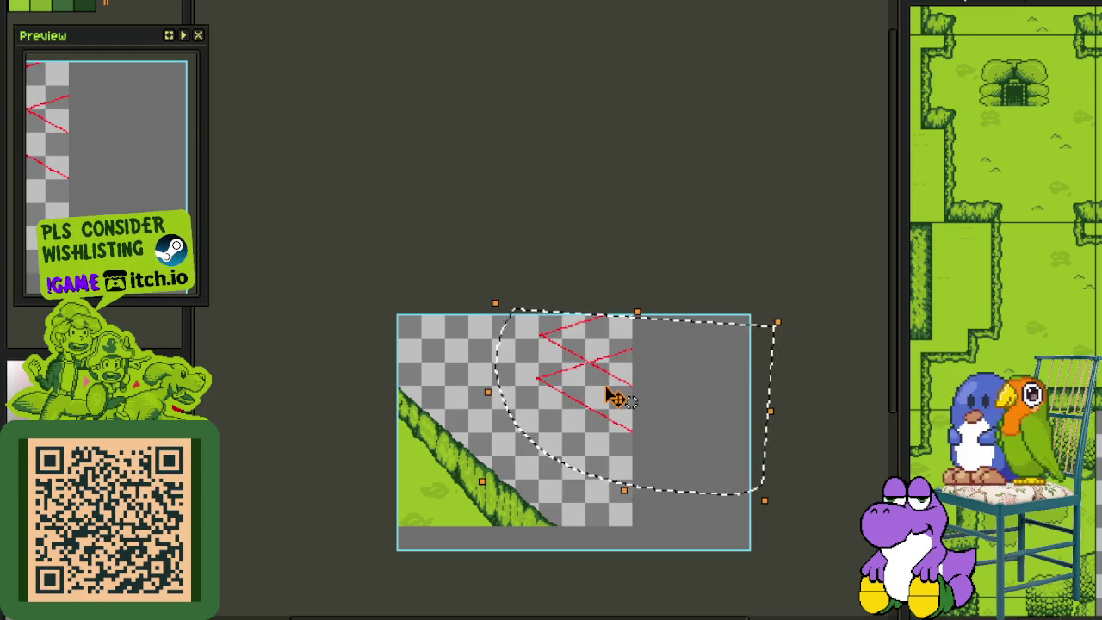
click(652, 203)
key(ctrl+s)
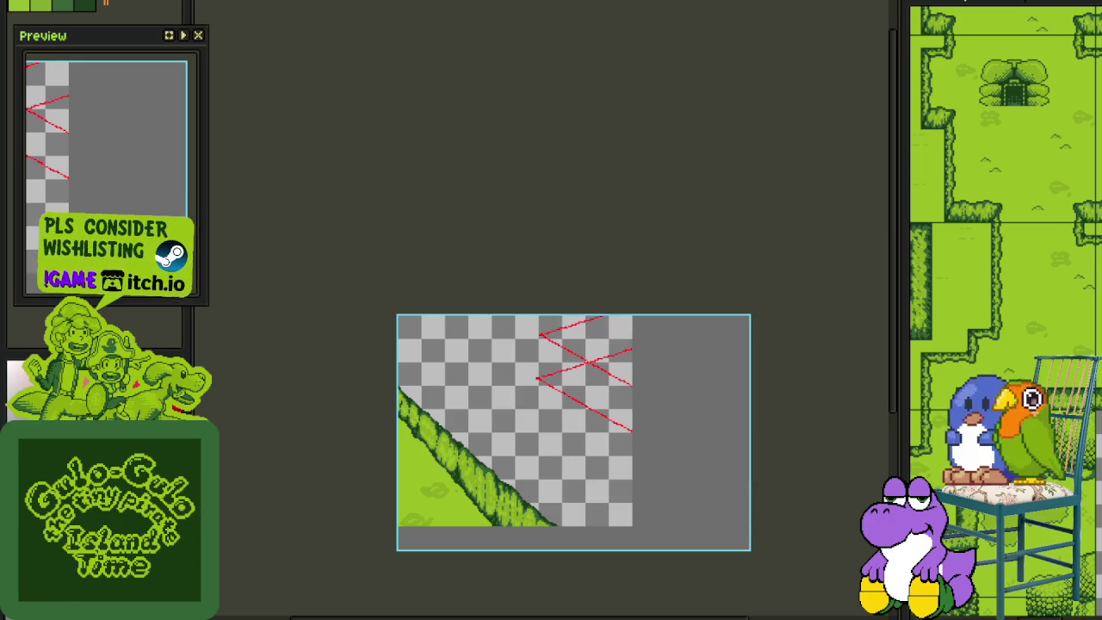
Trace the lower red diagonal guide with a black line
scroll(616, 422, up, 2)
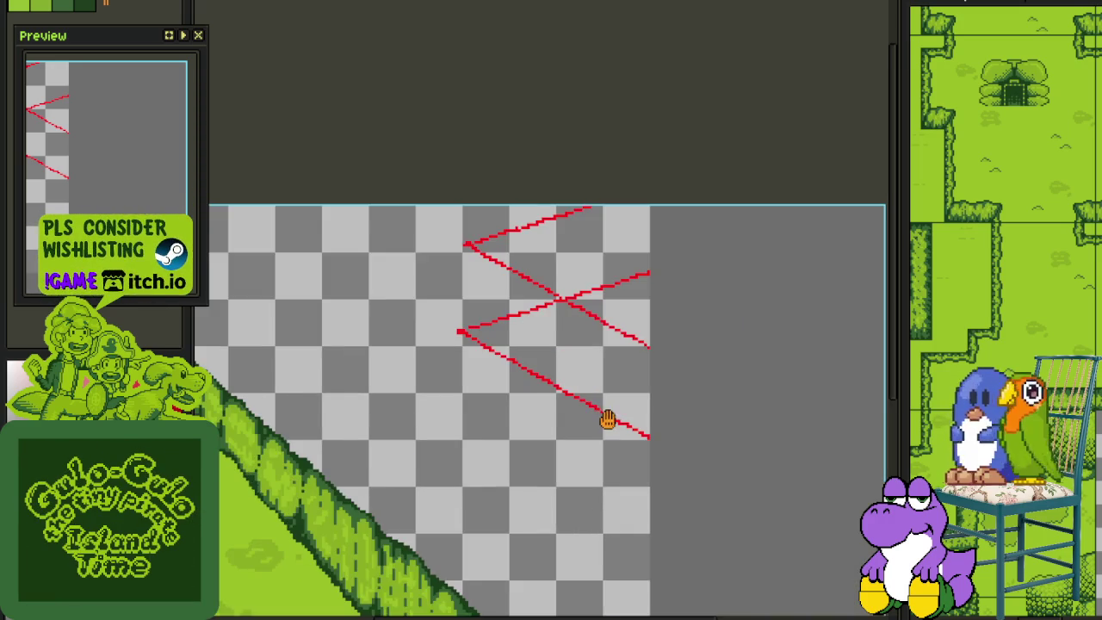
scroll(680, 473, up, 2)
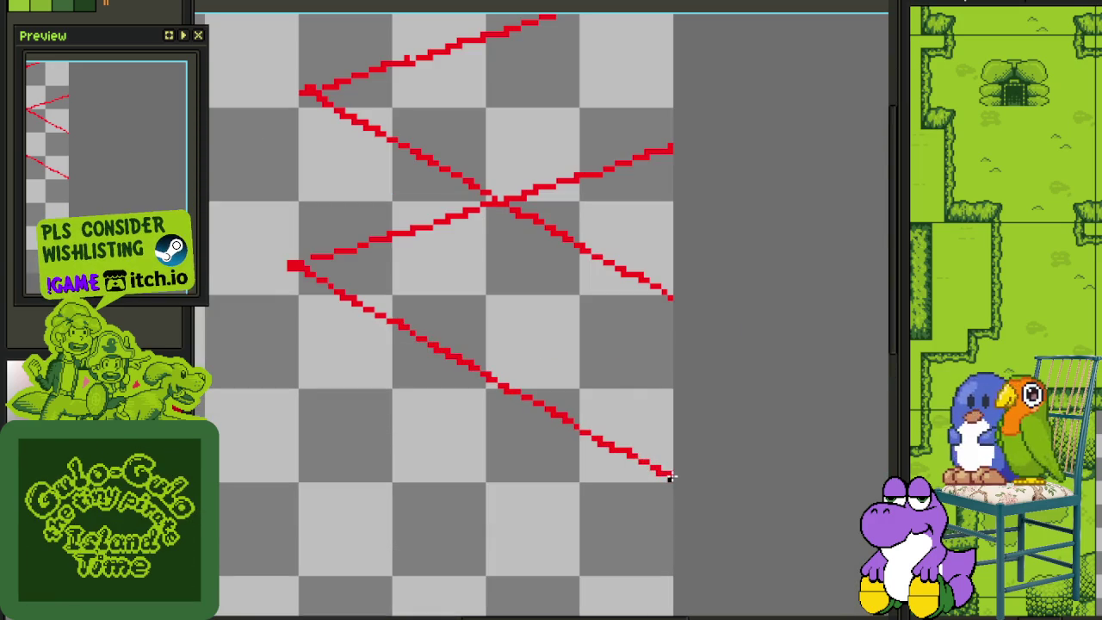
scroll(669, 478, up, 1)
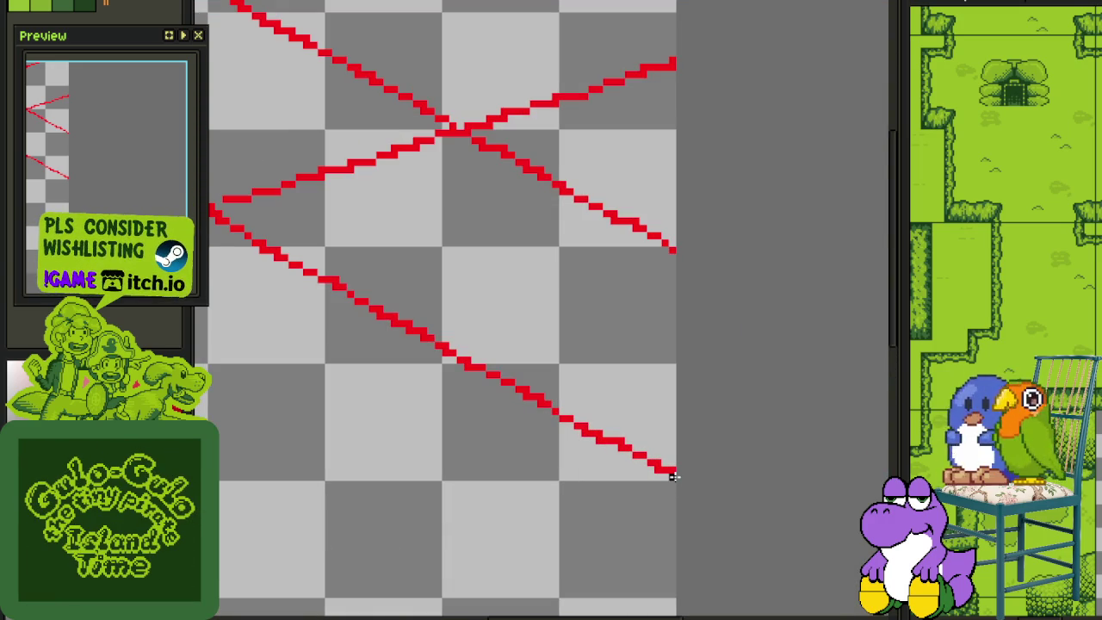
drag(673, 475, 676, 212)
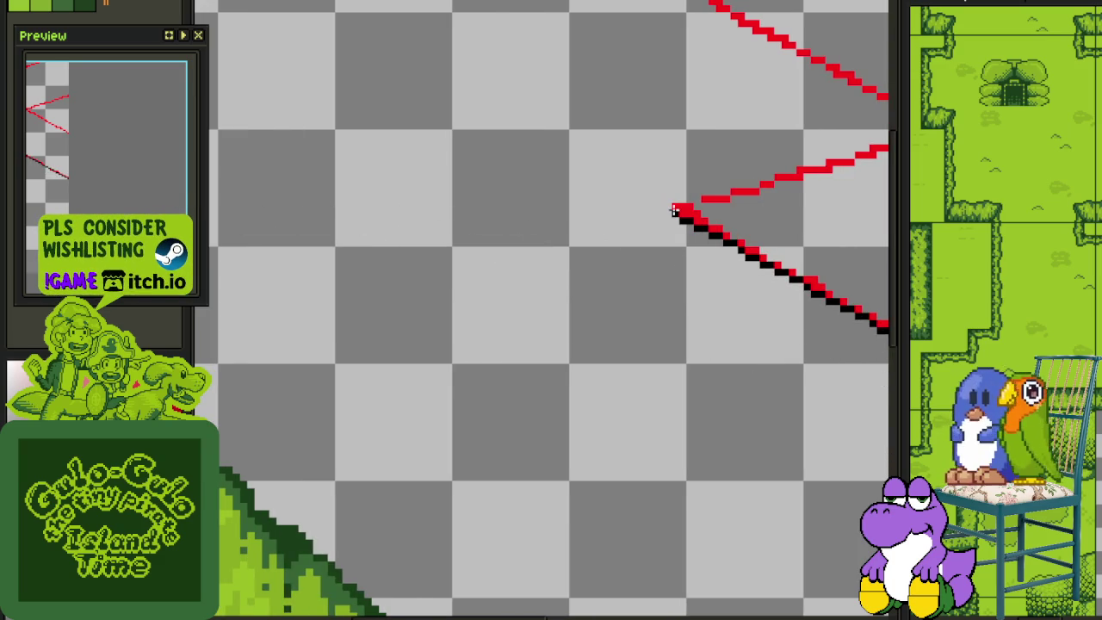
scroll(676, 213, down, 3)
scroll(648, 185, up, 1)
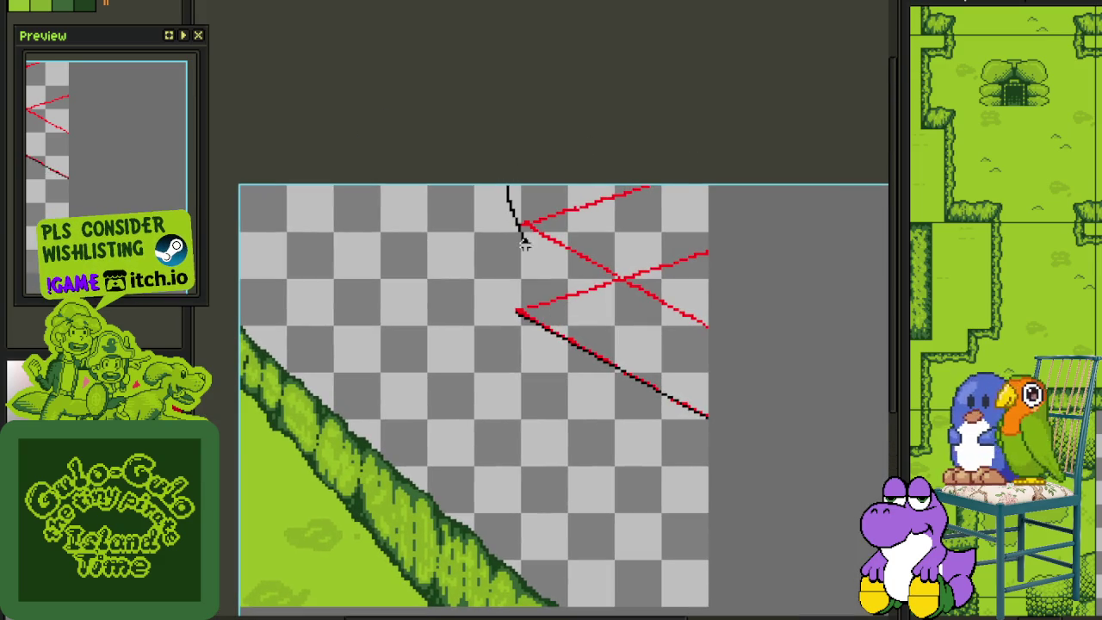
Select the upper red guide lines, shift them right, and commit them in place
drag(520, 239, 669, 152)
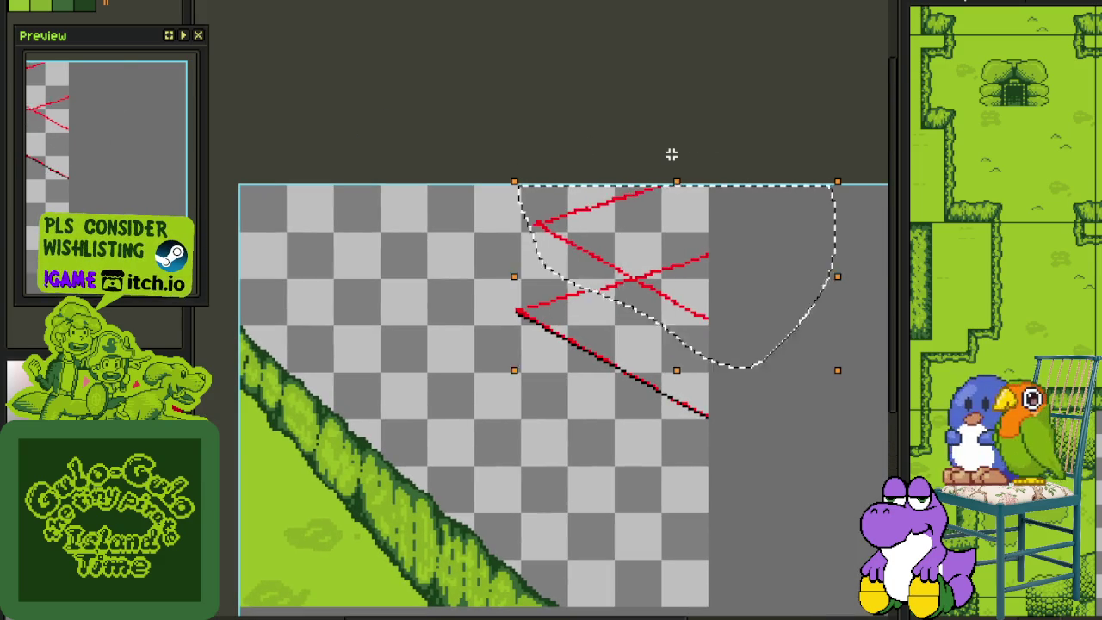
key(shift+Right)
key(shift+Right)
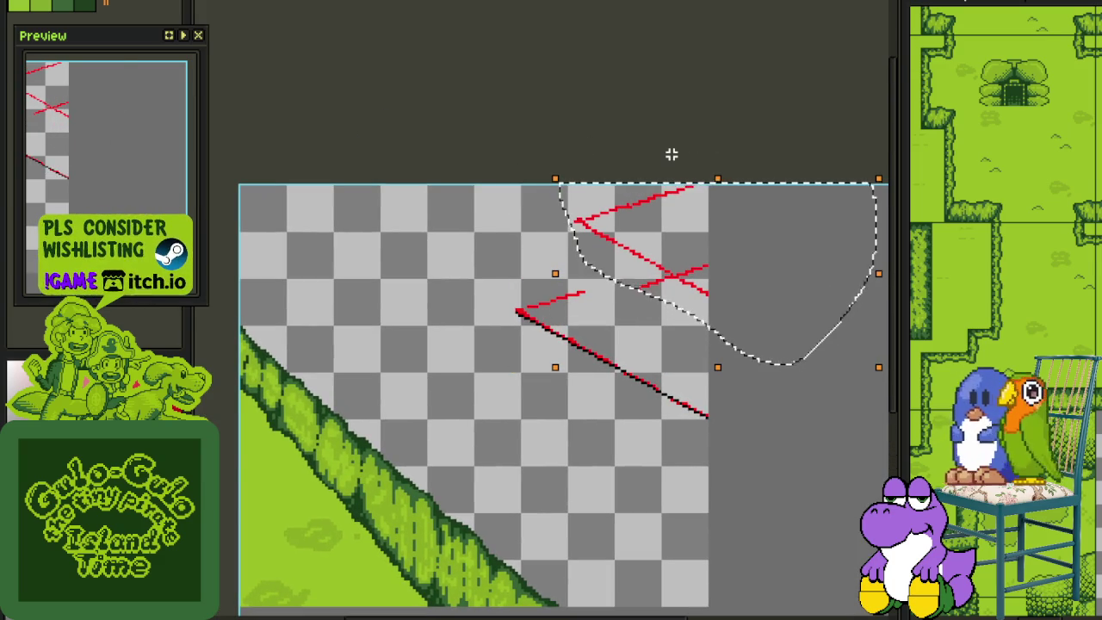
click(501, 271)
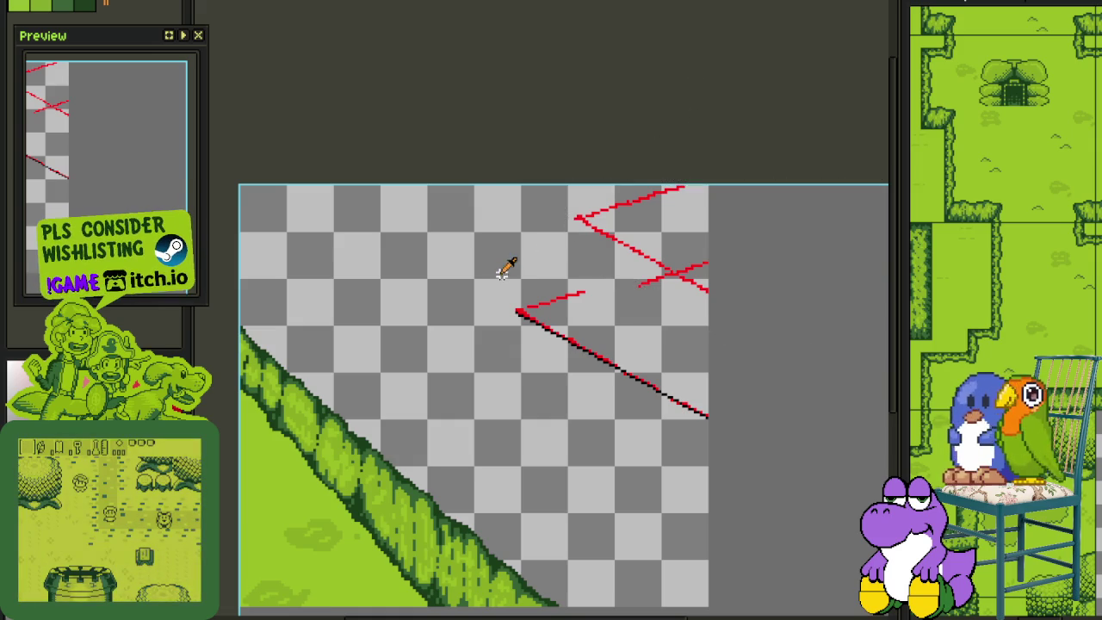
scroll(501, 271, up, 2)
Draw a black line from the lower vertex to the top vertex, then clear the selection
mouse_move(533, 363)
mouse_down()
mouse_move(508, 433)
mouse_move(663, 199)
mouse_up()
scroll(664, 199, down, 2)
key(ctrl+shift+d)
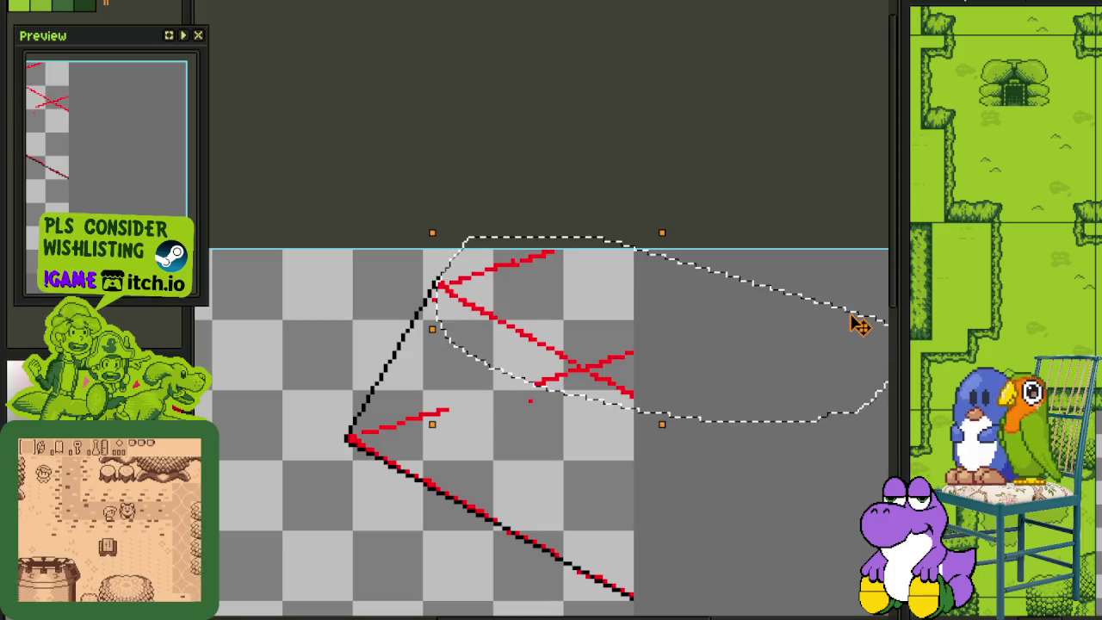
key(ctrl+d)
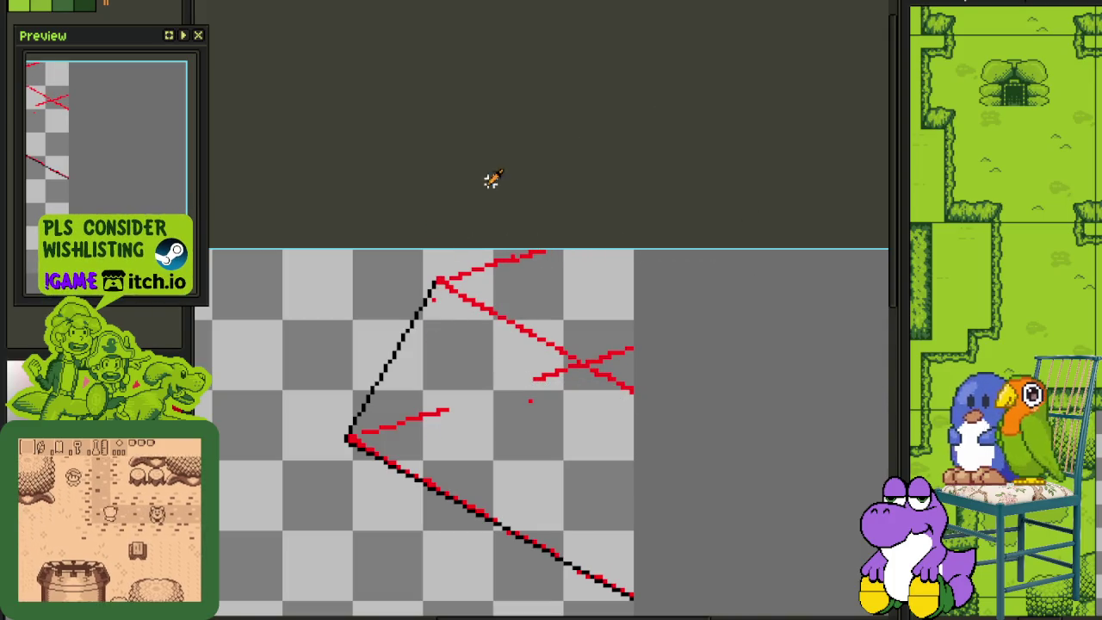
scroll(434, 277, up, 2)
scroll(443, 275, down, 4)
Trace the upper diagonal in black, starting from the top vertex
drag(435, 284, 564, 335)
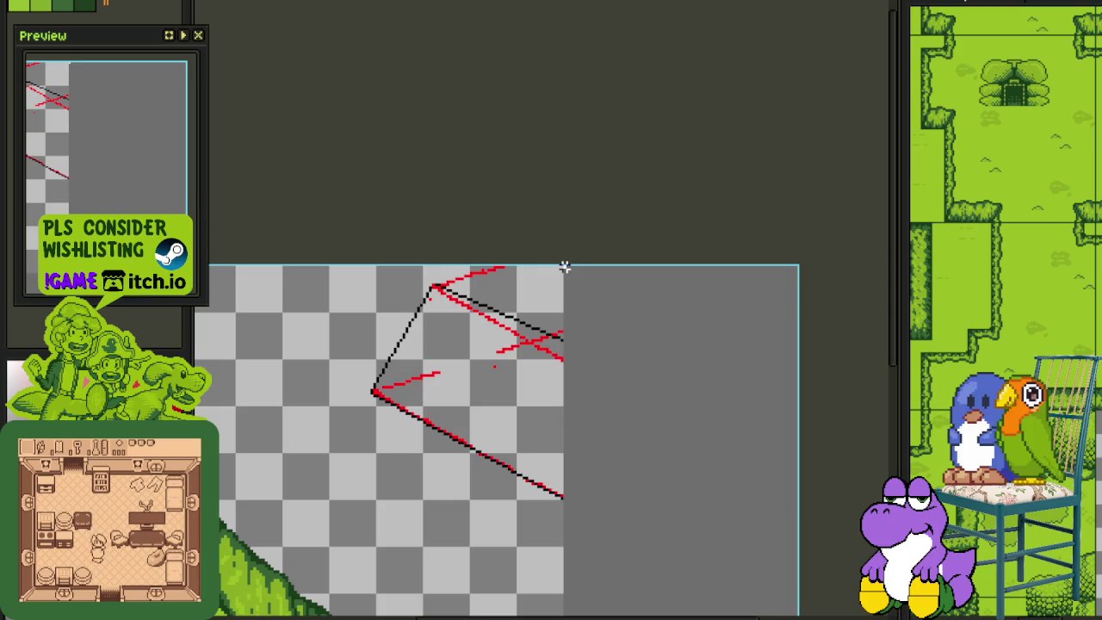
scroll(559, 343, down, 1)
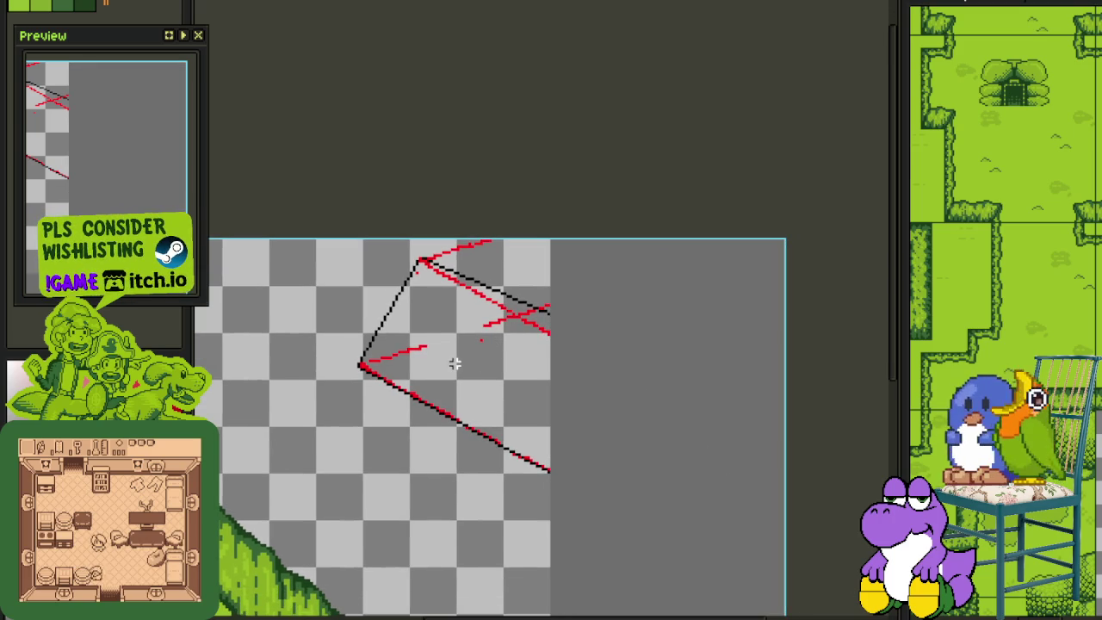
scroll(454, 364, up, 1)
scroll(482, 357, up, 1)
Try red fills below the line and in the triangle, undoing both
click(501, 353)
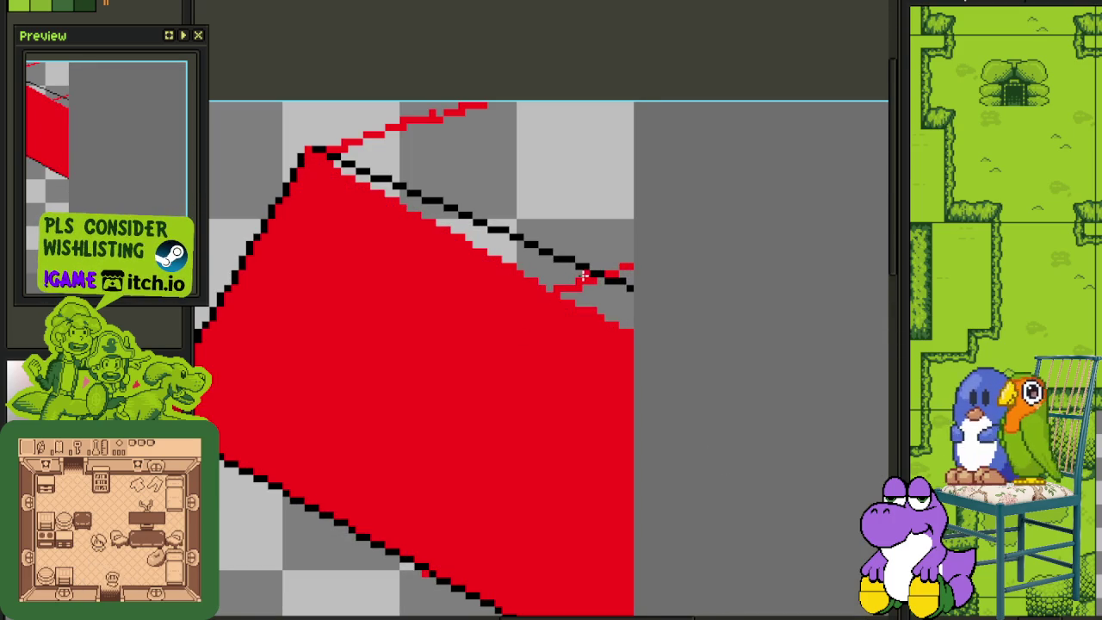
key(ctrl+z)
click(553, 194)
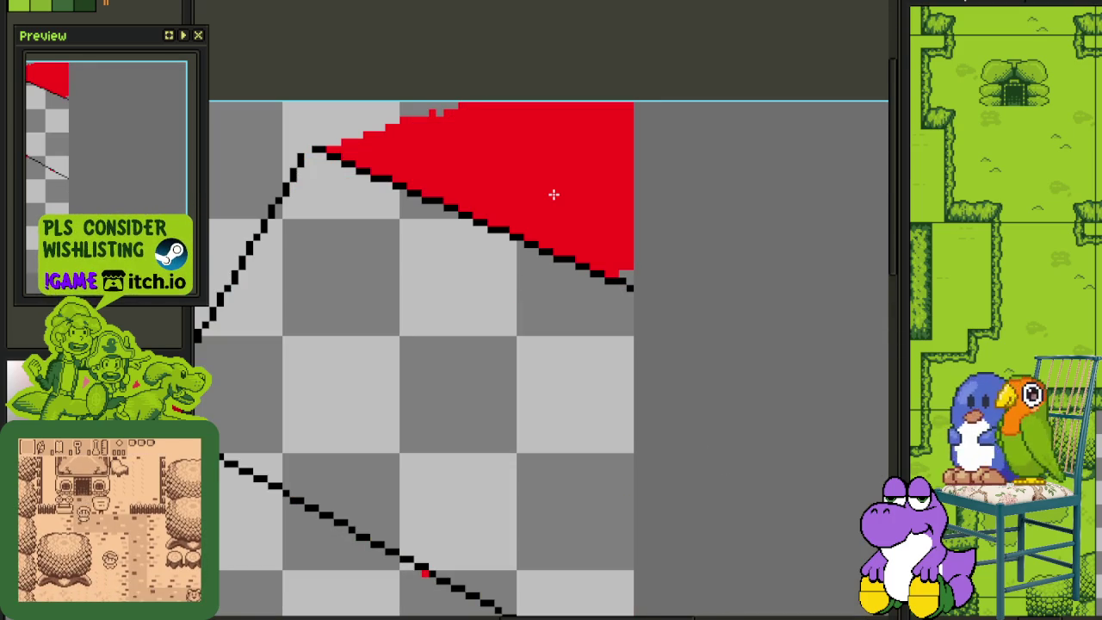
key(ctrl+z)
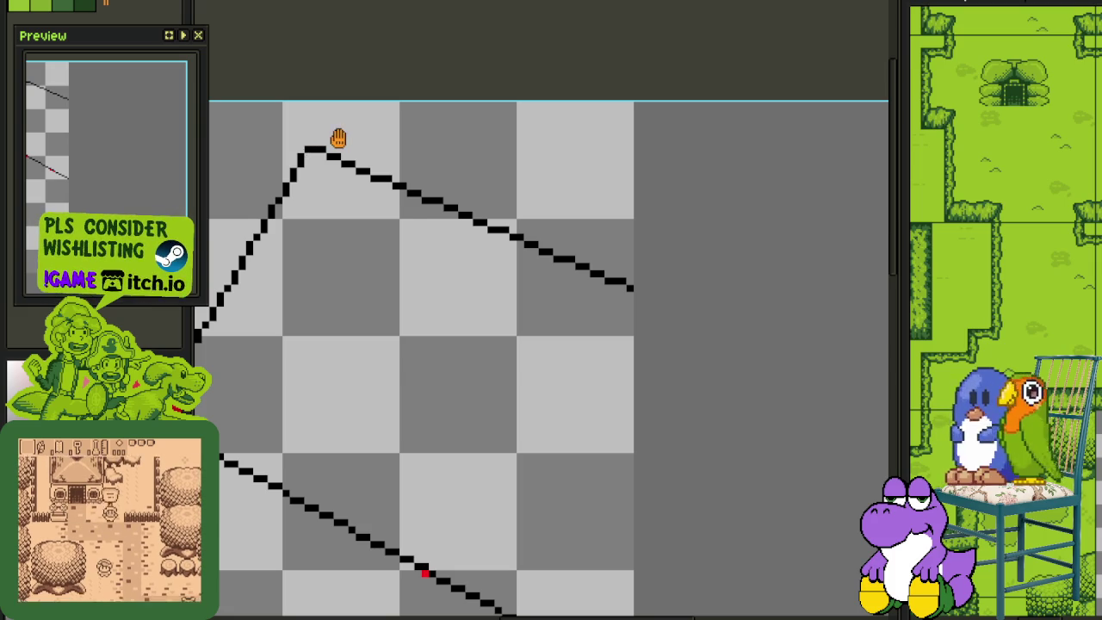
Draw a black line from the apex up-right to the canvas top edge and save
drag(338, 137, 321, 197)
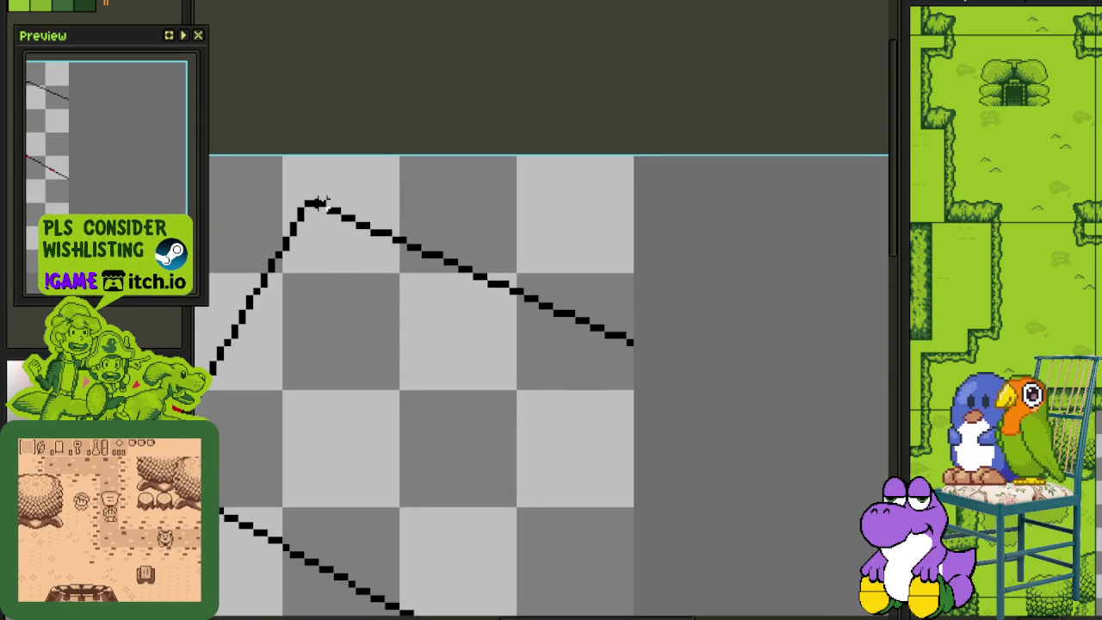
drag(321, 191, 501, 139)
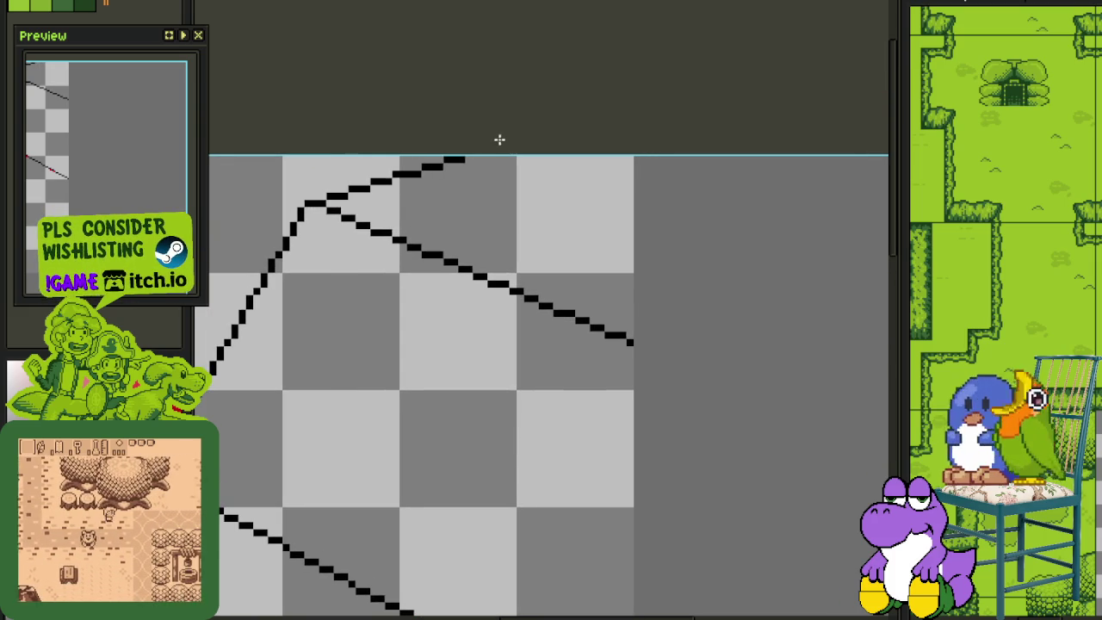
scroll(508, 129, down, 3)
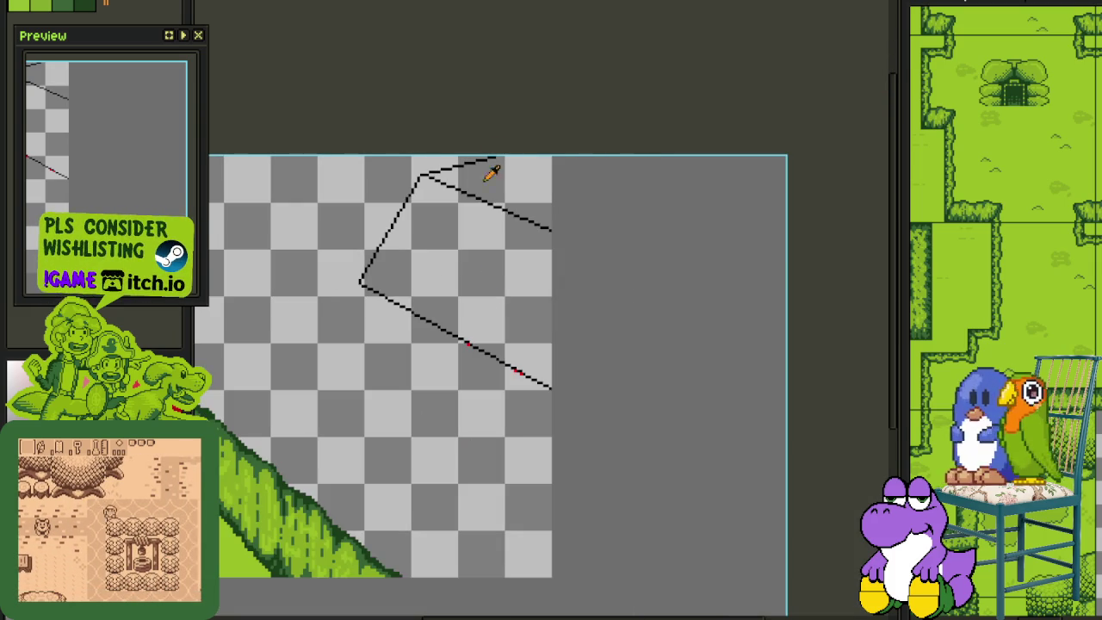
scroll(468, 340, up, 3)
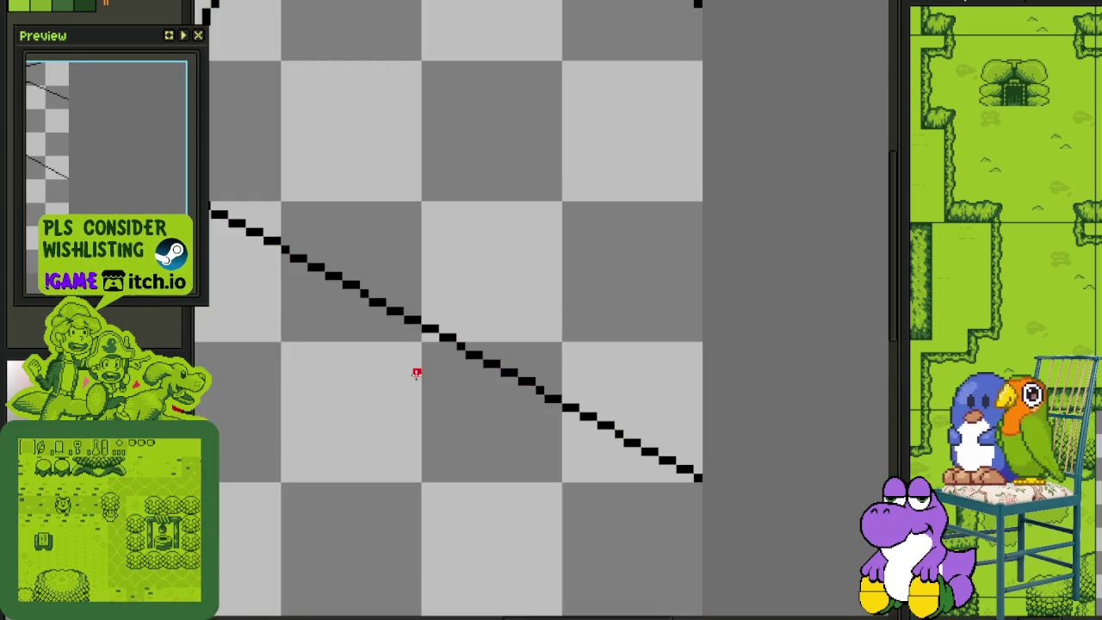
scroll(416, 373, down, 3)
key(ctrl+s)
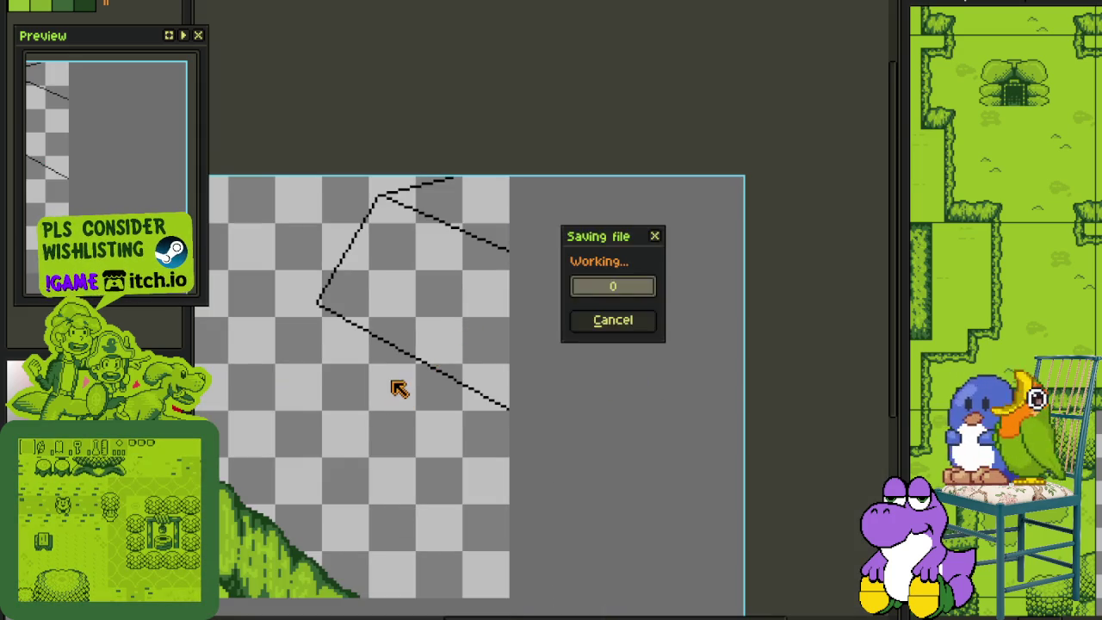
Centre the canvas, apply Flip Canvas Horizontal to the cutscene background, and save it
scroll(394, 387, down, 2)
drag(373, 352, 481, 355)
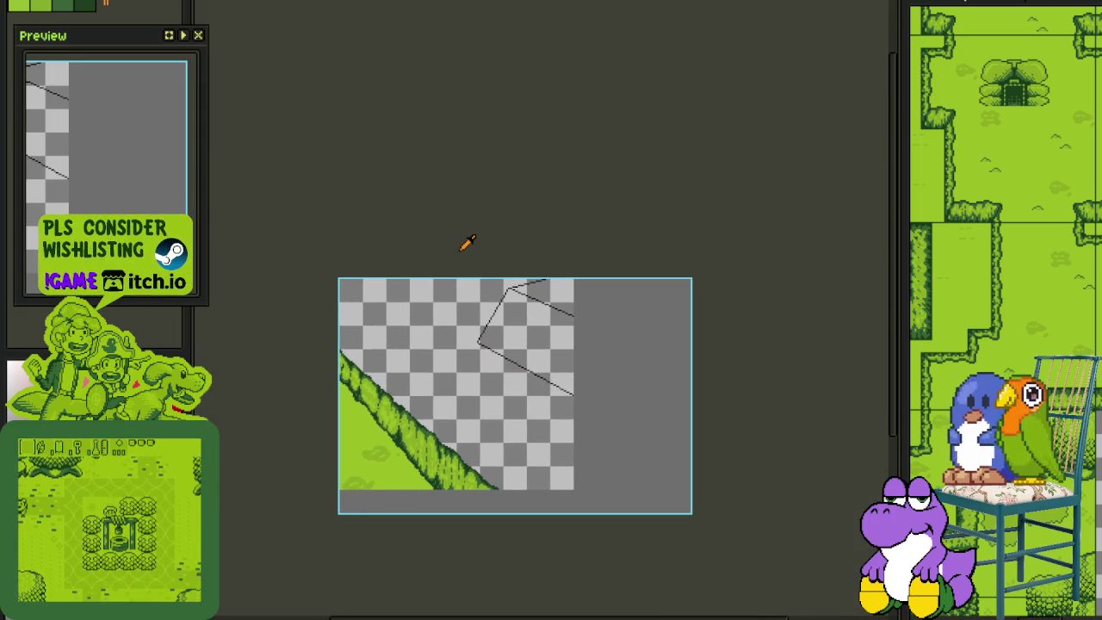
click(86, 0)
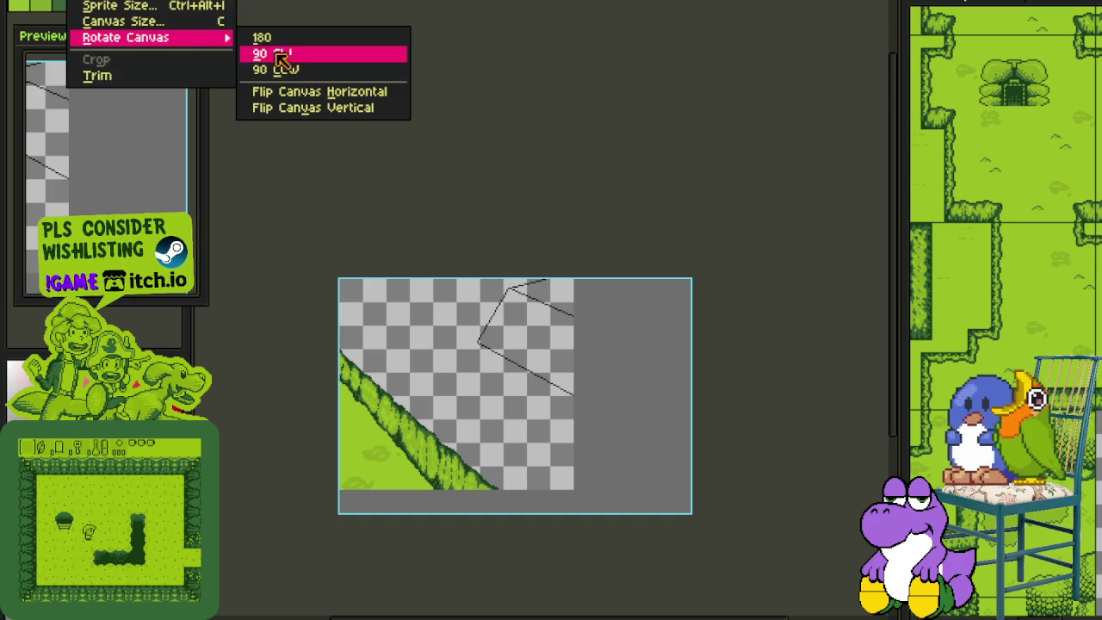
click(299, 91)
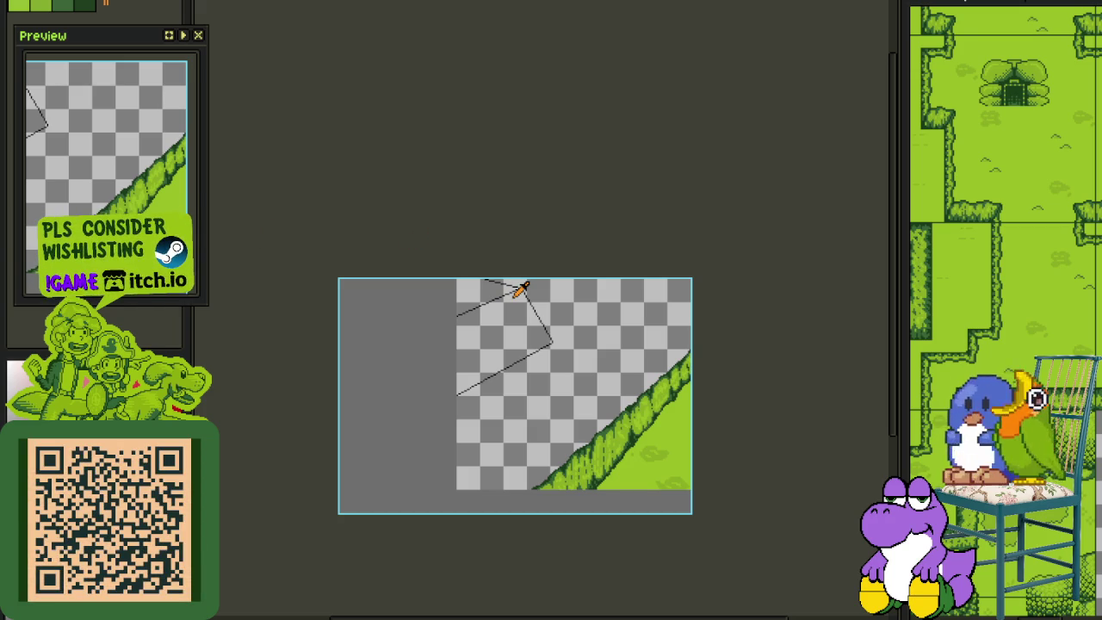
key(ctrl+s)
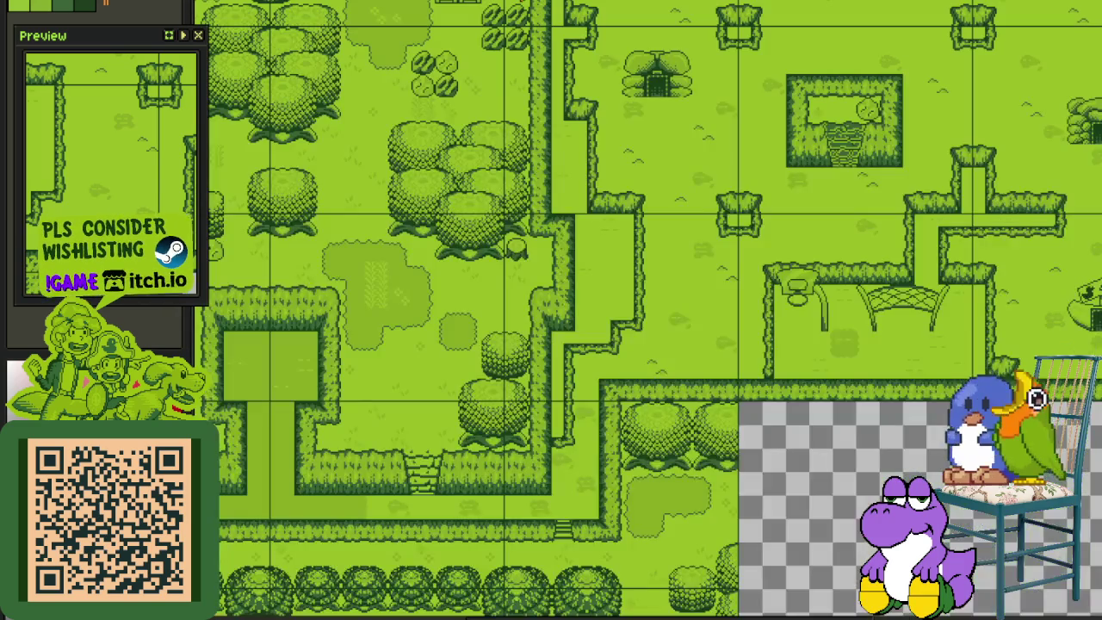
scroll(542, 250, down, 2)
scroll(454, 270, down, 1)
scroll(454, 270, up, 1)
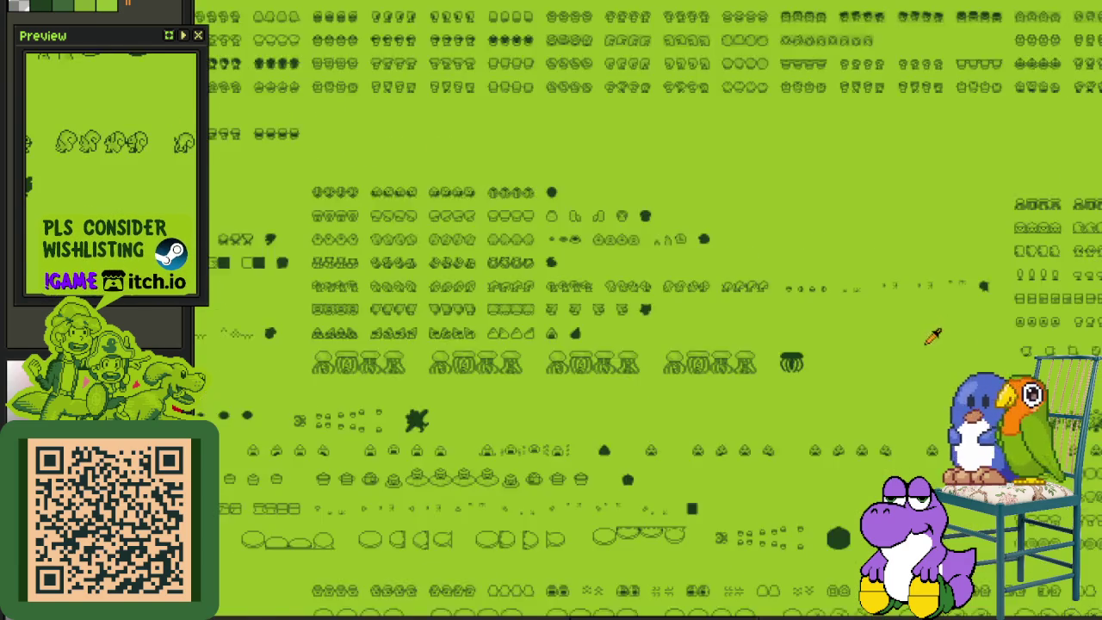
scroll(947, 339, down, 3)
drag(934, 179, 804, 413)
scroll(763, 413, up, 1)
scroll(832, 407, up, 1)
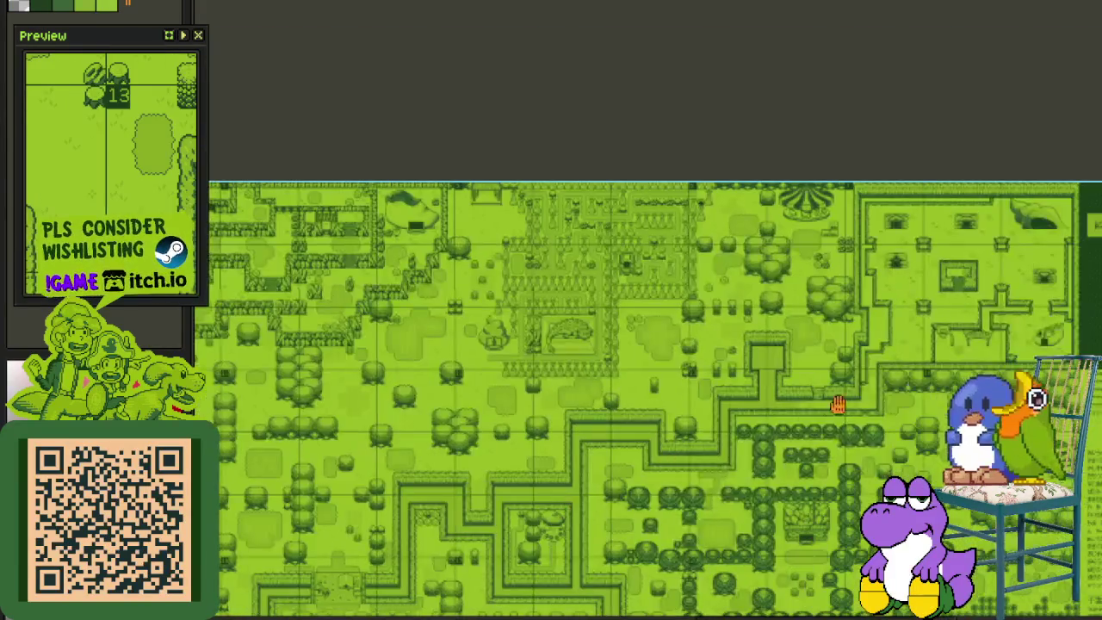
scroll(831, 407, down, 1)
scroll(573, 364, up, 3)
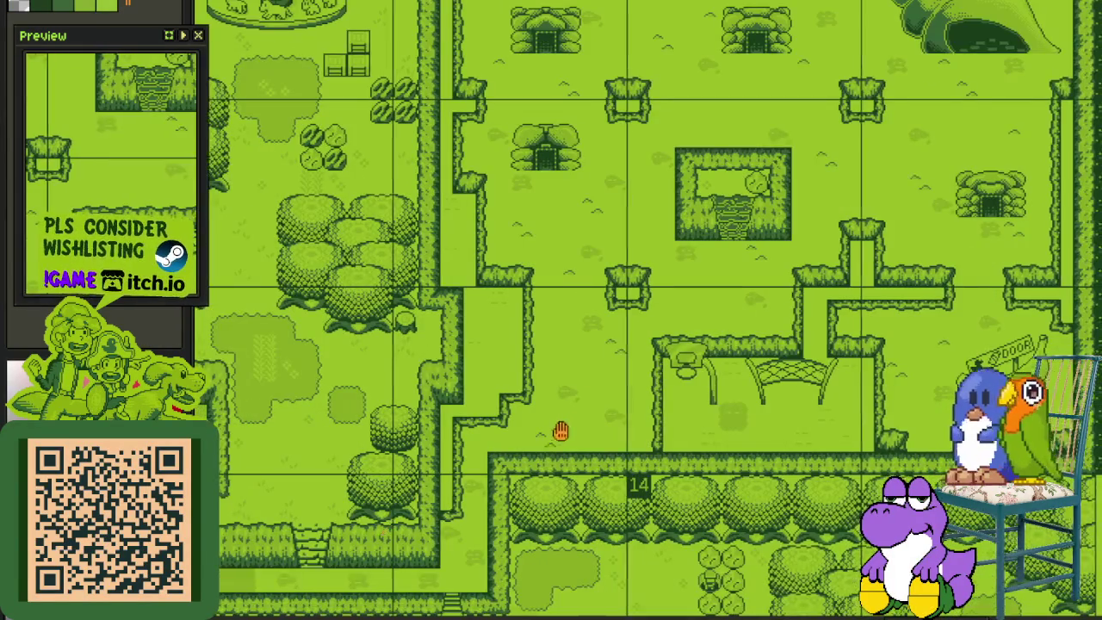
drag(564, 428, 442, 519)
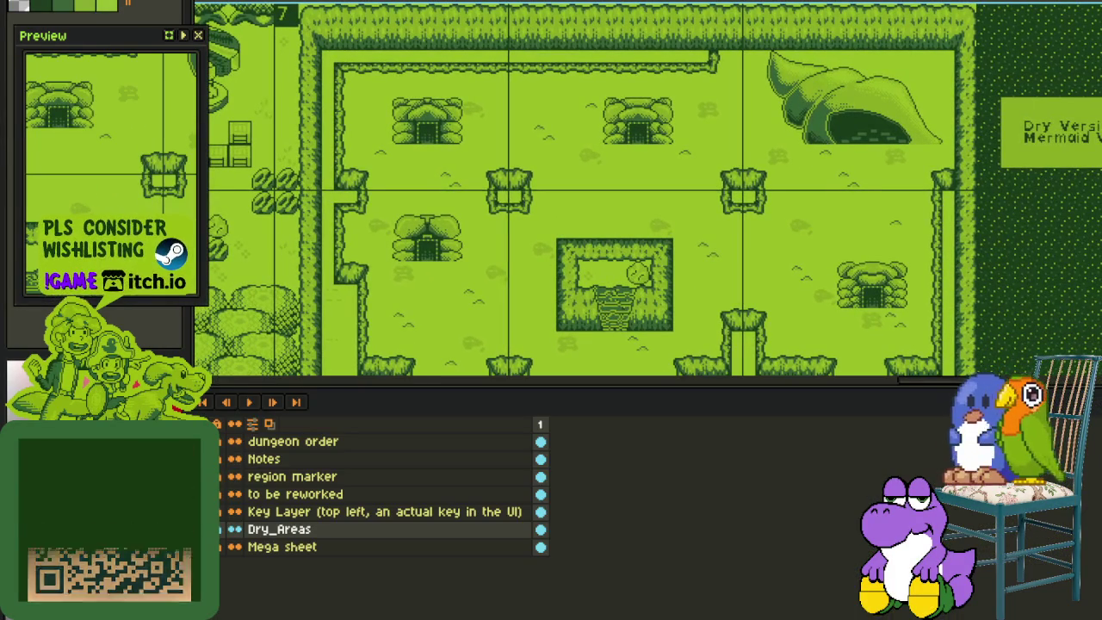
key(Tab)
scroll(413, 339, up, 2)
scroll(434, 291, down, 2)
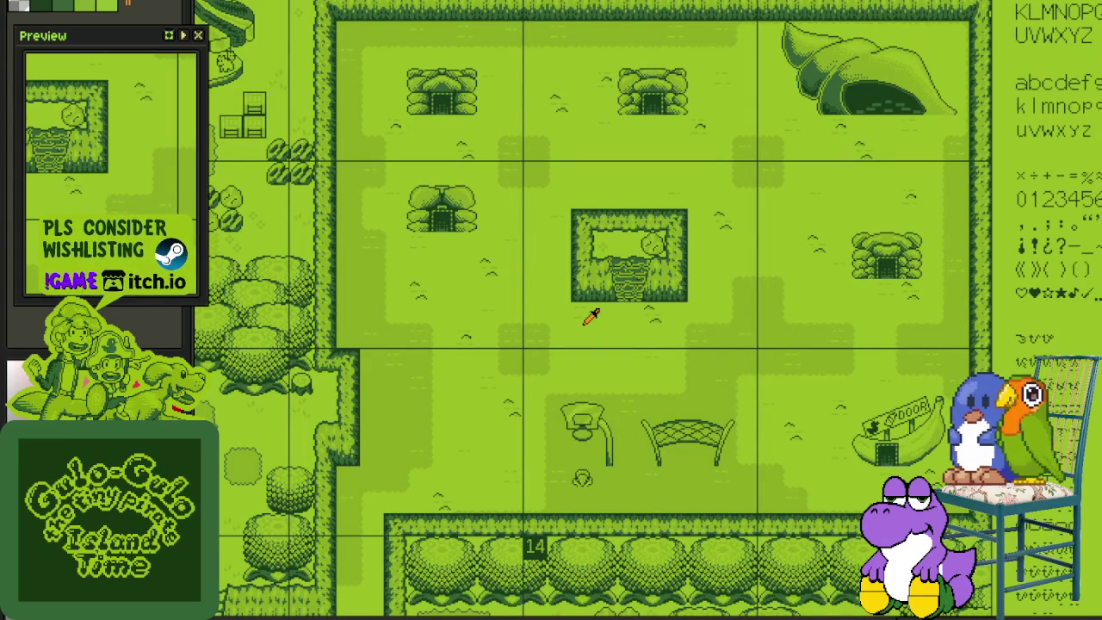
scroll(563, 422, up, 2)
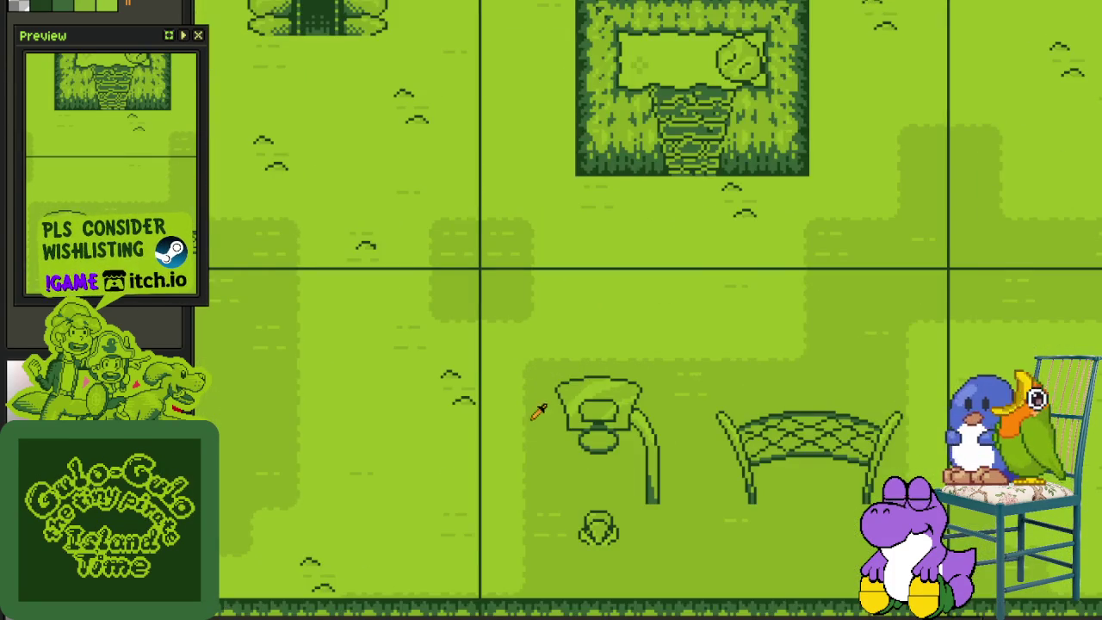
scroll(509, 433, right, 2)
key(Tab)
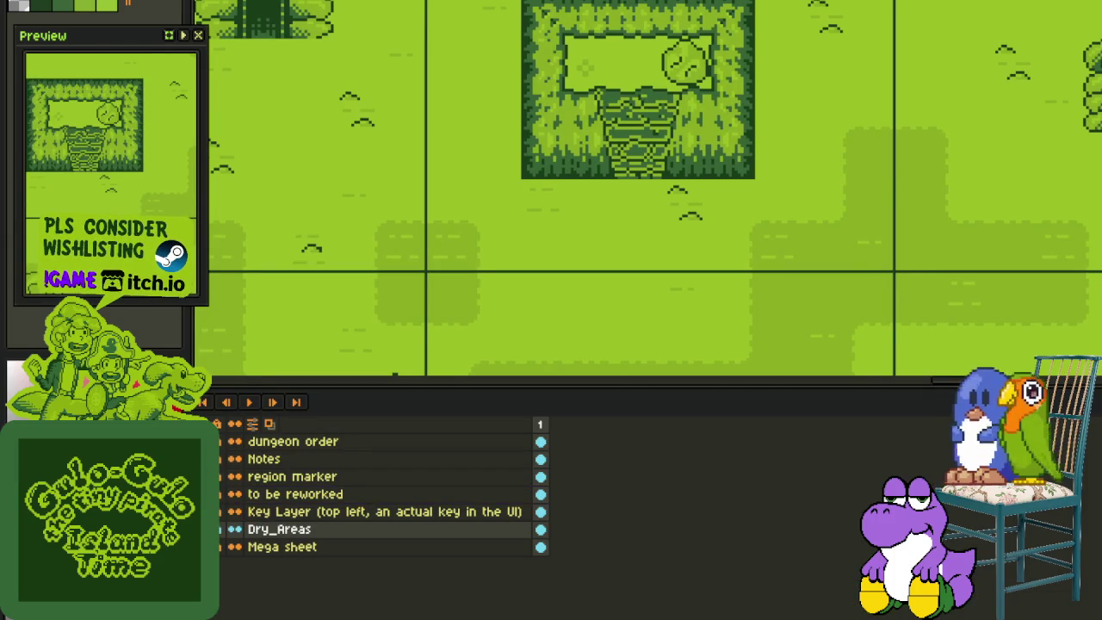
key(Tab)
scroll(565, 516, down, 1)
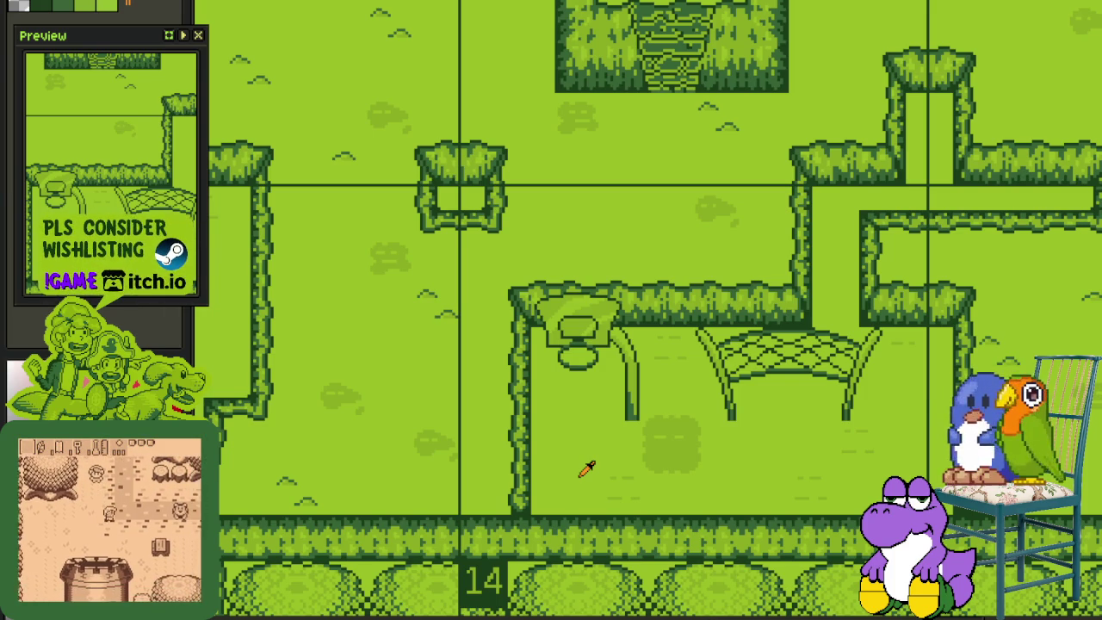
scroll(608, 428, down, 3)
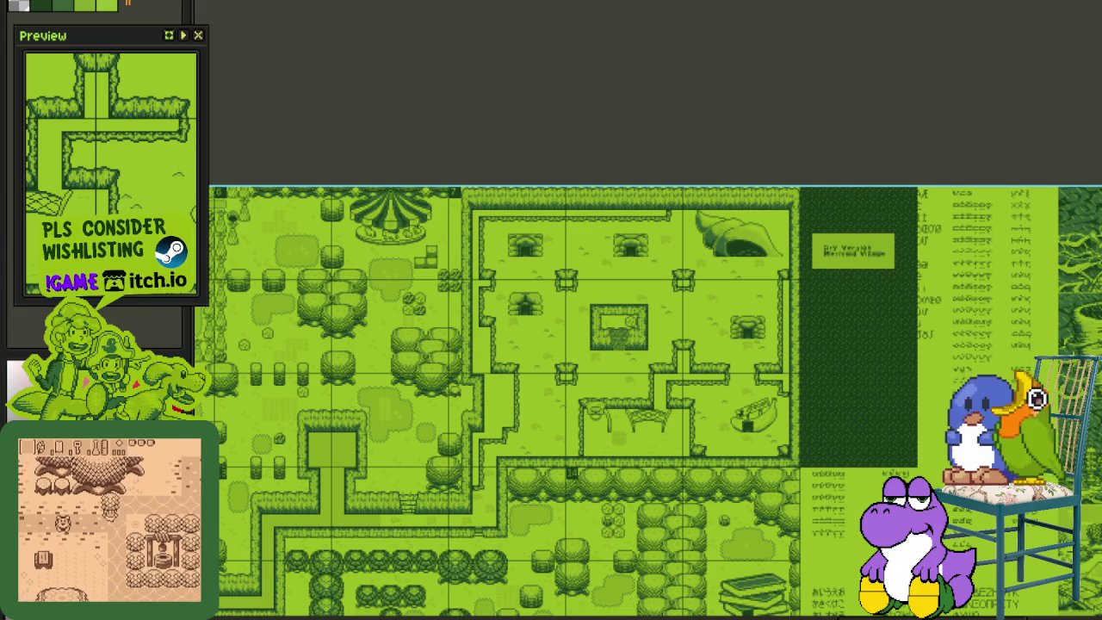
scroll(575, 397, up, 2)
Scroll and pan the overworld map to show the village's lower half
scroll(551, 344, up, 3)
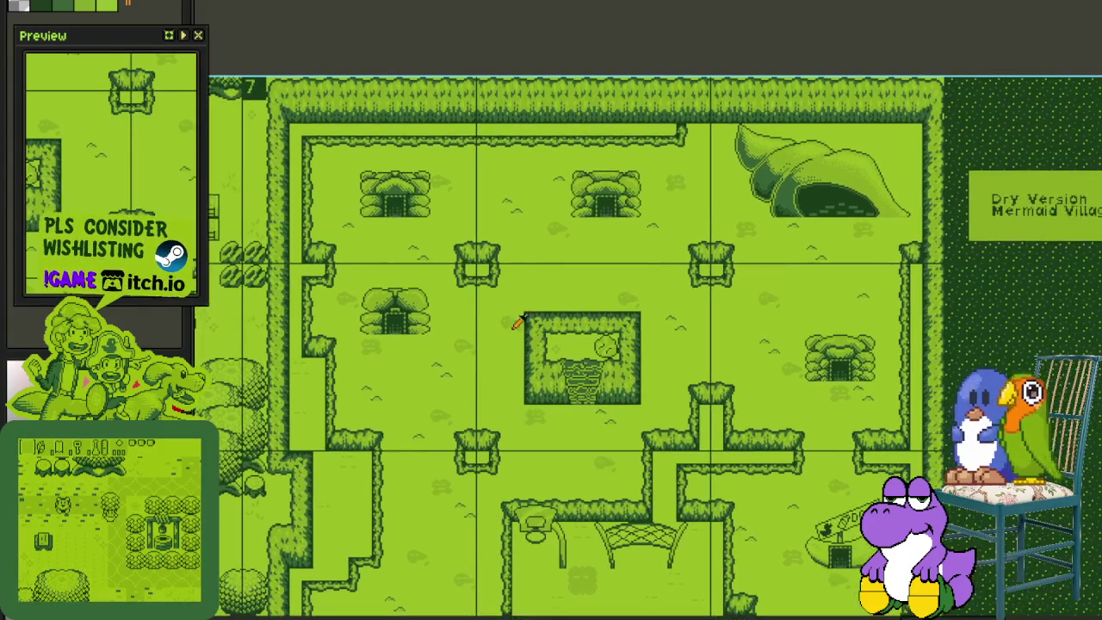
scroll(453, 360, up, 2)
scroll(413, 388, left, 2)
scroll(389, 329, left, 3)
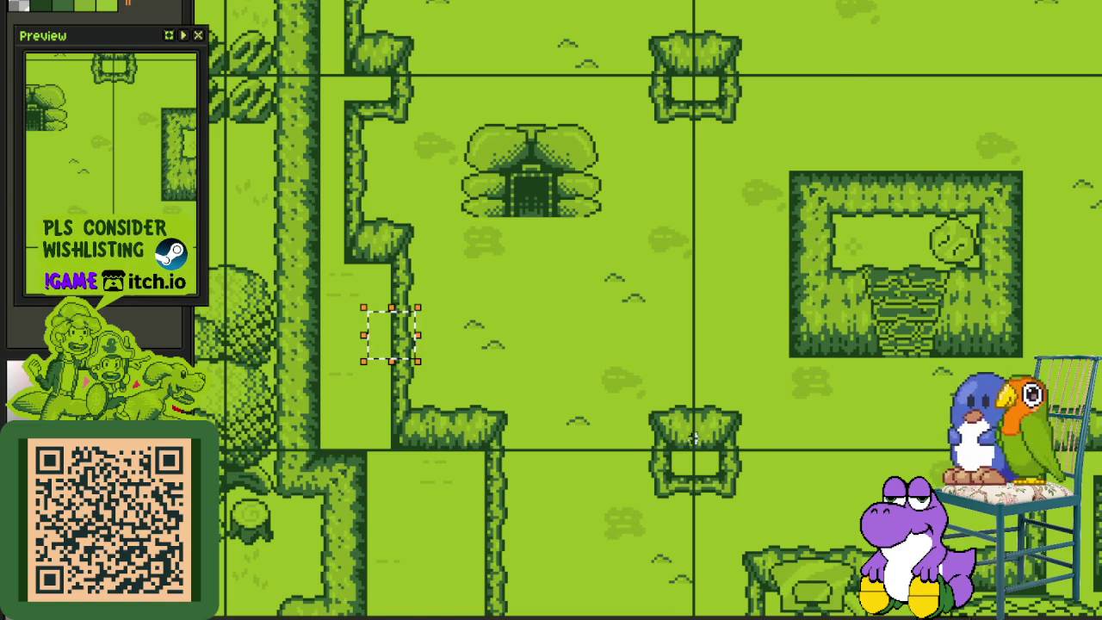
scroll(691, 448, up, 1)
scroll(673, 413, down, 3)
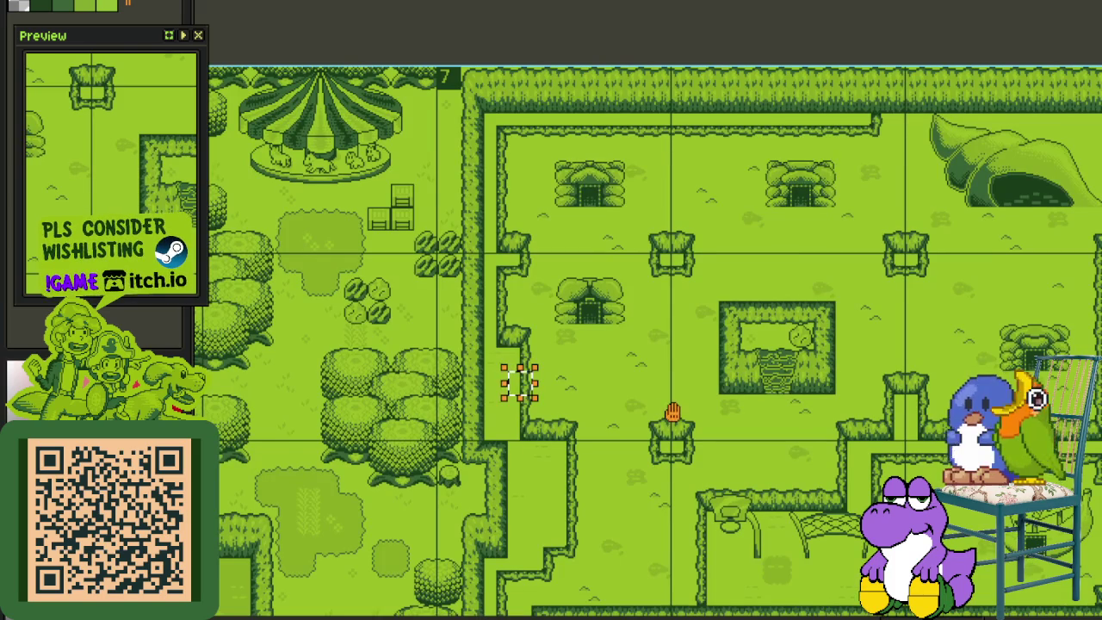
drag(731, 465, 545, 293)
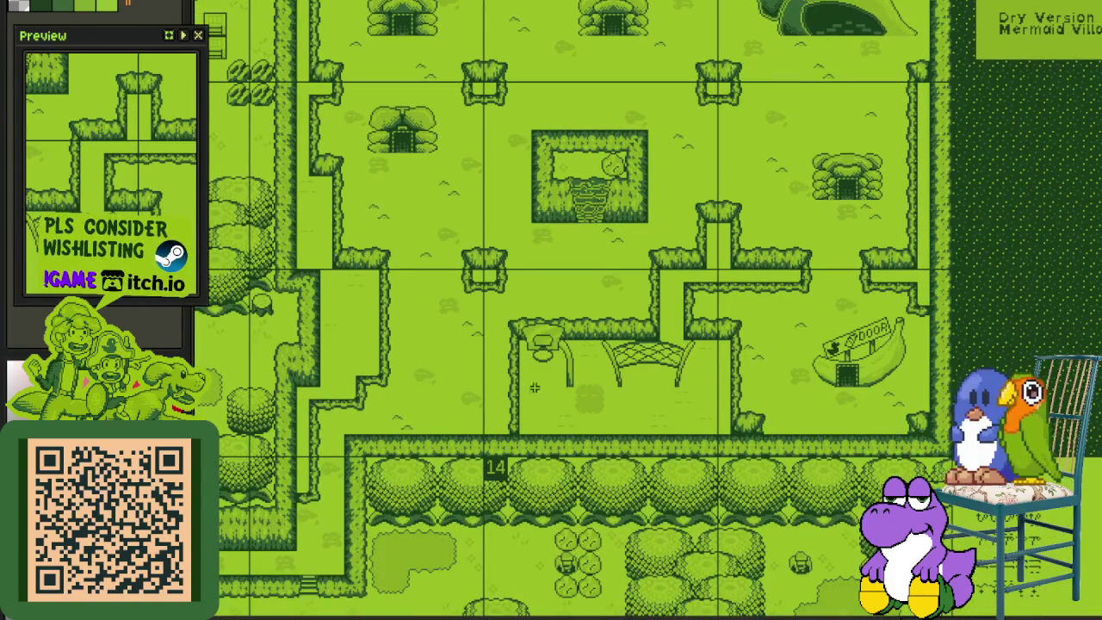
drag(386, 330, 426, 372)
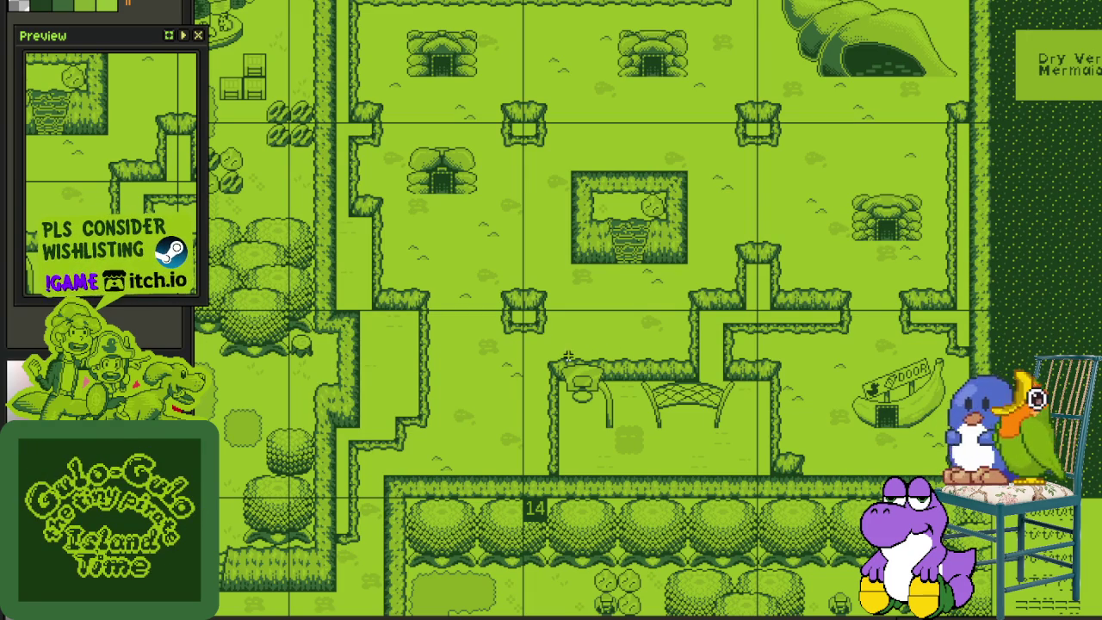
Zoom and pan across the map to the hedge paths left of area 14
scroll(566, 356, down, 2)
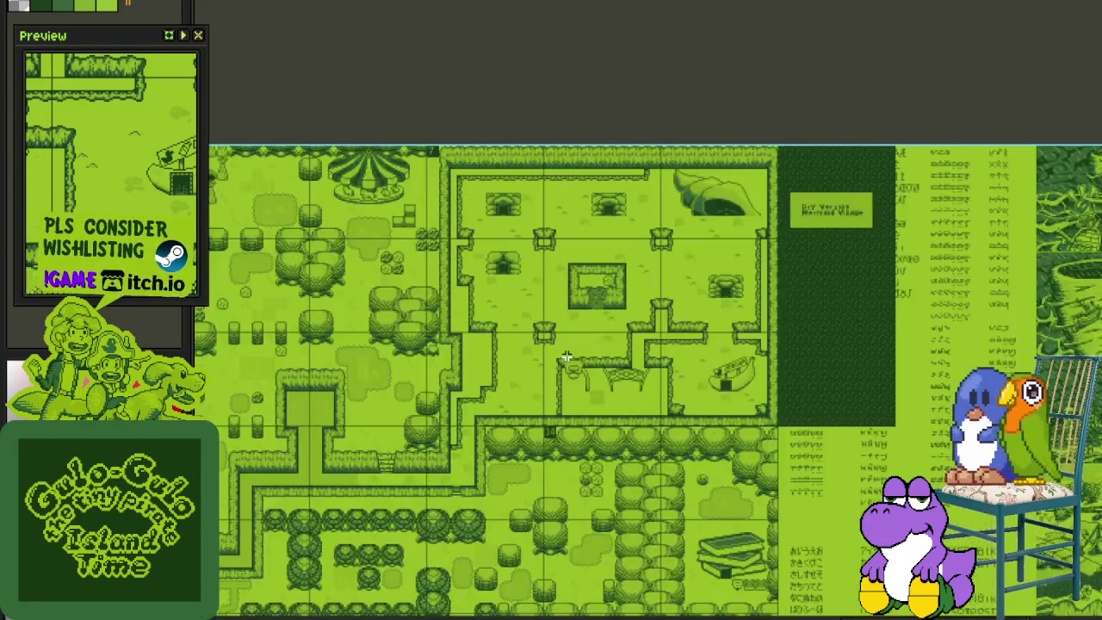
scroll(531, 374, up, 2)
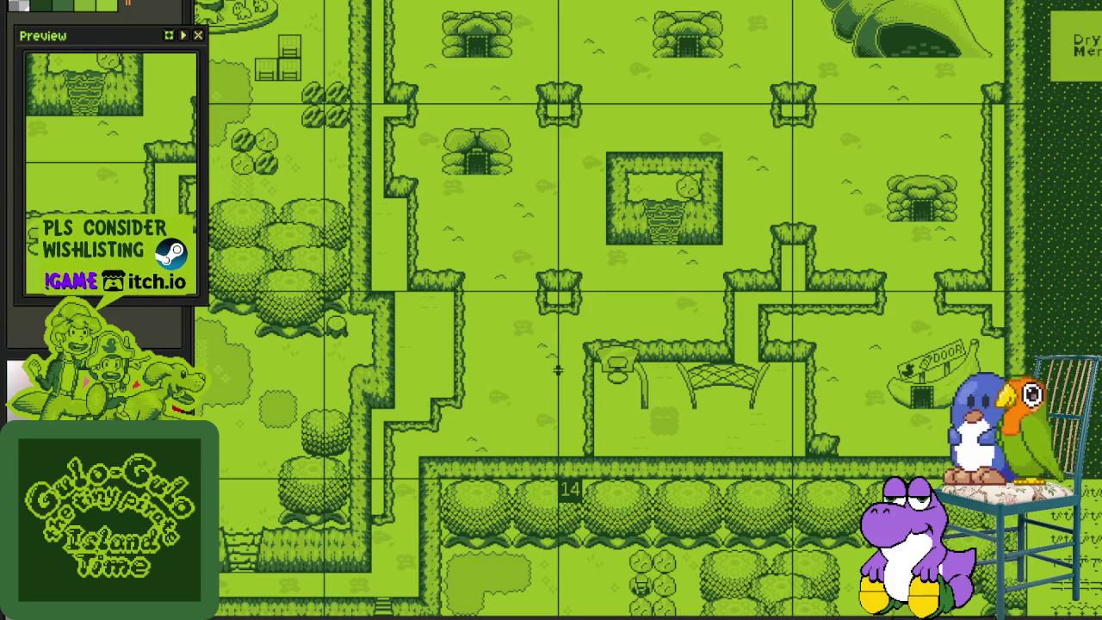
scroll(557, 371, down, 2)
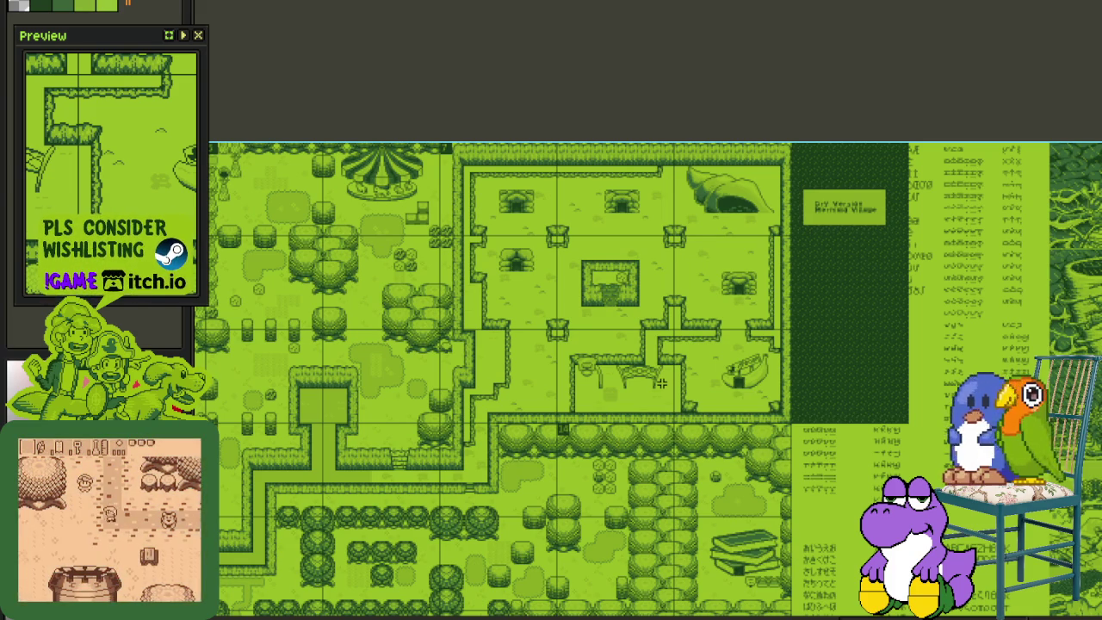
scroll(660, 384, up, 2)
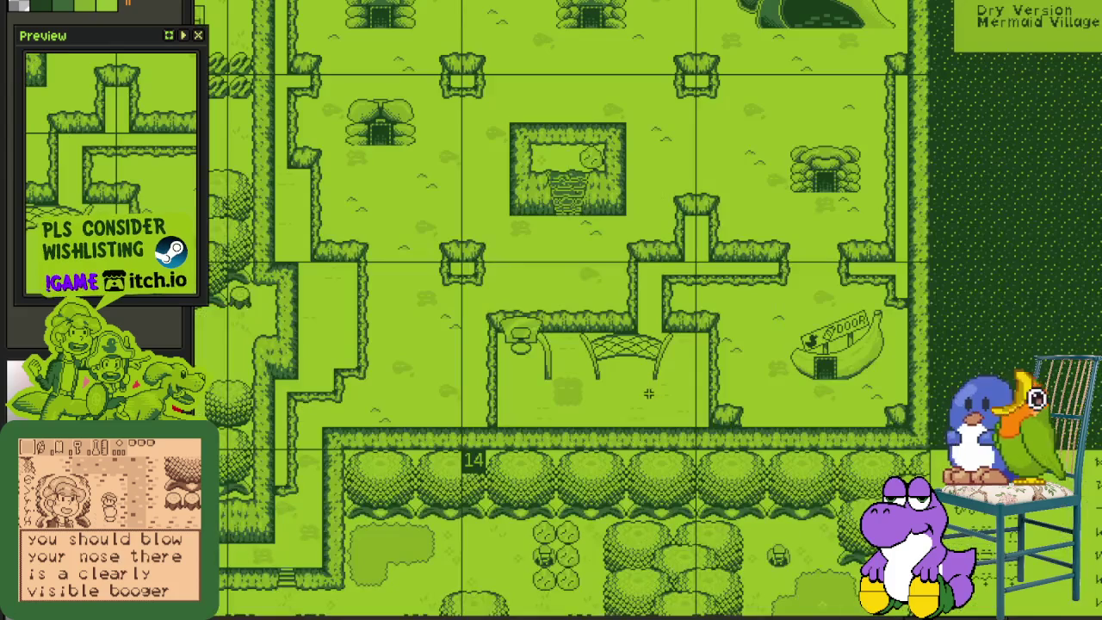
scroll(649, 393, down, 2)
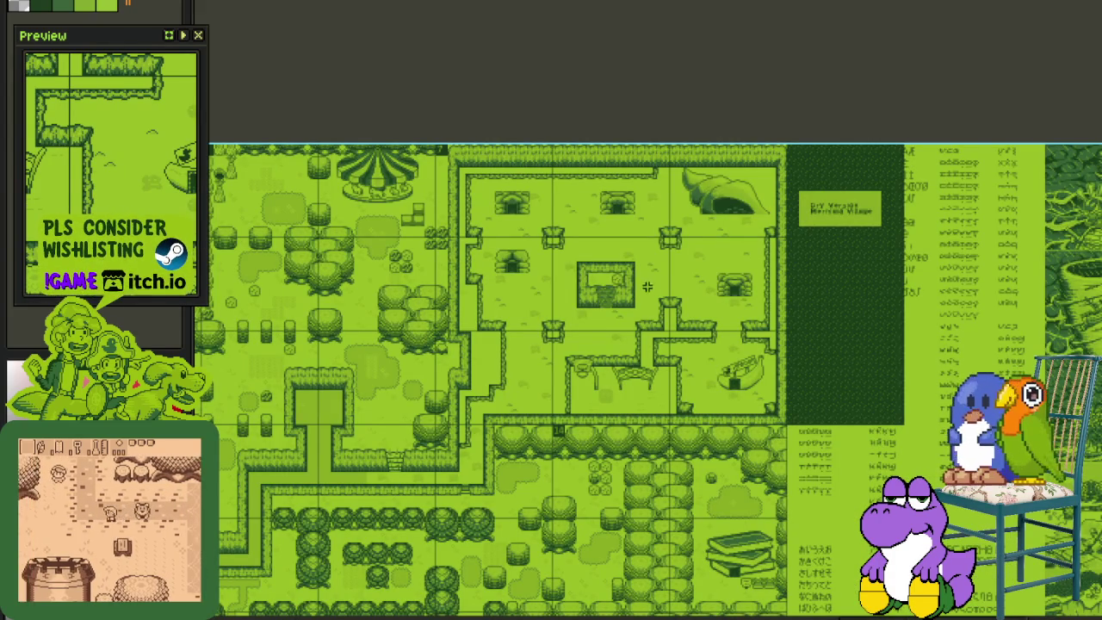
scroll(594, 448, up, 2)
scroll(587, 500, down, 1)
scroll(587, 505, up, 3)
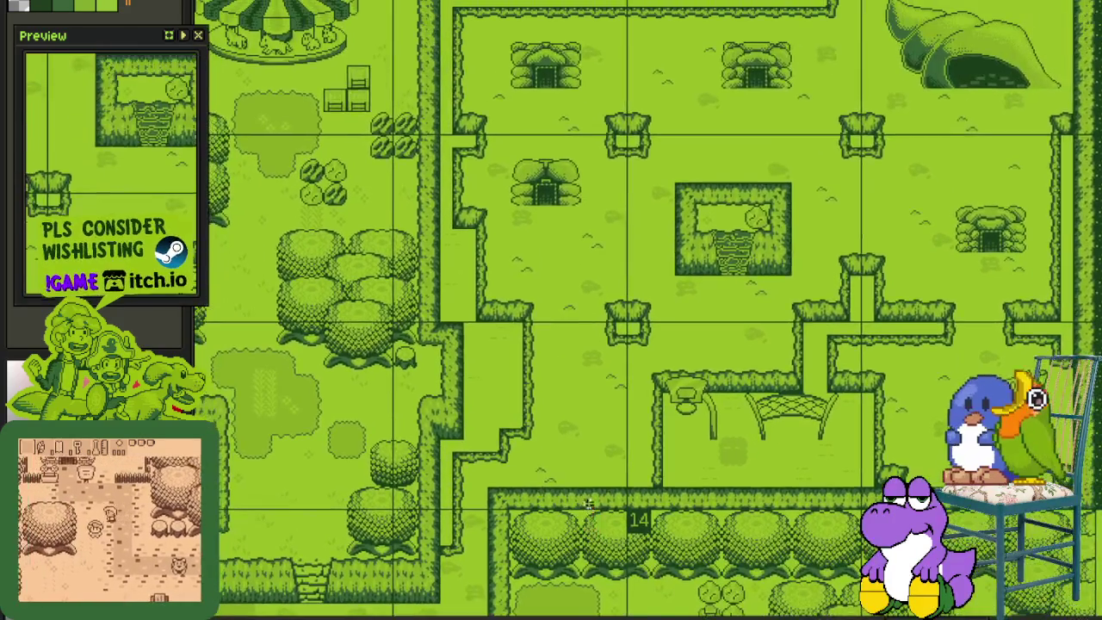
scroll(589, 506, down, 2)
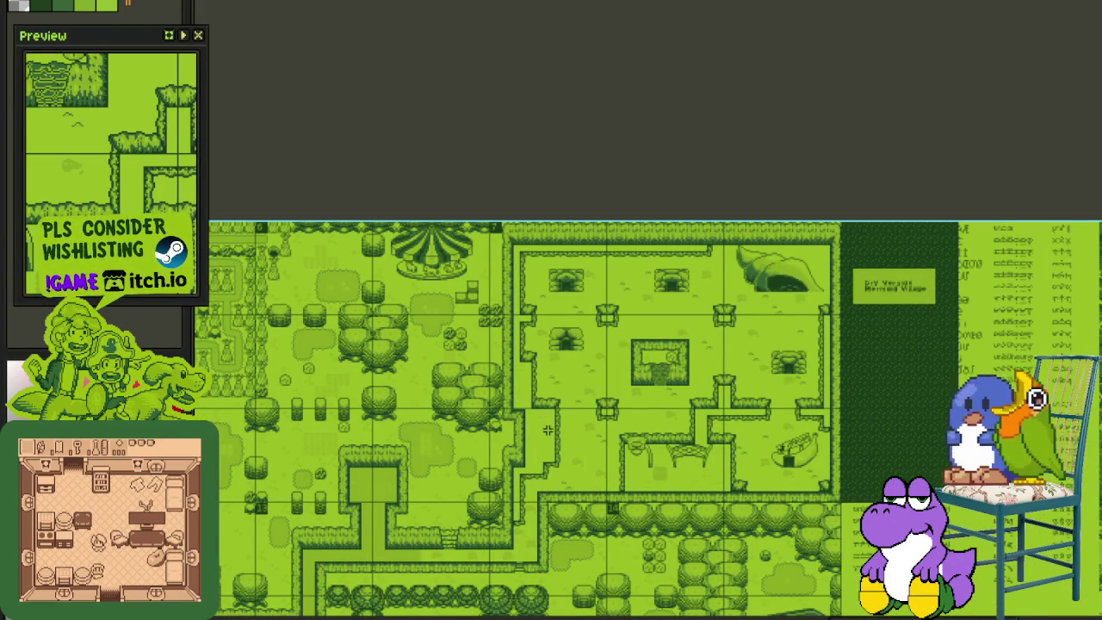
scroll(568, 436, down, 2)
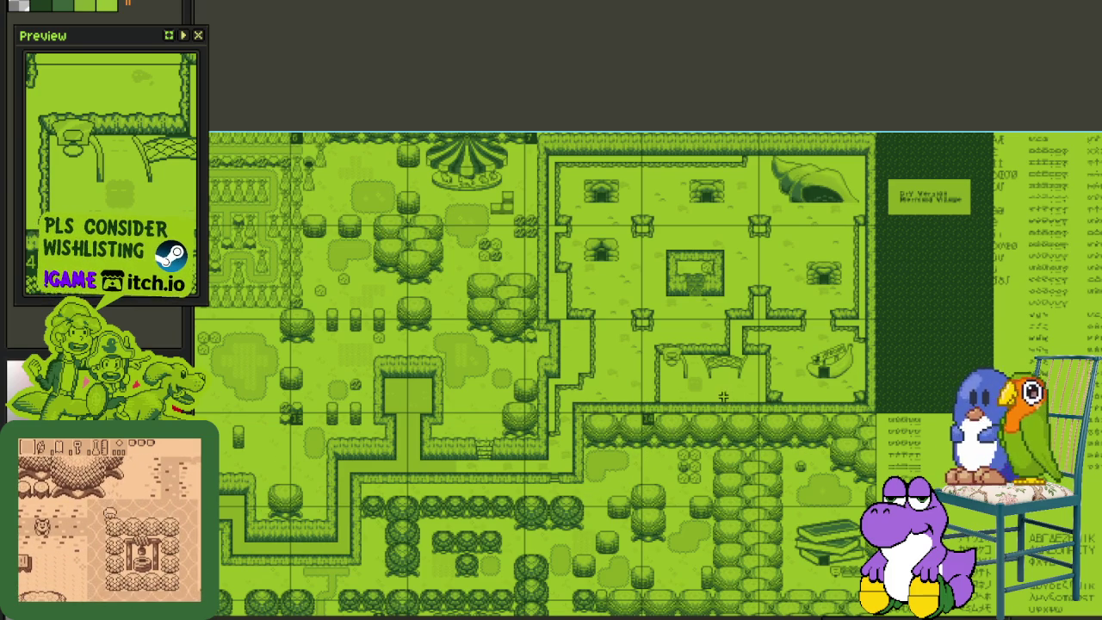
scroll(607, 413, up, 2)
mouse_move(600, 429)
mouse_down()
mouse_move(520, 417)
mouse_move(638, 333)
mouse_up()
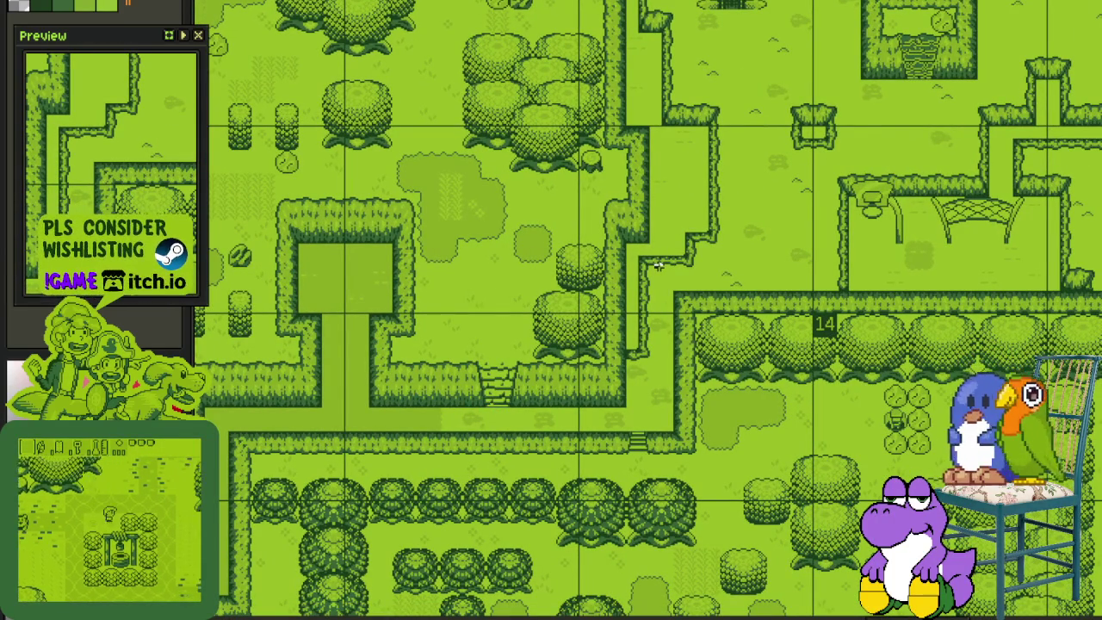
mouse_move(822, 258)
mouse_down()
mouse_move(663, 372)
mouse_move(623, 423)
mouse_up()
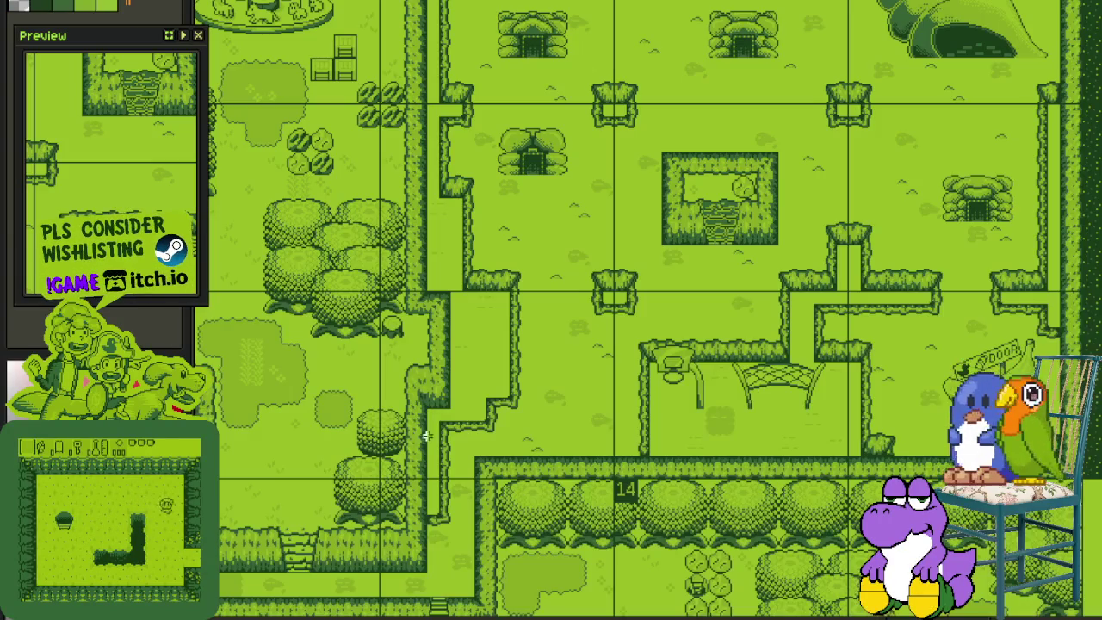
drag(369, 533, 599, 392)
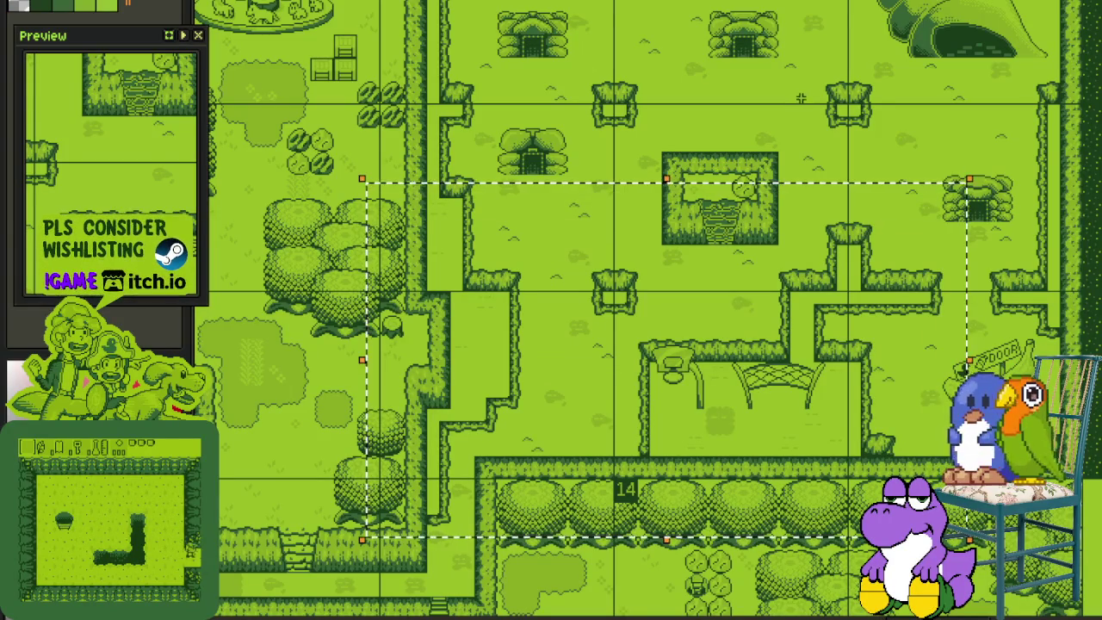
click(606, 153)
scroll(606, 153, up, 5)
scroll(971, 287, down, 3)
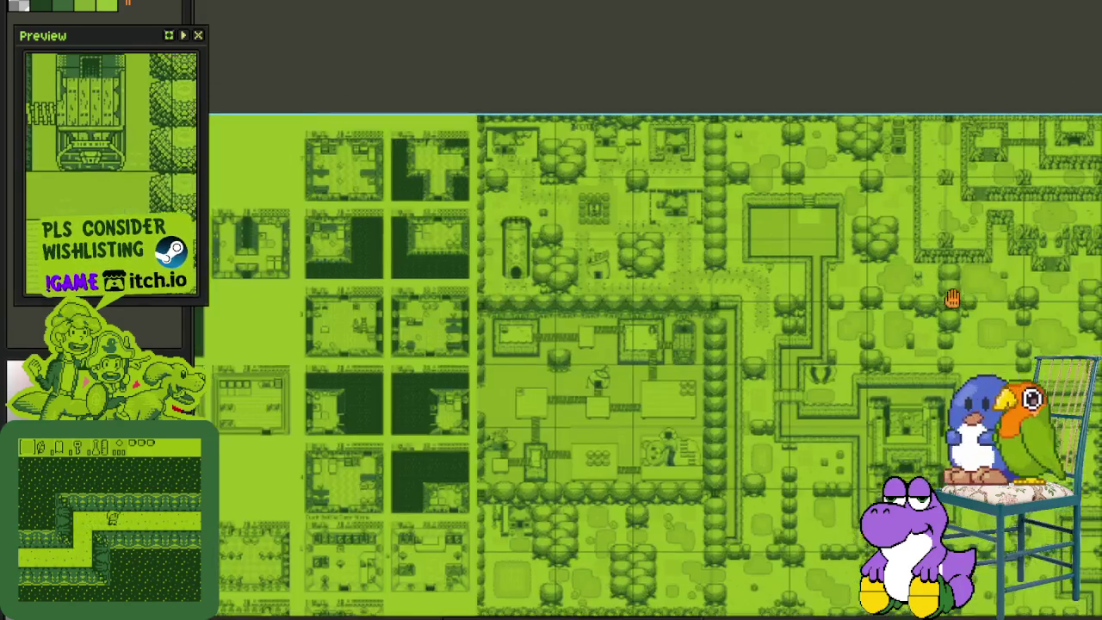
mouse_move(971, 286)
mouse_down()
mouse_move(430, 339)
mouse_move(283, 324)
mouse_up()
scroll(704, 297, up, 3)
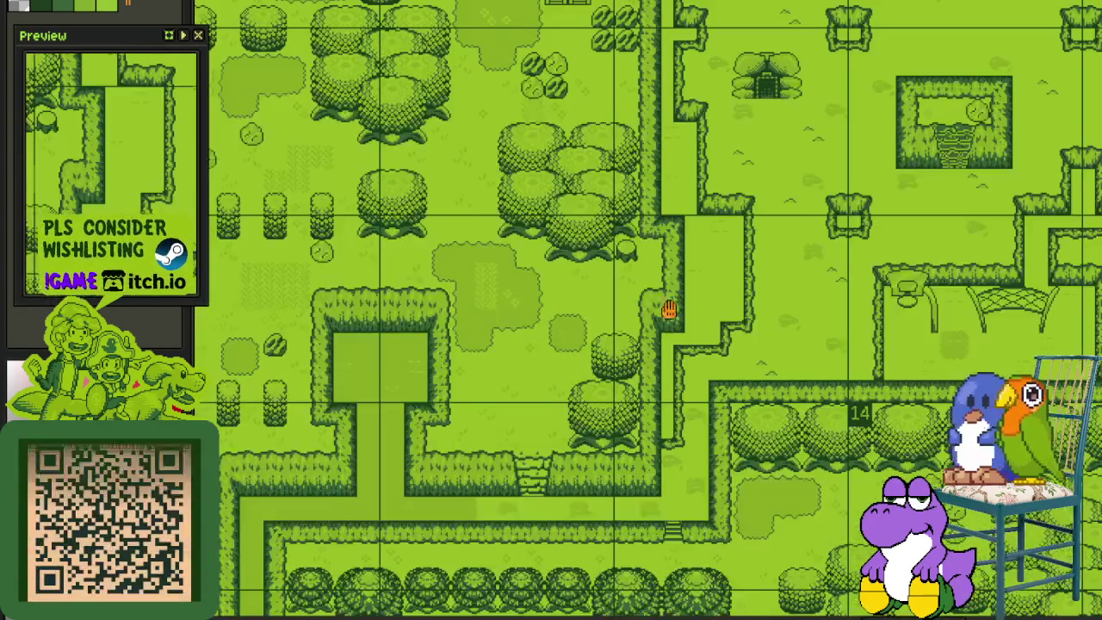
scroll(706, 305, up, 2)
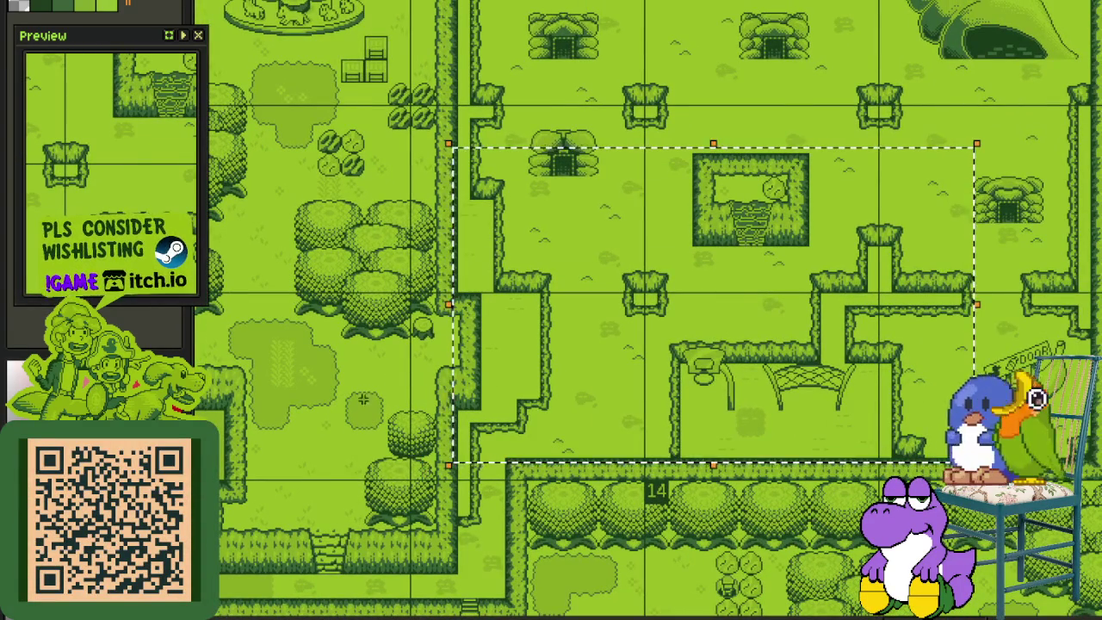
scroll(398, 290, down, 2)
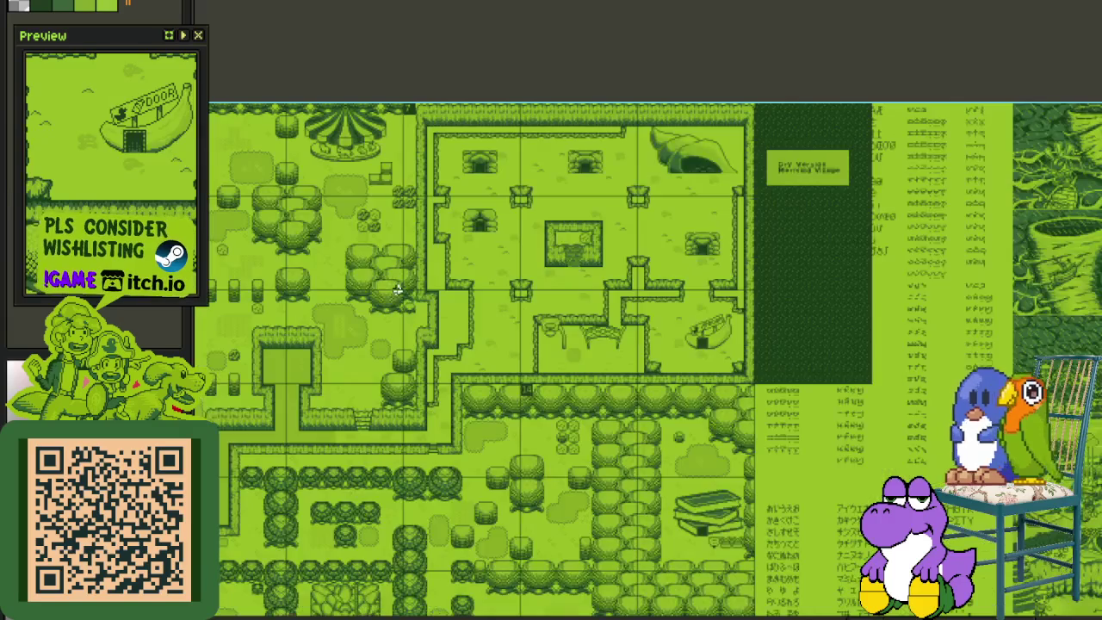
drag(352, 398, 750, 73)
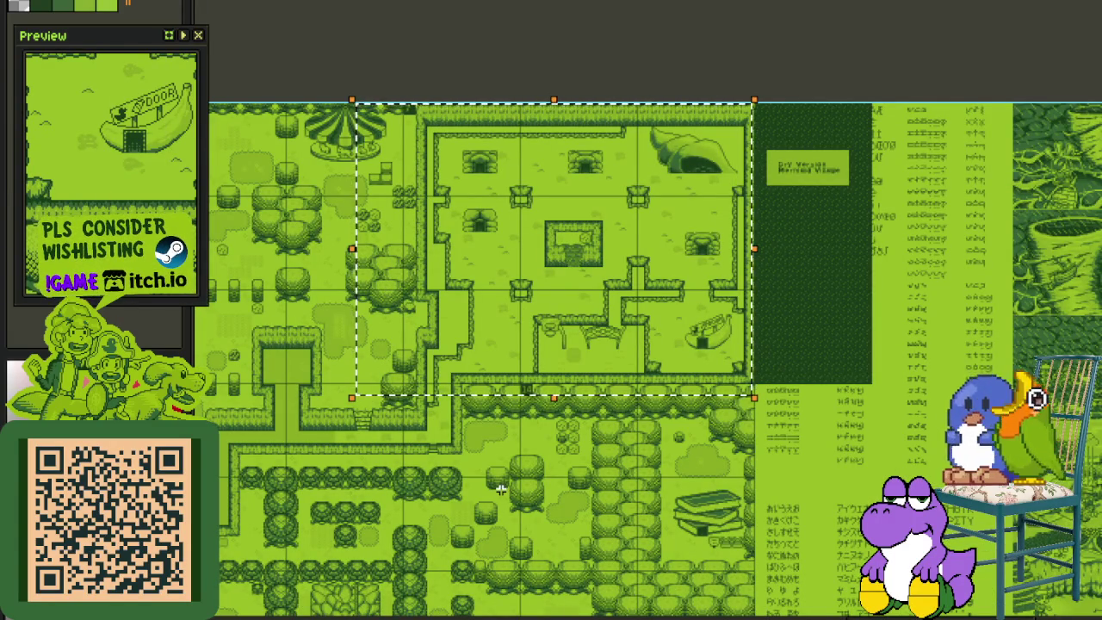
scroll(511, 401, up, 2)
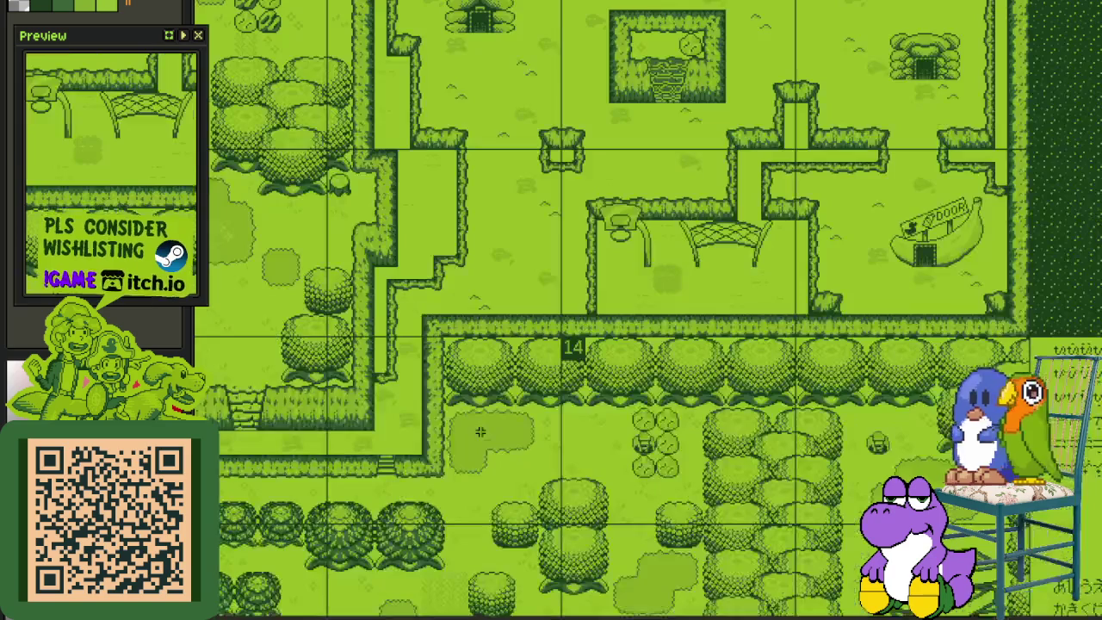
mouse_move(479, 312)
mouse_down()
mouse_move(444, 510)
mouse_move(450, 583)
mouse_up()
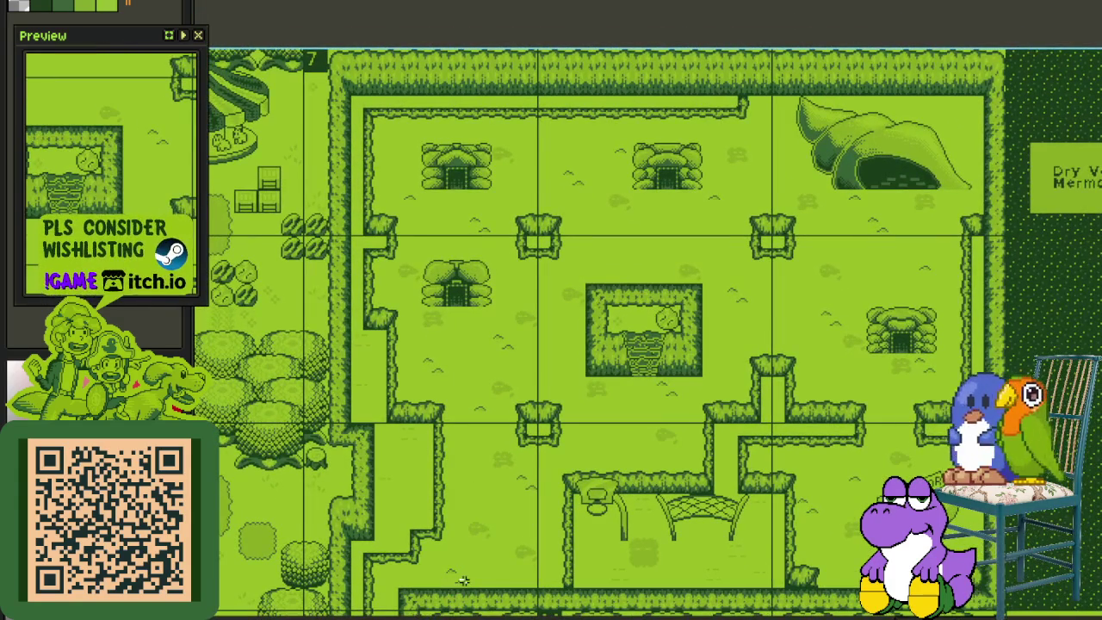
scroll(468, 534, up, 2)
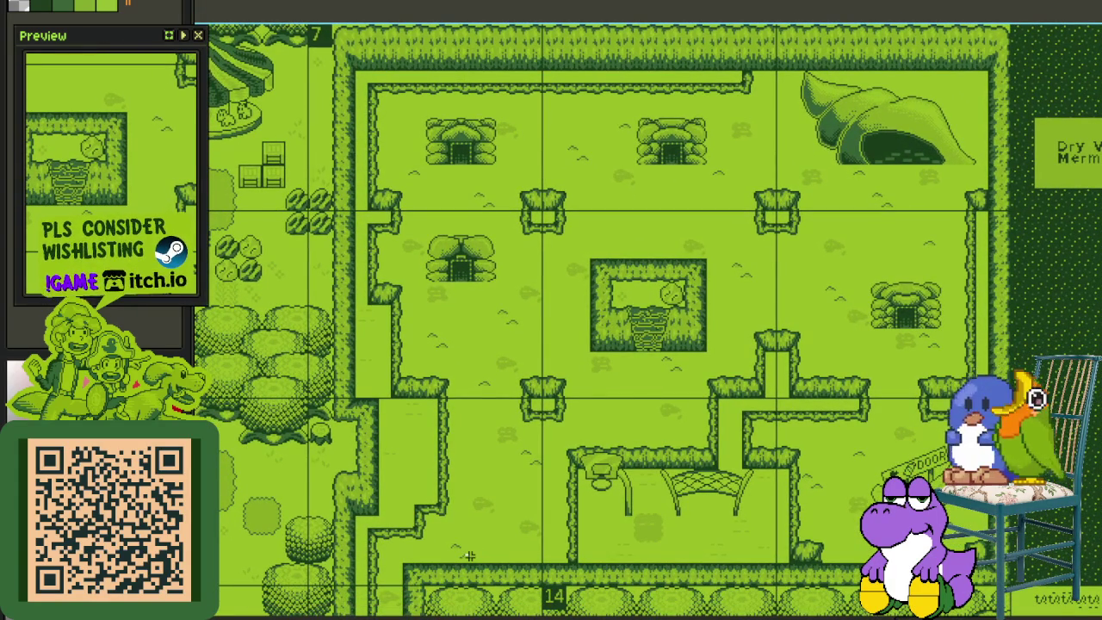
scroll(586, 371, down, 2)
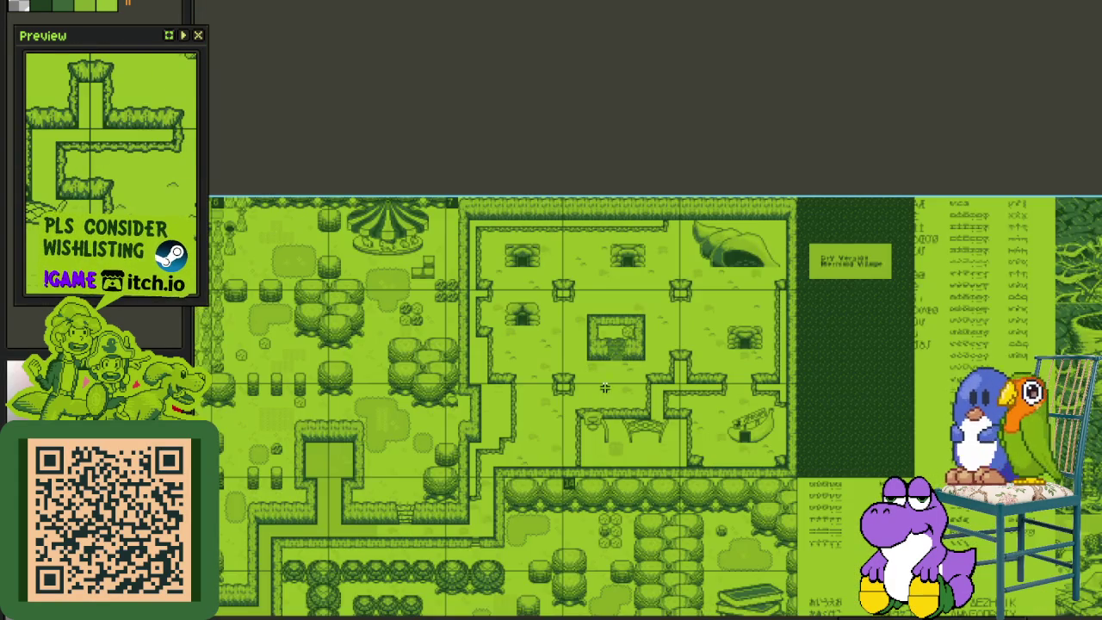
scroll(606, 379, up, 2)
scroll(516, 258, up, 1)
drag(363, 126, 955, 570)
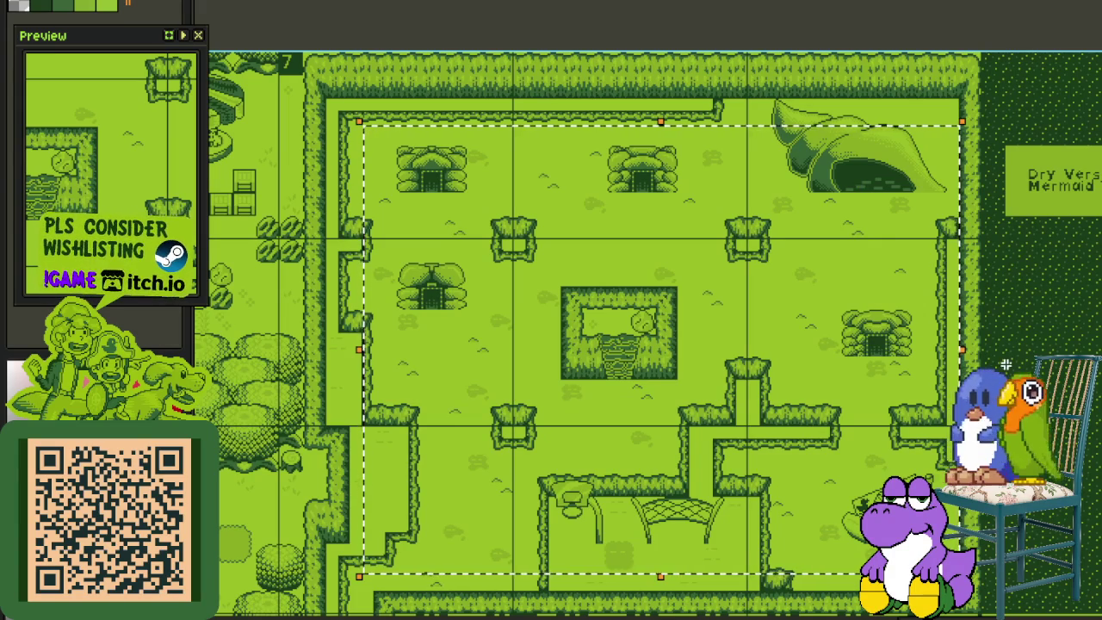
click(266, 383)
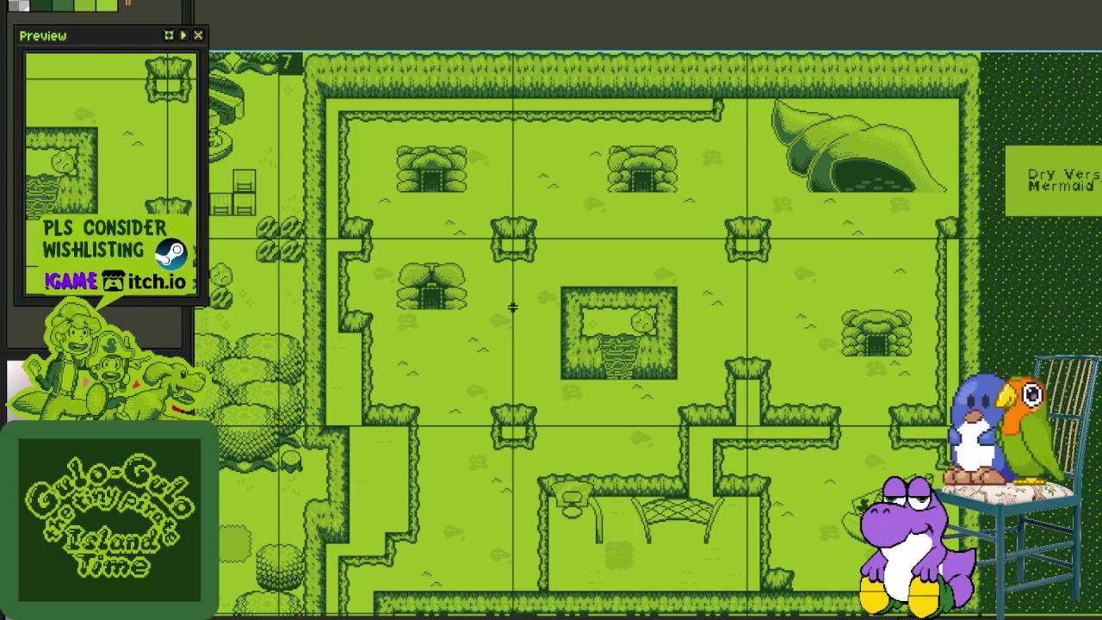
scroll(457, 226, down, 1)
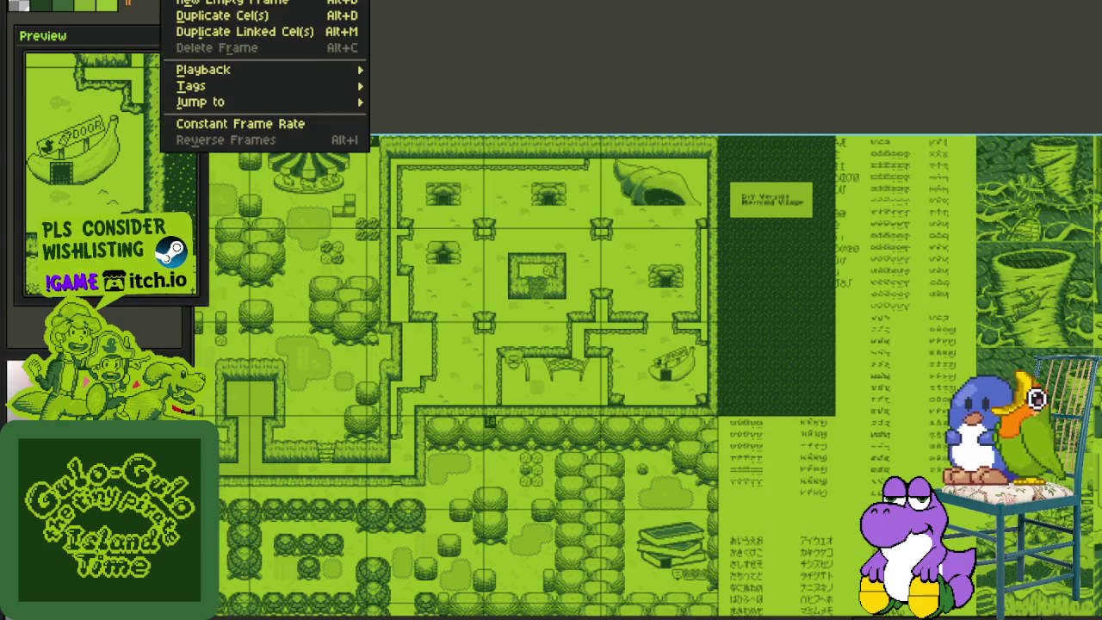
Switch to the cutscene sketch and marquee-select the stick figure, toggling the timeline
key(ctrl+Tab)
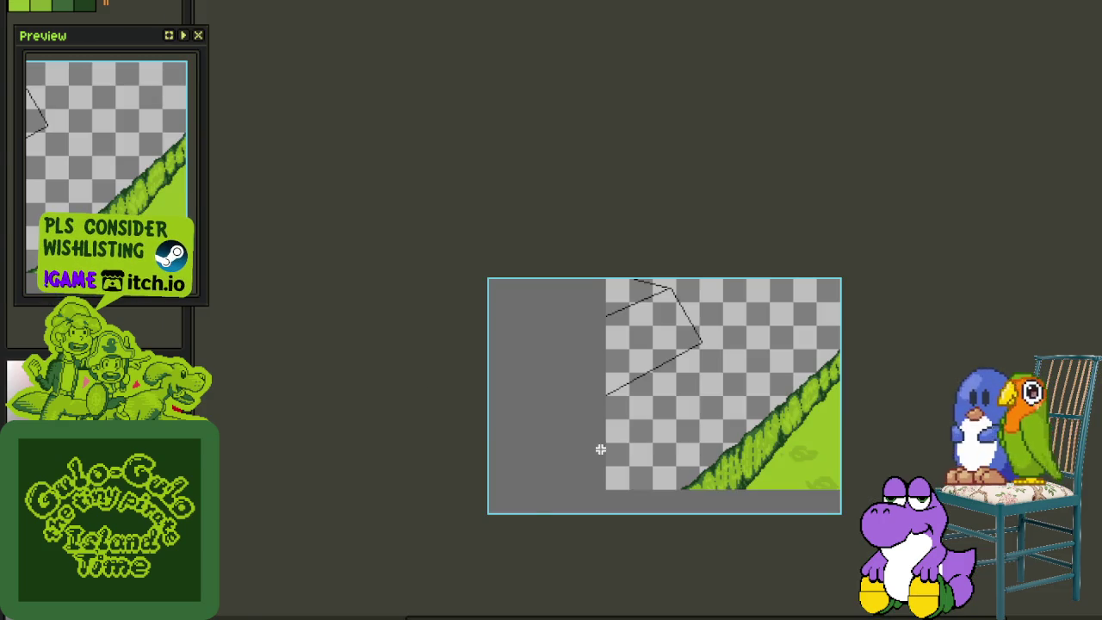
key(Tab)
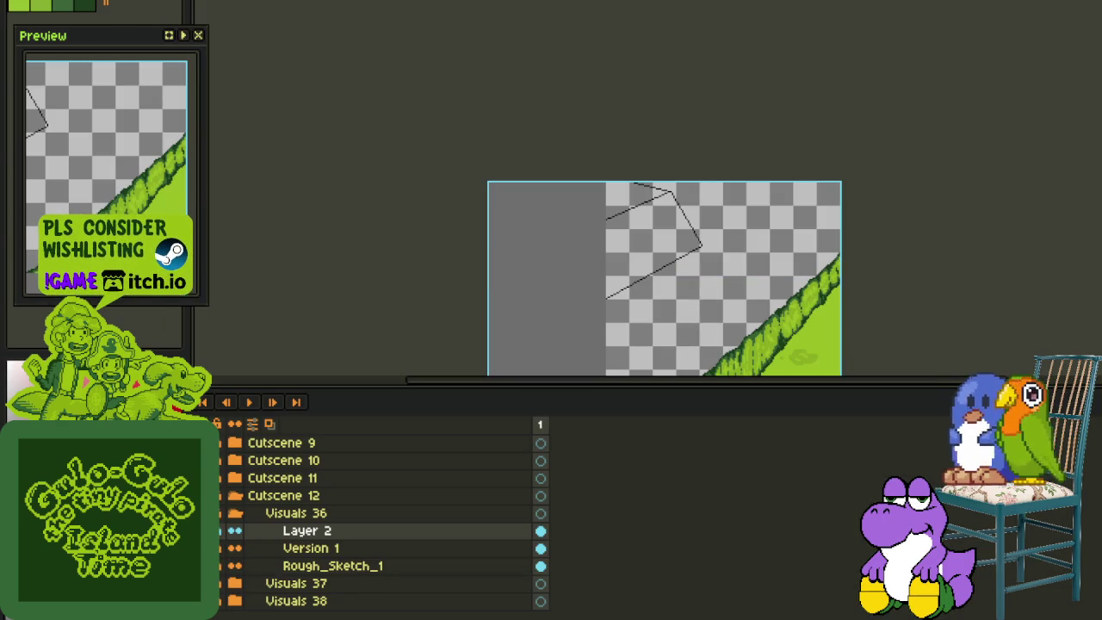
key(Tab)
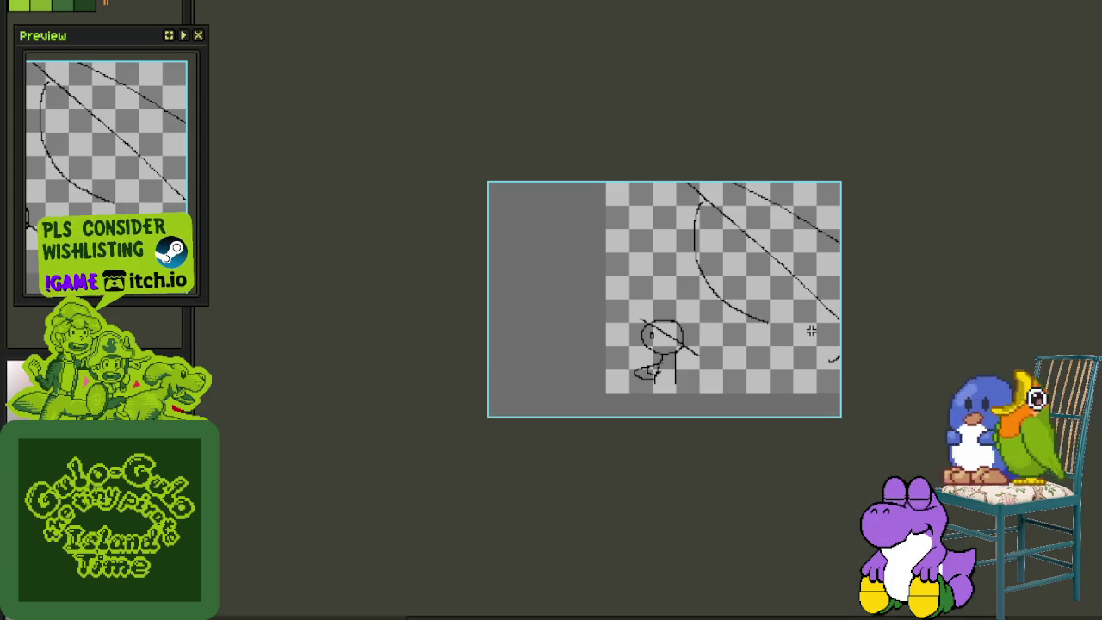
scroll(621, 337, up, 1)
drag(523, 294, 781, 512)
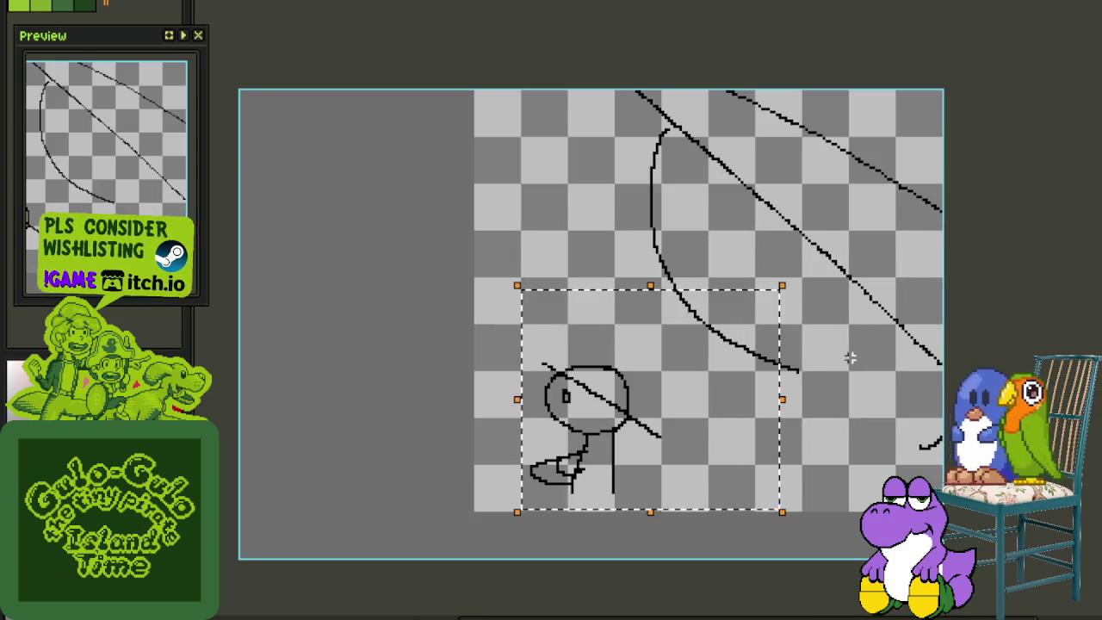
scroll(895, 342, down, 1)
key(Tab)
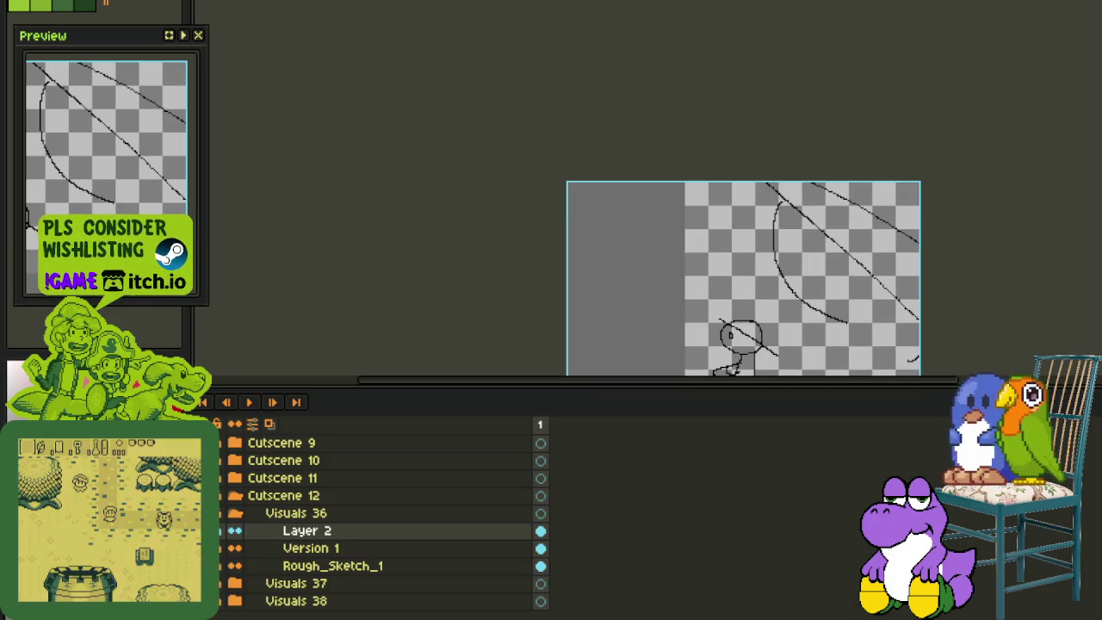
On the grassy-slope drawing, select the lower-right region, then clear the selection
key(Tab)
scroll(673, 269, up, 1)
drag(673, 269, 959, 467)
key(ctrl+d)
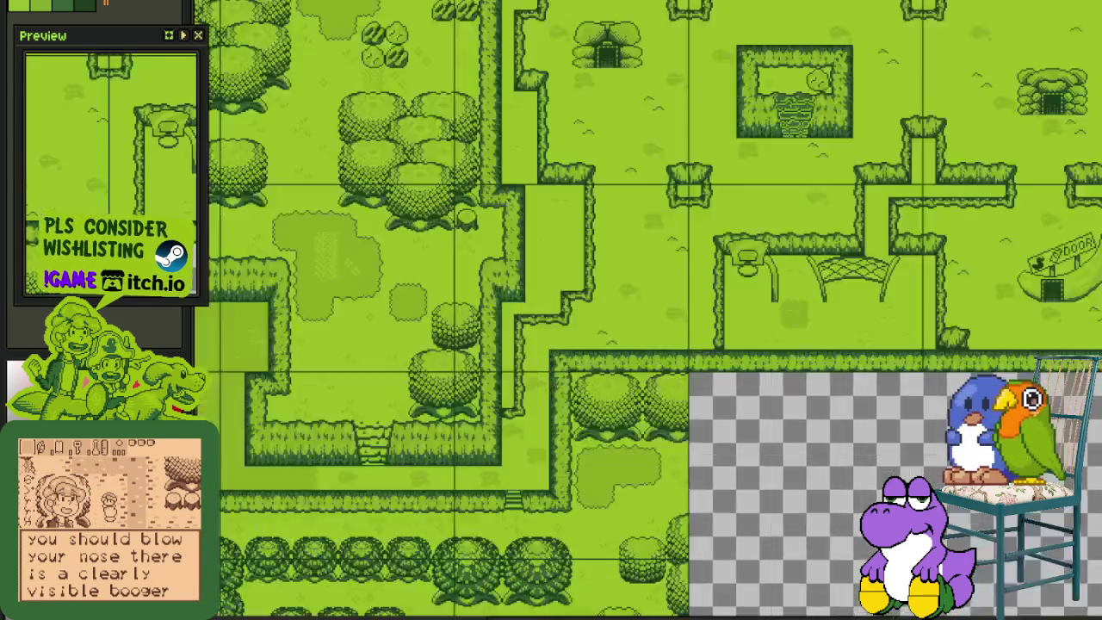
Marquee-select two stretches of hedge wall on the map
scroll(481, 367, up, 2)
drag(393, 184, 602, 487)
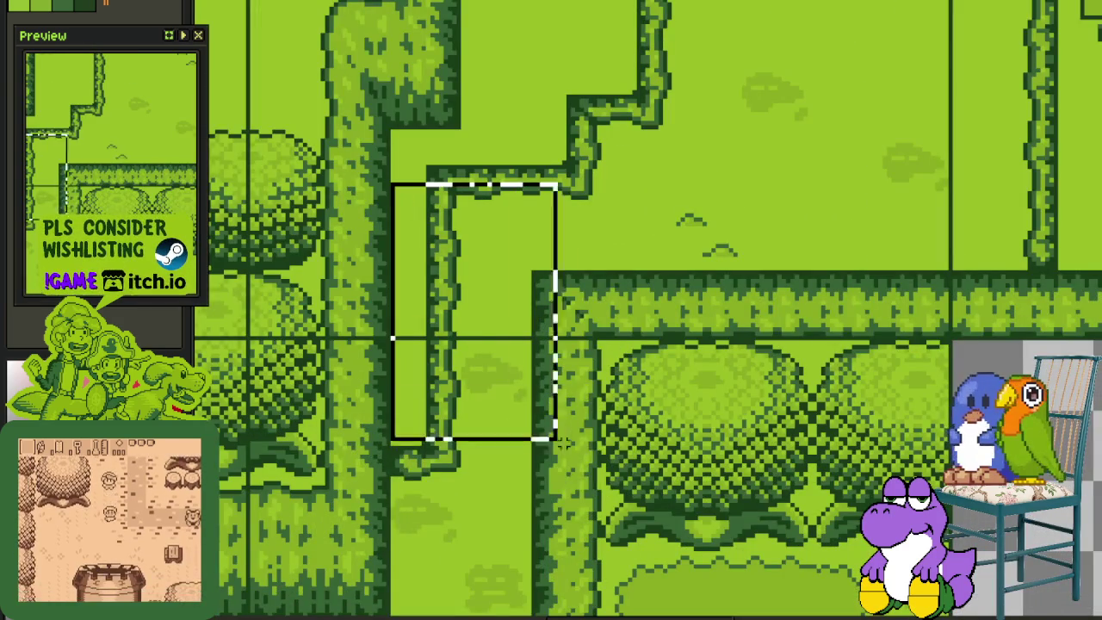
scroll(456, 263, up, 1)
drag(456, 263, 710, 418)
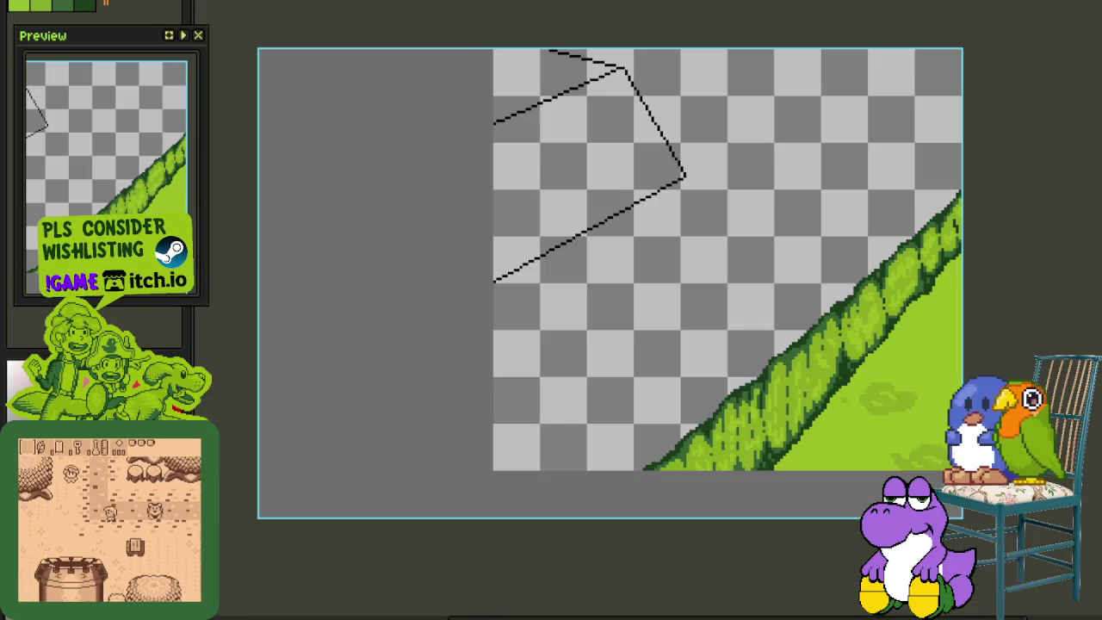
Show the layer timeline and select the outline sketch, panning to frame it
key(Tab)
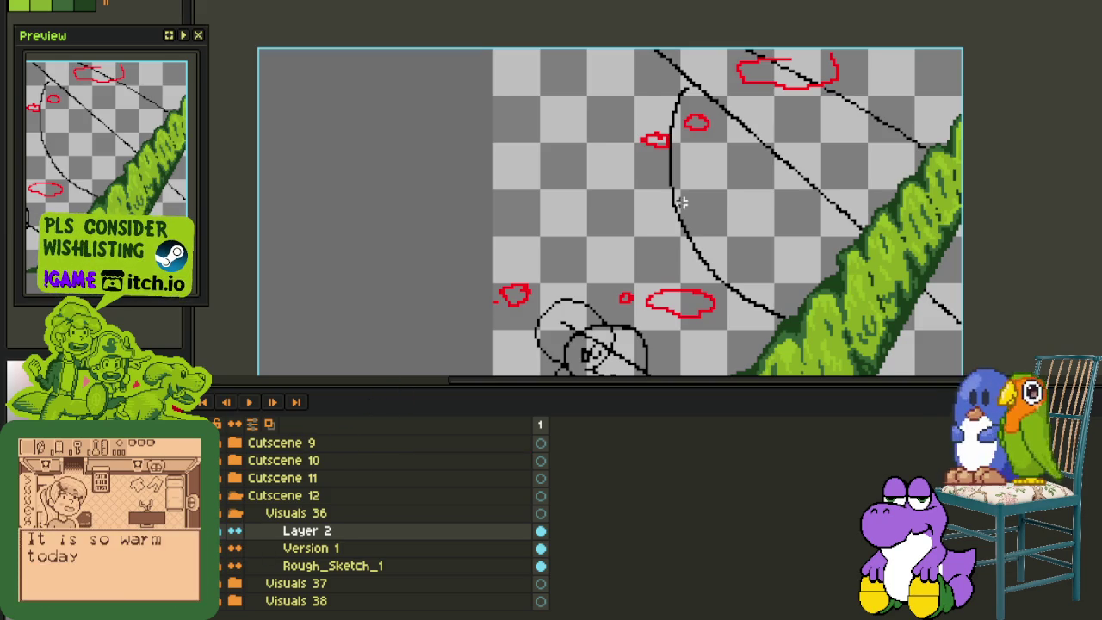
scroll(681, 201, down, 2)
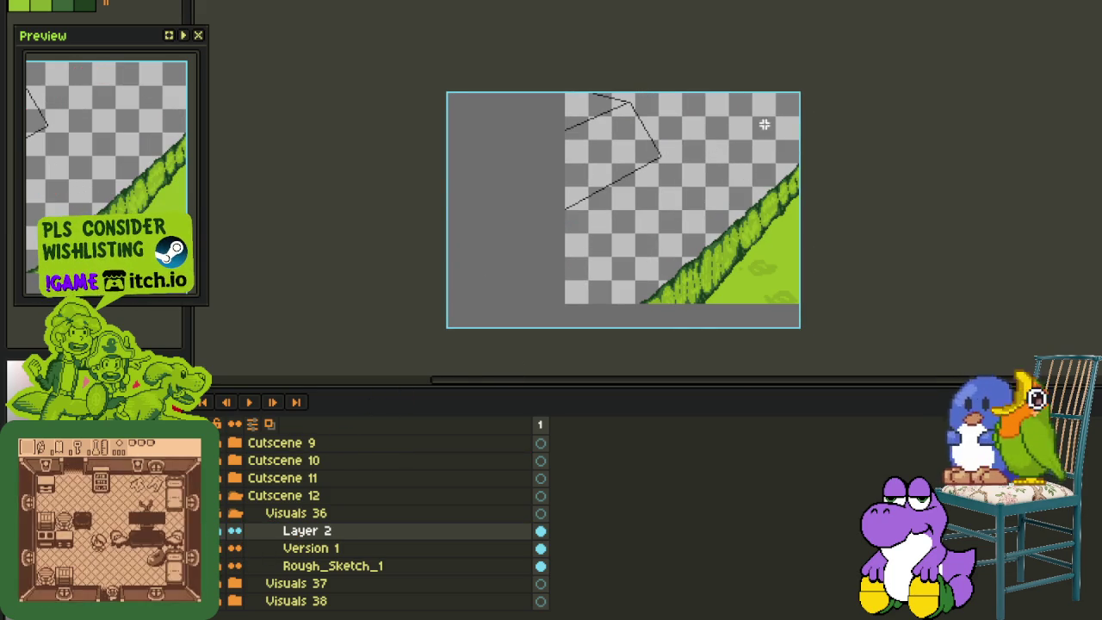
scroll(553, 91, up, 2)
mouse_move(508, 91)
mouse_down()
mouse_move(730, 284)
mouse_move(794, 315)
mouse_up()
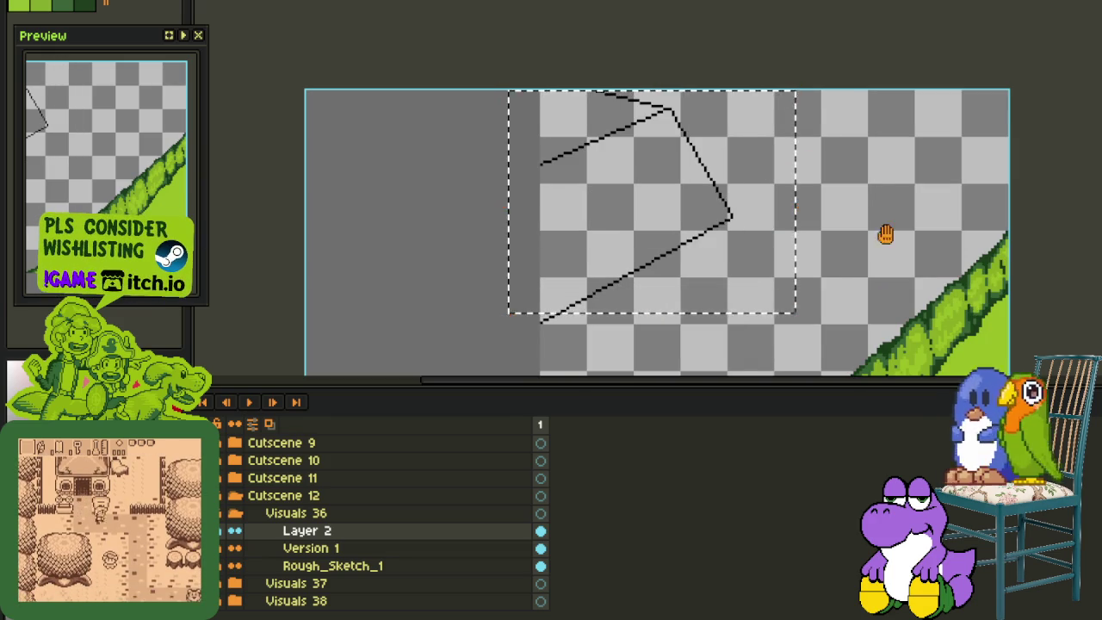
drag(885, 234, 647, 137)
drag(566, 135, 731, 296)
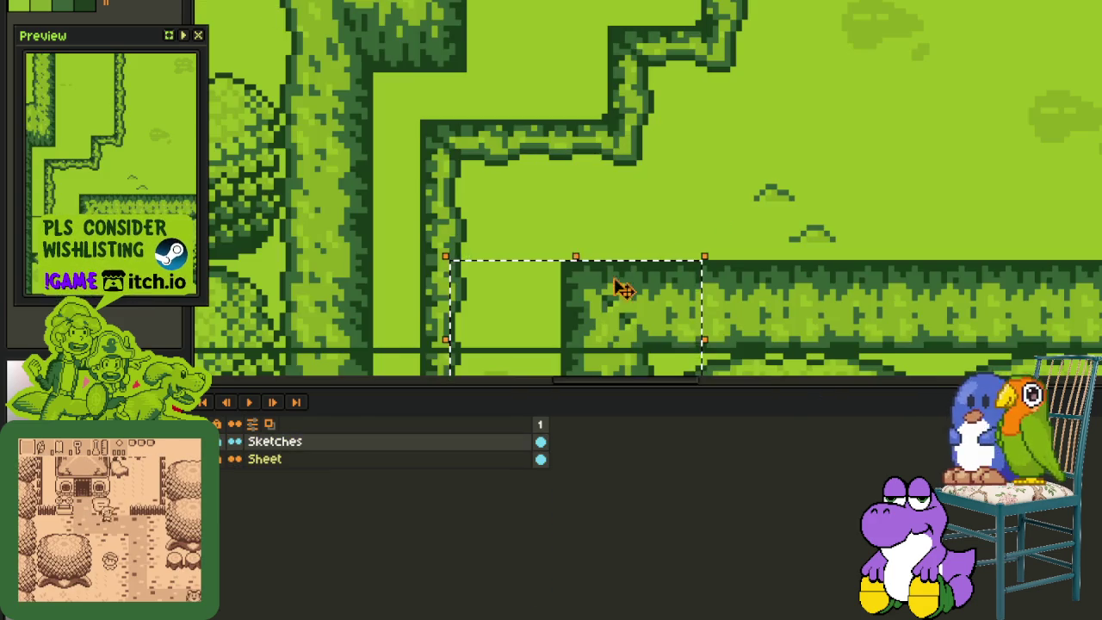
Hide the timeline and try two marquee selections across the hedge wall, clearing each
key(ctrl+d)
key(Tab)
drag(368, 267, 812, 439)
key(ctrl+d)
drag(398, 214, 925, 374)
key(ctrl+d)
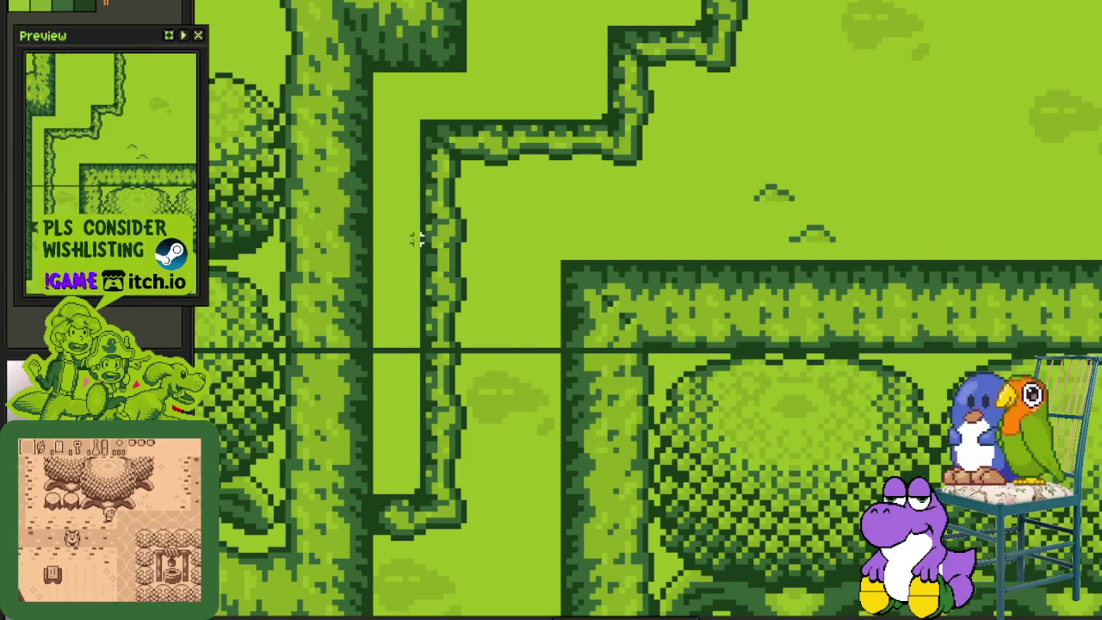
Select the hedge wall's corner tiles and the hedge corner beside the basketball hoop
drag(393, 205, 640, 338)
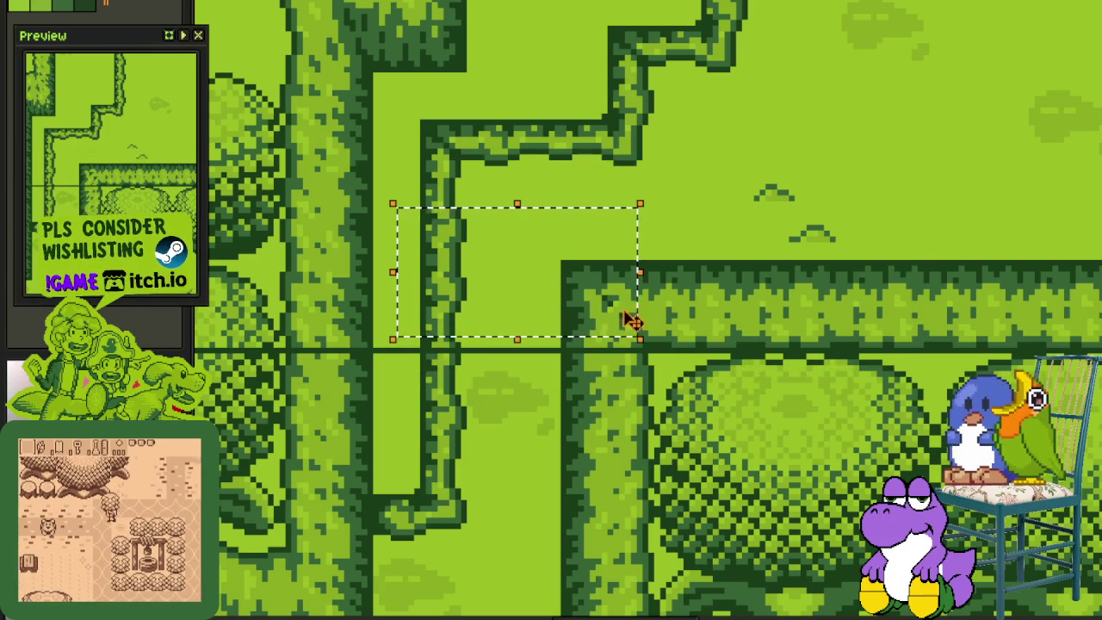
scroll(857, 243, down, 1)
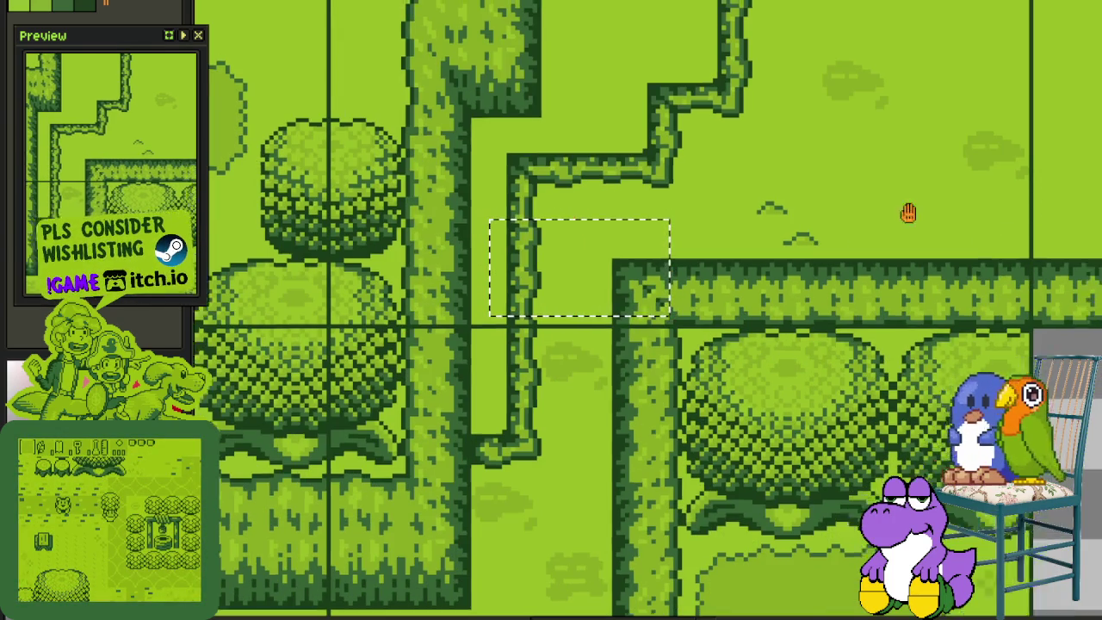
drag(997, 217, 534, 384)
drag(683, 72, 907, 316)
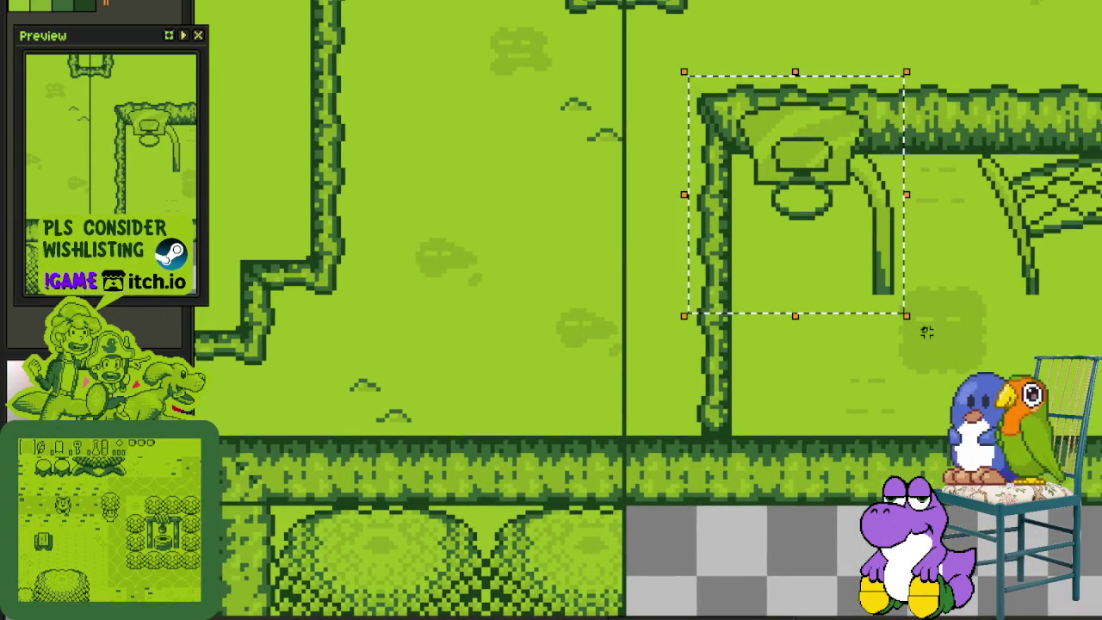
key(ctrl+Tab)
key(ctrl+Tab)
key(ctrl+Tab)
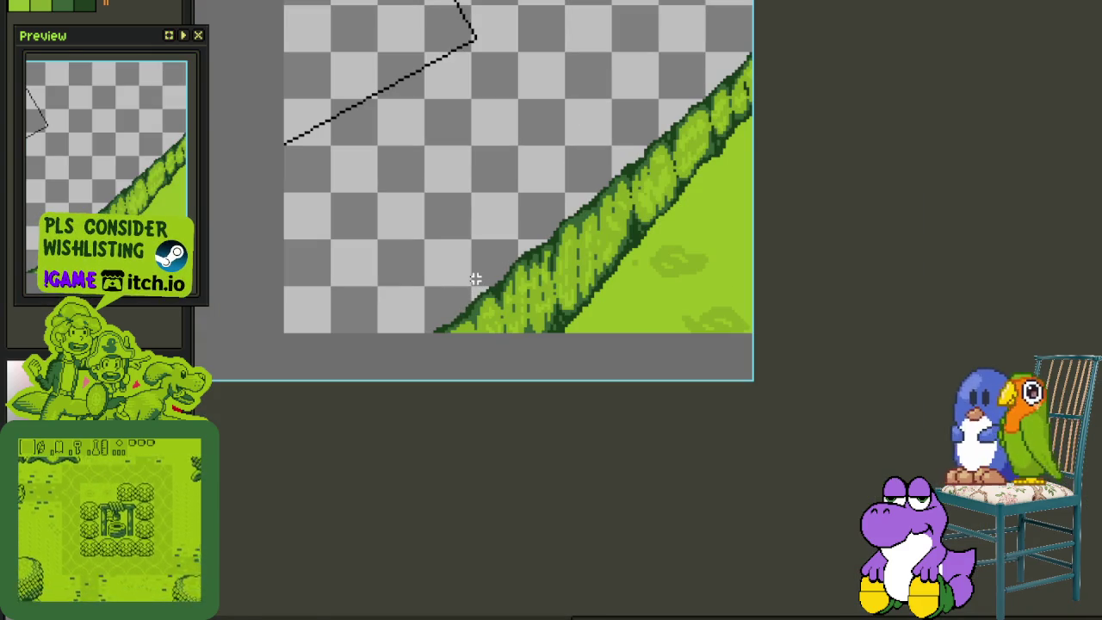
Move to the next cutscene's rough sketch and flip it horizontally
key(Tab)
key(Delete)
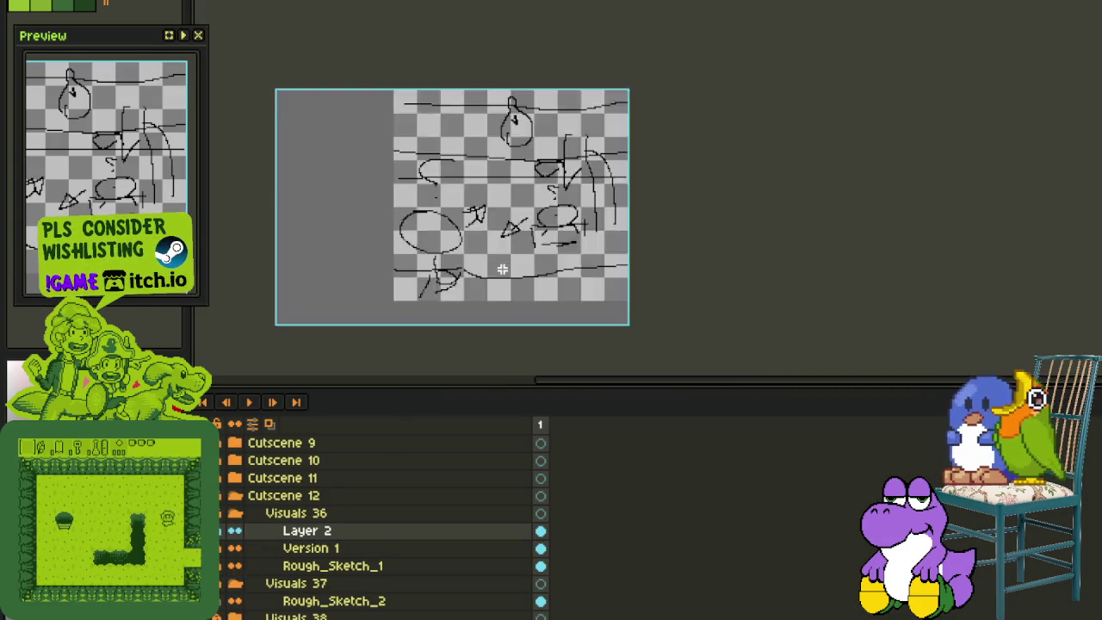
click(87, 1)
mouse_move(126, 37)
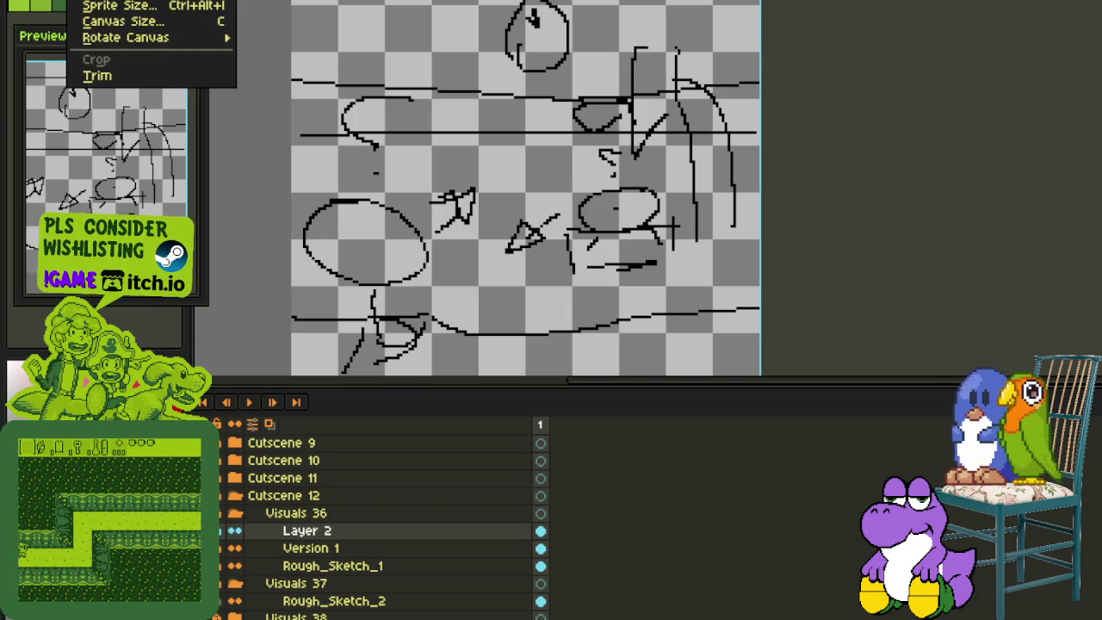
click(321, 91)
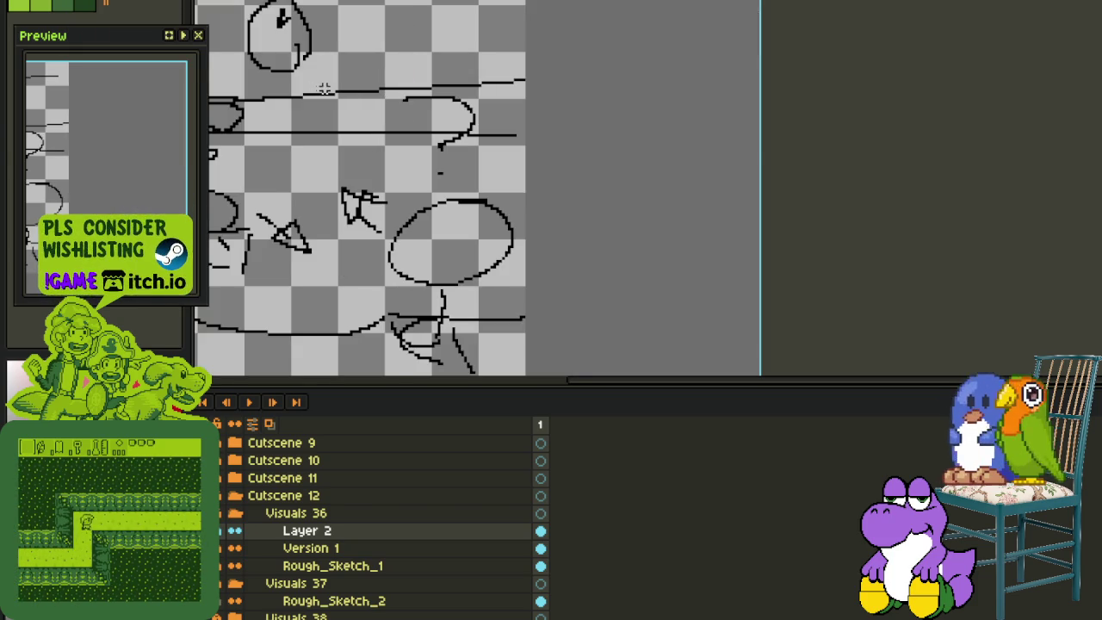
Pan across the sketch, hide the timeline, and pan over the green map artwork
mouse_move(396, 157)
mouse_down()
mouse_move(630, 141)
mouse_move(767, 315)
mouse_move(779, 350)
mouse_up()
key(Tab)
scroll(411, 202, up, 1)
scroll(411, 202, down, 1)
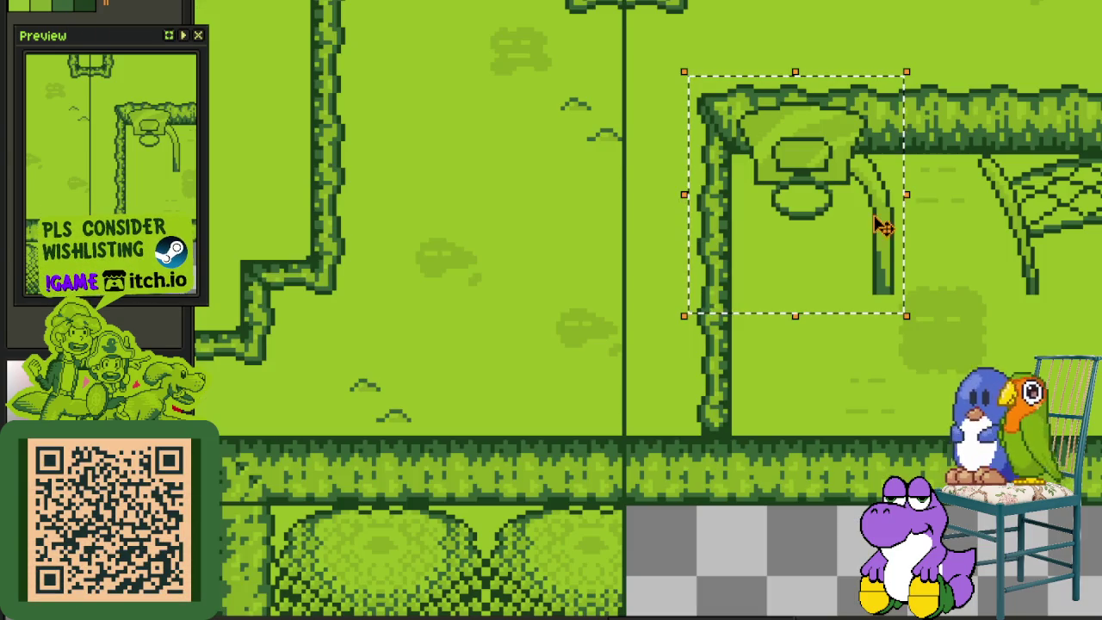
drag(878, 224, 677, 253)
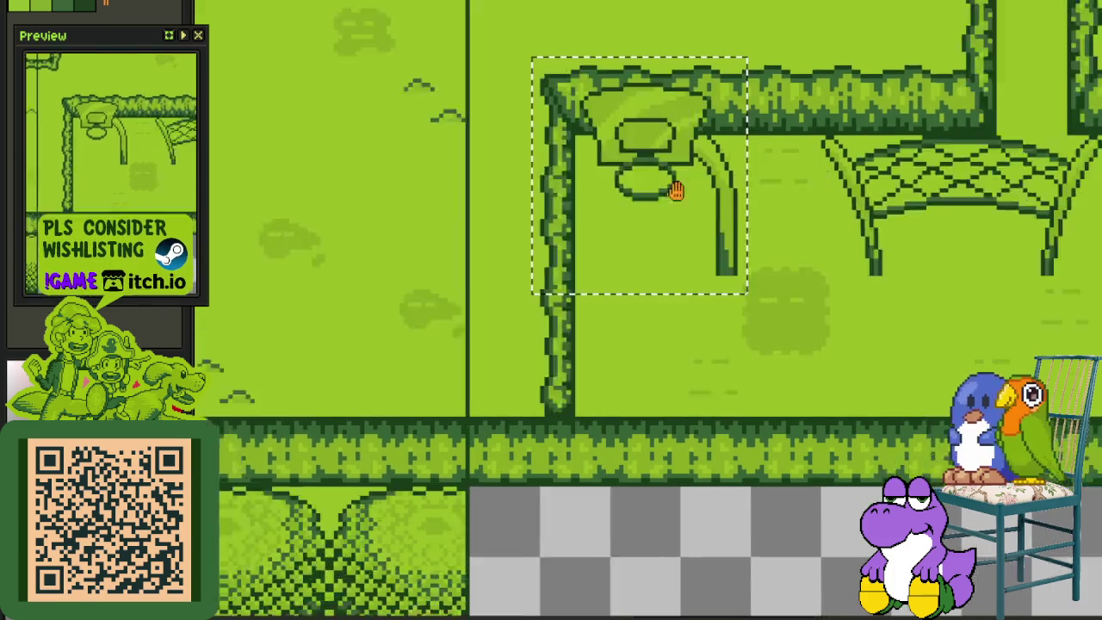
Marquee the faded cloud patch under the nets, pan around the green map, then return to the rough sketch
drag(479, 234, 644, 377)
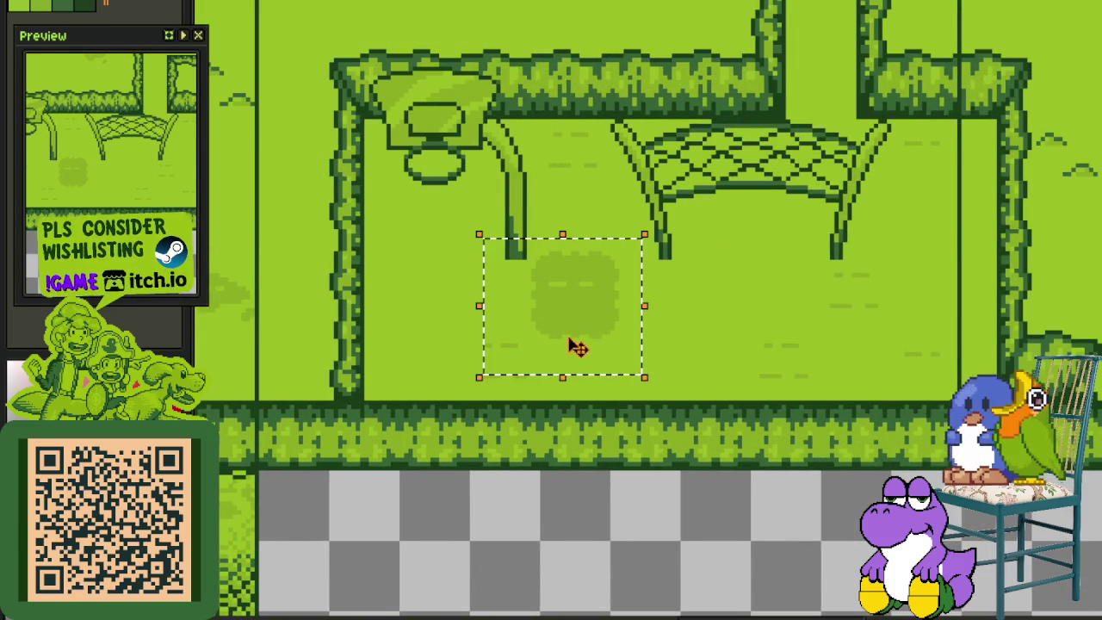
scroll(380, 196, down, 1)
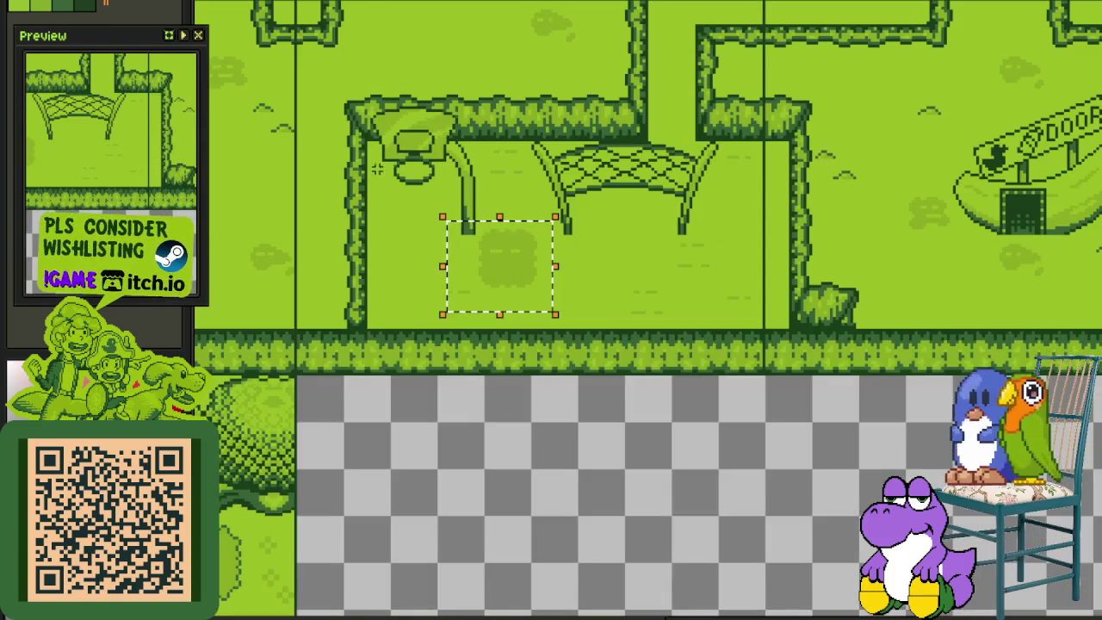
drag(284, 57, 508, 303)
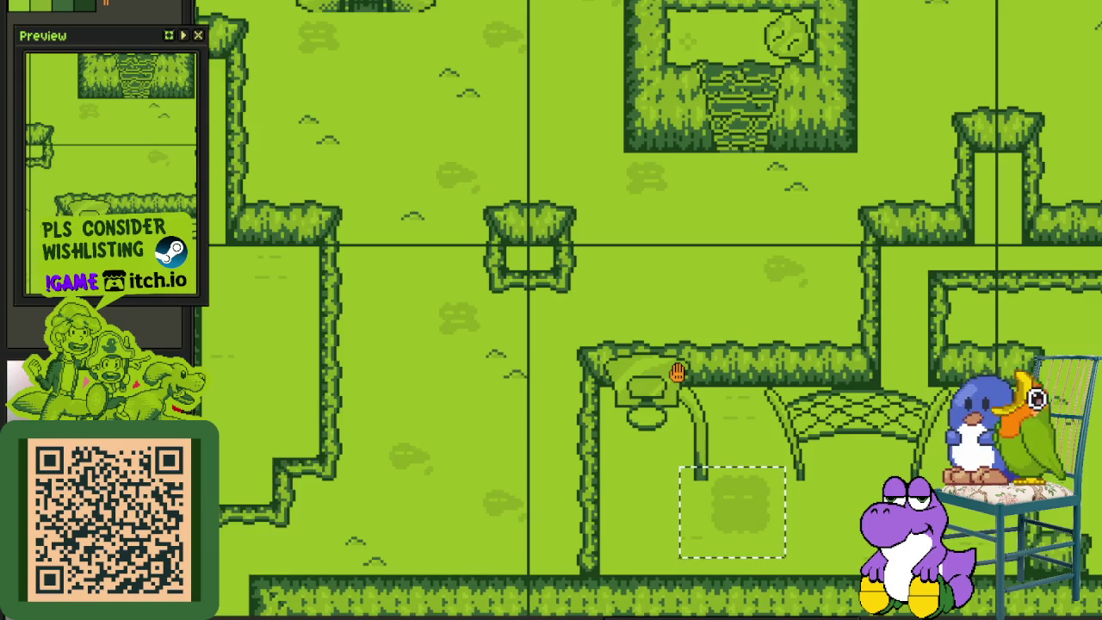
drag(680, 372, 588, 269)
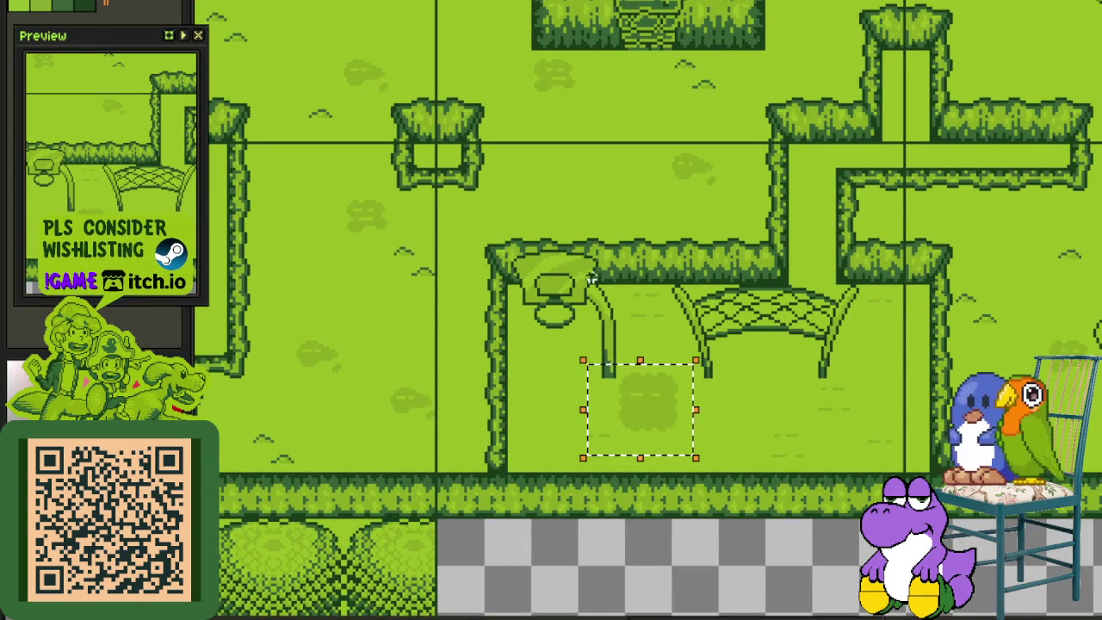
key(ctrl+Tab)
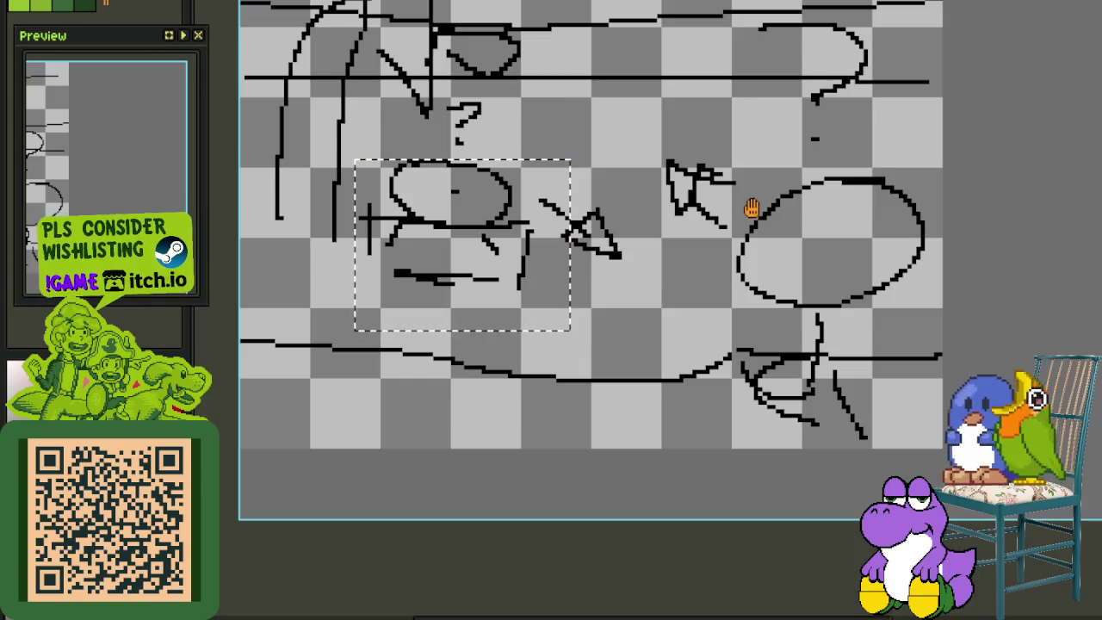
Try and clear marquee selections on the sketch's upper-left part and middle oval doodle
drag(738, 209, 781, 304)
key(ctrl+d)
drag(336, 59, 621, 258)
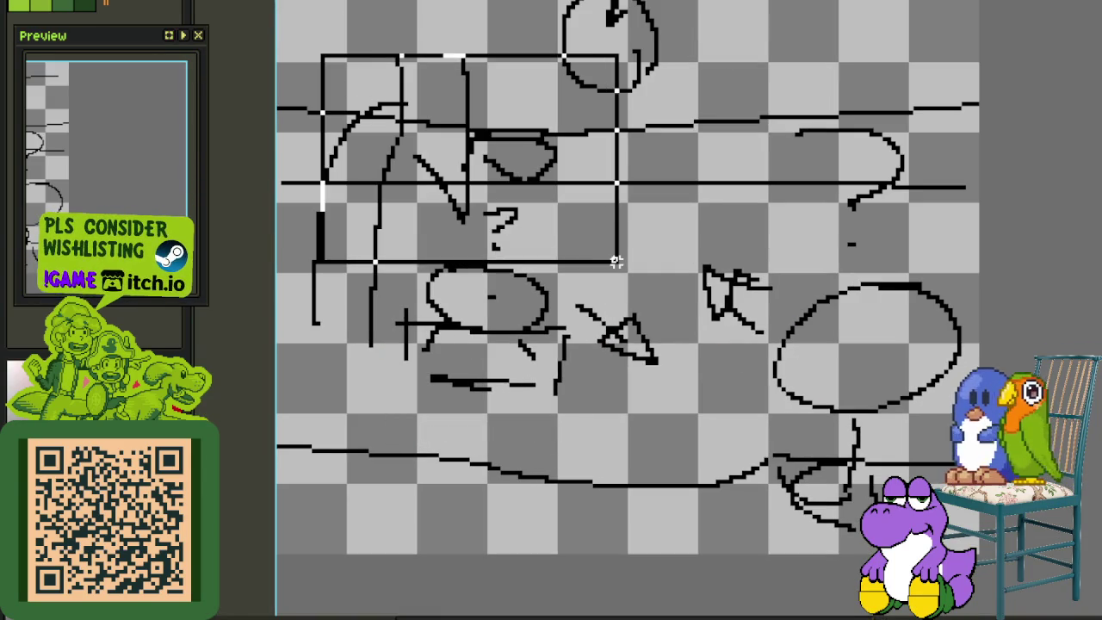
key(ctrl+d)
drag(383, 256, 616, 420)
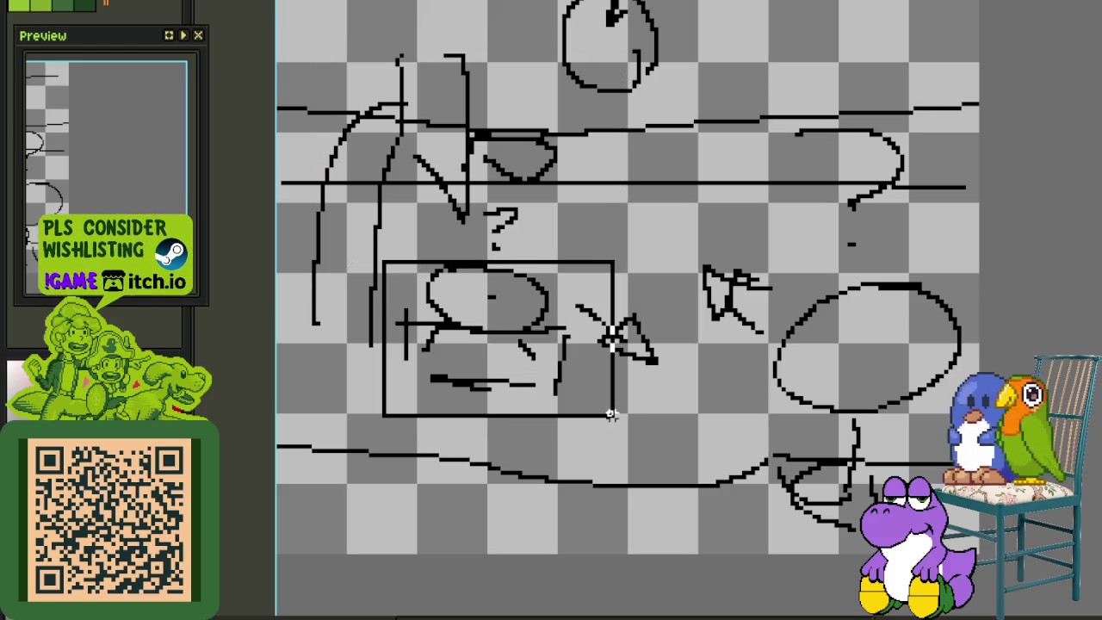
key(ctrl+d)
Marquee the arrow doodle, clear the selection, and show the Timeline
drag(677, 235, 842, 376)
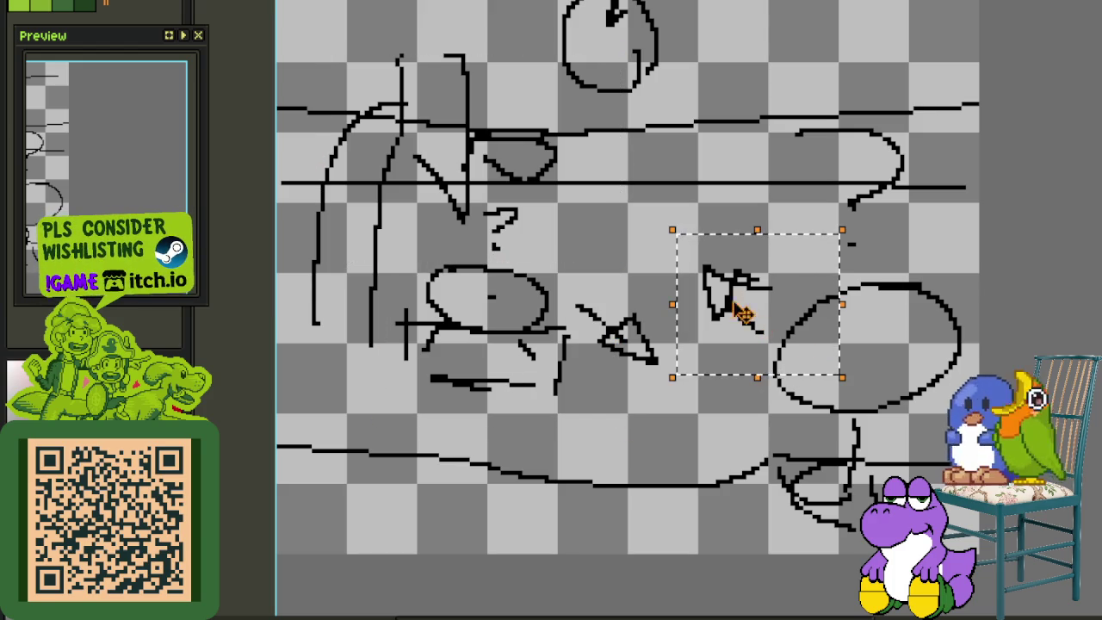
drag(513, 255, 717, 431)
key(ctrl+d)
scroll(811, 350, down, 1)
key(Tab)
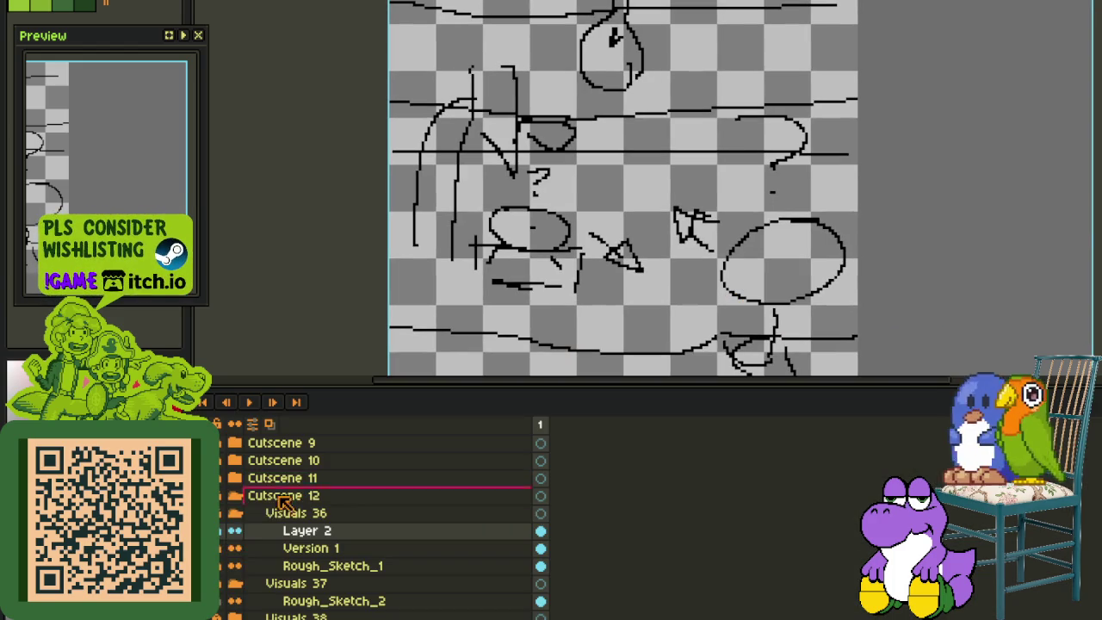
Collapse Visuals 37, expand Visuals 38, and hide the Timeline
click(232, 584)
click(234, 601)
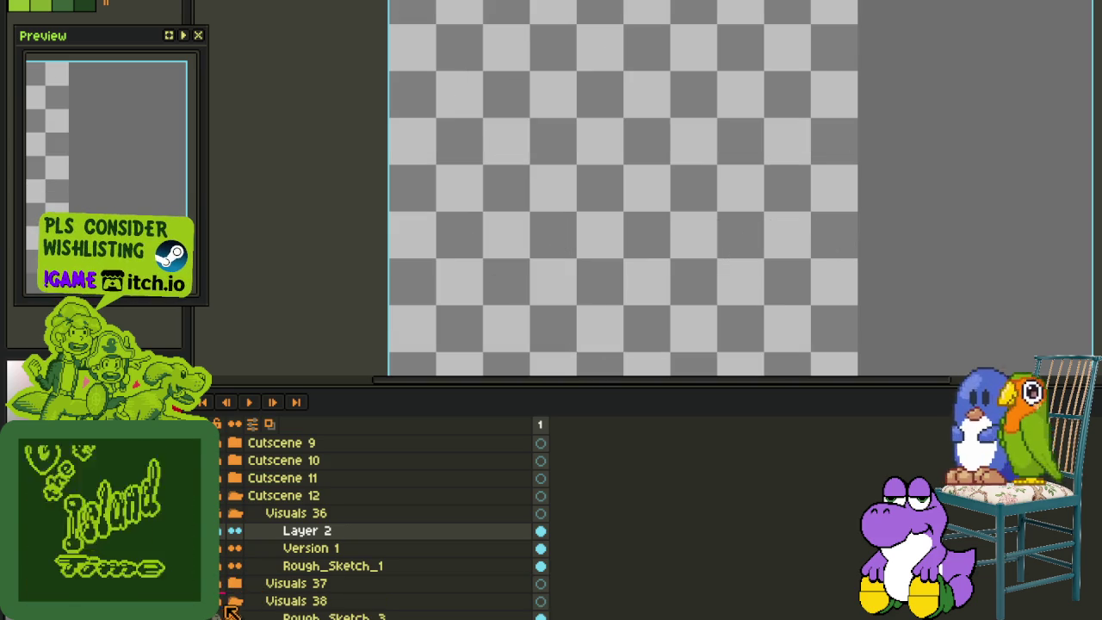
key(Tab)
Zoom and pan the Visuals 38 sketch, marquee its right half
scroll(524, 263, up, 2)
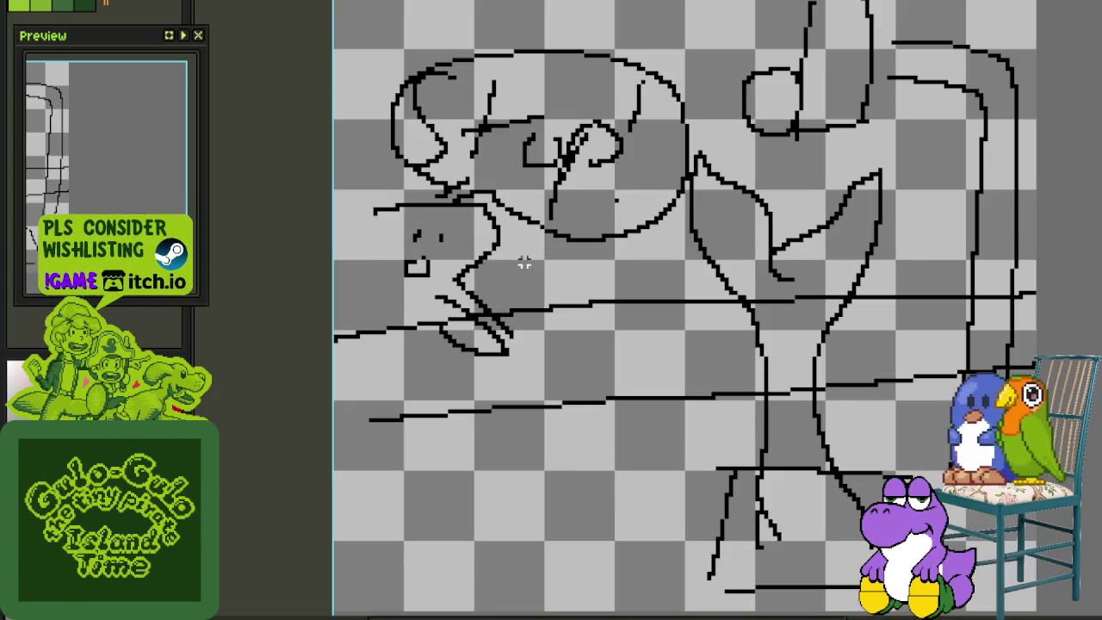
drag(791, 83, 645, 143)
drag(531, 58, 921, 449)
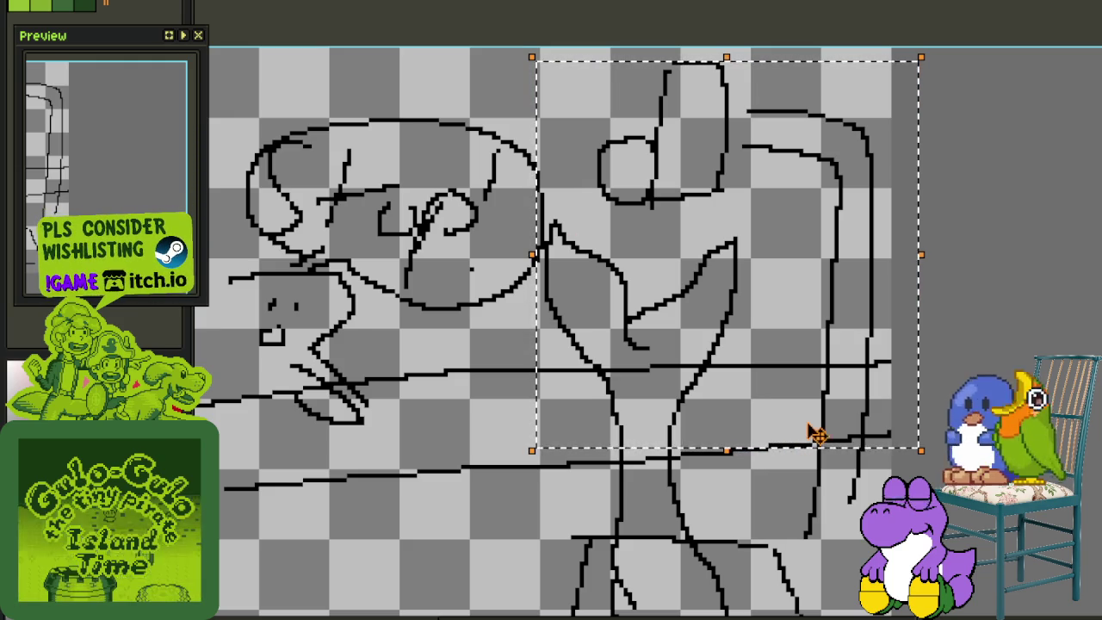
scroll(986, 317, down, 1)
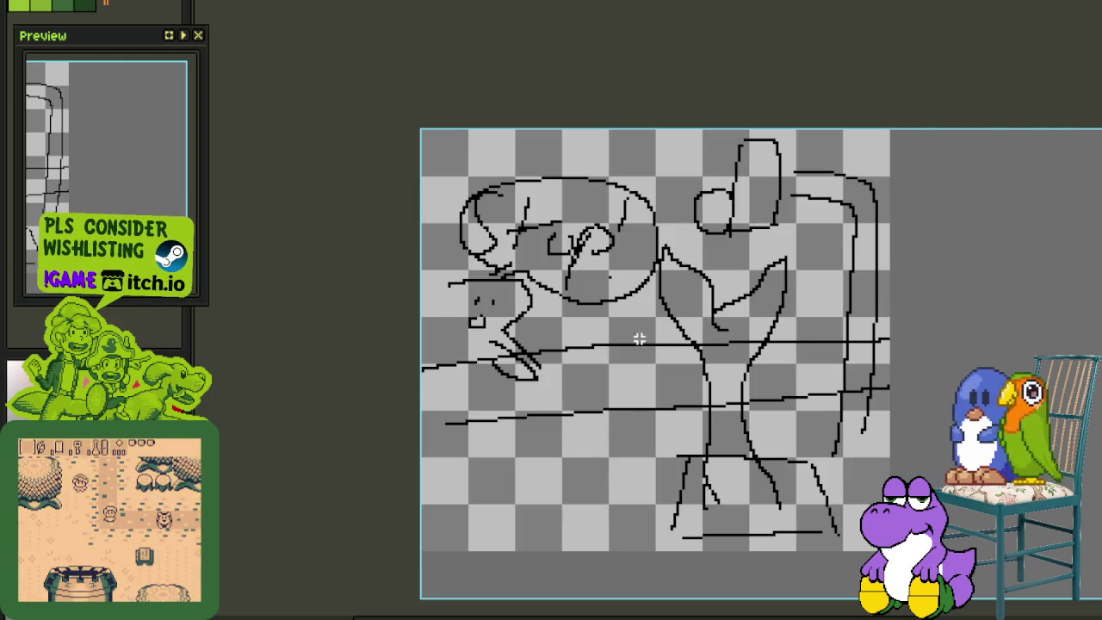
scroll(450, 285, up, 1)
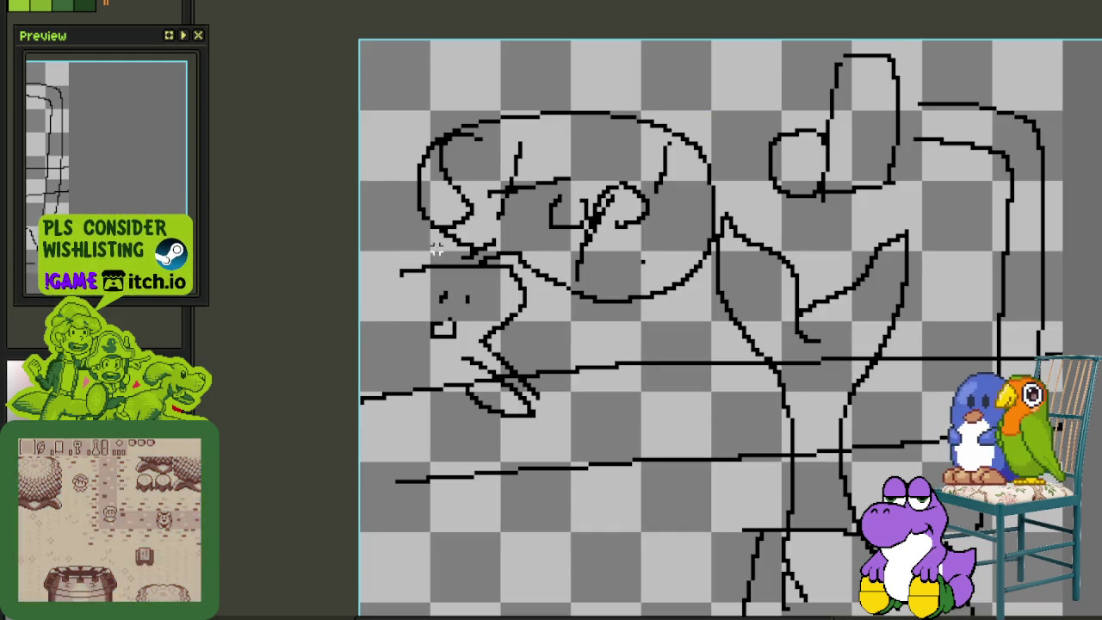
drag(687, 309, 645, 300)
Show the Timeline again and collapse the Visuals 37 folder
key(Tab)
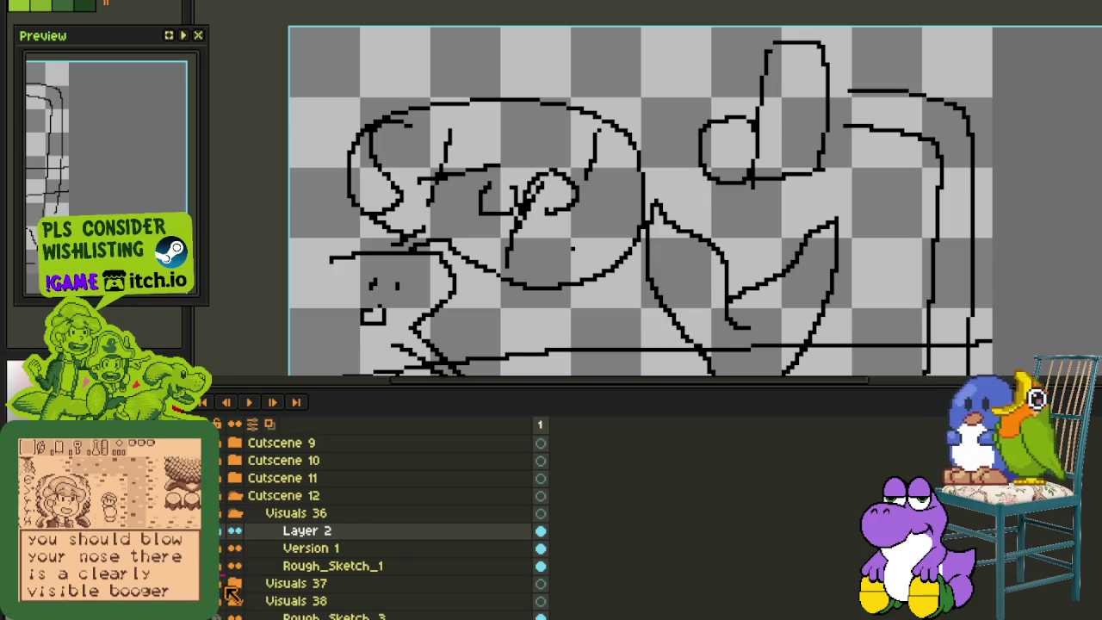
click(228, 600)
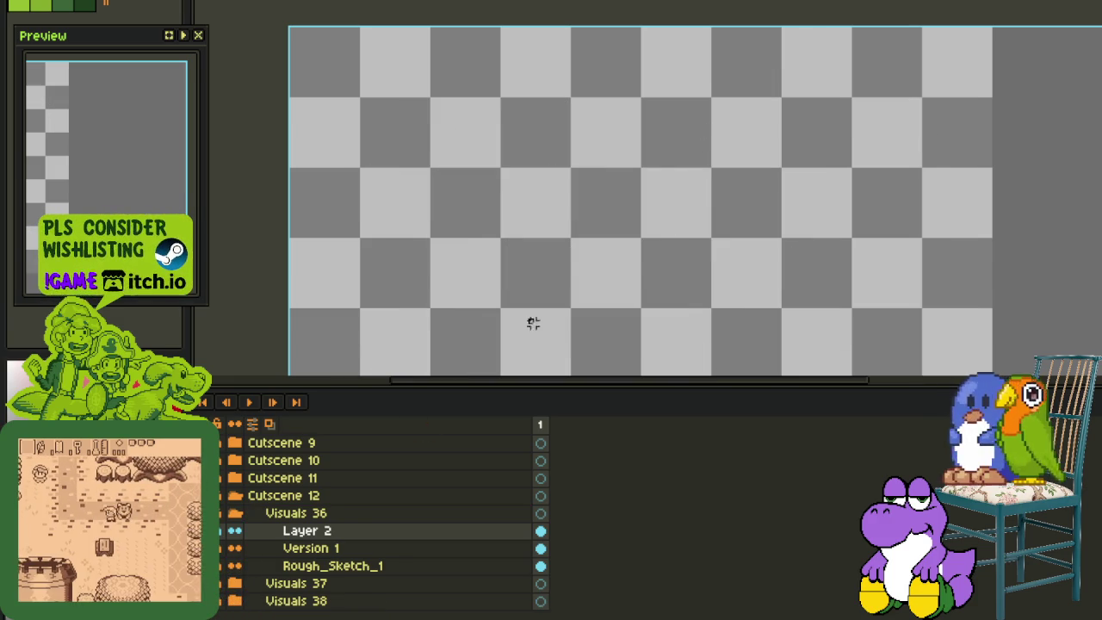
scroll(703, 158, down, 3)
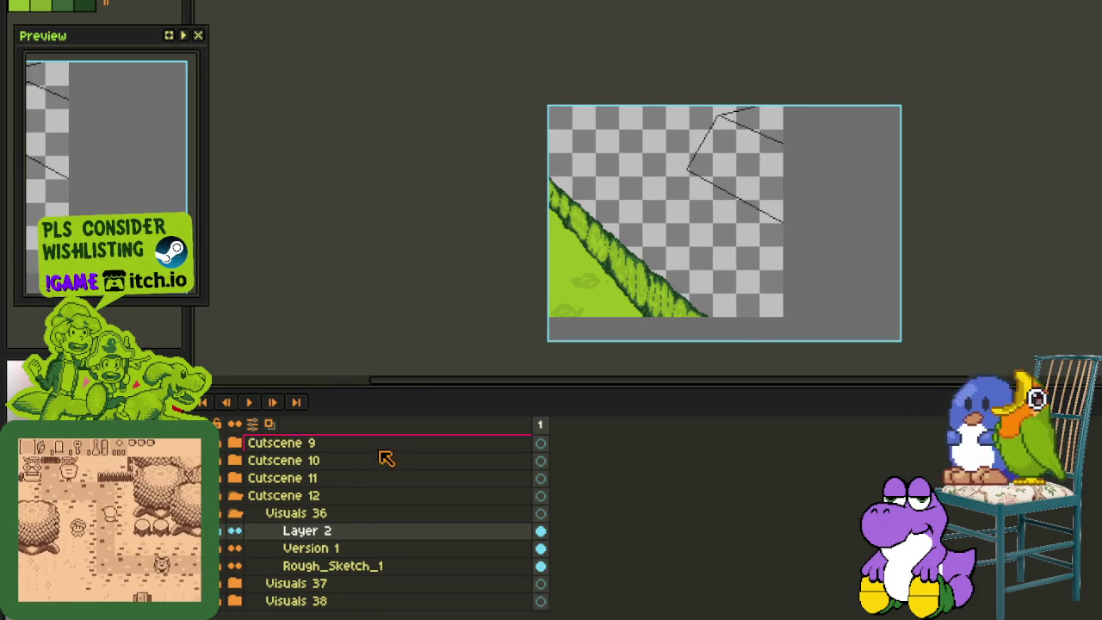
Hide the Timeline, zoom in, and marquee the small figure sketch beside the ridge
key(Tab)
scroll(746, 251, up, 2)
drag(617, 152, 924, 418)
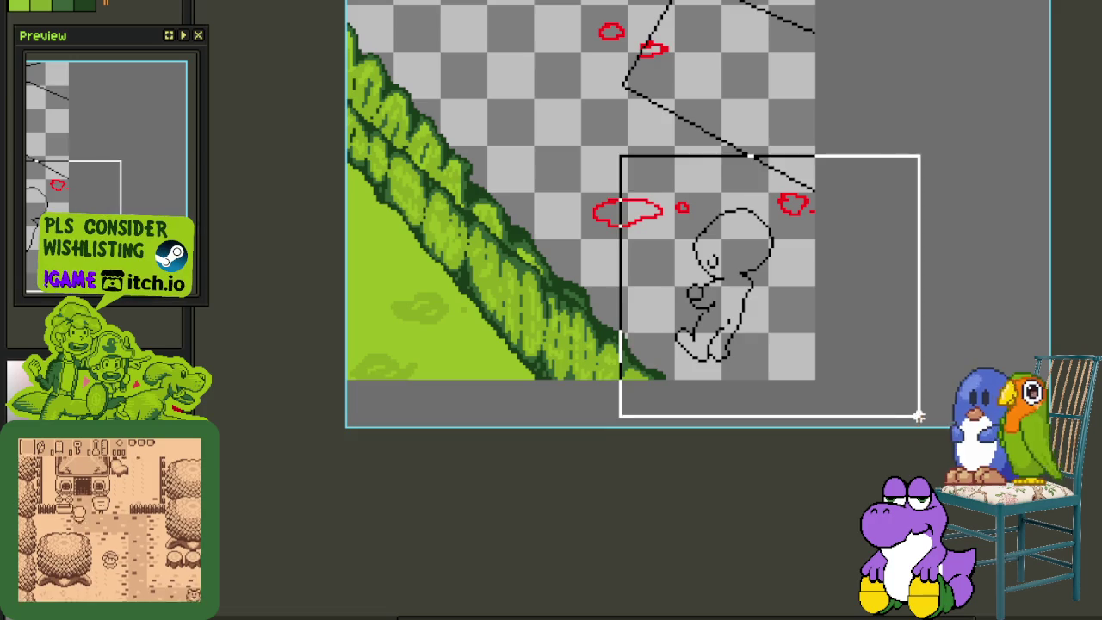
Collapse Visuals 36, switch to the black rough sketch, clear the selection and select its right part
key(Tab)
click(236, 514)
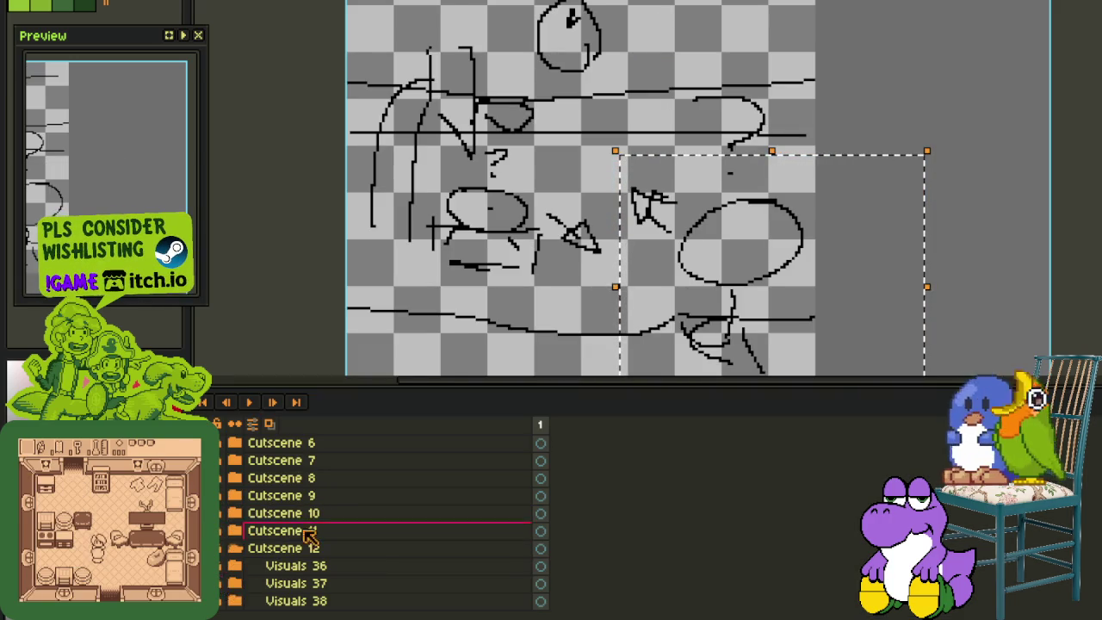
key(Tab)
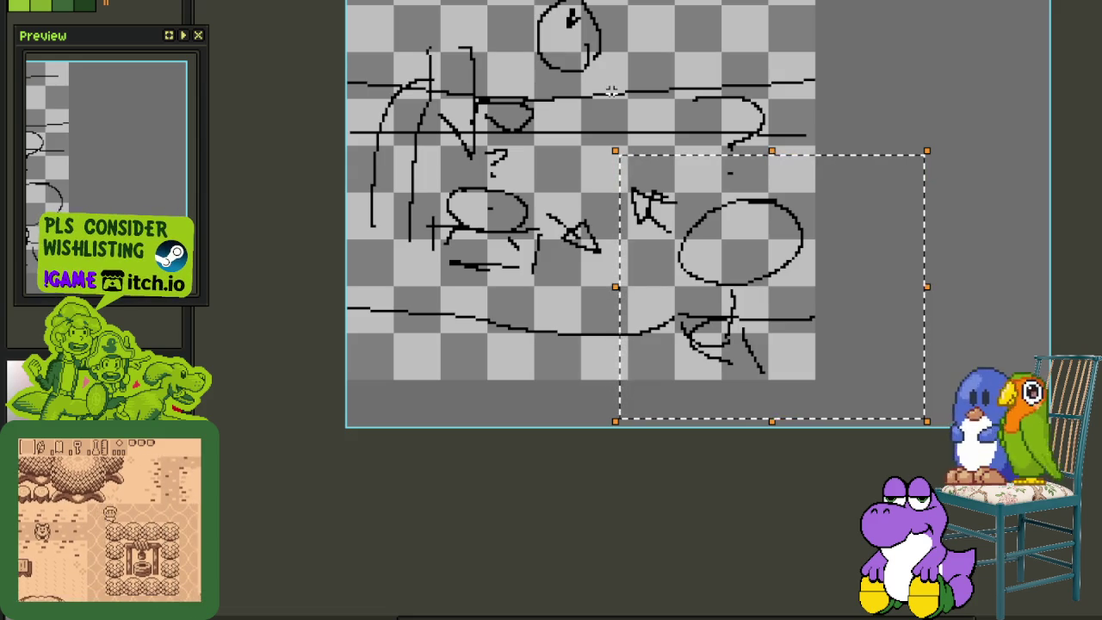
click(629, 200)
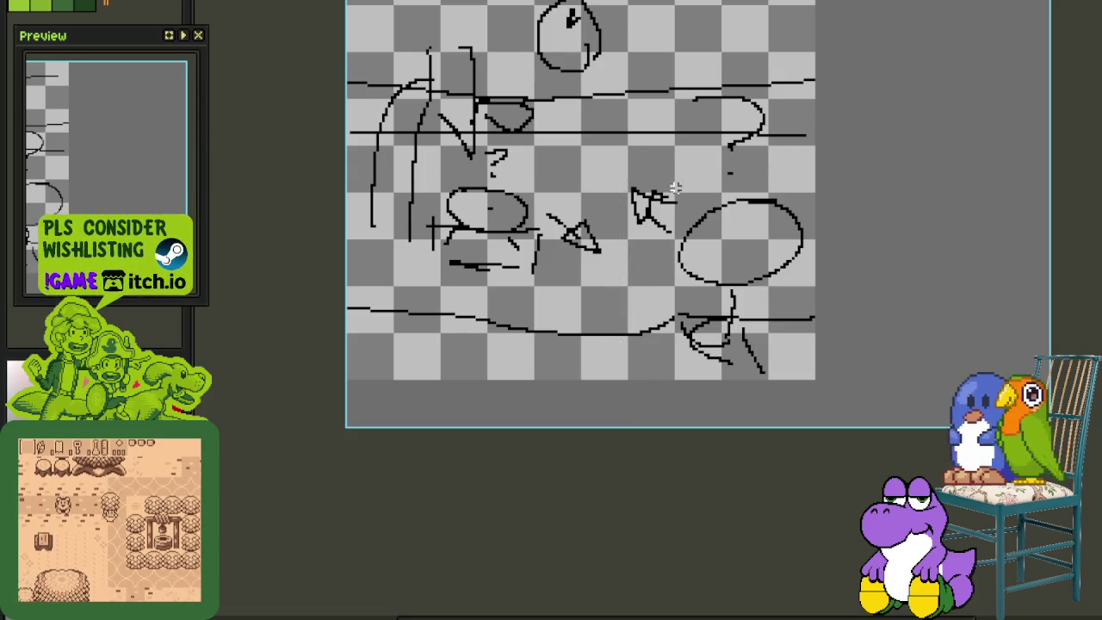
drag(598, 172, 945, 425)
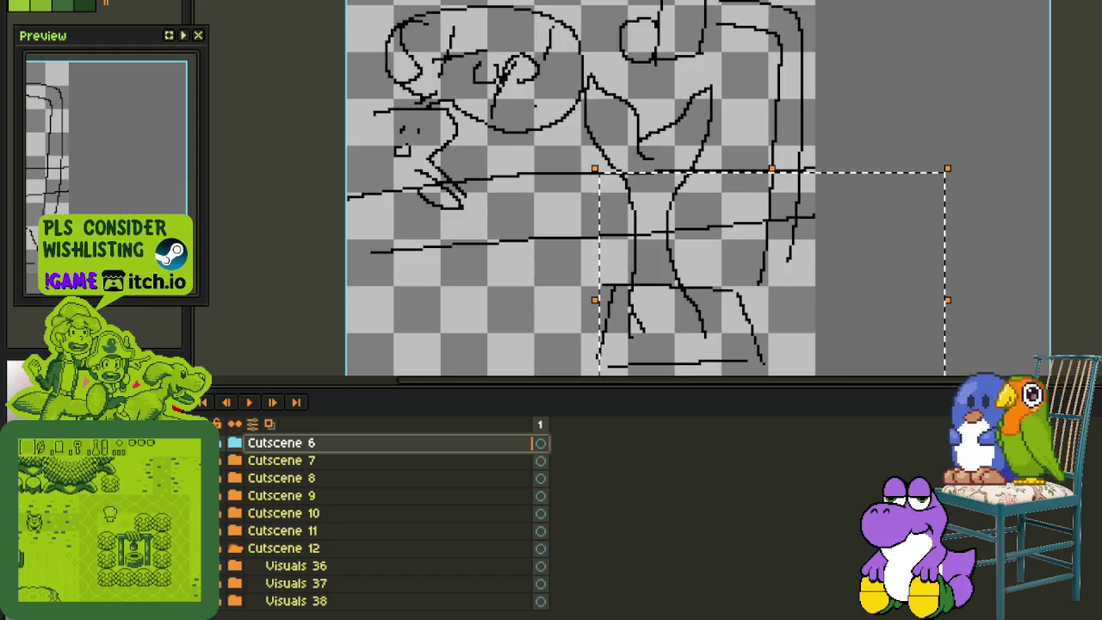
Switch to the figure sketch, marquee a region of it, then most of the sketch, clearing each
key(Tab)
drag(385, 107, 555, 366)
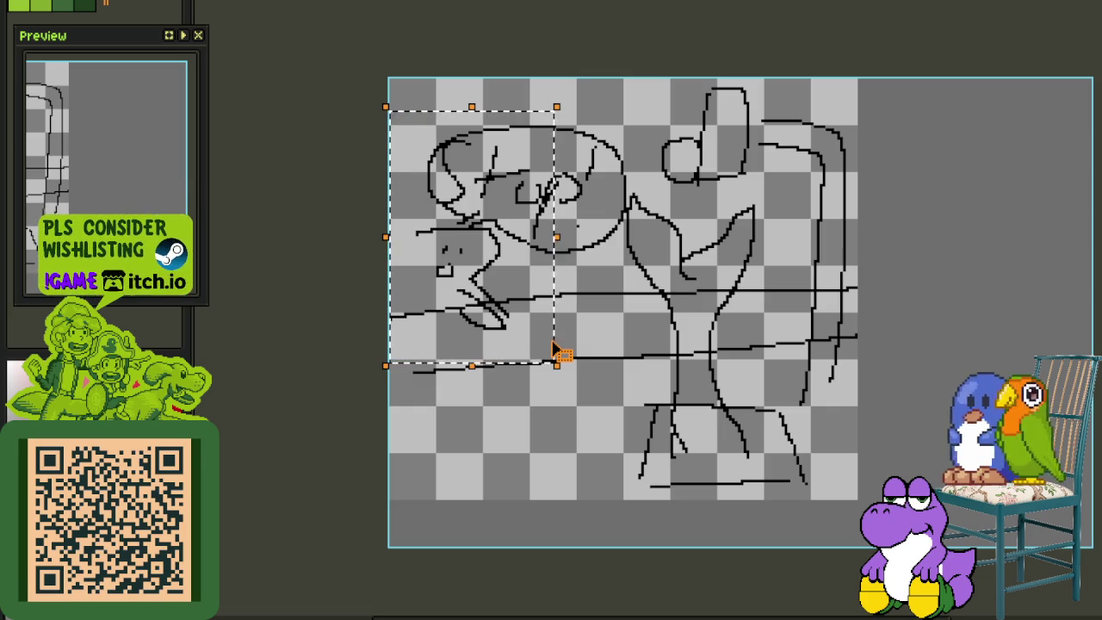
key(ctrl+d)
drag(360, 82, 842, 496)
key(Return)
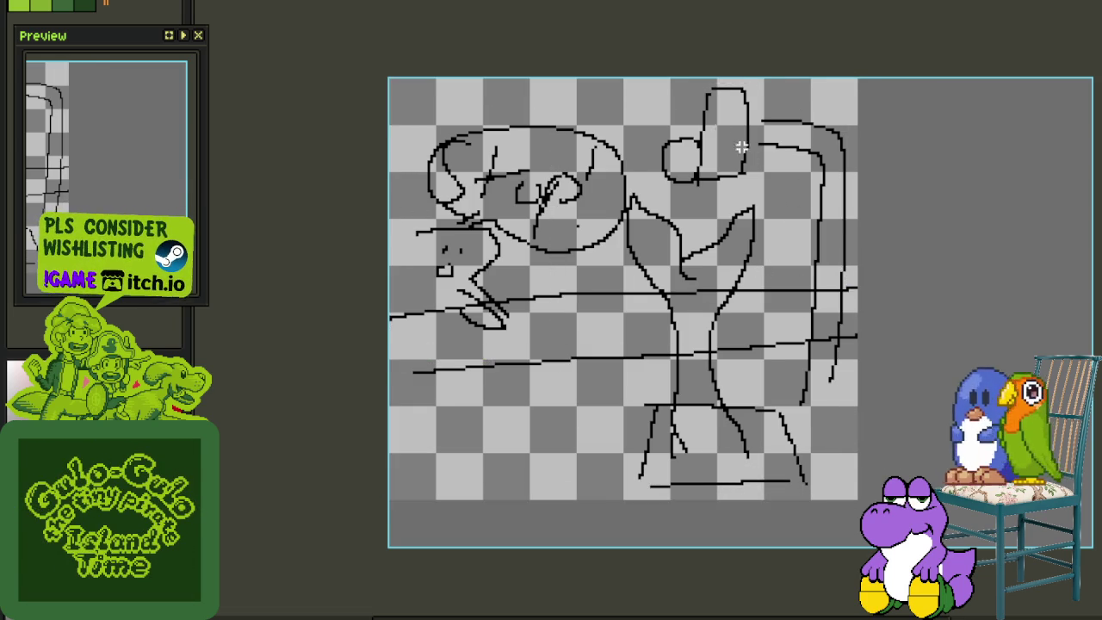
Zoom in and marquee the right part and tree side of the sketch, then pan left
scroll(645, 49, up, 2)
drag(629, 52, 921, 464)
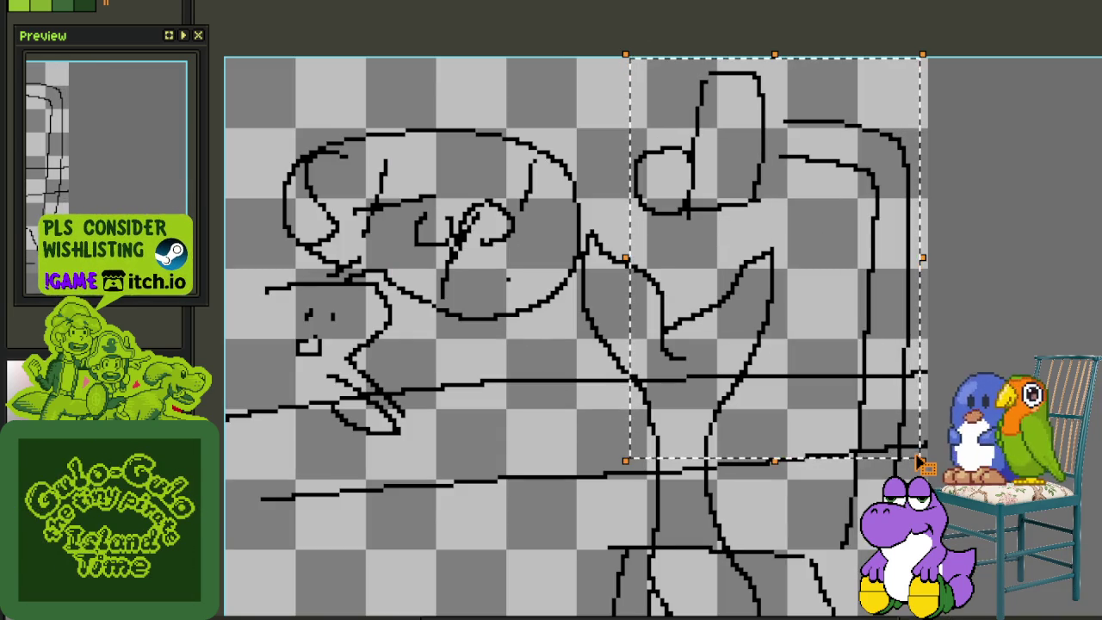
click(852, 376)
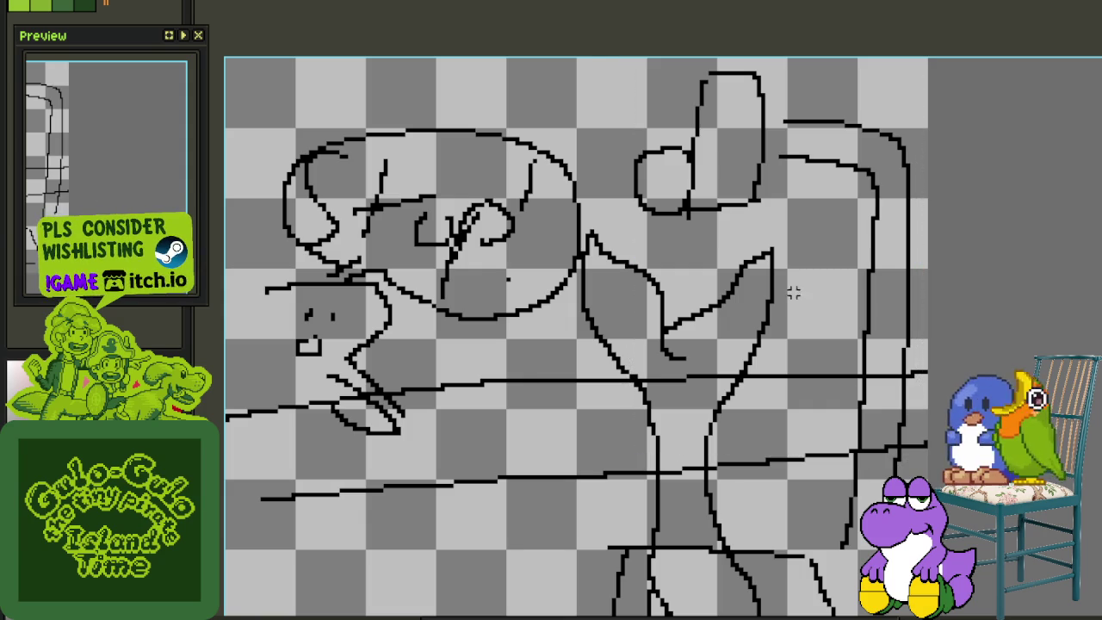
drag(608, 67, 930, 568)
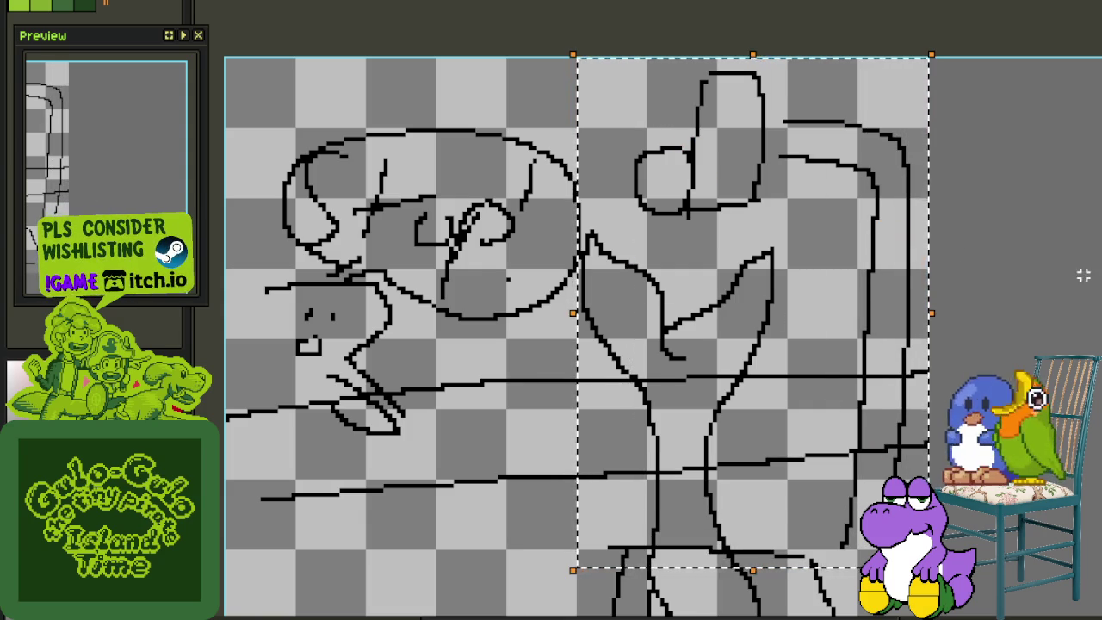
scroll(1056, 280, down, 1)
drag(964, 331, 755, 306)
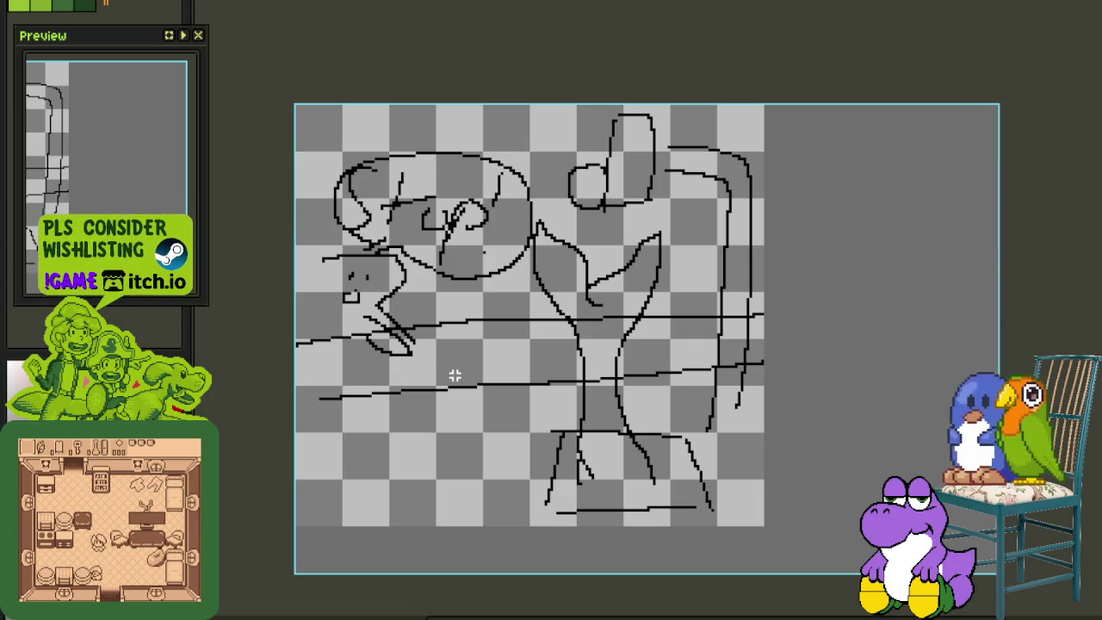
drag(345, 128, 553, 397)
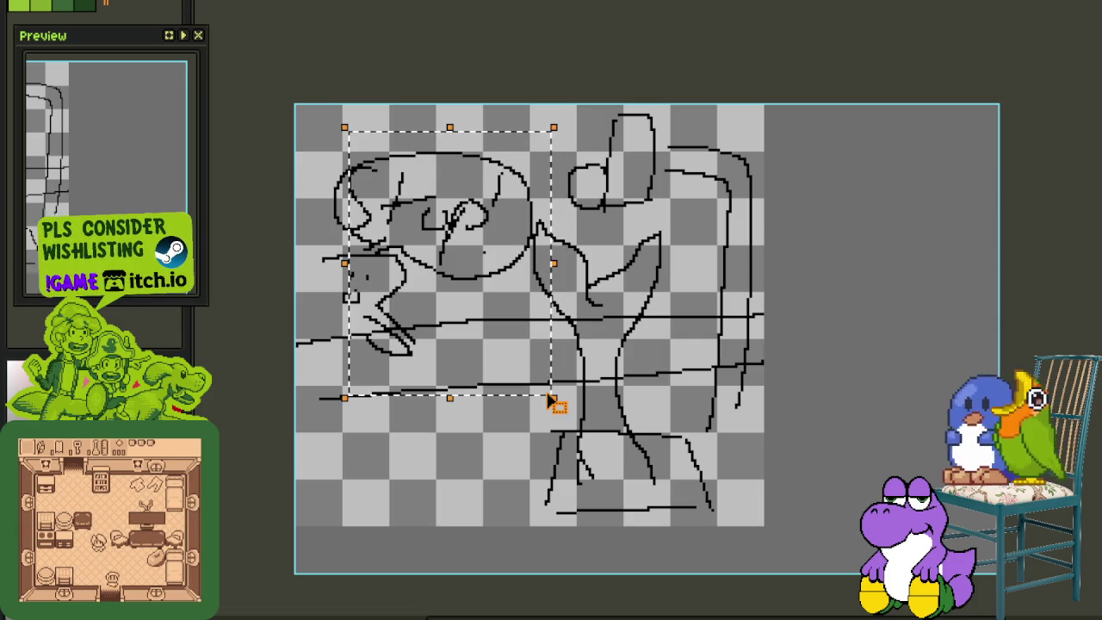
click(618, 332)
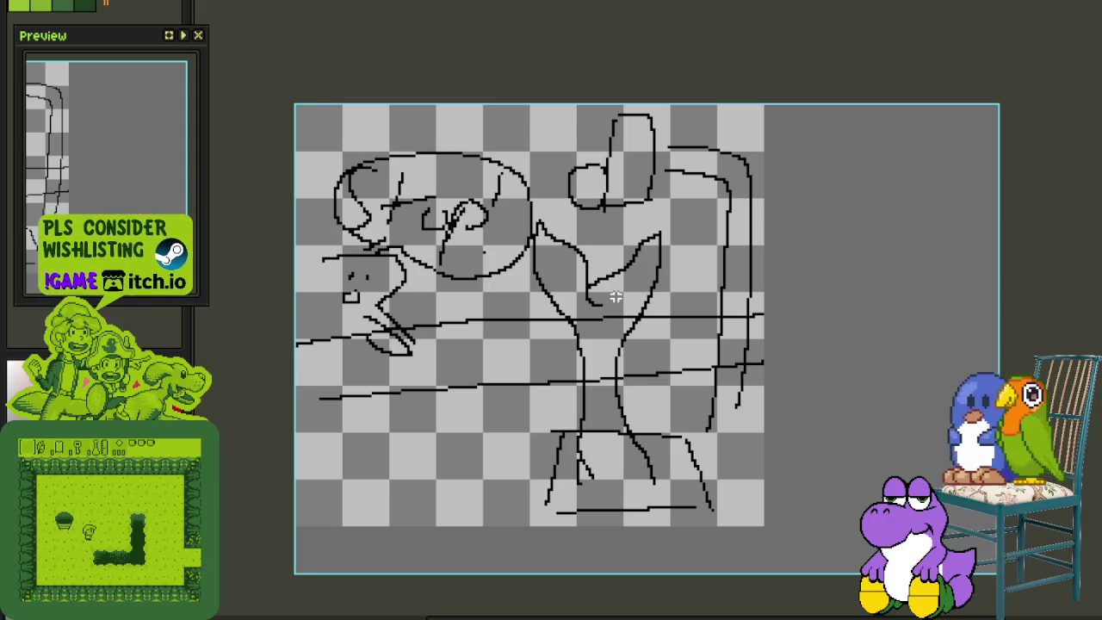
scroll(659, 141, up, 2)
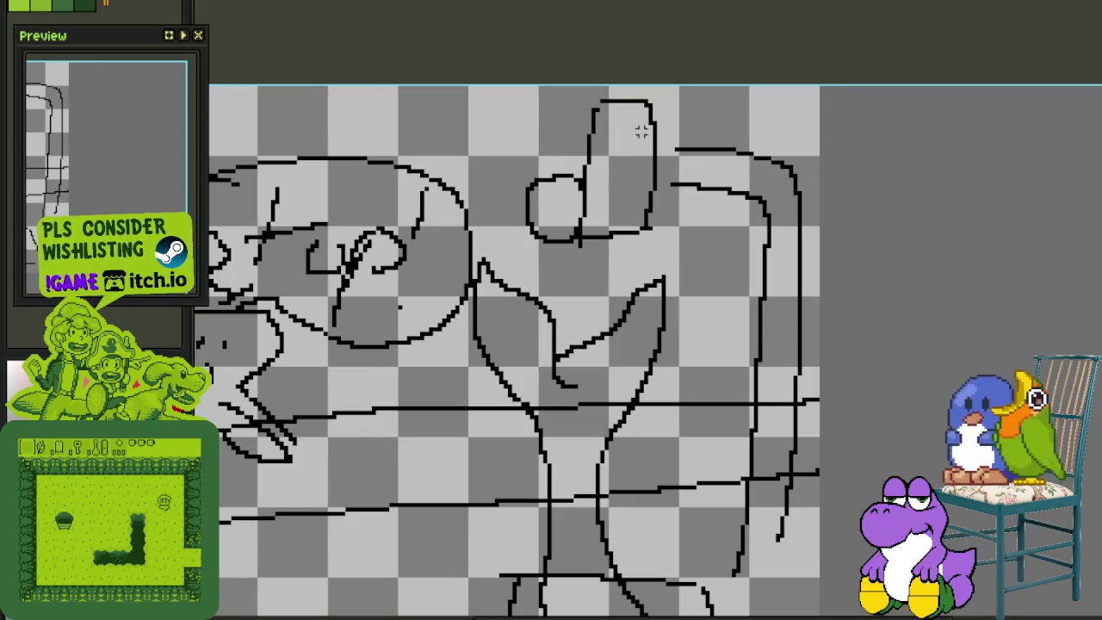
drag(580, 123, 831, 458)
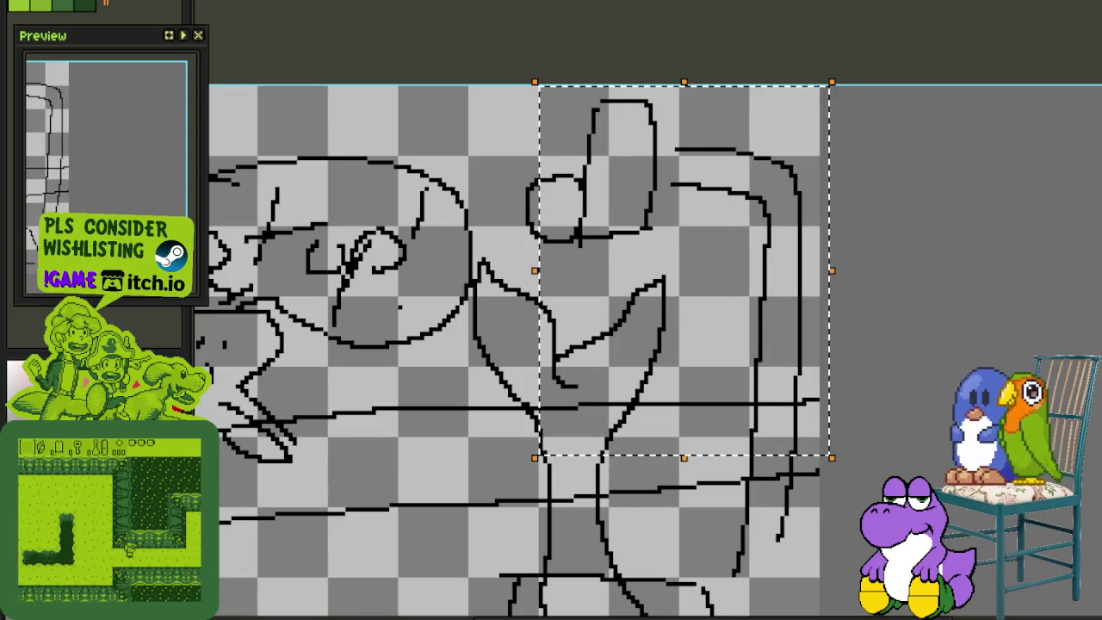
drag(834, 608, 903, 388)
drag(528, 327, 787, 605)
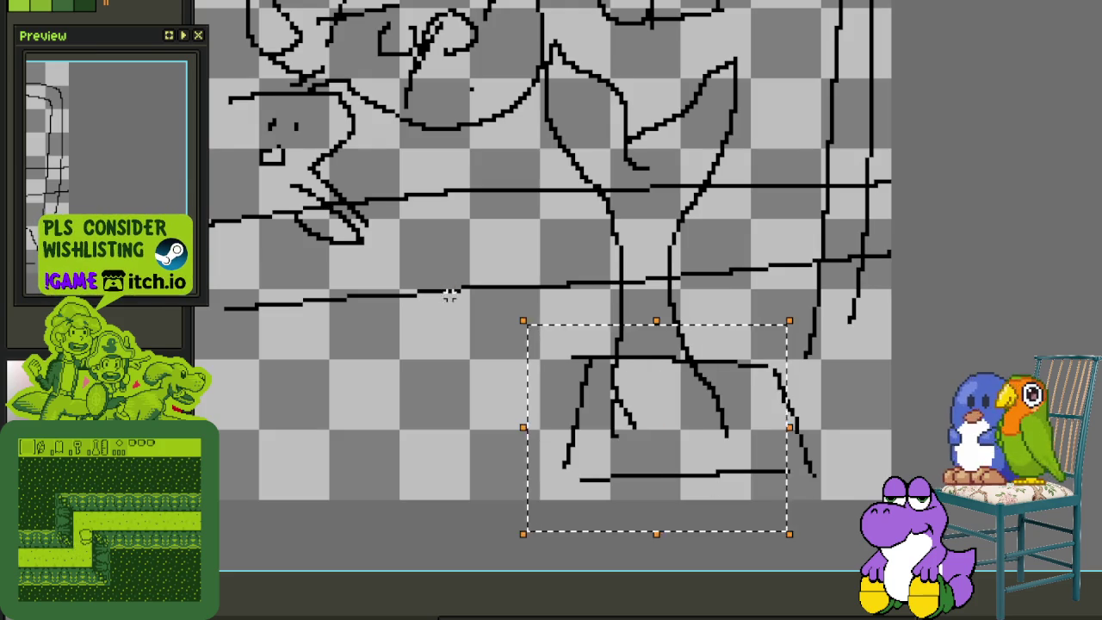
drag(450, 293, 552, 430)
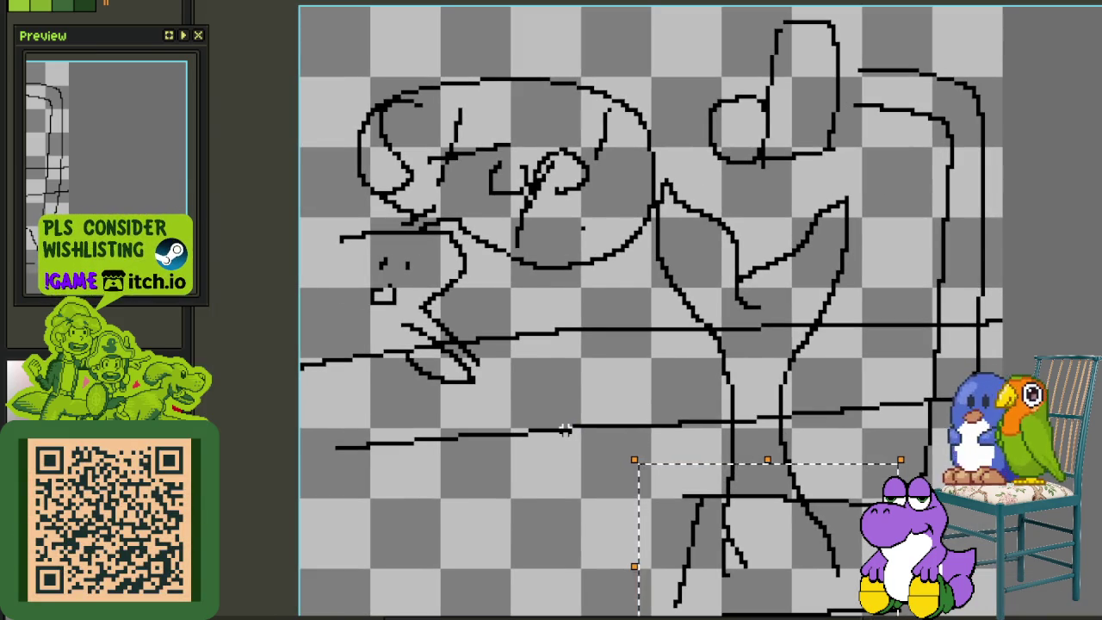
scroll(565, 433, down, 1)
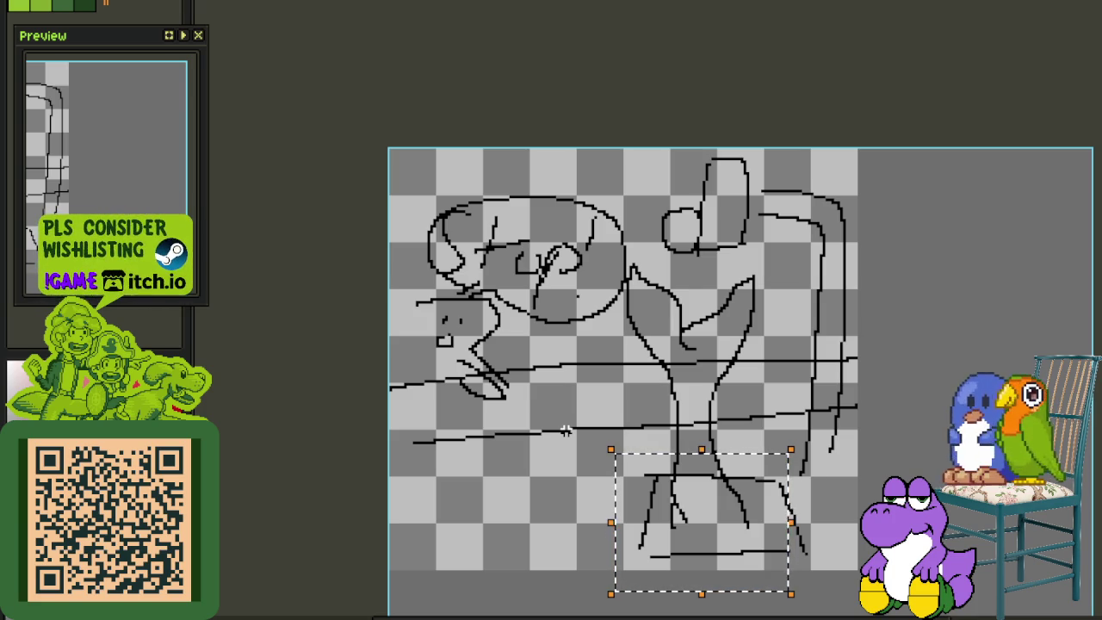
click(579, 361)
drag(346, 194, 861, 473)
click(888, 440)
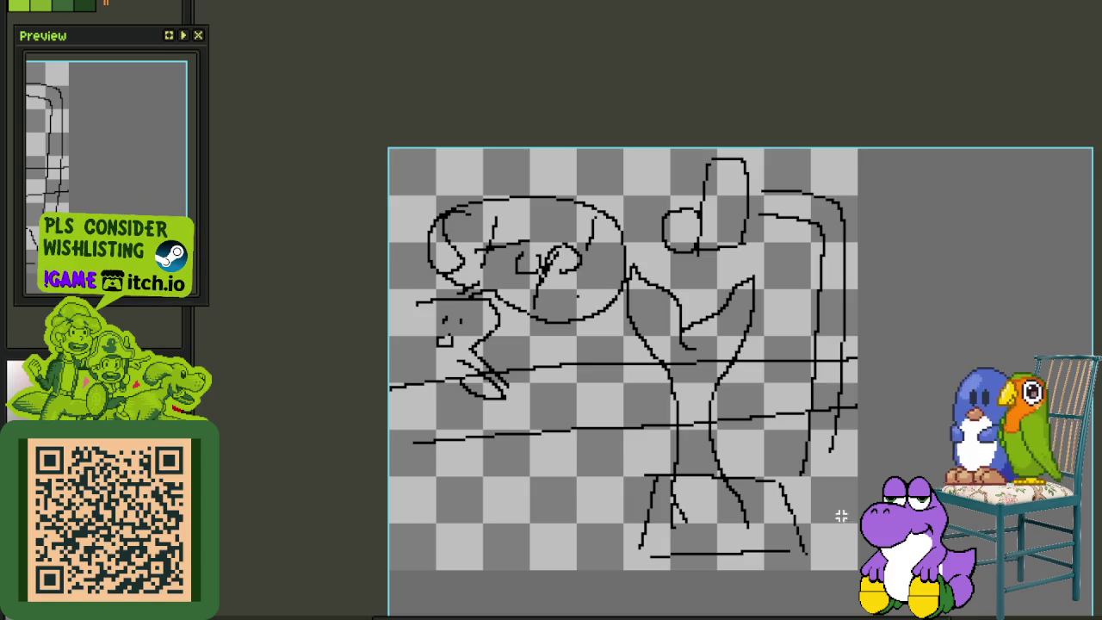
mouse_move(852, 568)
mouse_down()
mouse_move(661, 385)
mouse_move(317, 108)
mouse_up()
click(1039, 279)
scroll(912, 379, down, 2)
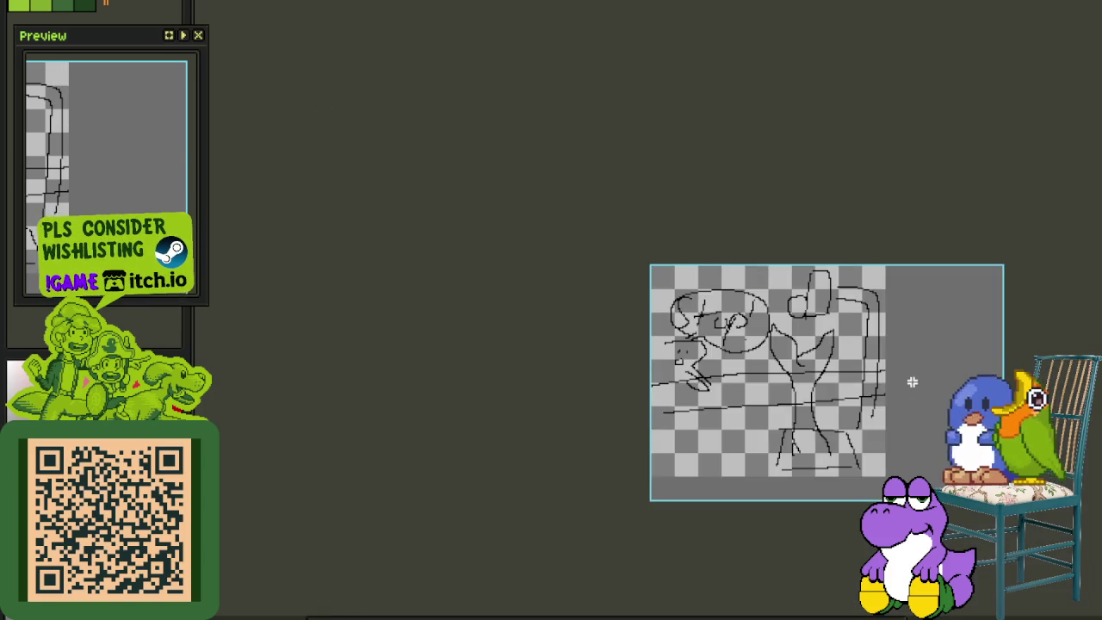
Pan the canvas and switch to the cutscene with the leafy ridge
scroll(777, 445, up, 2)
drag(704, 407, 598, 364)
key(Tab)
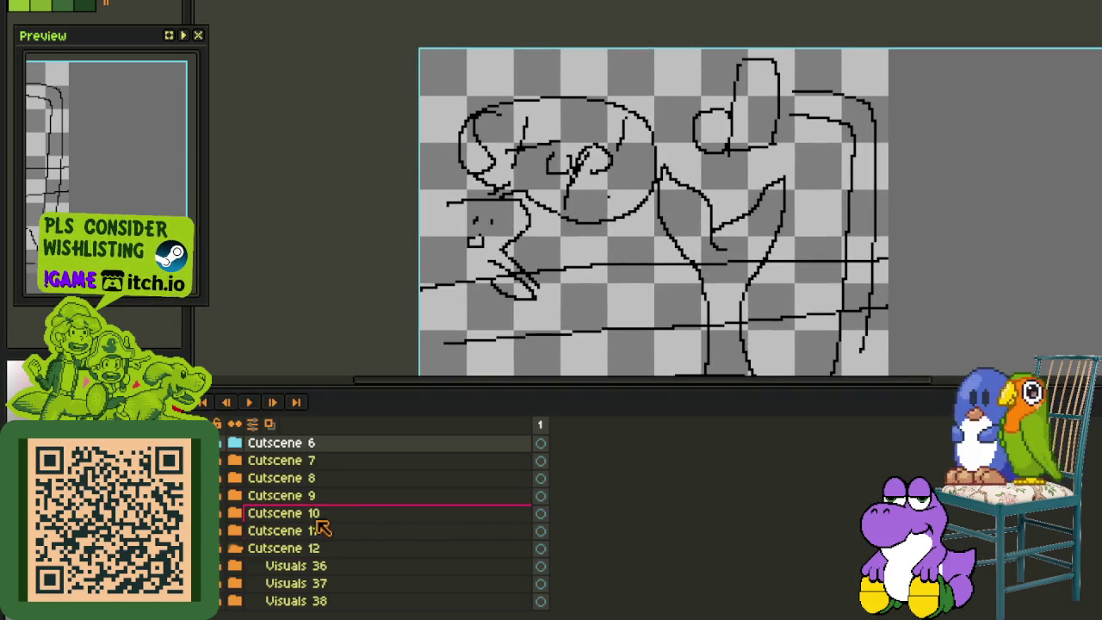
click(221, 587)
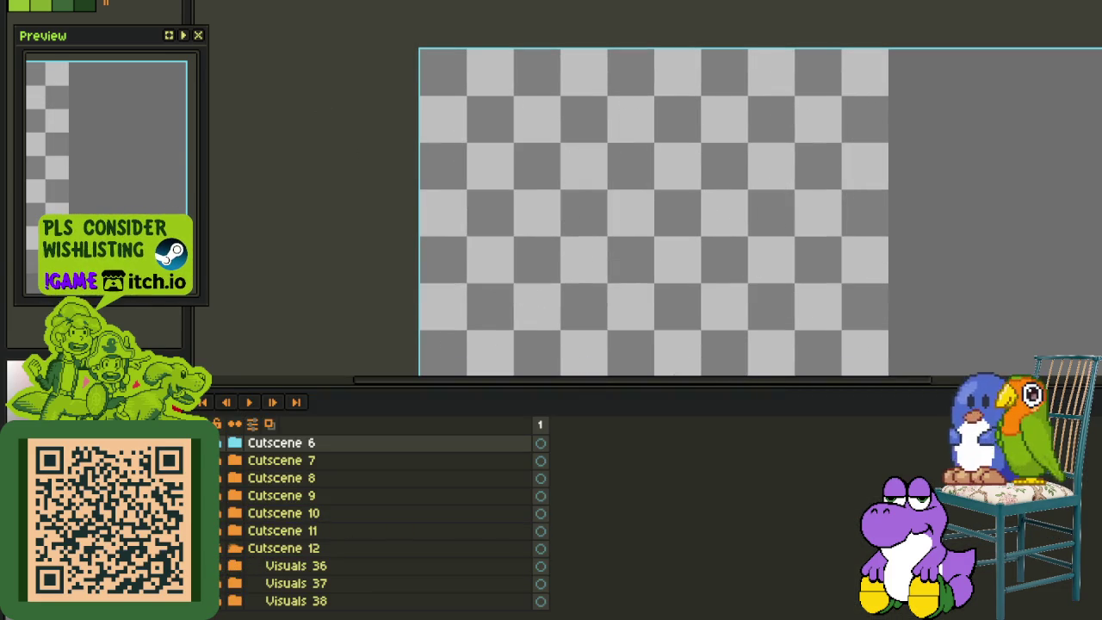
key(Tab)
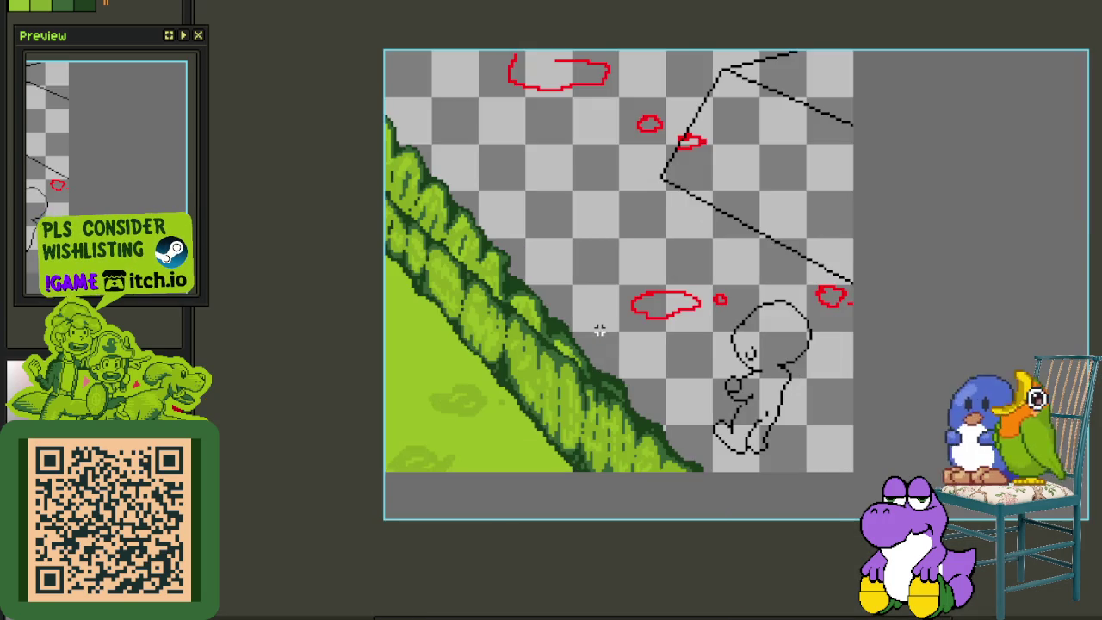
Marquee the small character sketch, then expand Visuals 36 and select Layer 2
scroll(654, 340, up, 1)
scroll(583, 282, up, 1)
drag(583, 282, 829, 546)
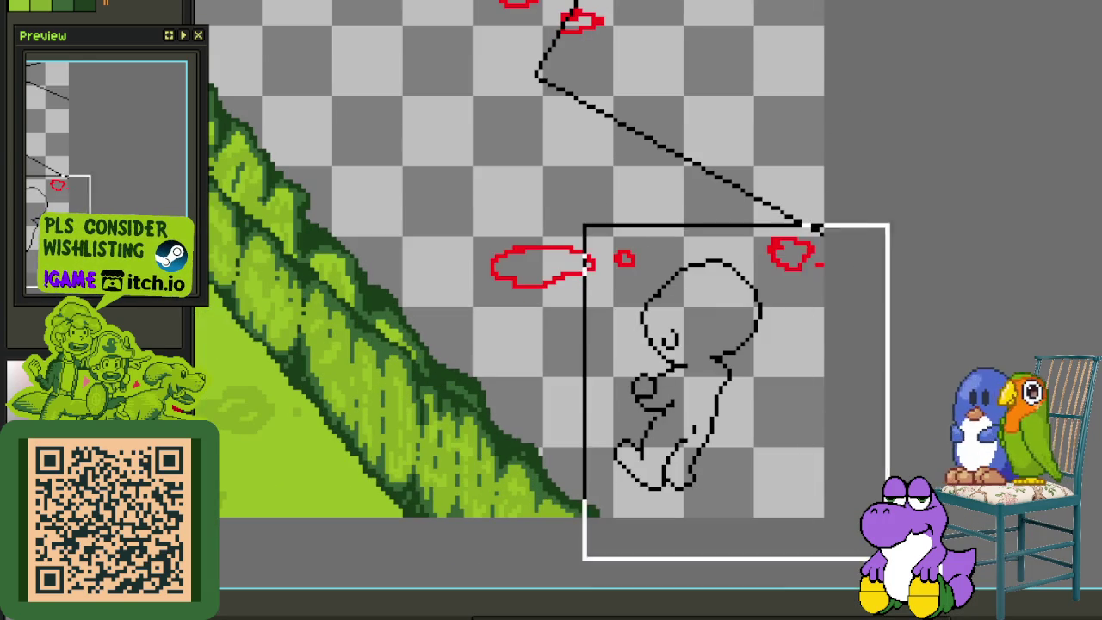
scroll(892, 463, down, 2)
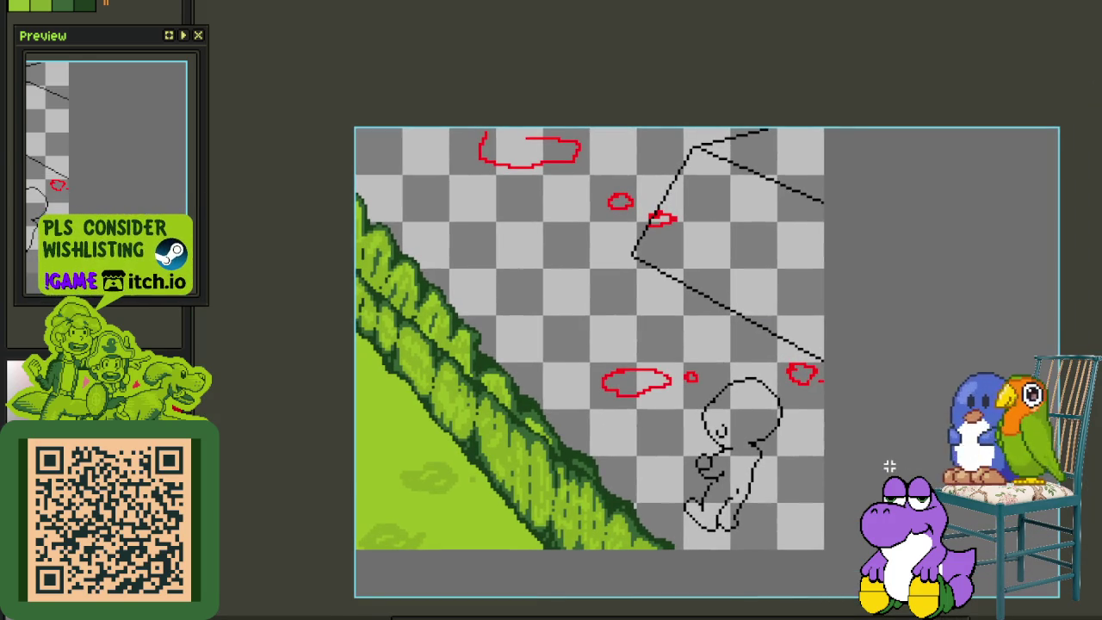
key(Tab)
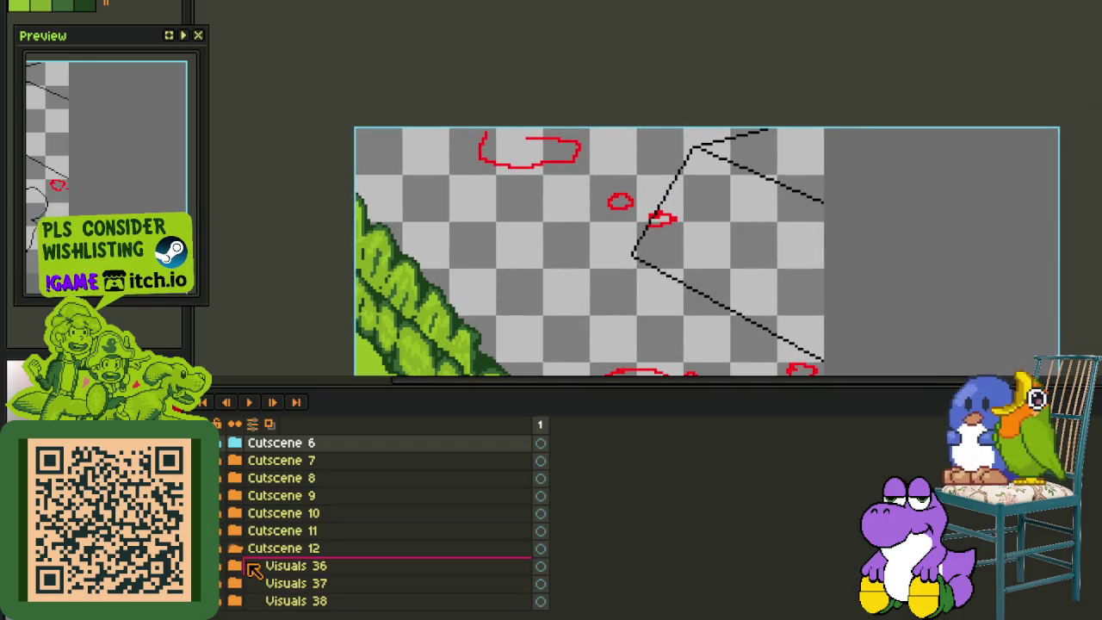
click(254, 570)
click(317, 586)
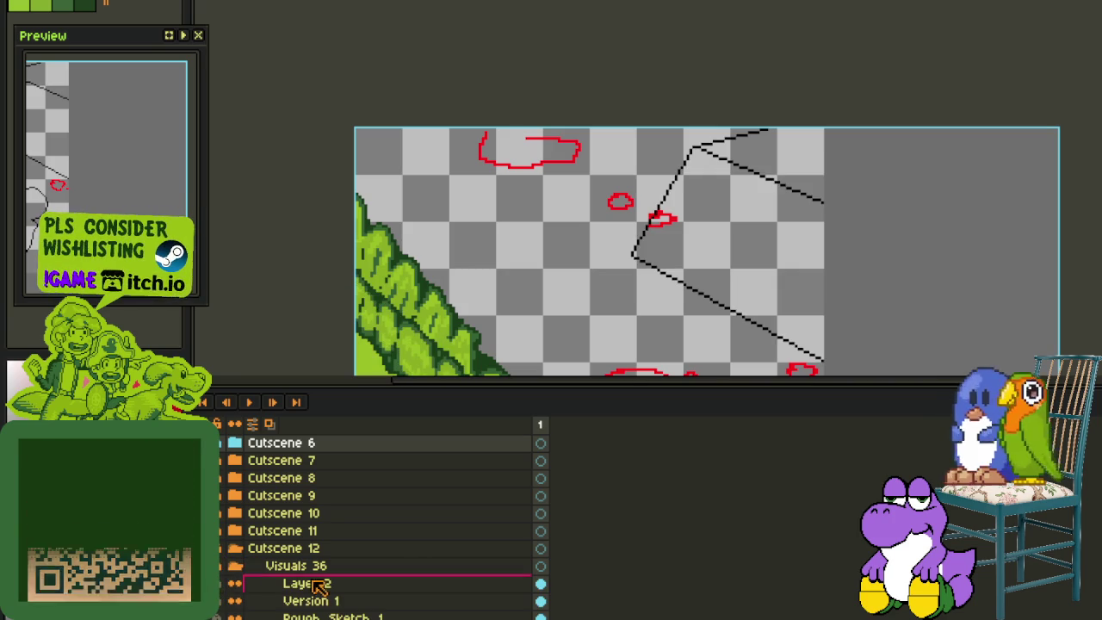
scroll(551, 281, down, 3)
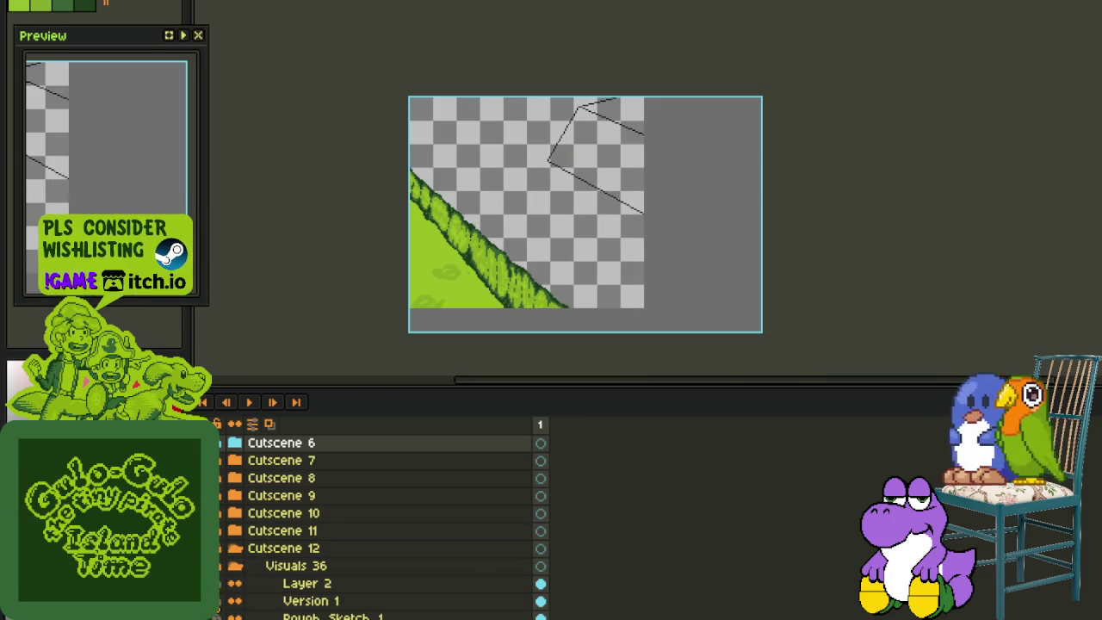
Pan around the canvas, making and clearing a couple of marquee selections
key(Tab)
scroll(396, 324, up, 2)
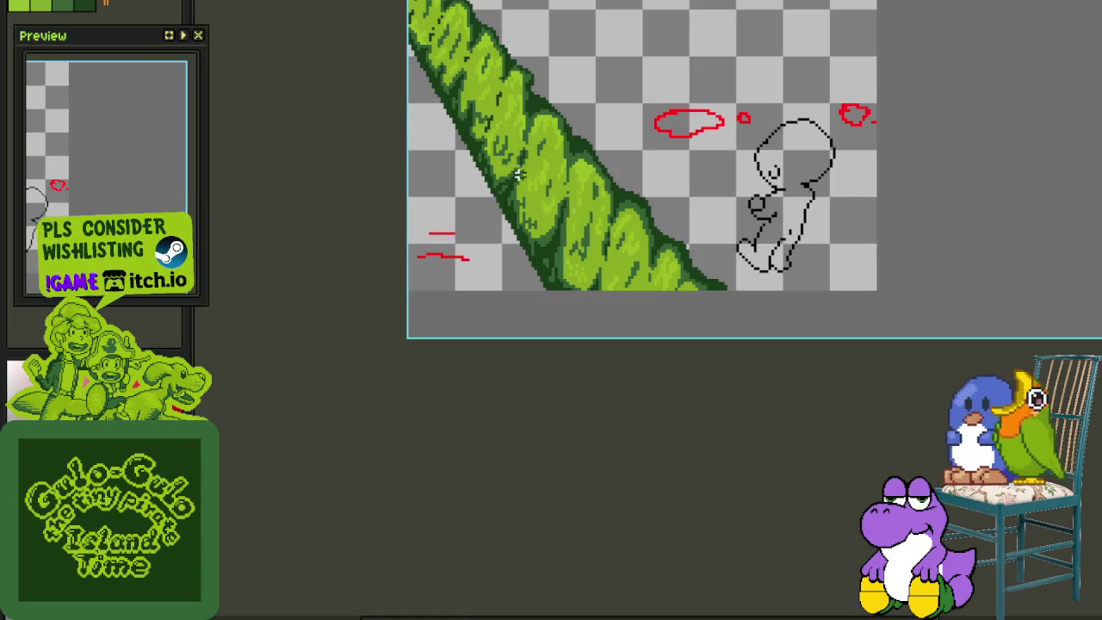
drag(473, 160, 485, 283)
drag(389, 65, 696, 467)
key(Tab)
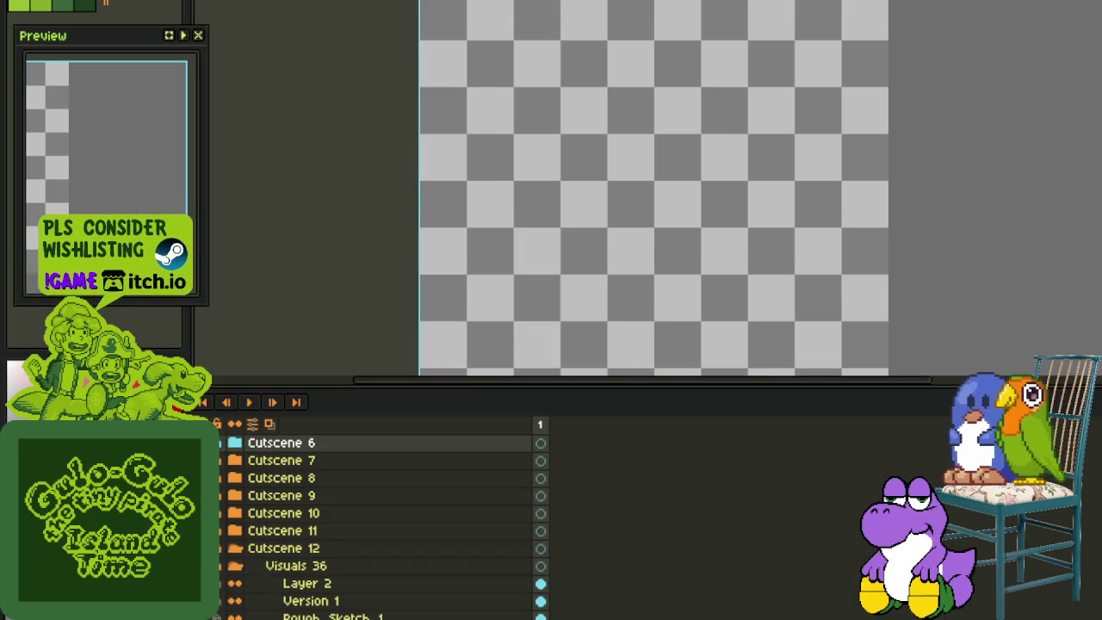
key(Tab)
drag(627, 317, 633, 362)
drag(427, 169, 756, 515)
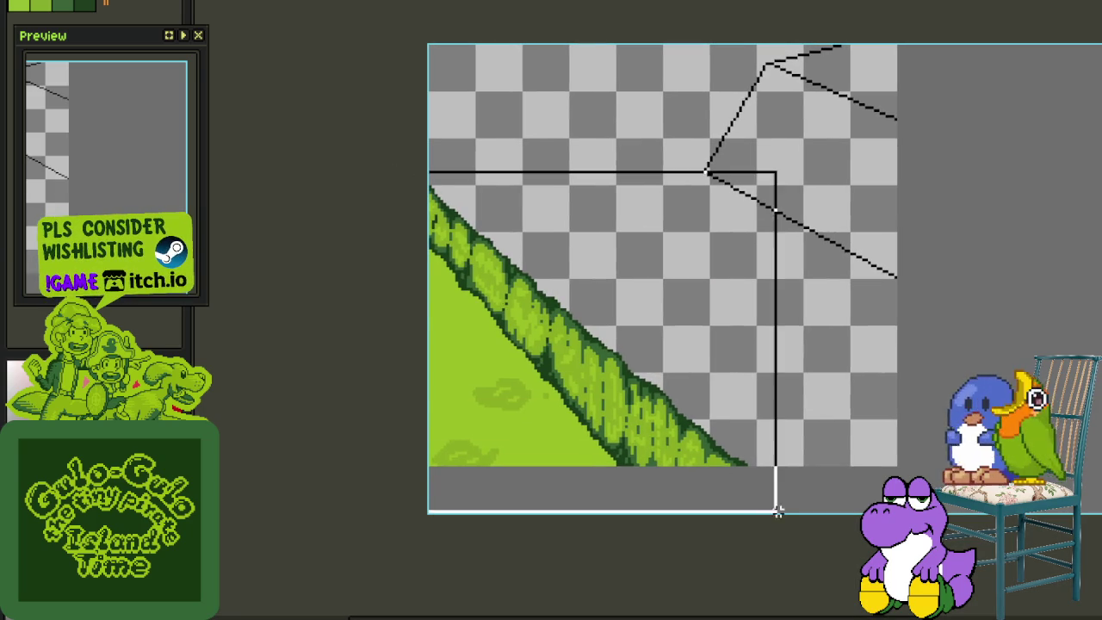
key(ctrl+d)
Add a new Layer 3 above Layer 2 from its context menu
key(Tab)
right_click(297, 583)
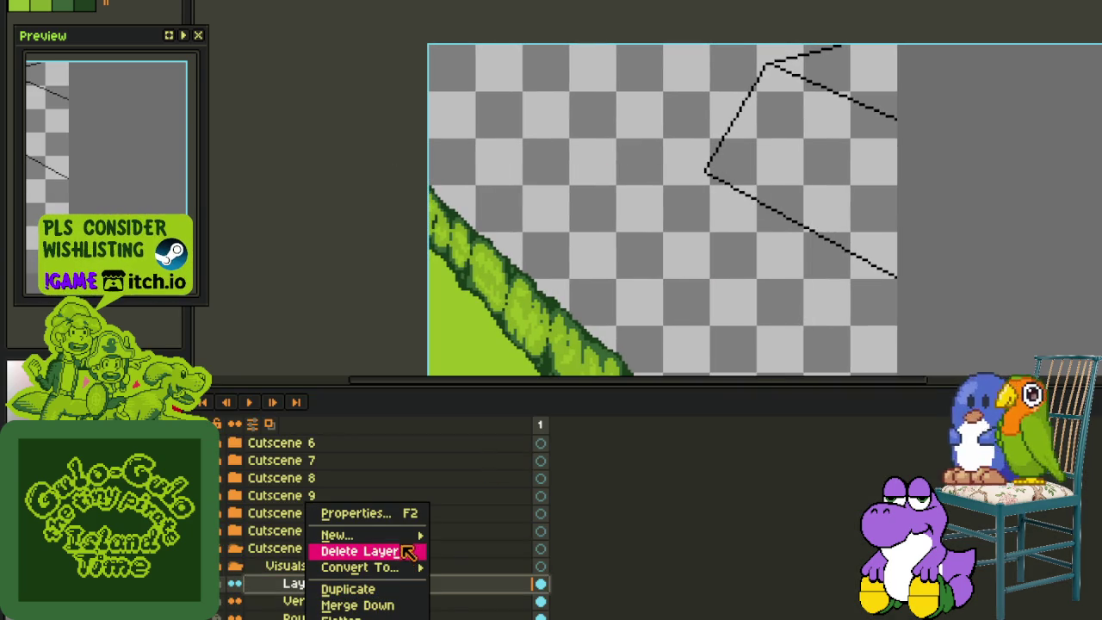
click(492, 537)
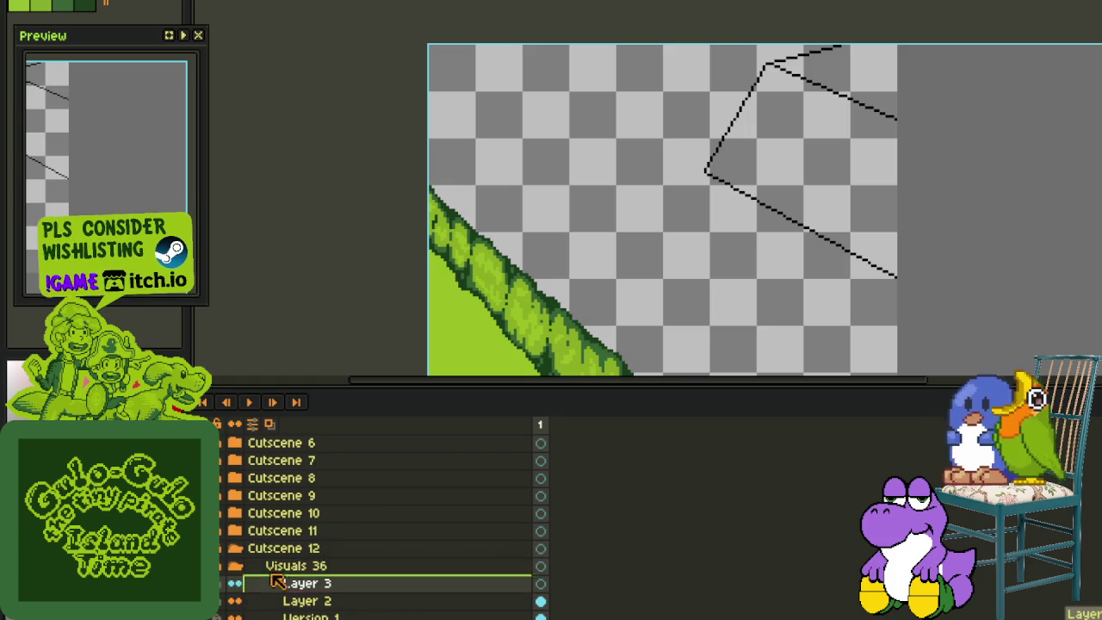
drag(619, 359, 536, 391)
key(Tab)
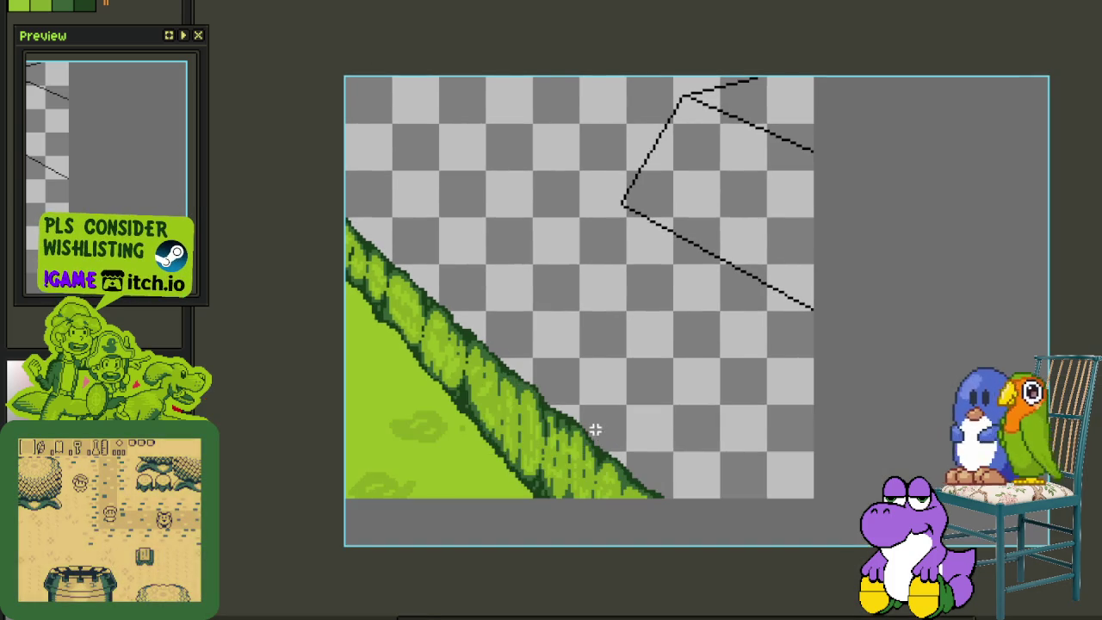
Zoom in, paint dark green at the black line's corner, and save
scroll(583, 389, up, 1)
scroll(738, 371, down, 2)
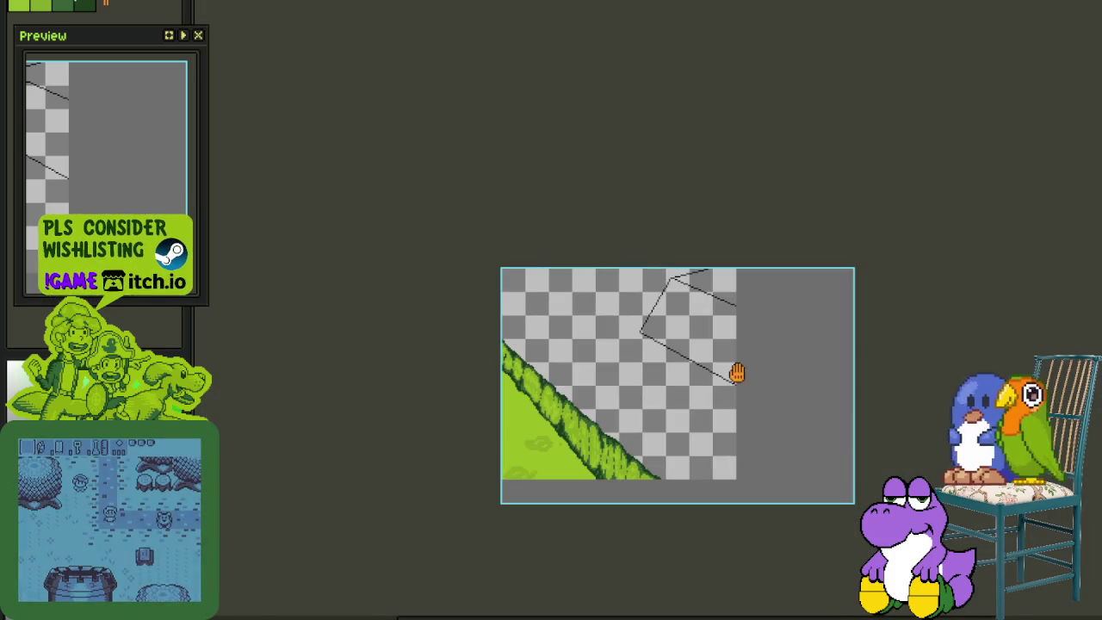
scroll(738, 365, up, 1)
scroll(737, 364, up, 1)
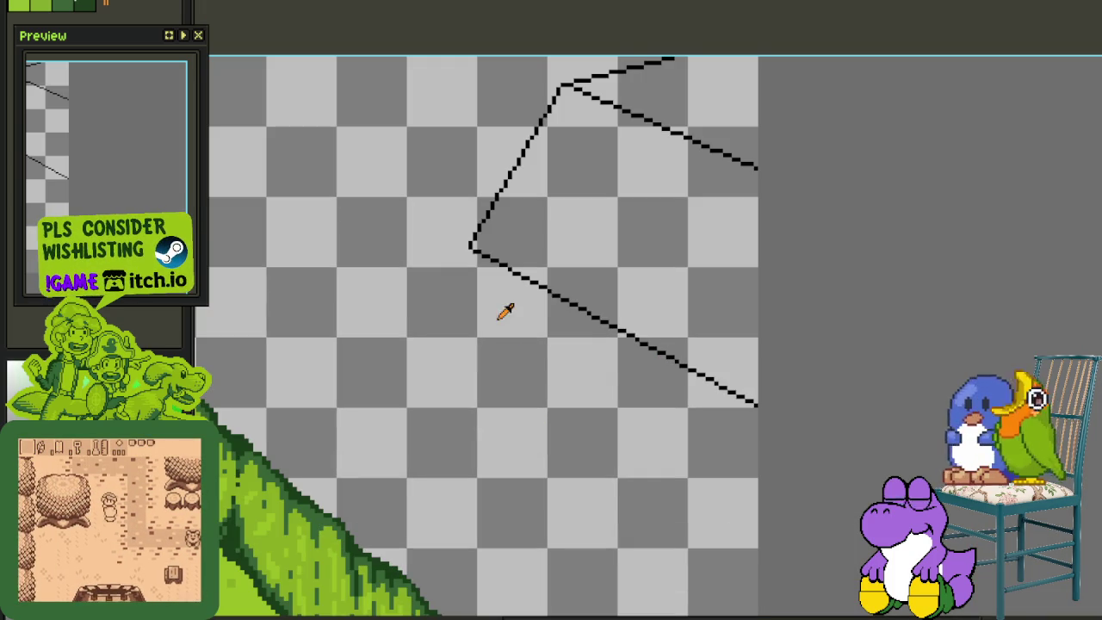
scroll(522, 327, up, 1)
scroll(525, 310, up, 1)
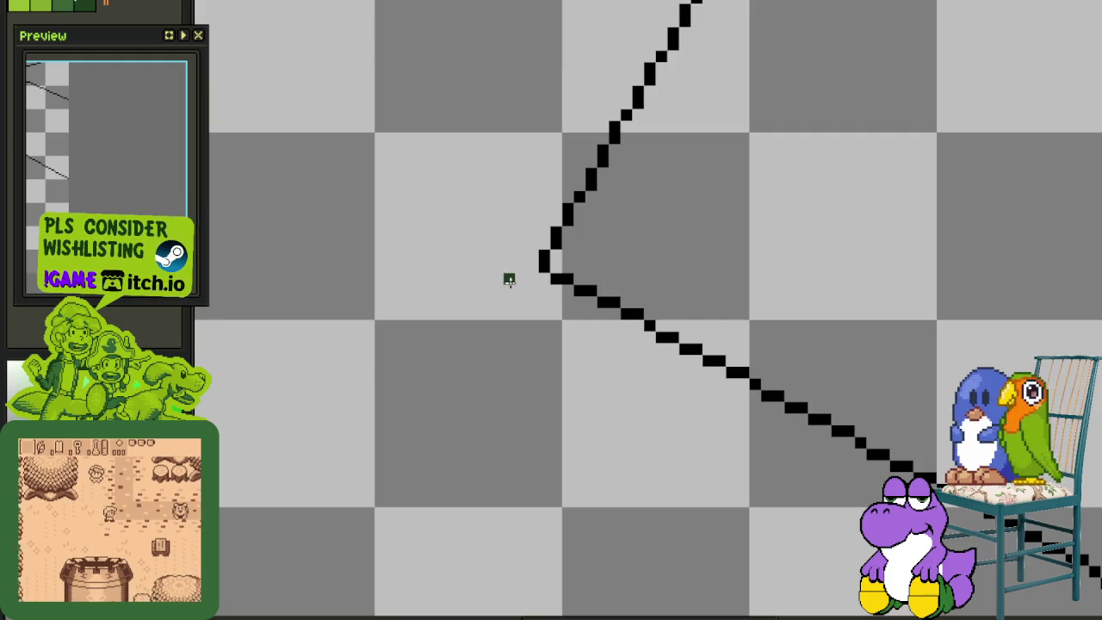
mouse_move(532, 255)
mouse_down()
mouse_move(508, 270)
mouse_move(538, 297)
mouse_move(532, 270)
mouse_up()
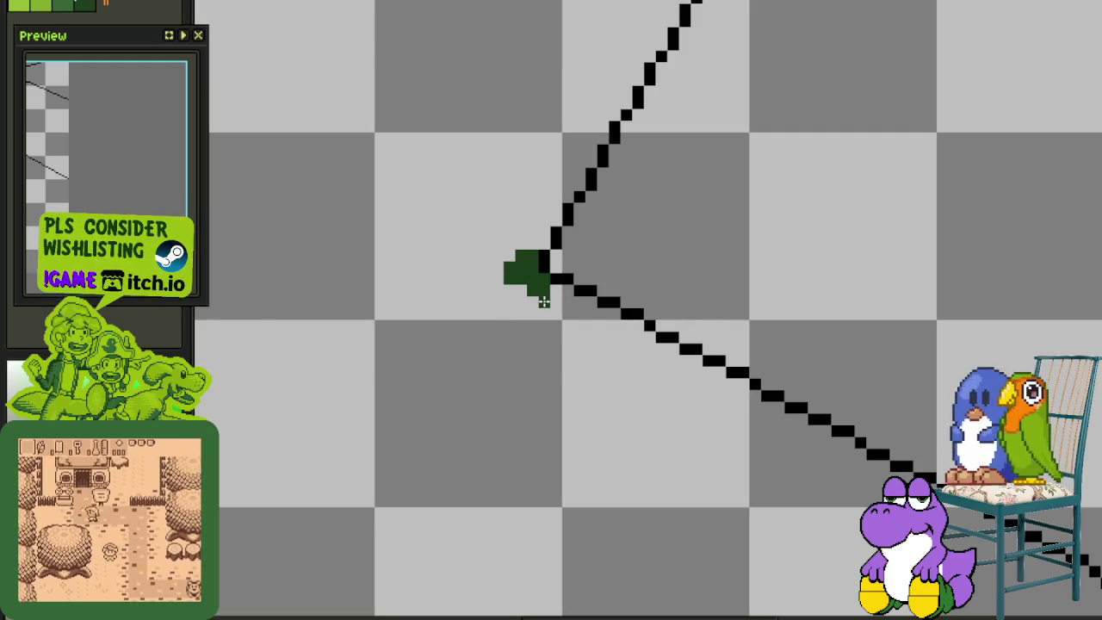
scroll(544, 300, down, 3)
scroll(775, 396, up, 1)
key(ctrl+s)
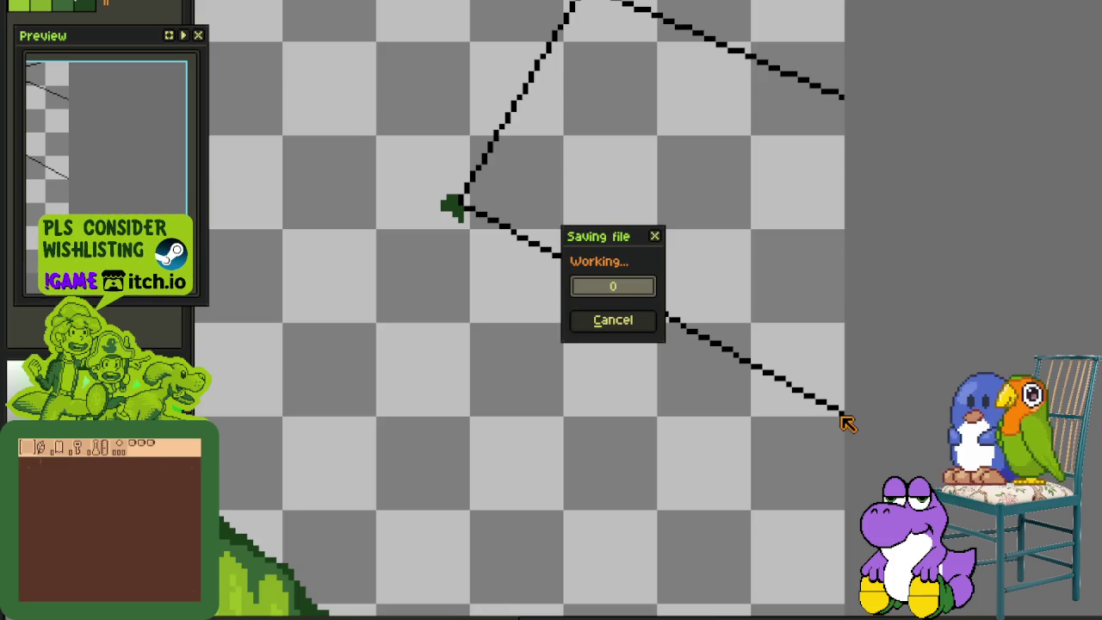
Trace the diagonal's right end up-left in dark green, thickening it, and save
scroll(834, 415, up, 1)
mouse_move(843, 412)
mouse_down()
mouse_move(815, 379)
mouse_move(720, 377)
mouse_move(697, 363)
mouse_up()
scroll(810, 377, up, 1)
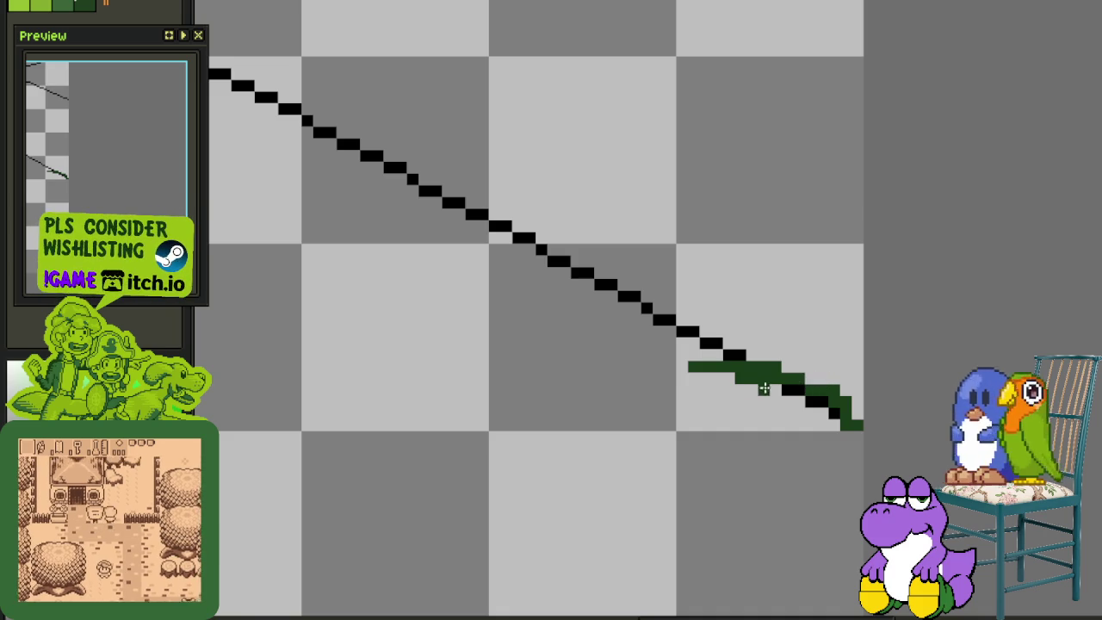
drag(694, 353, 637, 298)
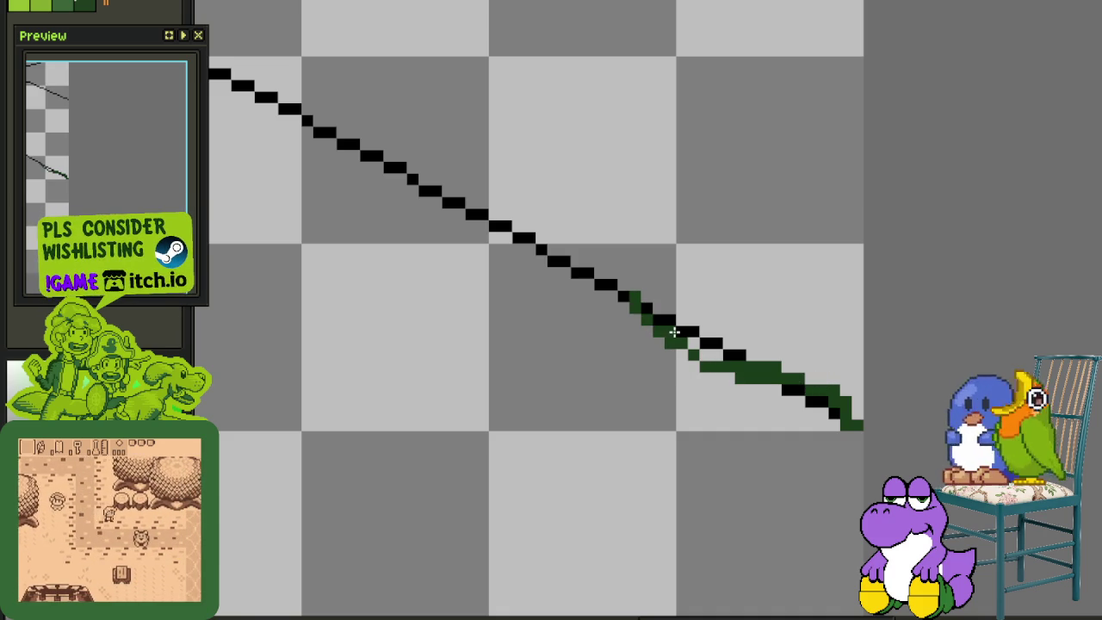
drag(650, 317, 693, 346)
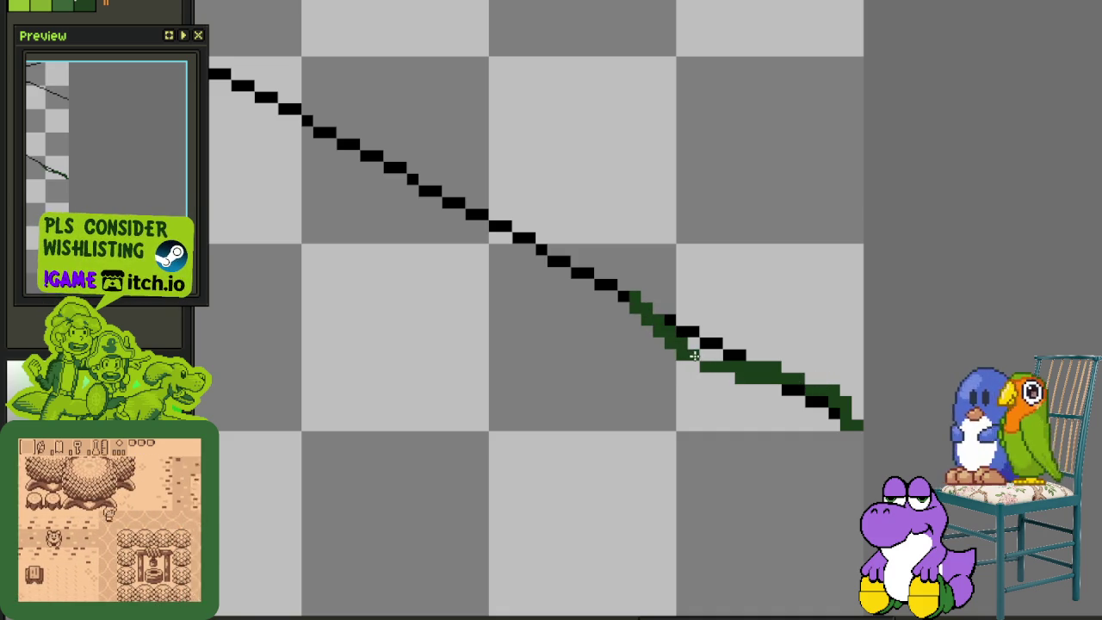
scroll(714, 383, down, 1)
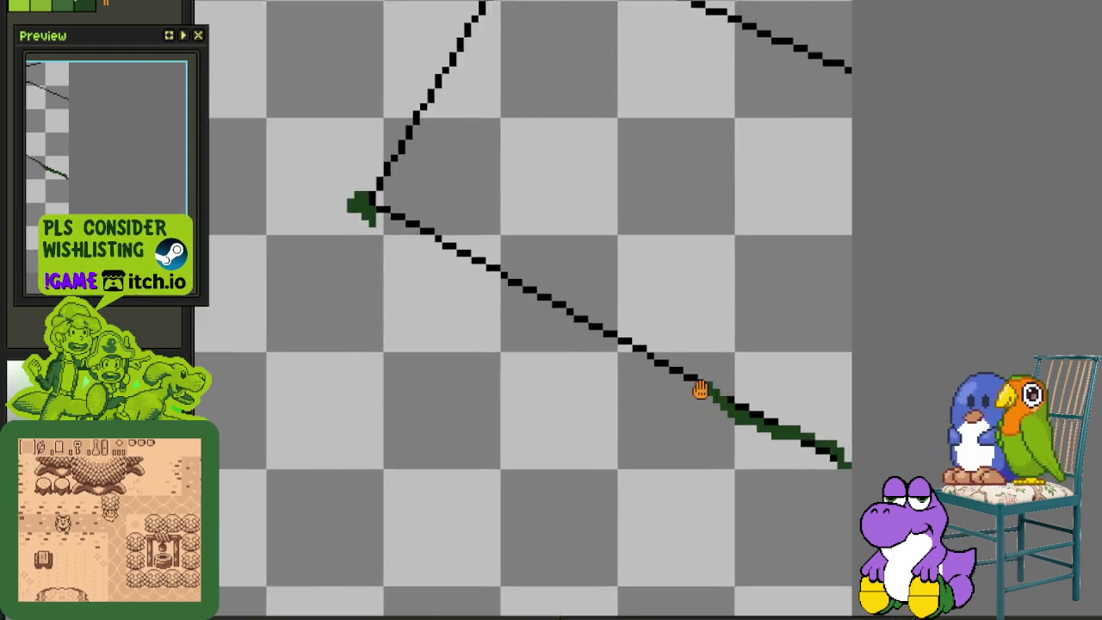
scroll(707, 392, up, 1)
drag(704, 377, 631, 336)
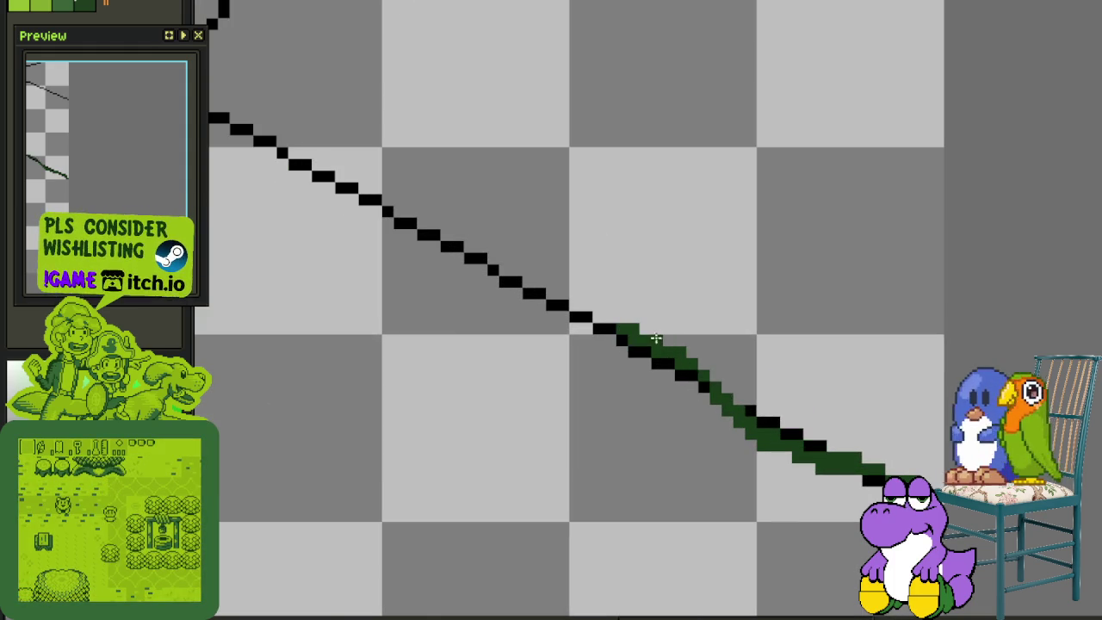
drag(641, 336, 595, 331)
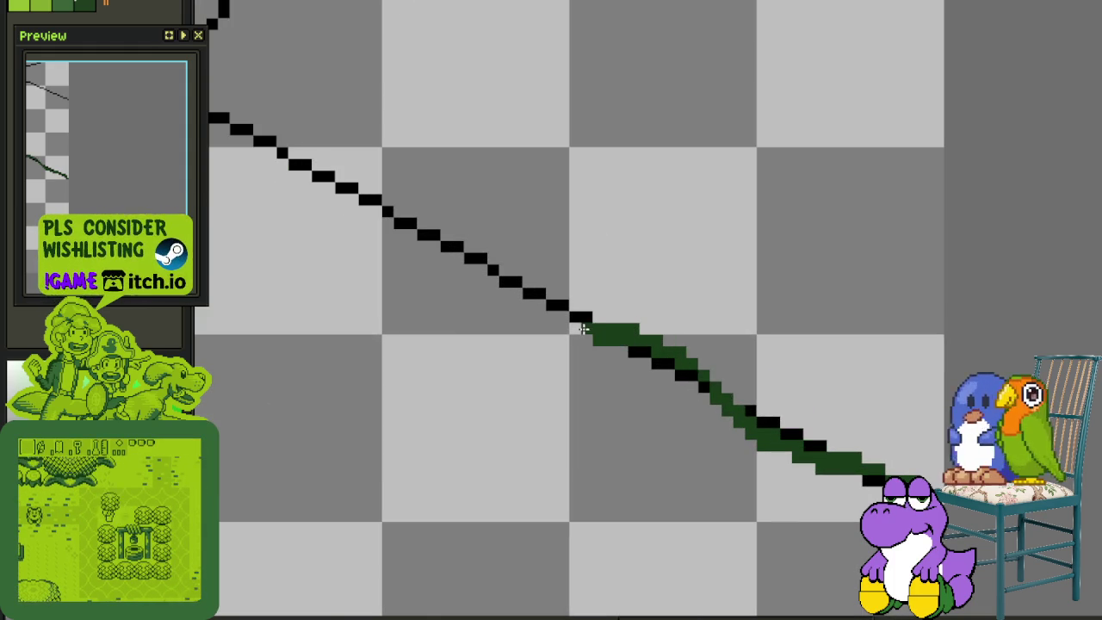
key(ctrl+a)
key(ctrl+s)
Trace rightward from the bend and continue the dark green diagonal, saving midway
scroll(459, 339, up, 3)
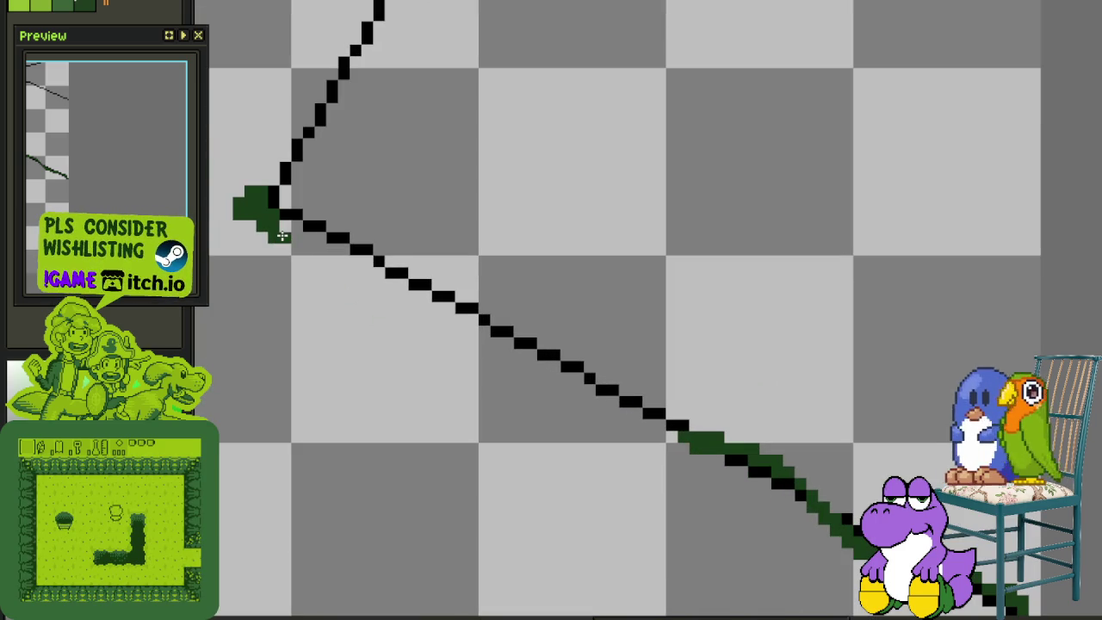
mouse_move(274, 238)
mouse_down()
mouse_move(448, 271)
mouse_move(422, 252)
mouse_up()
key(ctrl+s)
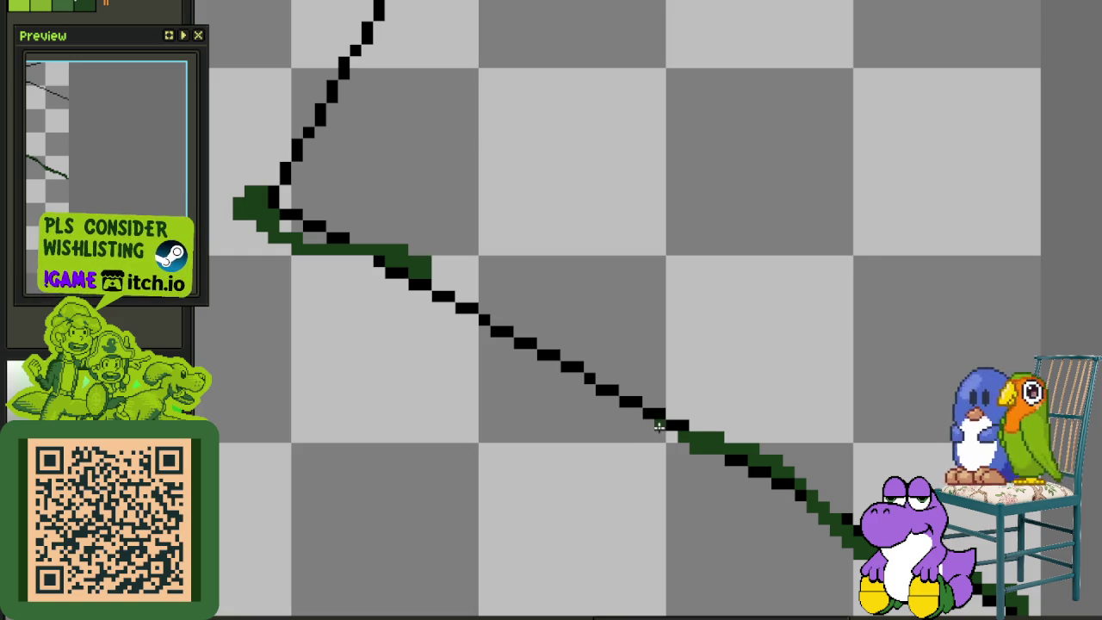
drag(672, 438, 619, 404)
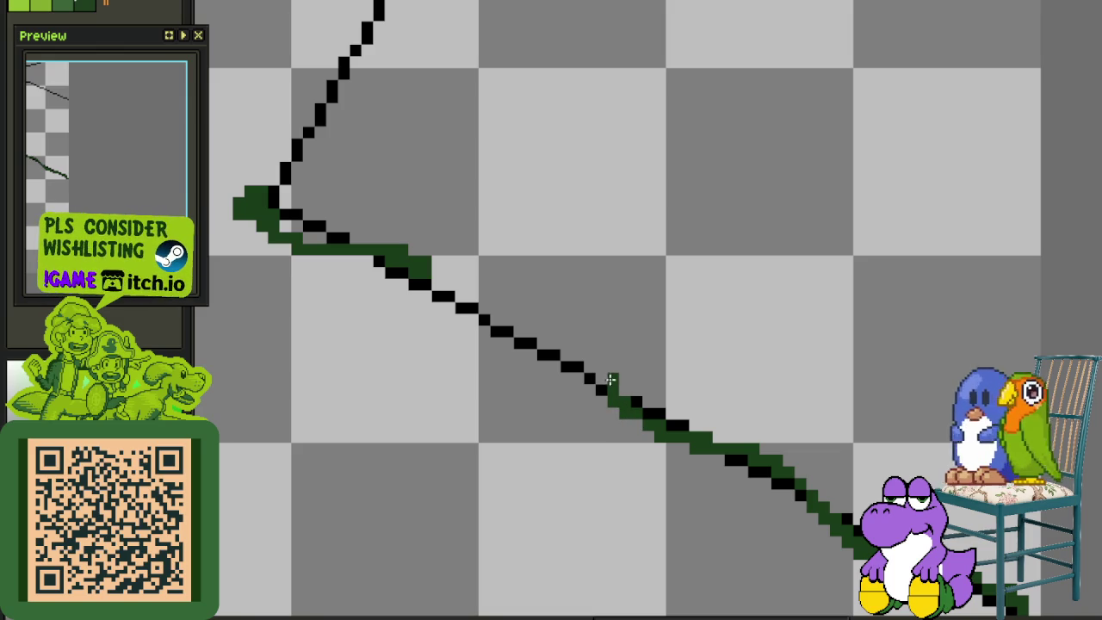
mouse_move(597, 376)
mouse_down()
mouse_move(543, 338)
mouse_move(448, 316)
mouse_move(414, 282)
mouse_up()
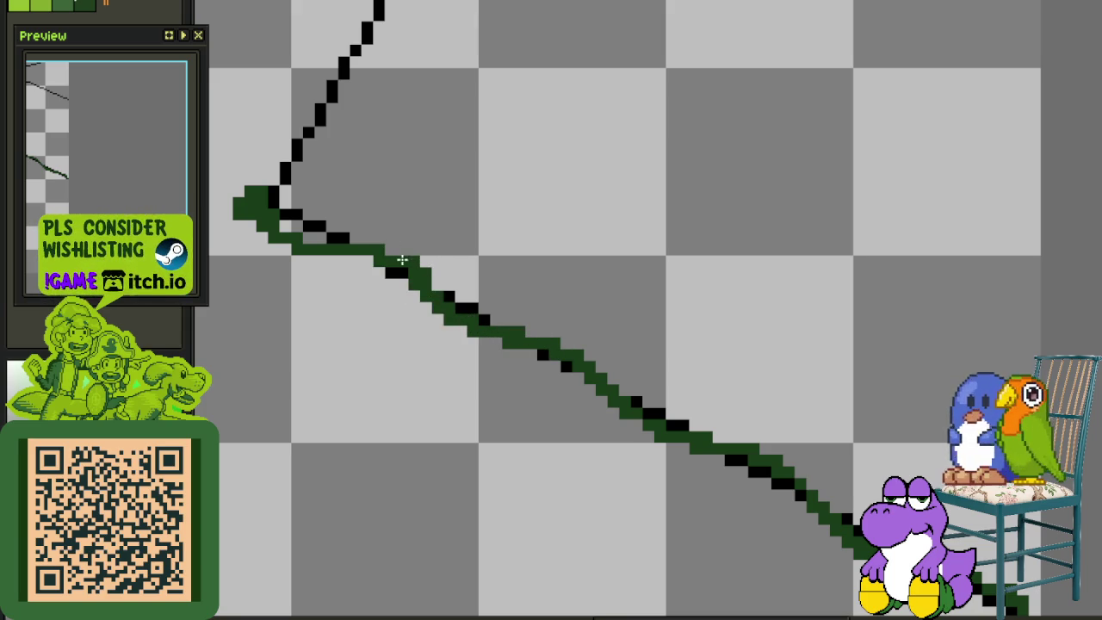
scroll(603, 358, down, 3)
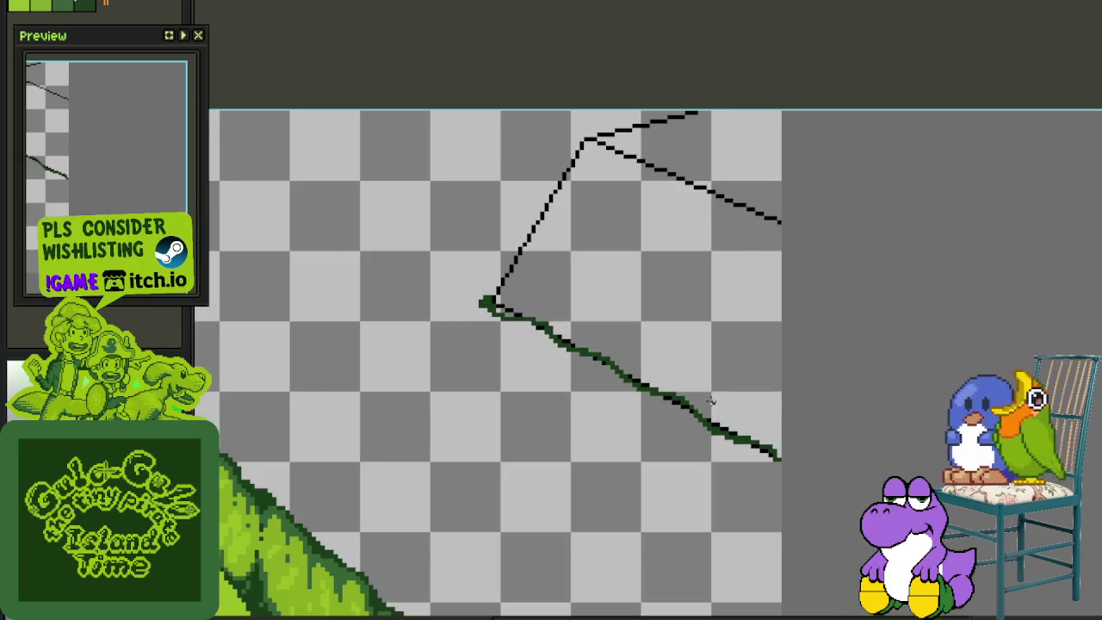
Zoom in on the left bend and save the file
scroll(770, 452, up, 2)
scroll(771, 460, up, 1)
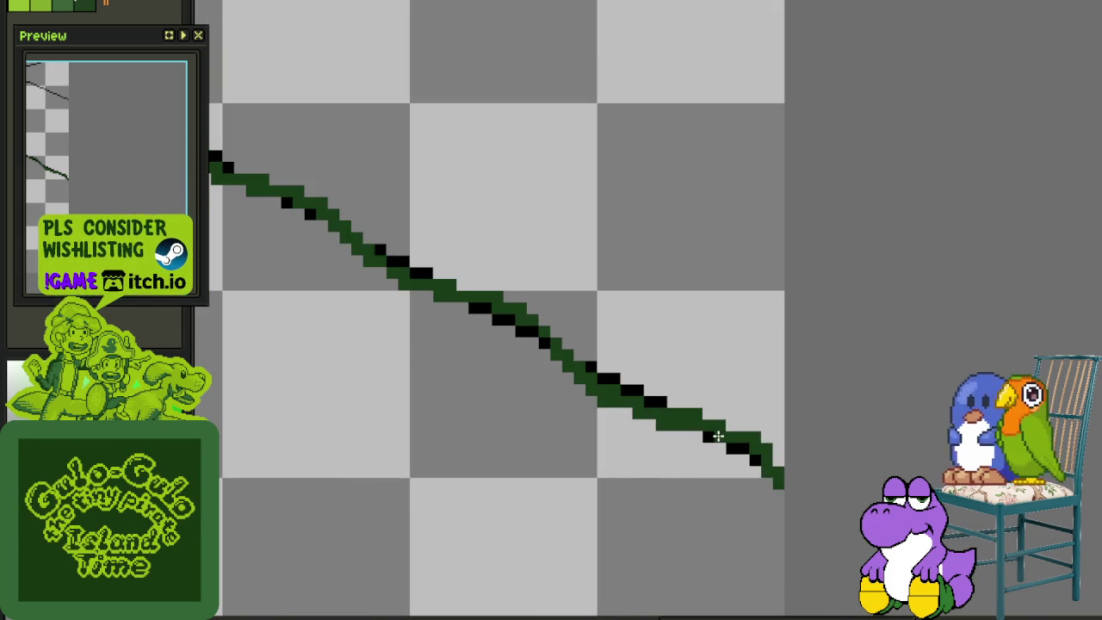
scroll(717, 437, down, 4)
key(ctrl+s)
scroll(543, 371, up, 2)
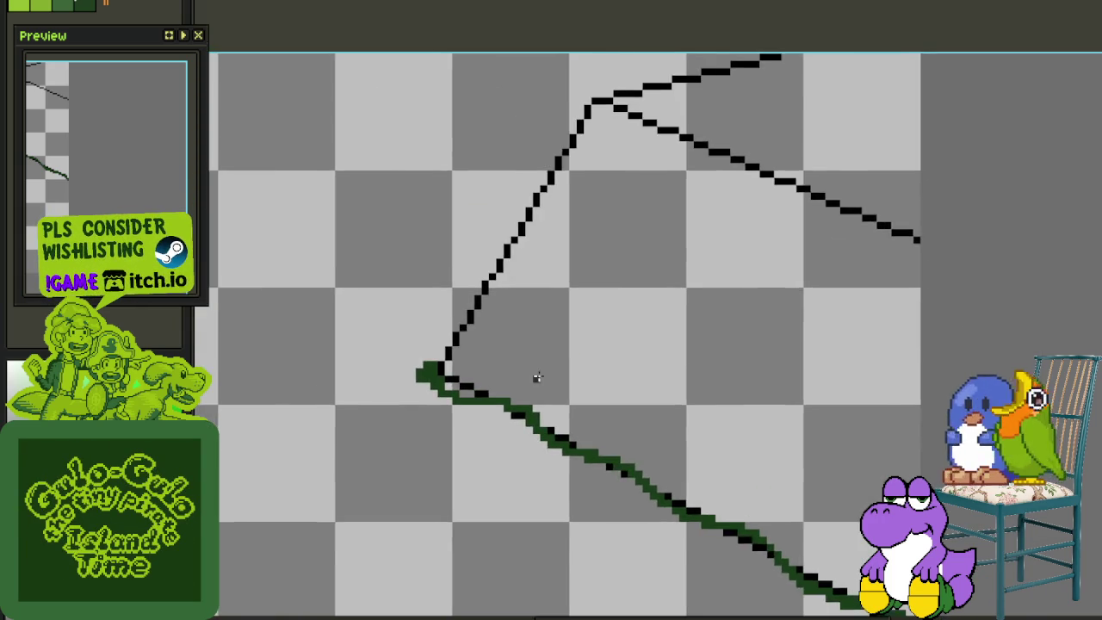
scroll(543, 371, up, 2)
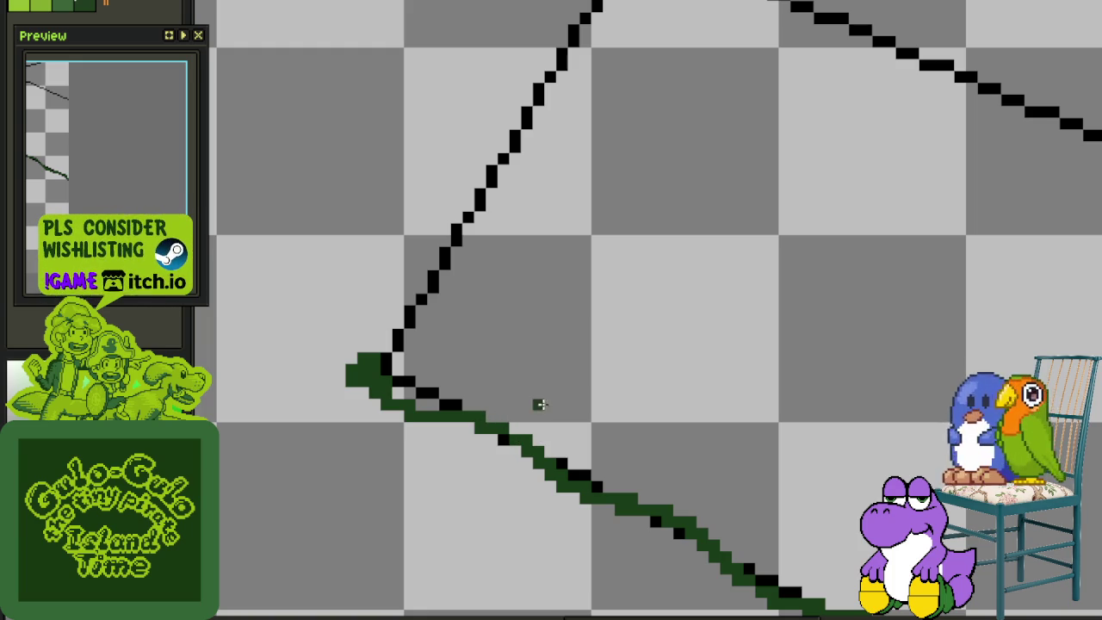
scroll(537, 414, down, 2)
key(ctrl+s)
Trace the rising black line up from the bend in dark green and save
scroll(465, 370, up, 1)
scroll(438, 439, up, 1)
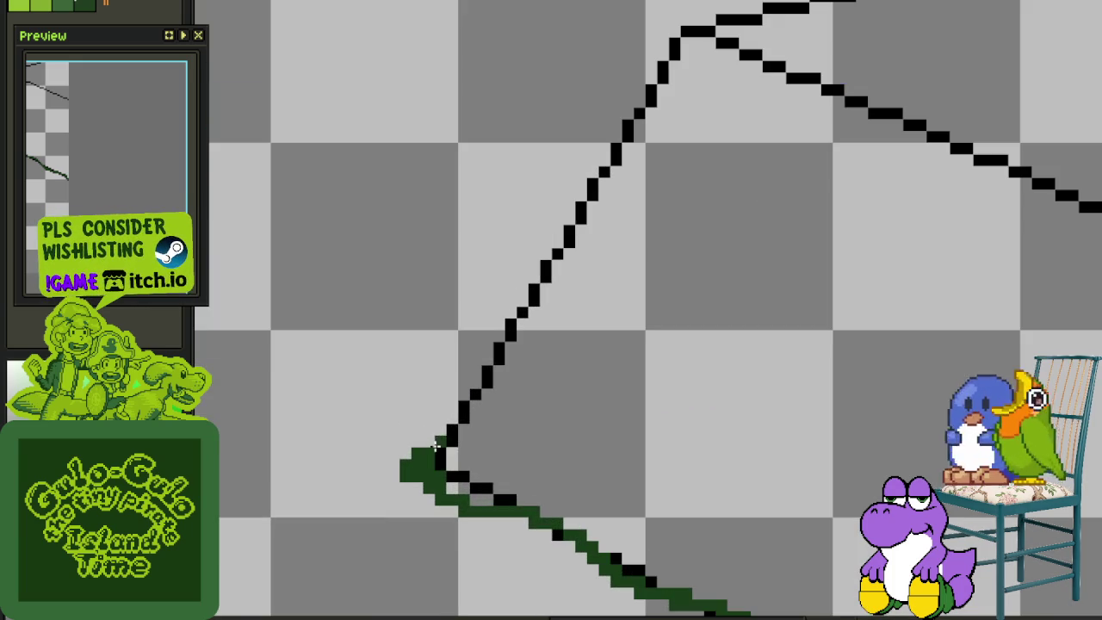
drag(436, 443, 500, 338)
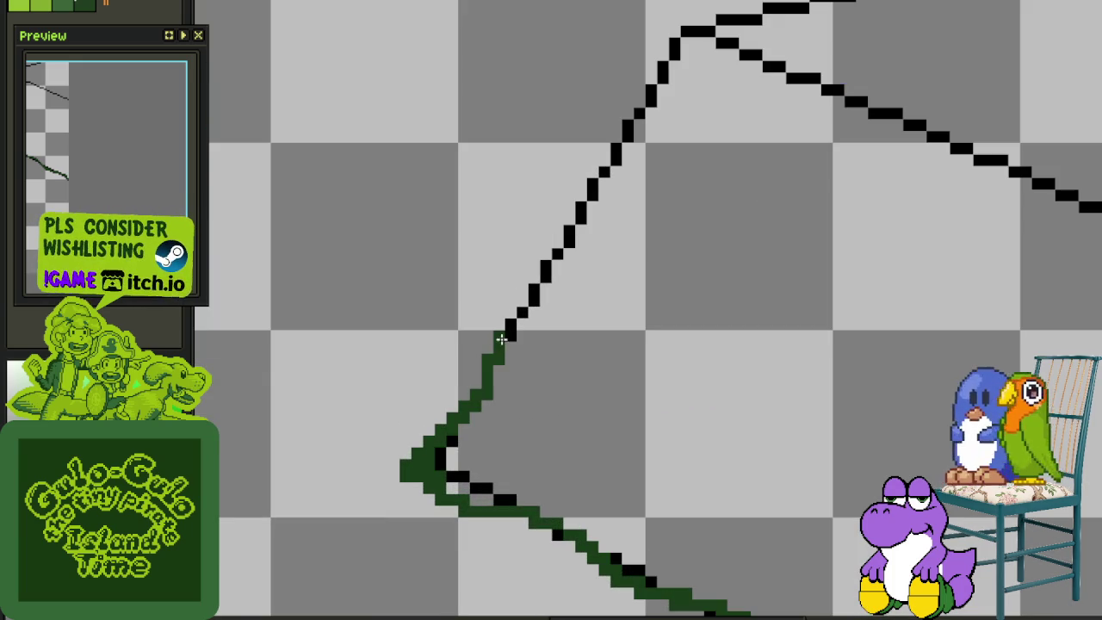
scroll(659, 207, down, 1)
scroll(666, 101, up, 1)
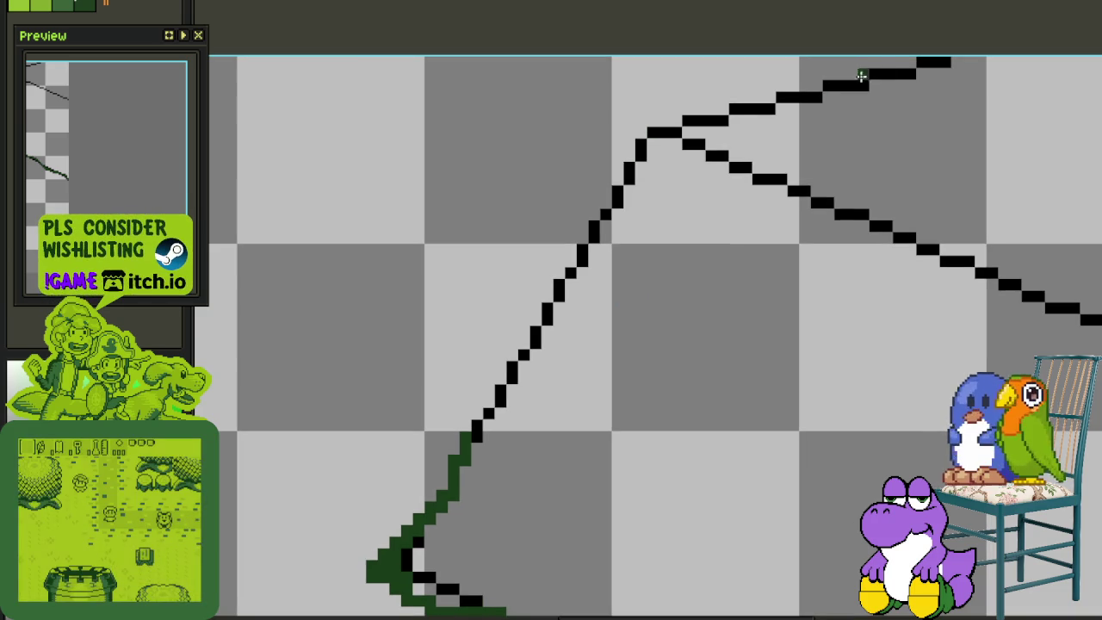
scroll(558, 271, down, 1)
scroll(560, 253, up, 1)
key(ctrl+s)
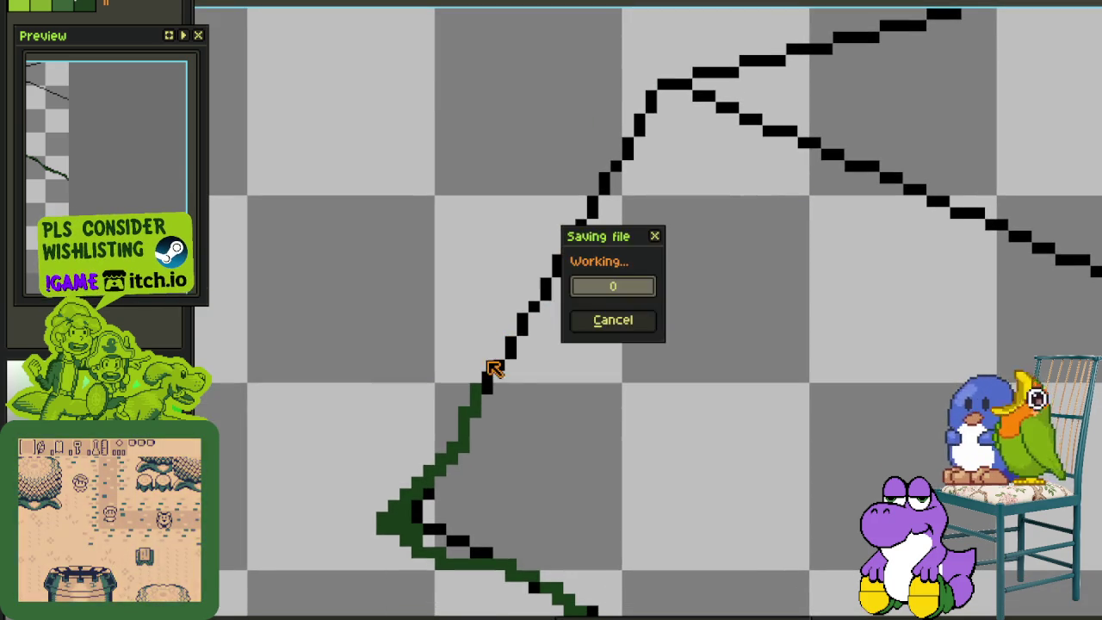
Extend the green trace to the top peak, thicken it, close gaps, and undo a stray pixel
drag(488, 378, 544, 250)
drag(669, 75, 616, 130)
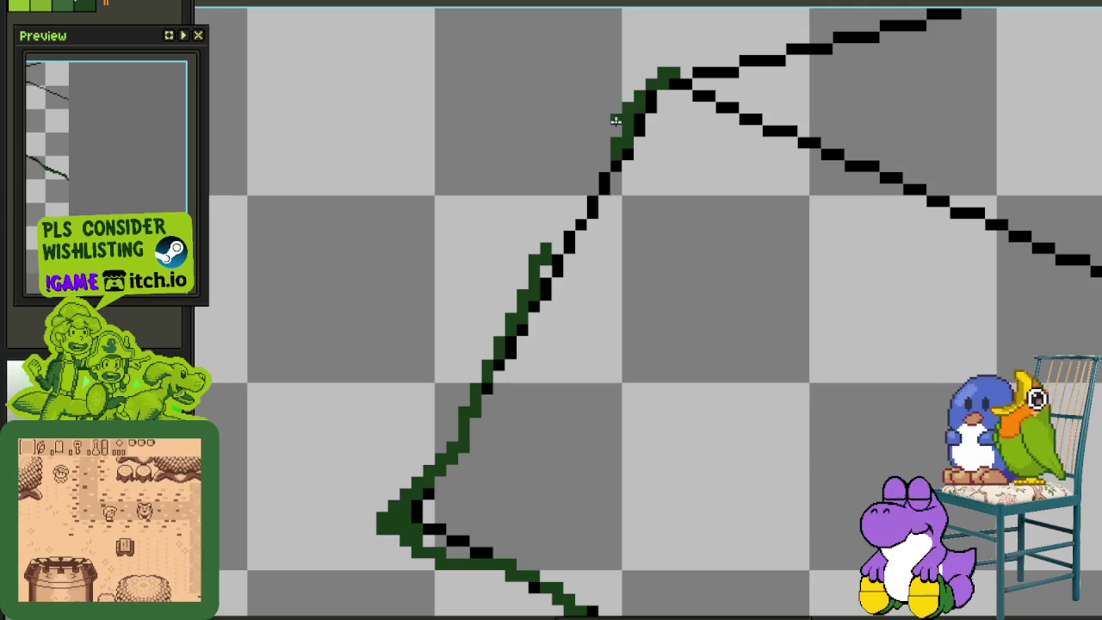
mouse_move(662, 74)
mouse_down()
mouse_move(623, 88)
mouse_move(585, 221)
mouse_up()
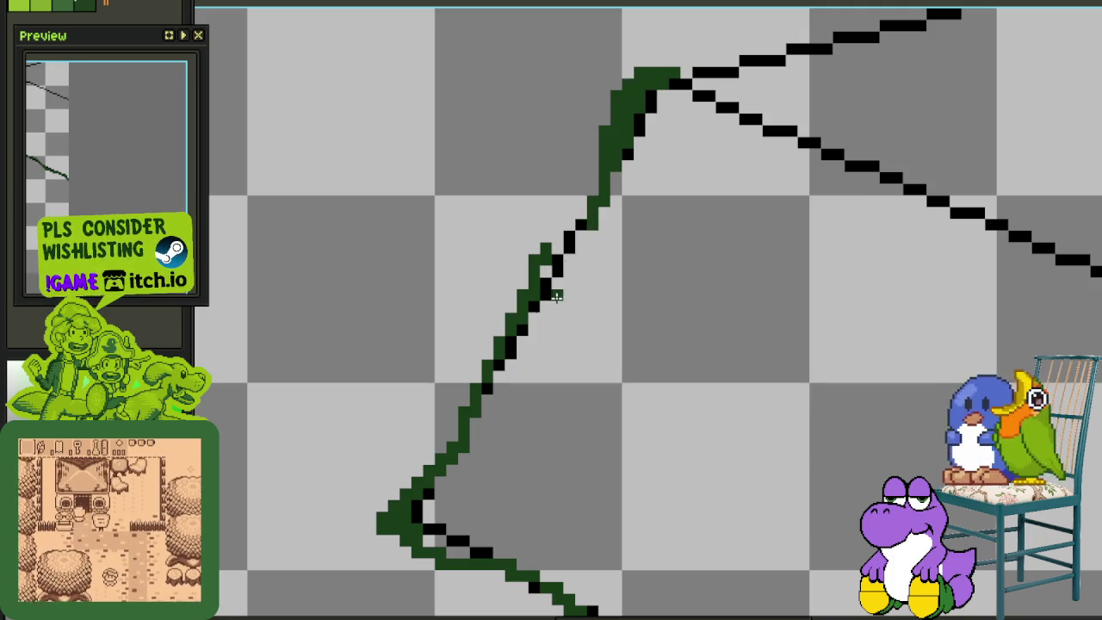
drag(549, 256, 599, 186)
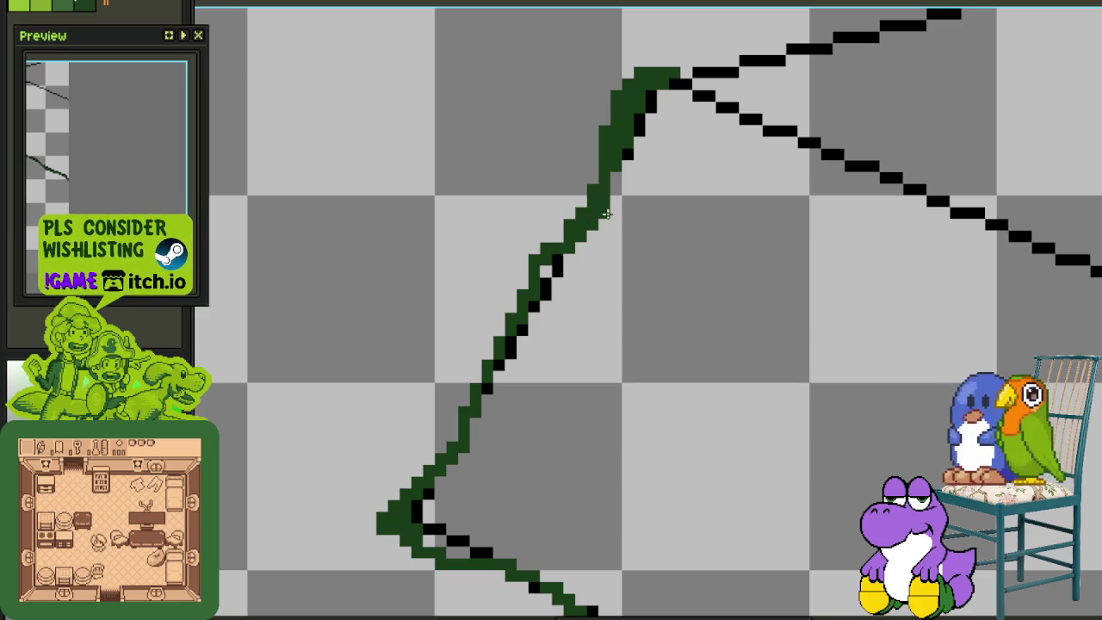
scroll(624, 187, up, 1)
click(641, 203)
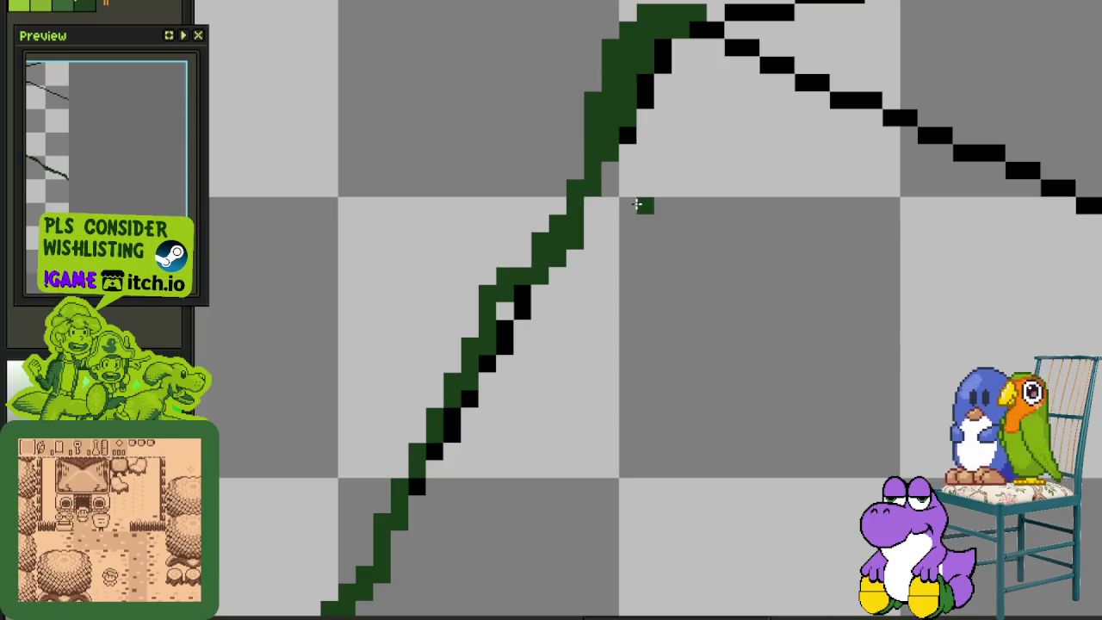
key(ctrl+z)
scroll(613, 202, down, 1)
scroll(613, 202, down, 1)
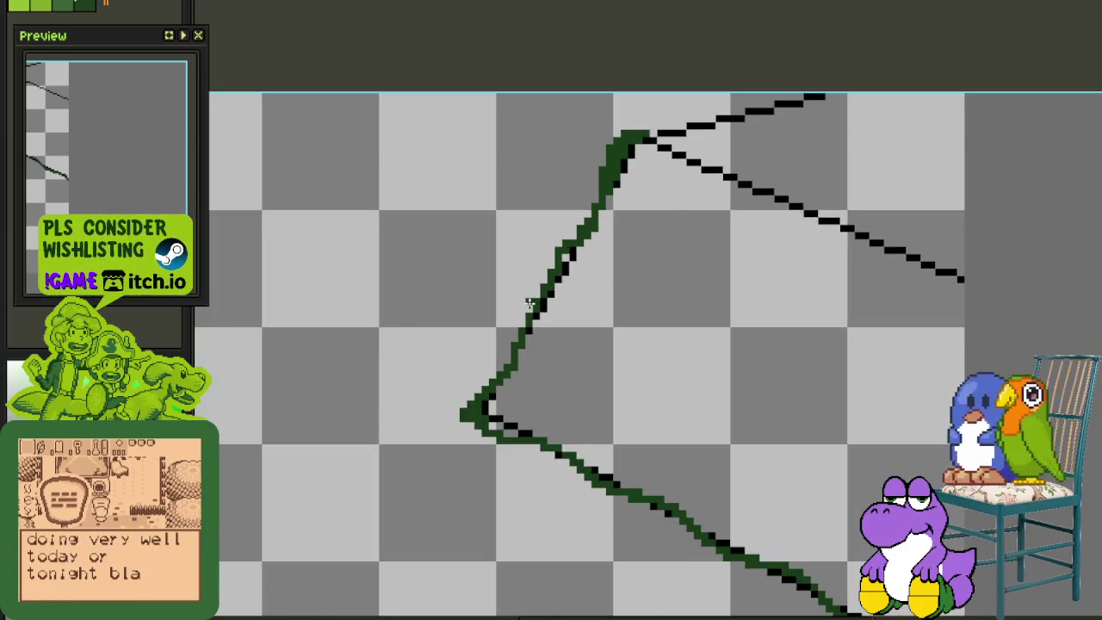
Draw a dark green loop and a lower-left ellipse stroke, then undo both
scroll(531, 302, down, 1)
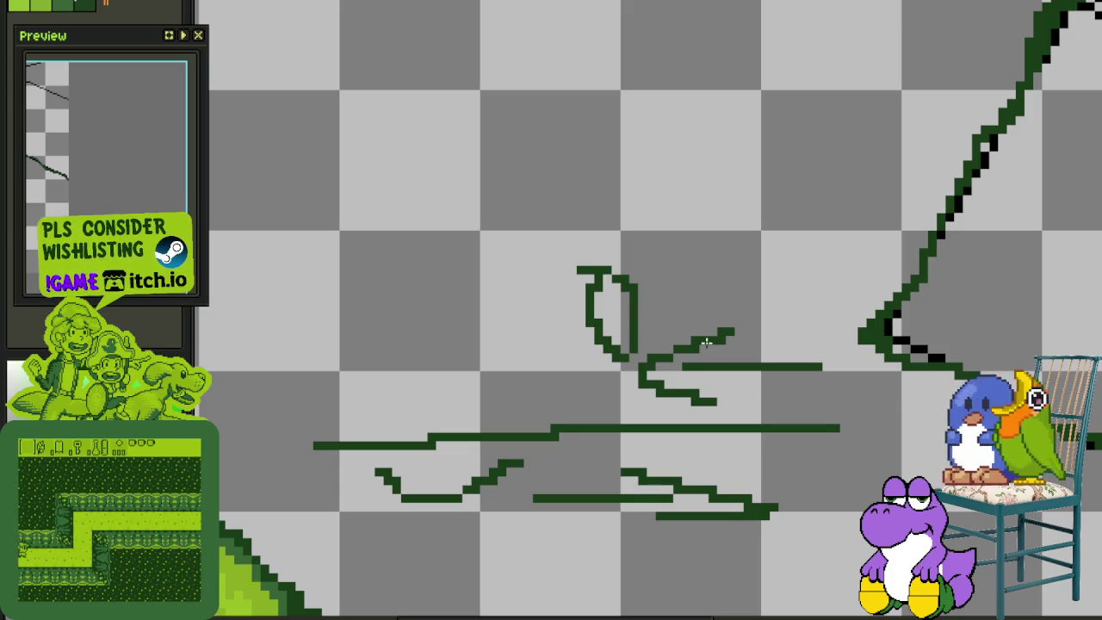
drag(552, 241, 546, 255)
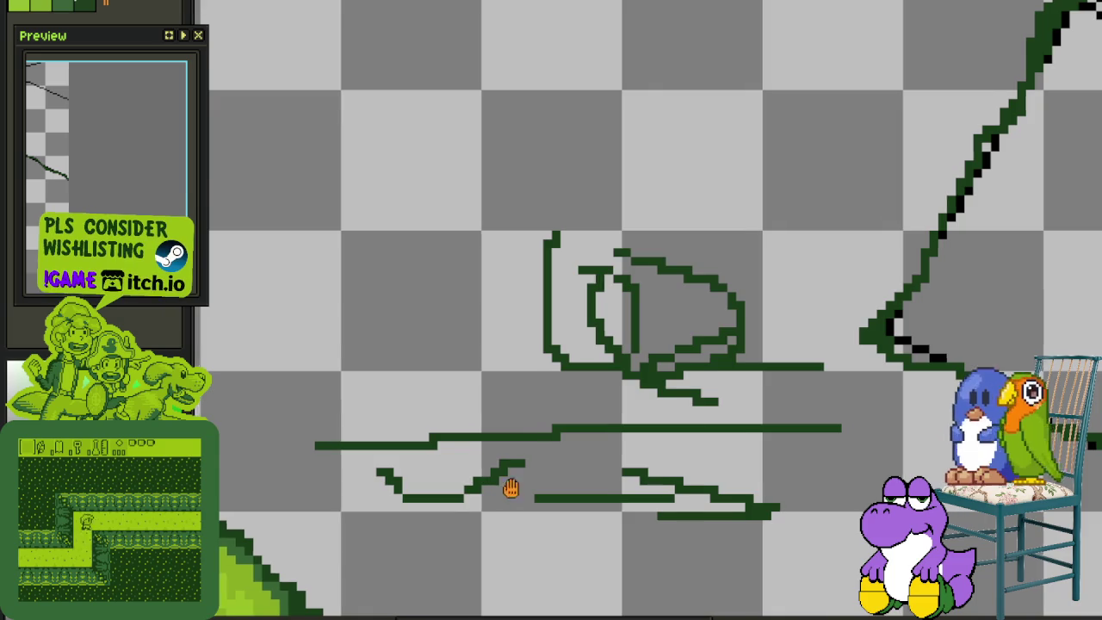
scroll(514, 437, down, 2)
drag(526, 386, 552, 396)
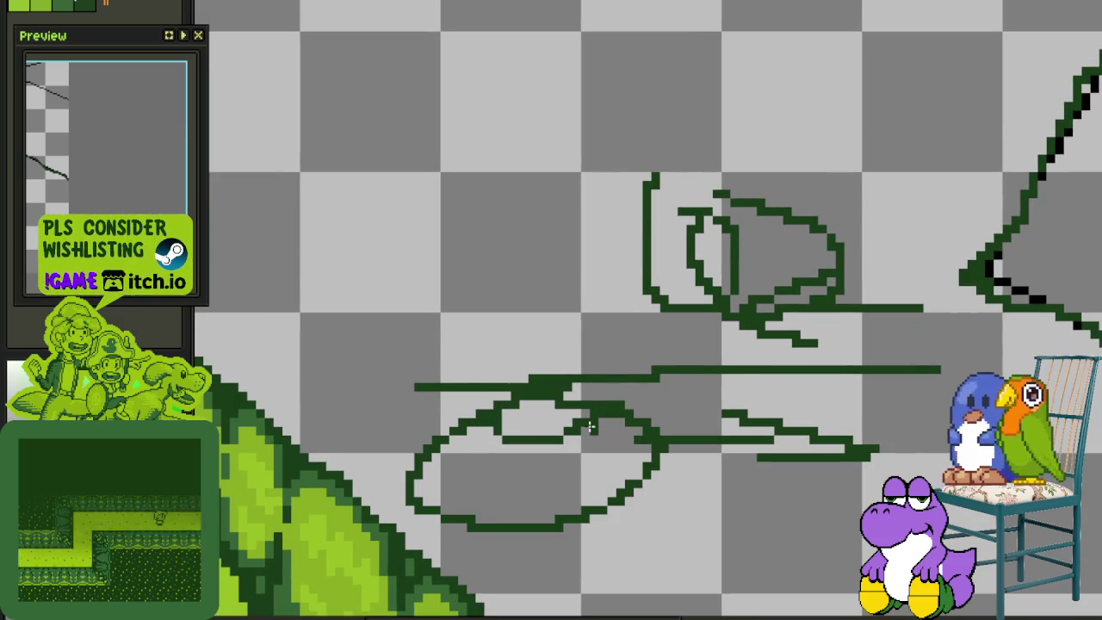
key(ctrl+z)
key(ctrl+z)
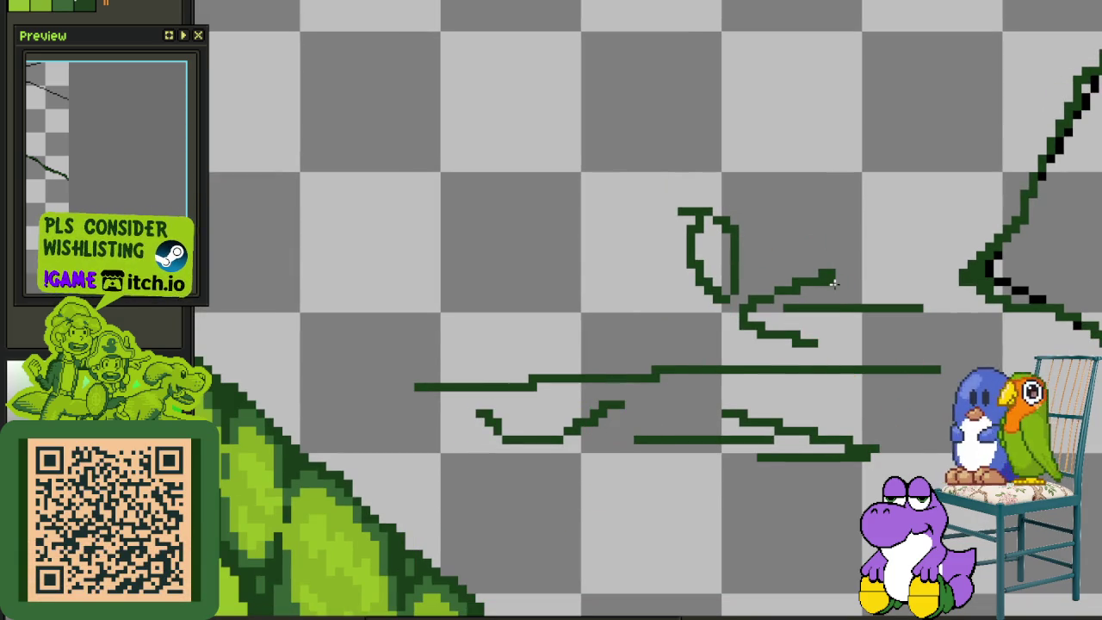
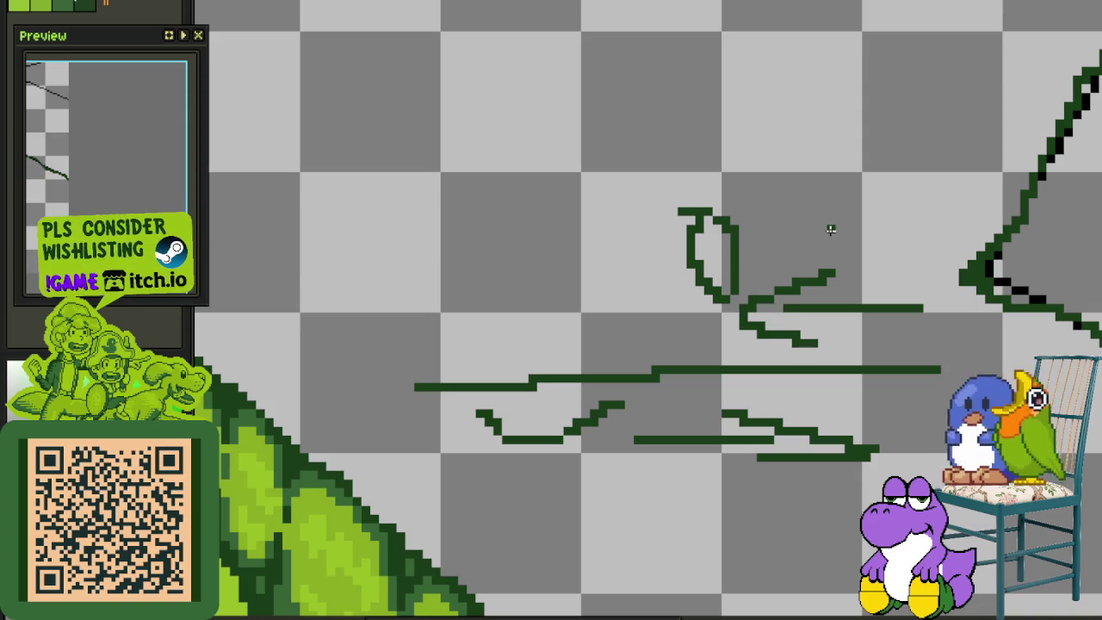
Pan the canvas toward the lower-left cliff outline, then open the first Minesweeper cells
drag(822, 229, 762, 293)
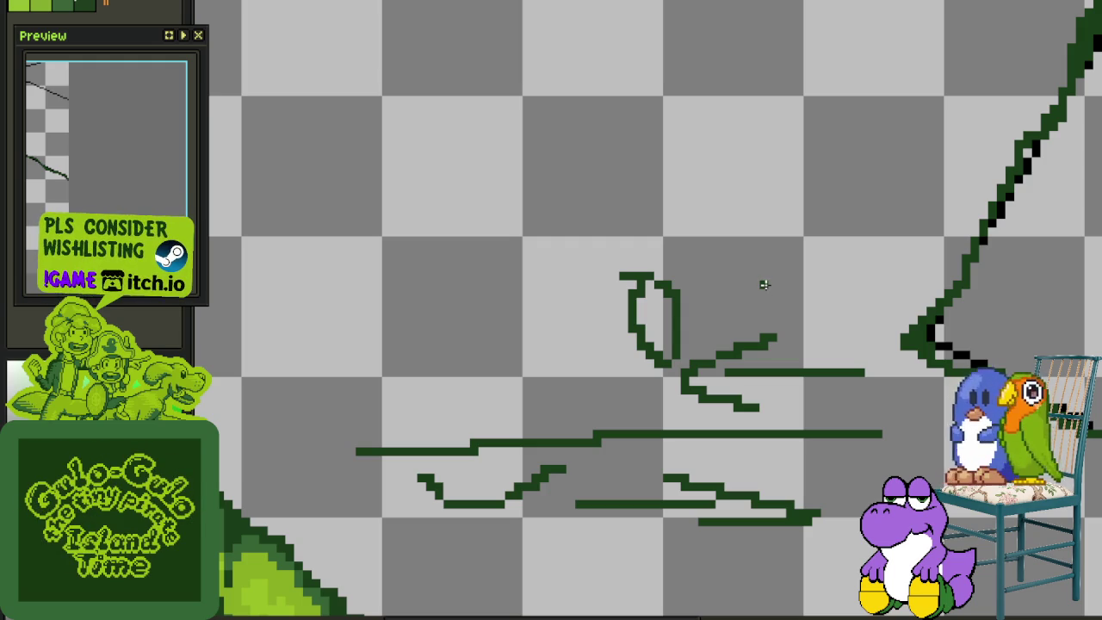
drag(672, 204, 605, 267)
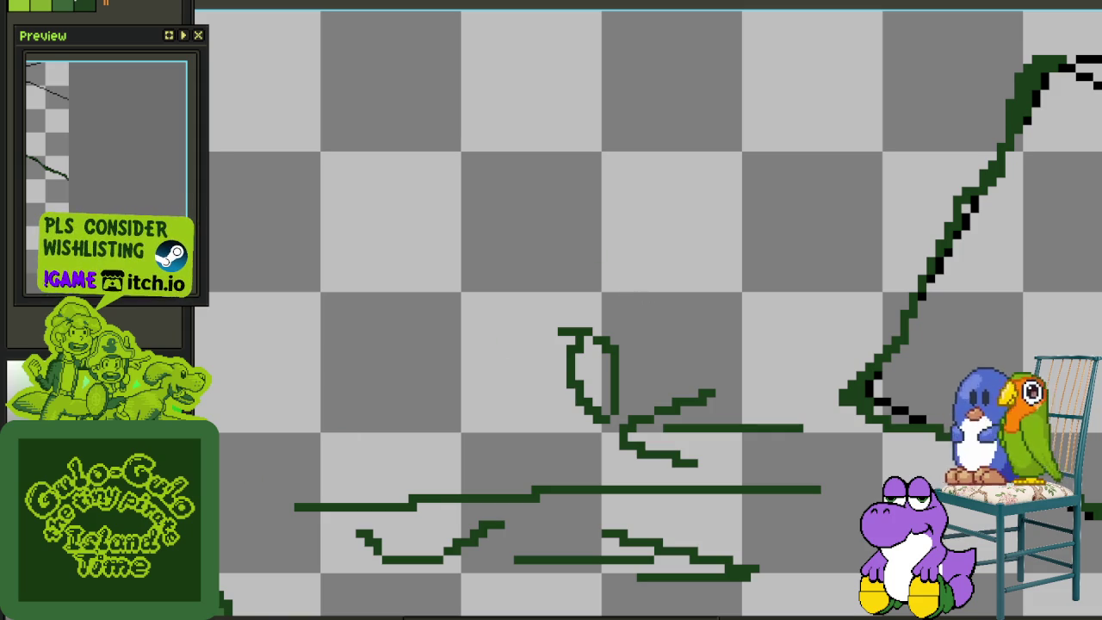
click(655, 478)
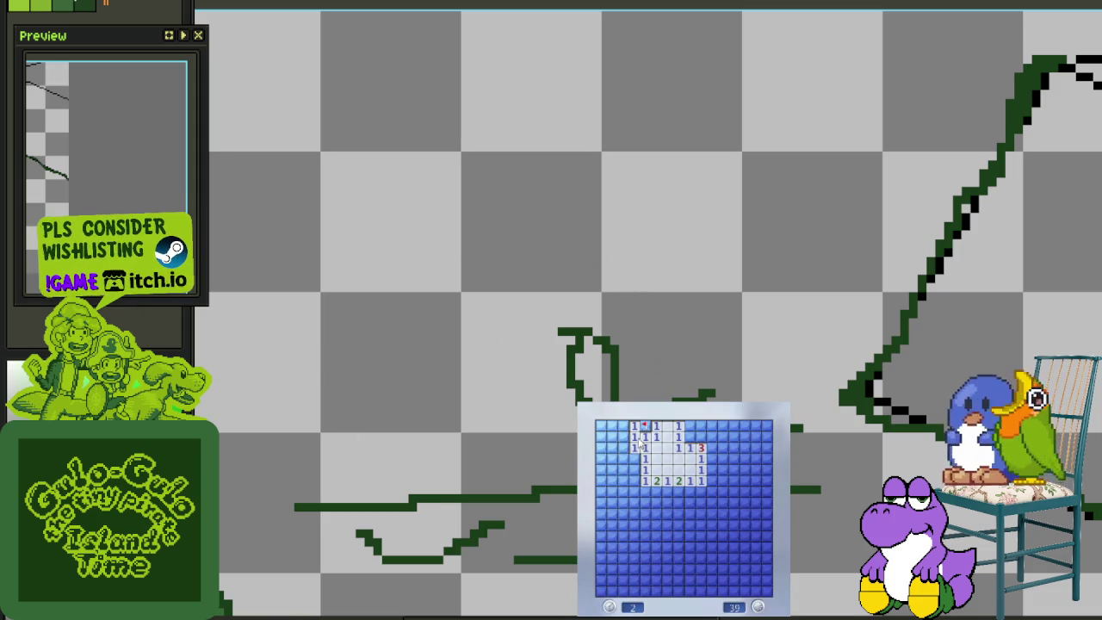
Reveal the left column and flag the mines beside it
click(639, 442)
right_click(635, 457)
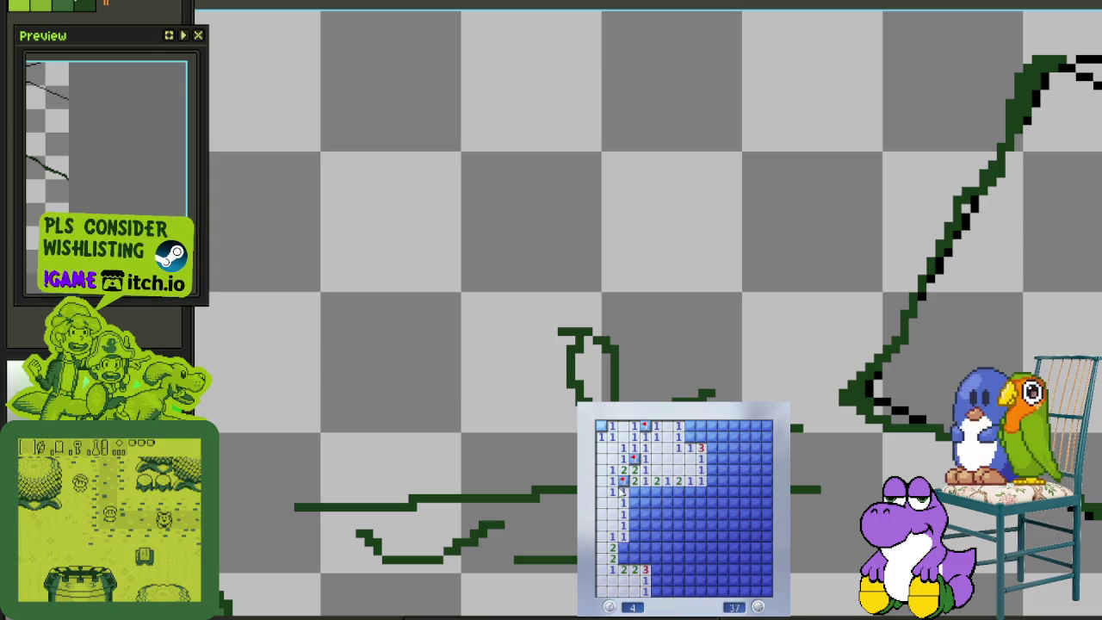
click(635, 494)
click(650, 492)
right_click(667, 490)
click(656, 502)
right_click(679, 491)
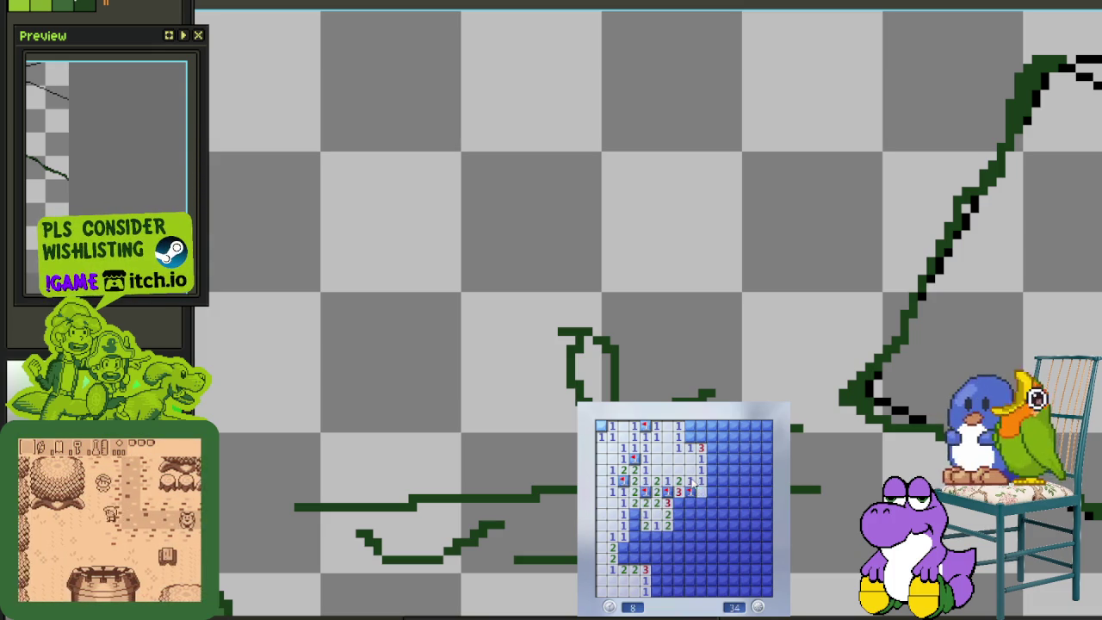
Open cells to the right and flag the mines around the numbers there
click(700, 502)
right_click(690, 513)
right_click(679, 513)
right_click(678, 503)
click(667, 524)
right_click(656, 536)
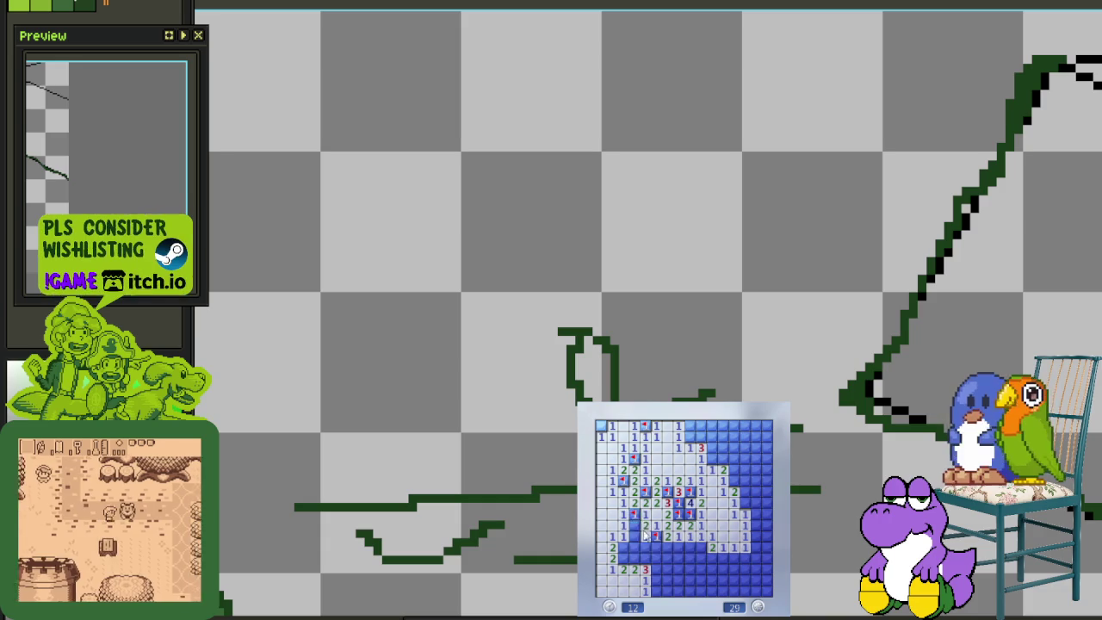
Reveal the lower-left area and flag its six surrounding mines
click(634, 524)
right_click(646, 536)
right_click(623, 547)
right_click(623, 558)
right_click(634, 557)
right_click(657, 558)
right_click(656, 580)
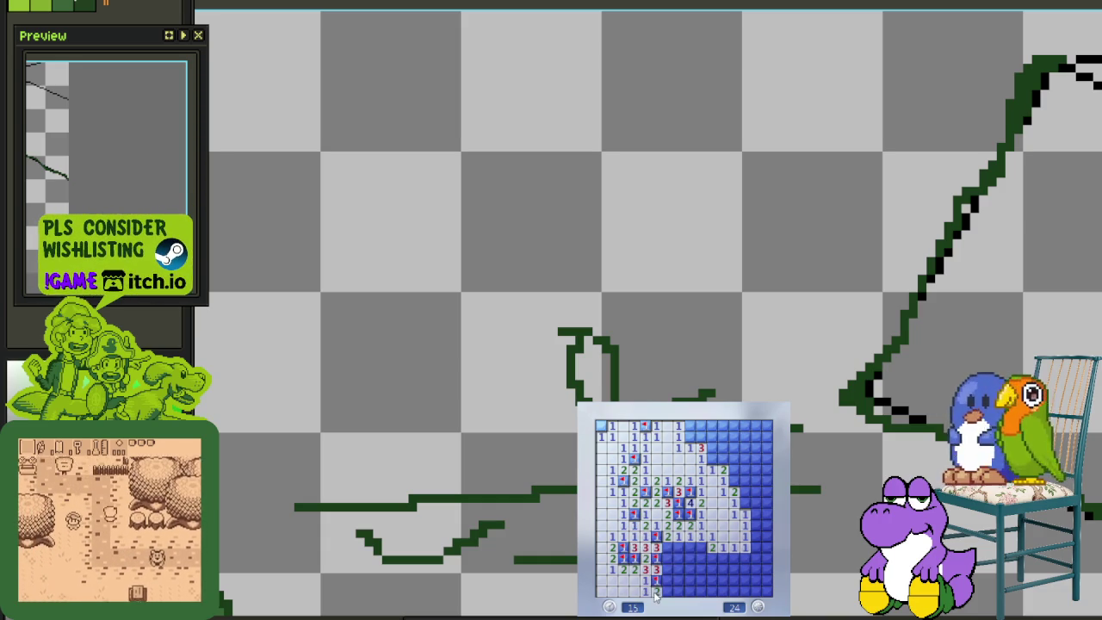
Open the lower-middle and bottom rows and flag a mine near the bottom
click(699, 553)
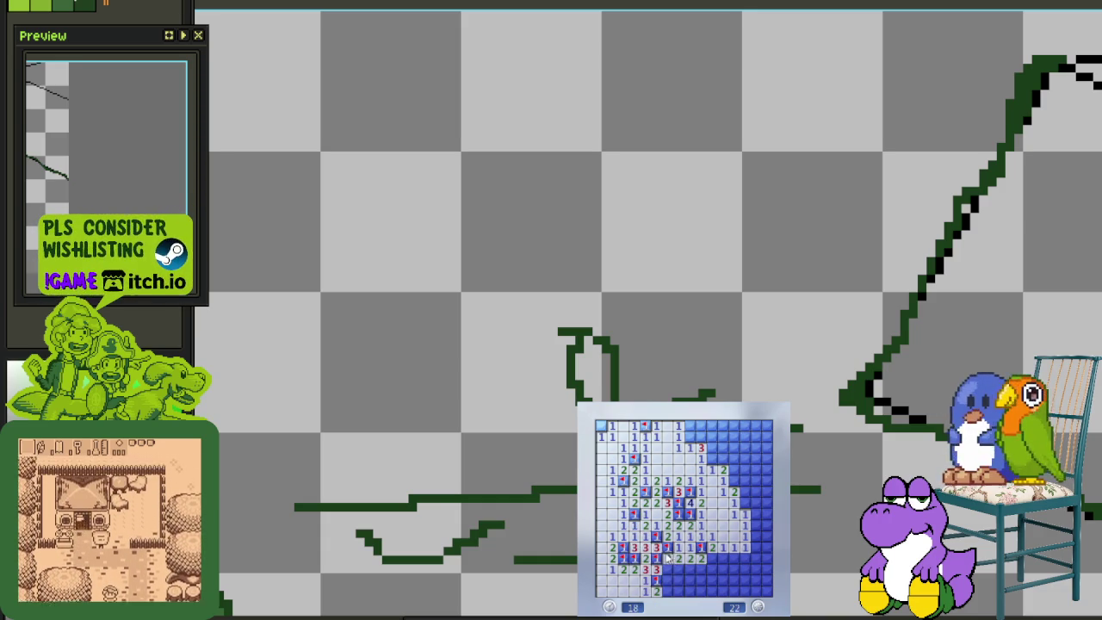
click(668, 560)
click(686, 580)
click(705, 572)
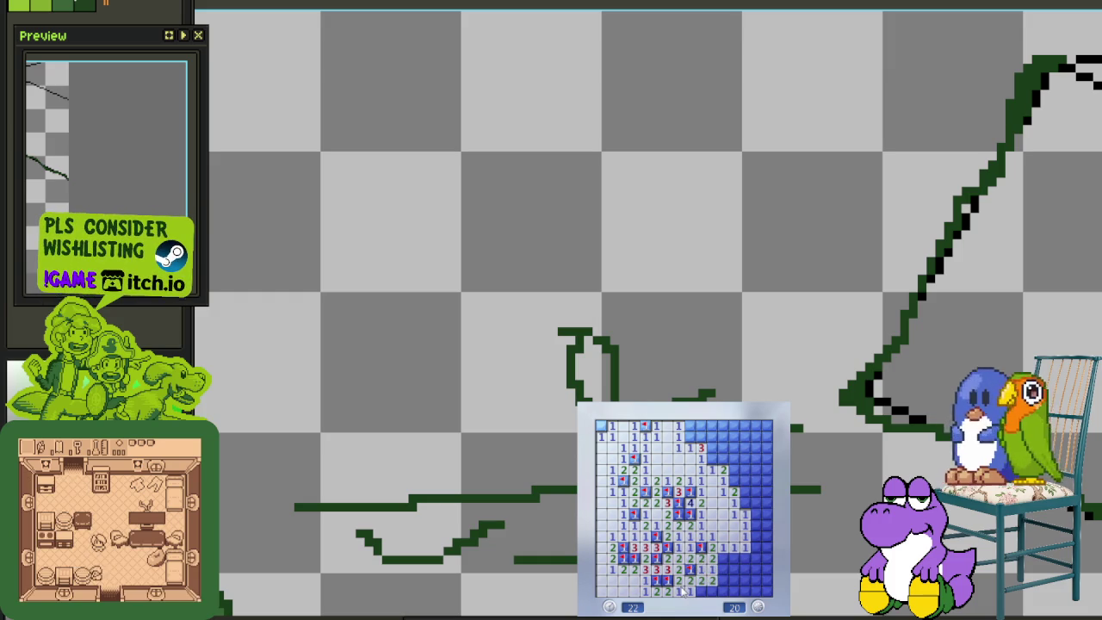
right_click(703, 587)
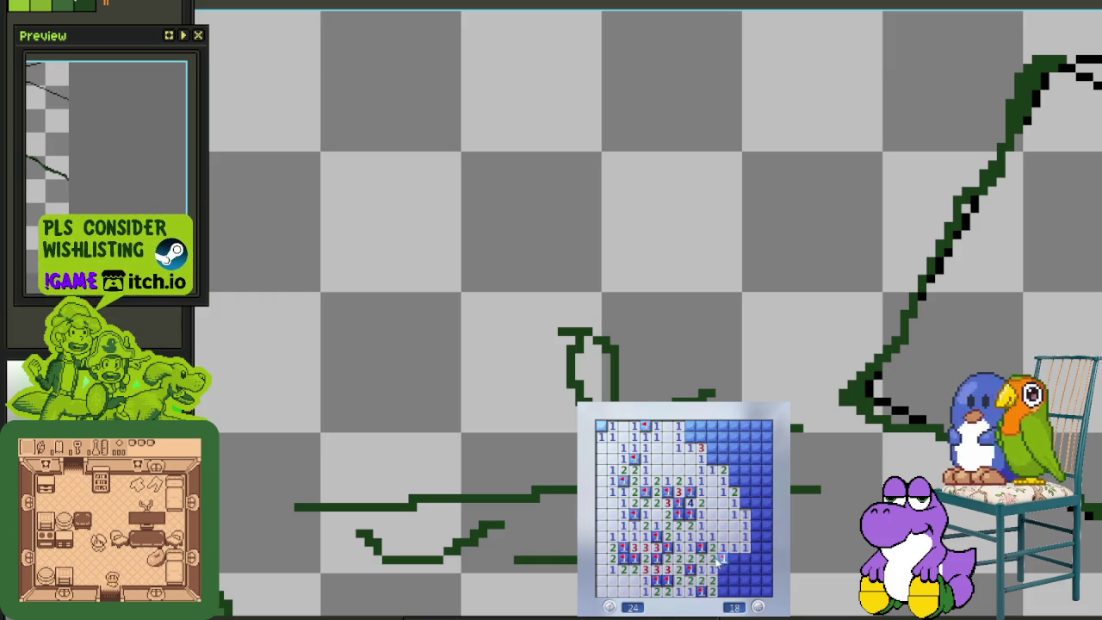
Clear the right side and bottom-right corner, flagging mines up the right edge
click(733, 552)
right_click(733, 569)
click(737, 589)
click(745, 586)
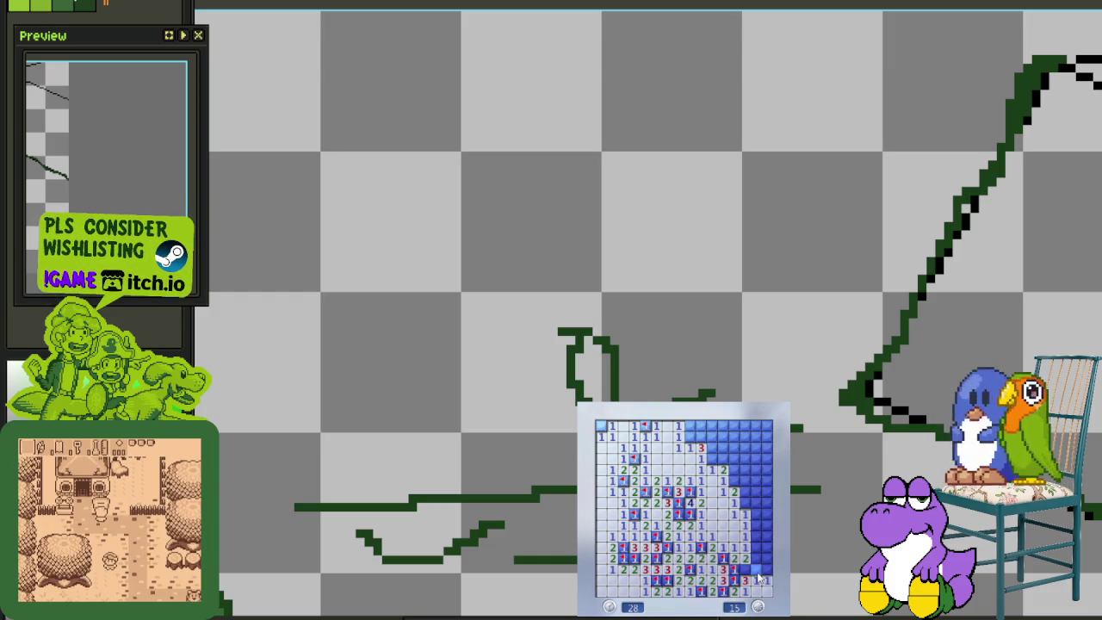
right_click(757, 569)
click(756, 561)
click(757, 548)
right_click(758, 536)
click(760, 524)
Flag the upper-right and top-area mines and reveal the cells between them
right_click(766, 514)
right_click(745, 502)
click(754, 491)
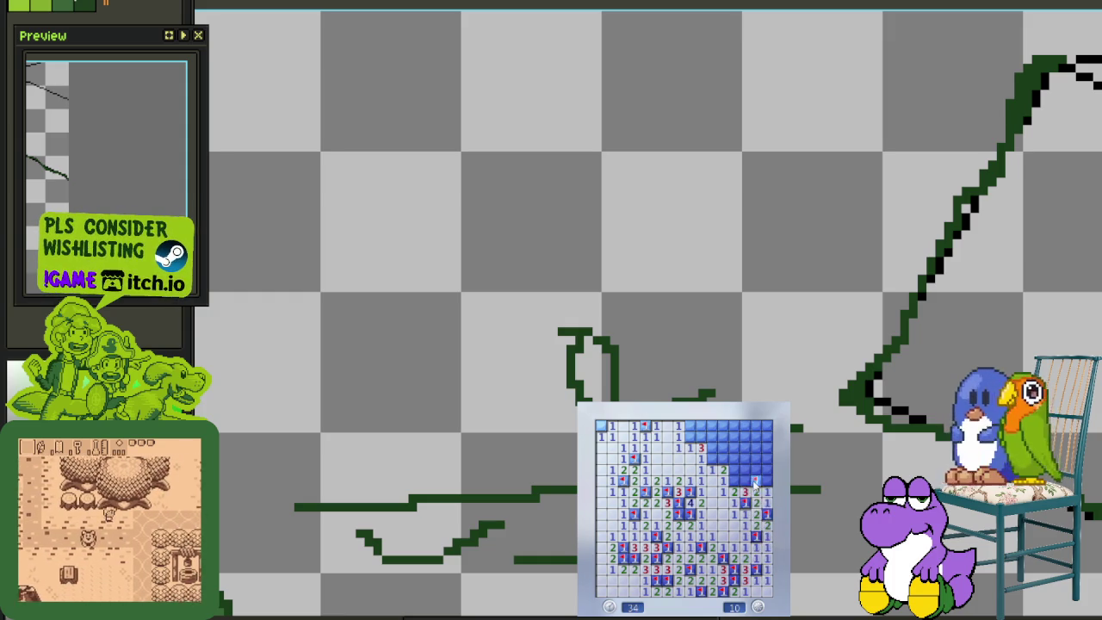
right_click(734, 481)
right_click(756, 480)
click(745, 469)
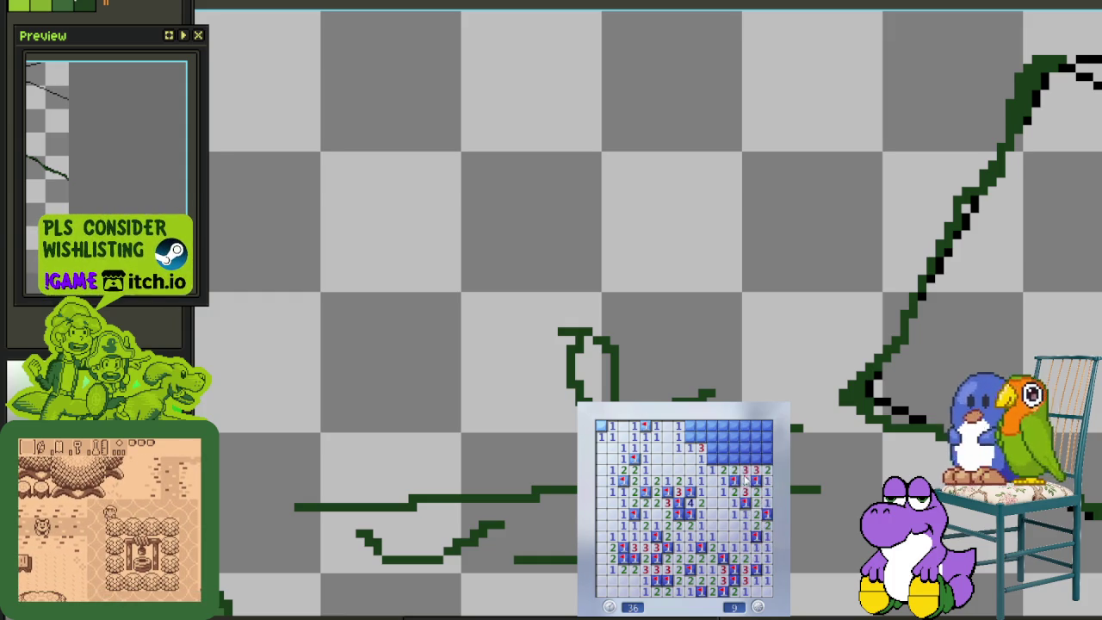
right_click(712, 458)
click(723, 447)
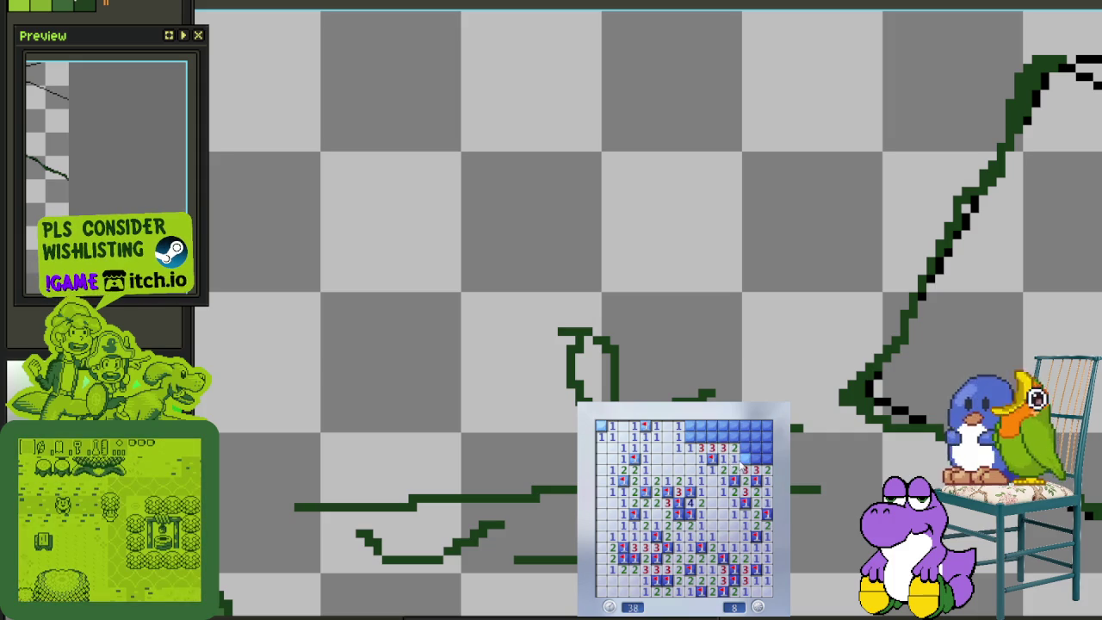
Flag three top-row mines and open the remaining top-row cells
click(699, 437)
right_click(689, 436)
right_click(710, 437)
right_click(721, 436)
click(732, 436)
click(700, 437)
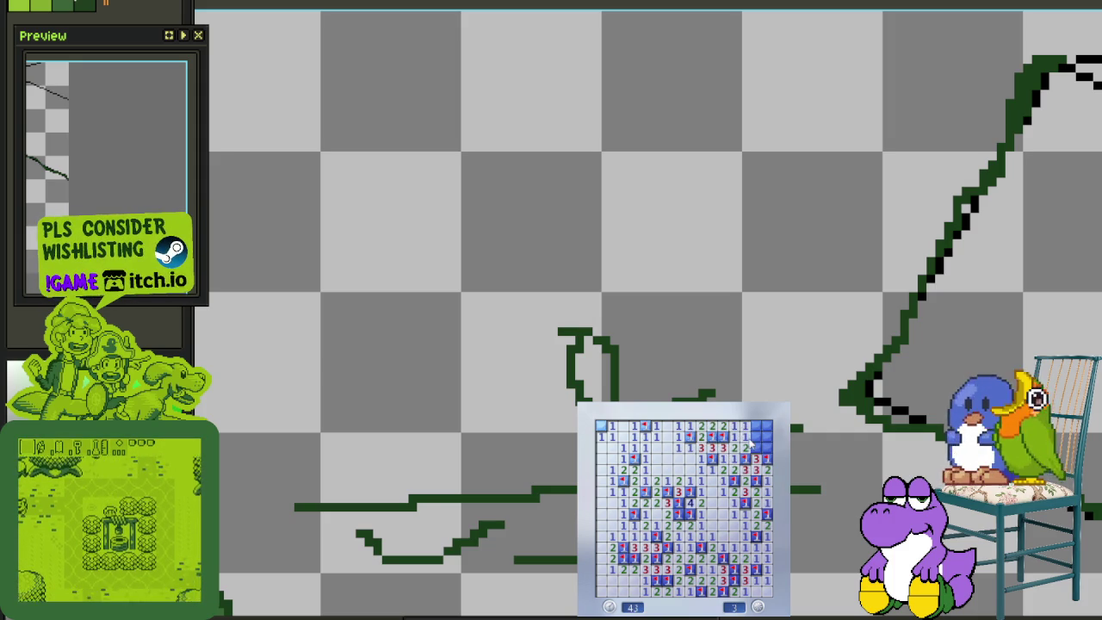
Clear the right edge, flag the last mine to reach 0, and start a new game
click(755, 425)
right_click(765, 436)
right_click(765, 447)
click(757, 447)
right_click(723, 558)
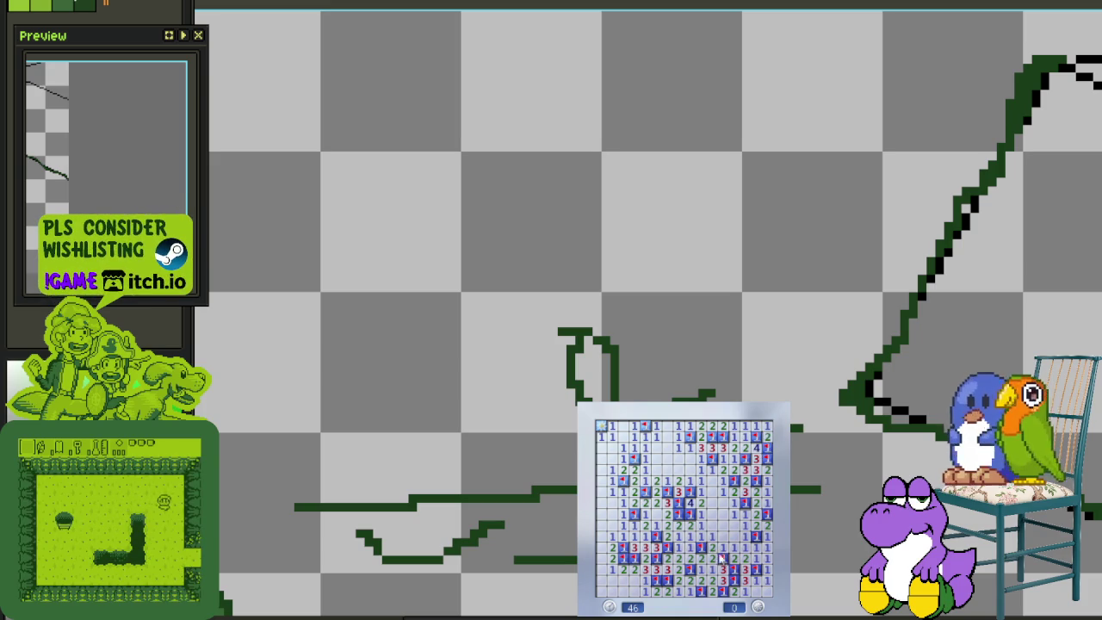
click(659, 547)
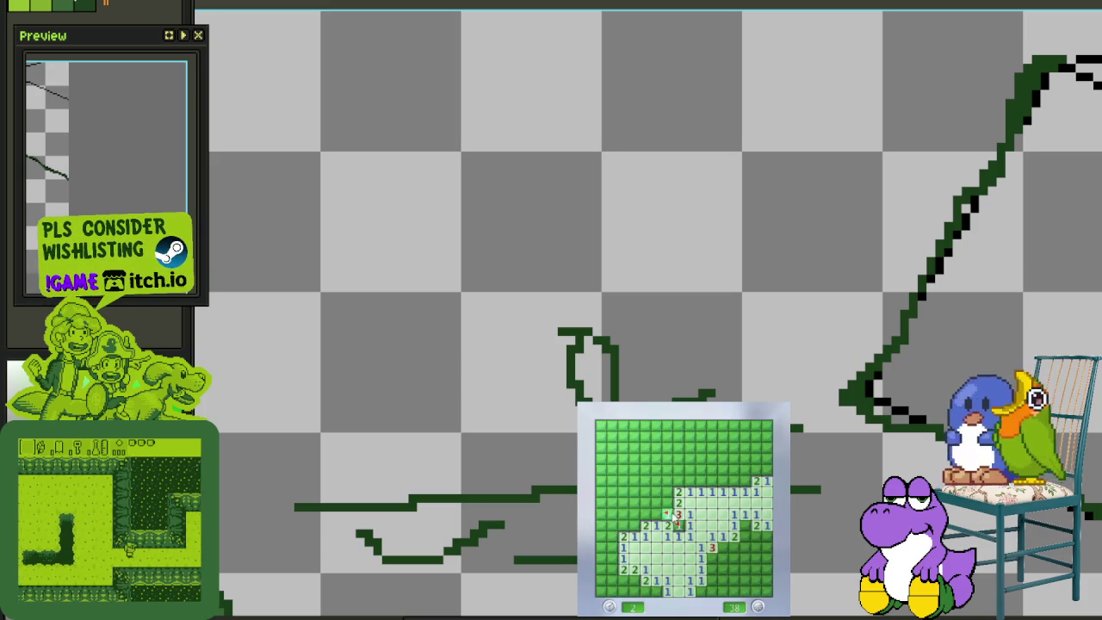
Expand the opening along the upper edge, flagging two mines there
right_click(666, 503)
click(650, 514)
click(651, 499)
click(651, 482)
right_click(678, 480)
click(690, 491)
right_click(711, 480)
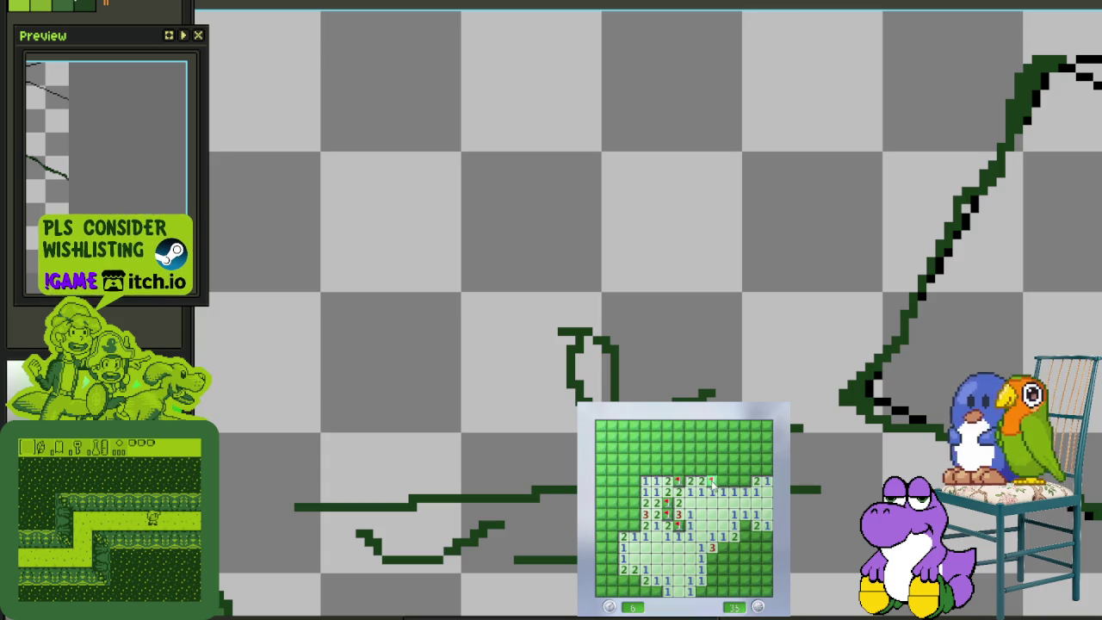
click(723, 481)
click(734, 480)
Flag the left-column mines and reveal the upper-left and lower-left cells
right_click(634, 503)
right_click(635, 514)
right_click(635, 525)
click(645, 500)
click(624, 514)
click(613, 558)
right_click(601, 524)
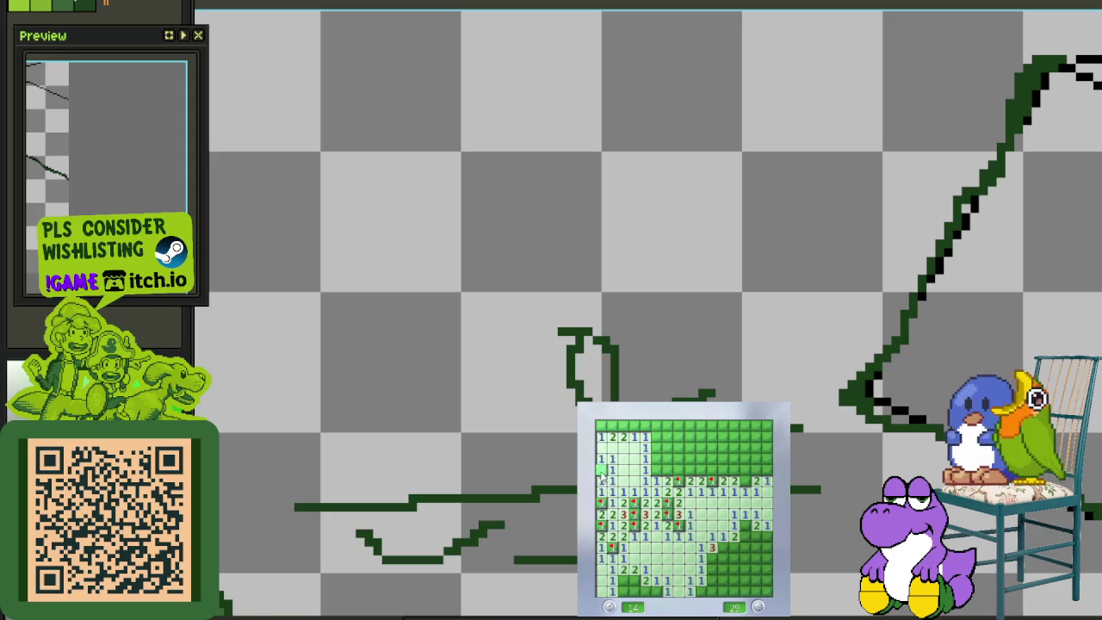
Clear the top-left row and the cells around a flagged mine in the upper middle
right_click(621, 425)
click(600, 425)
click(638, 425)
right_click(655, 470)
click(667, 470)
click(679, 470)
click(656, 459)
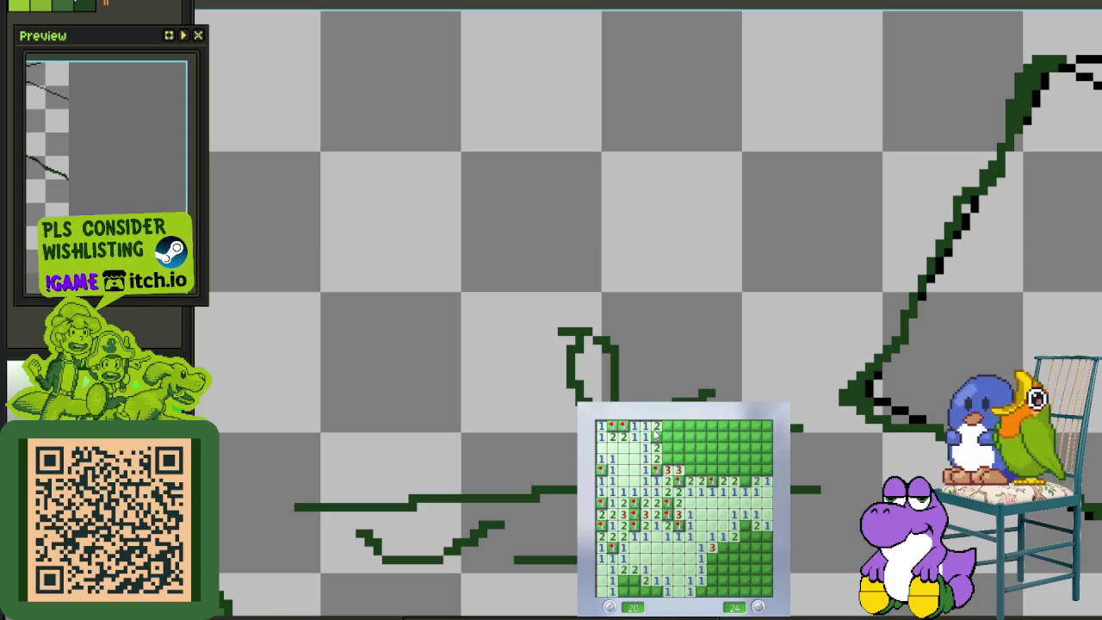
Flag the bottom-left mine and open the bottom and lower-middle cells
right_click(634, 581)
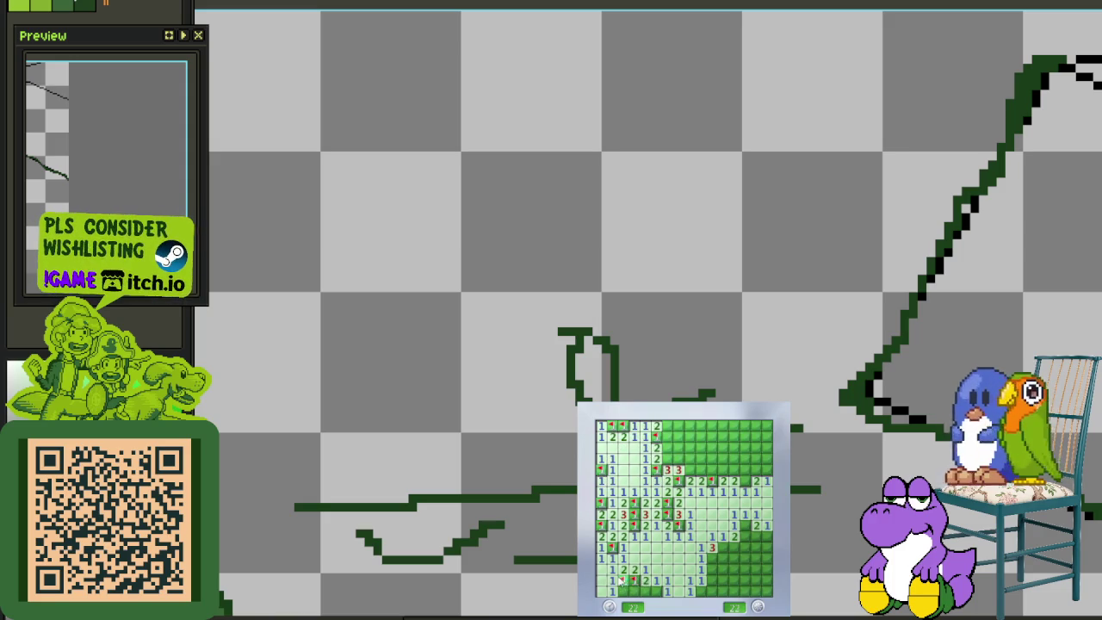
click(656, 591)
click(702, 588)
click(723, 562)
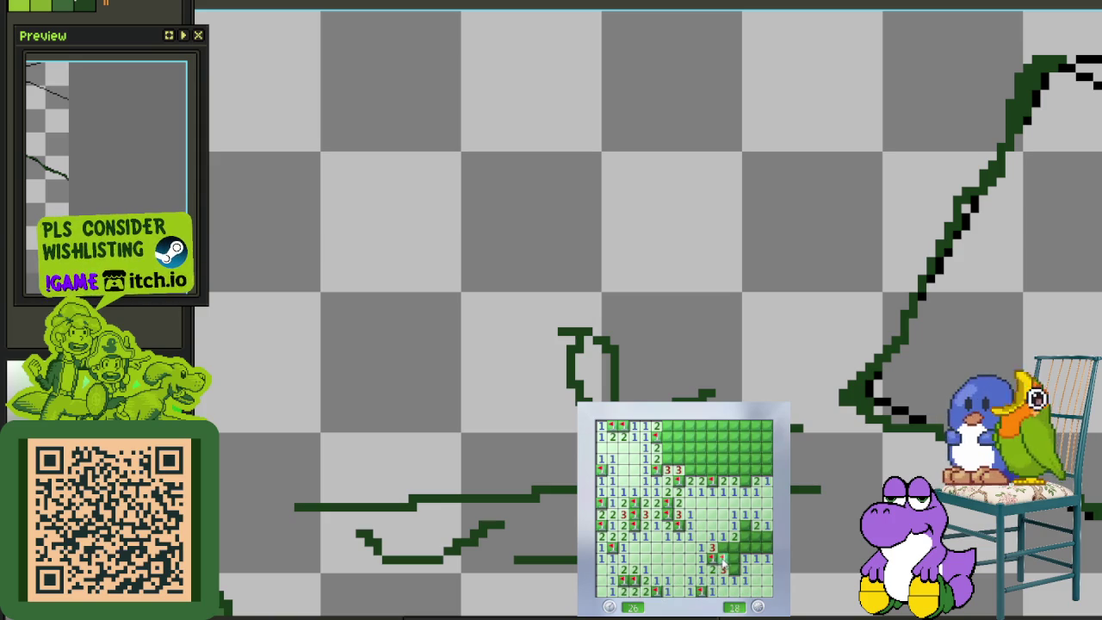
click(730, 571)
click(738, 544)
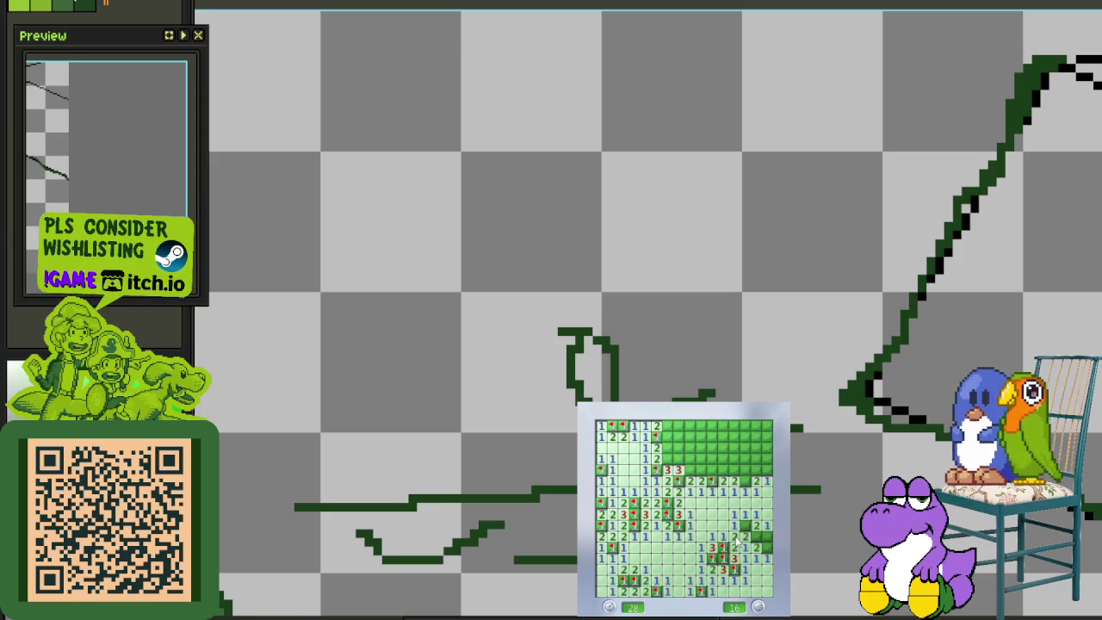
Flag a right-edge mine, then start a fresh game opening its right side
right_click(763, 535)
click(759, 531)
click(722, 548)
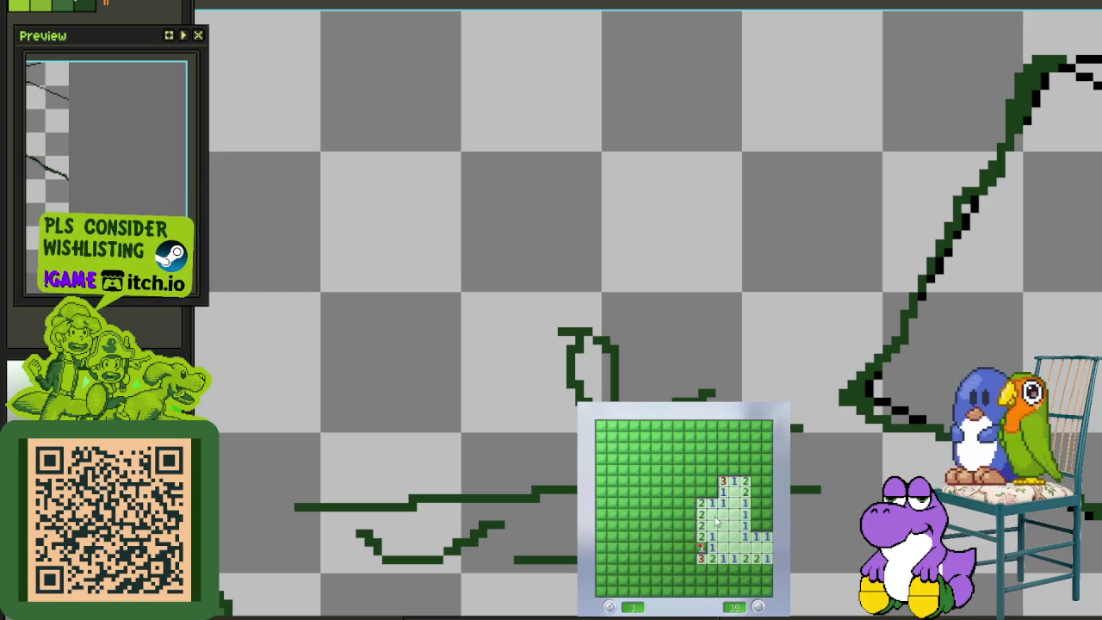
Clear the right column up to the top-right corner, flagging one mine
click(751, 516)
right_click(756, 525)
click(755, 488)
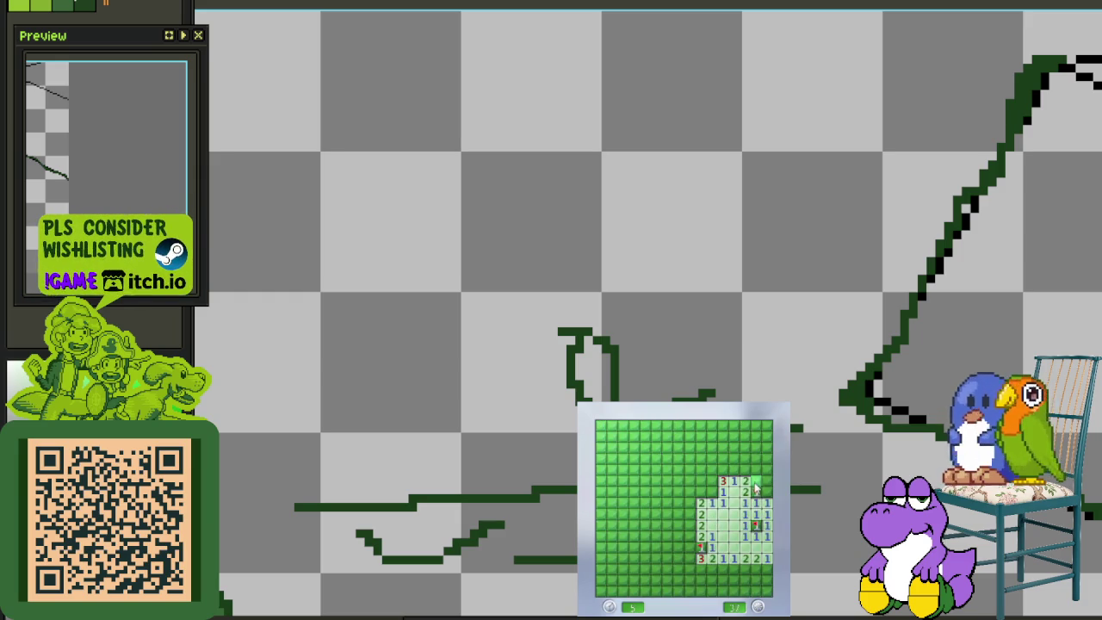
click(746, 479)
click(758, 456)
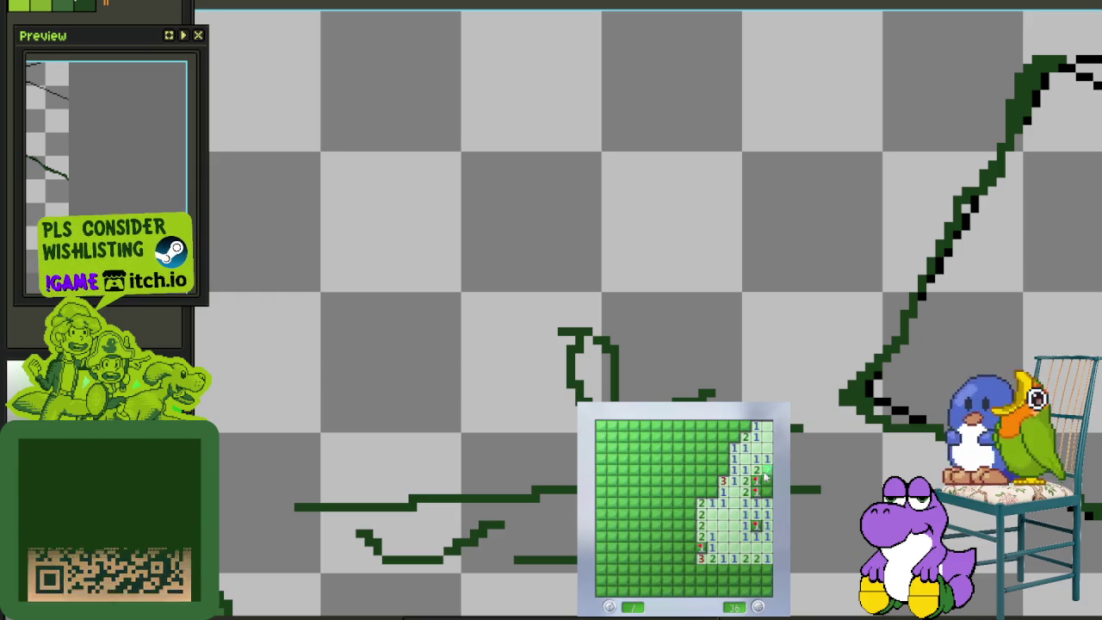
click(742, 434)
Open the middle and left side, flagging mines near the top-left
click(685, 521)
click(641, 493)
right_click(659, 463)
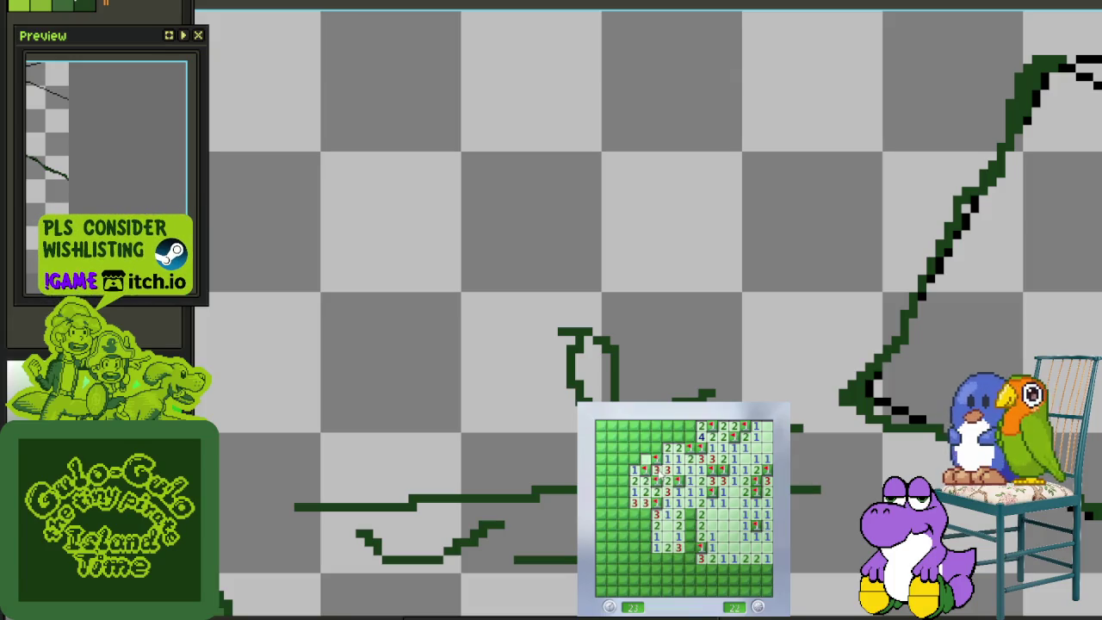
click(644, 469)
right_click(644, 427)
click(647, 443)
click(663, 439)
click(689, 426)
right_click(679, 444)
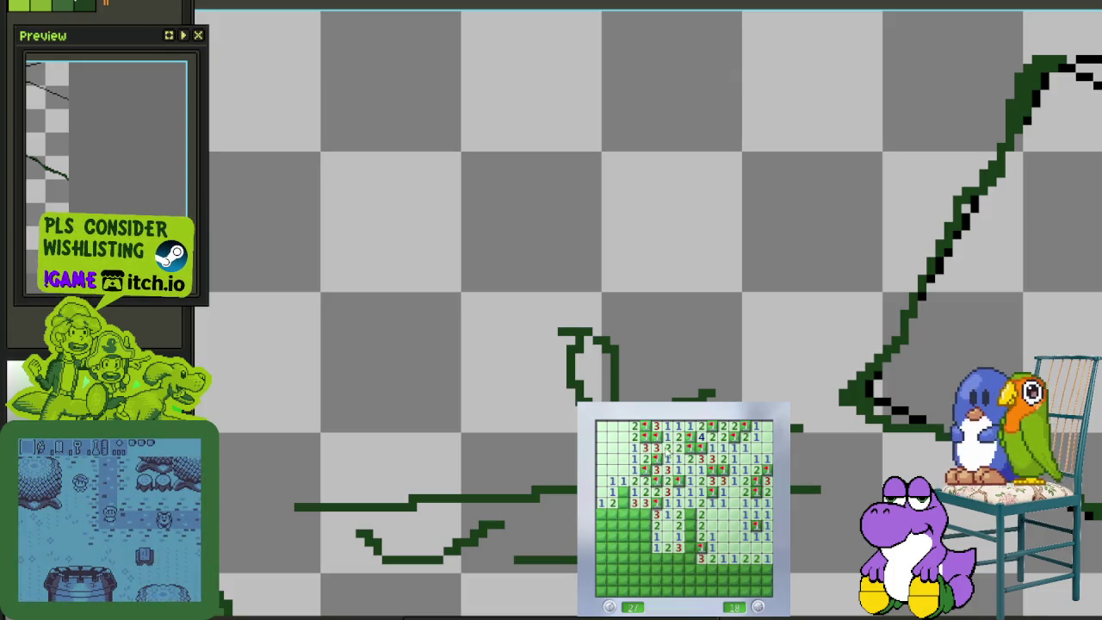
Flag the left-side and lower-left mines and open the cells around them
right_click(644, 514)
right_click(644, 524)
click(657, 535)
click(613, 559)
right_click(624, 524)
click(603, 514)
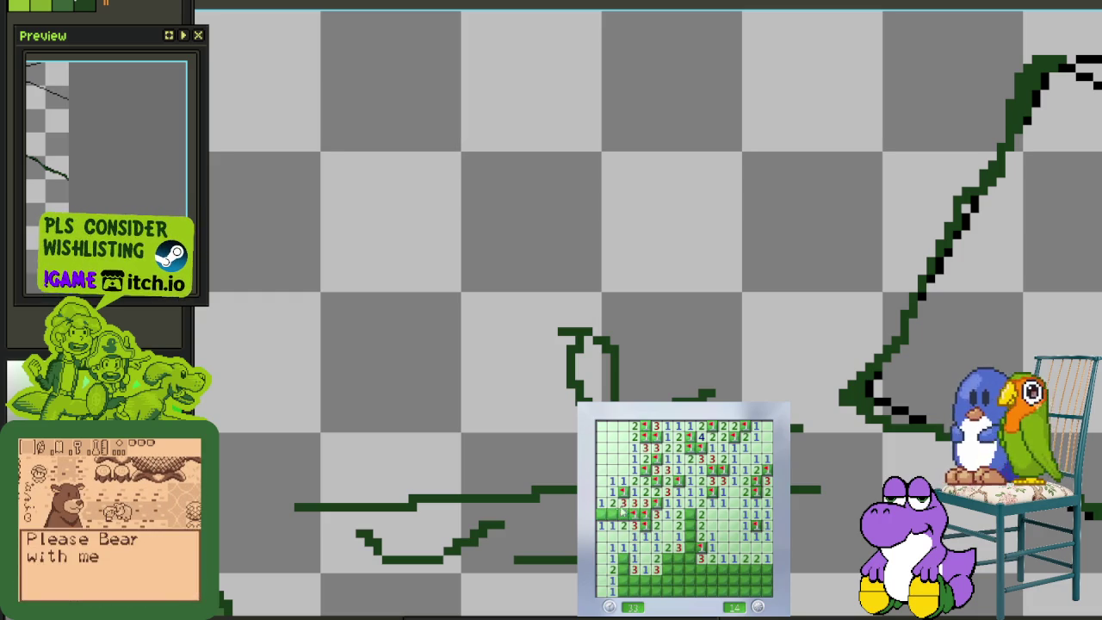
right_click(613, 514)
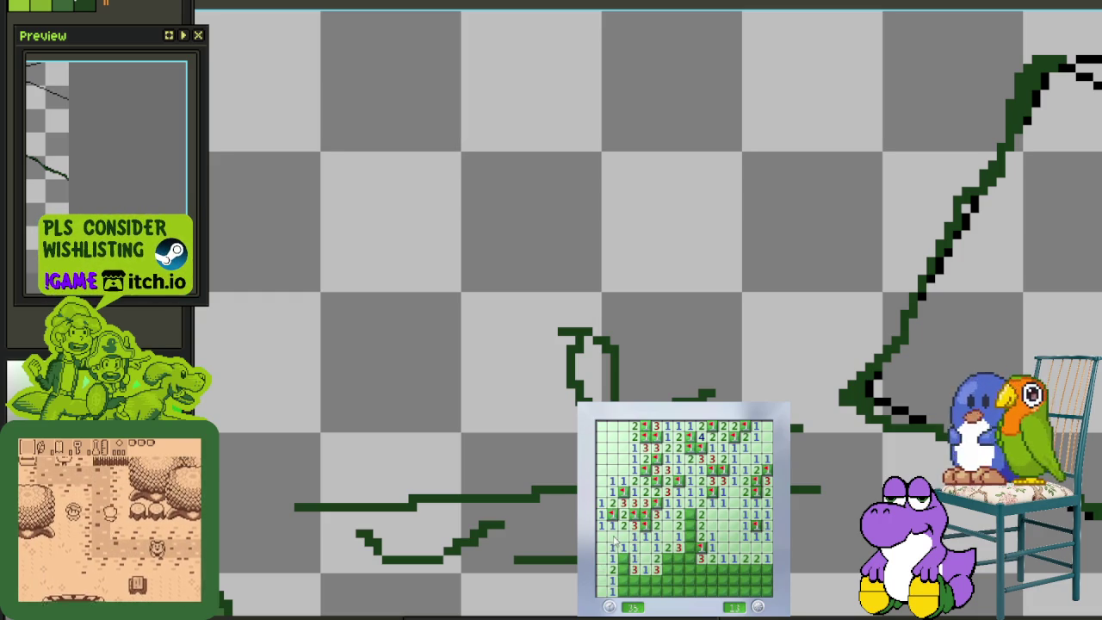
Finish the bottom and bottom-right cells, then start a new 40-mine game
right_click(624, 580)
click(621, 592)
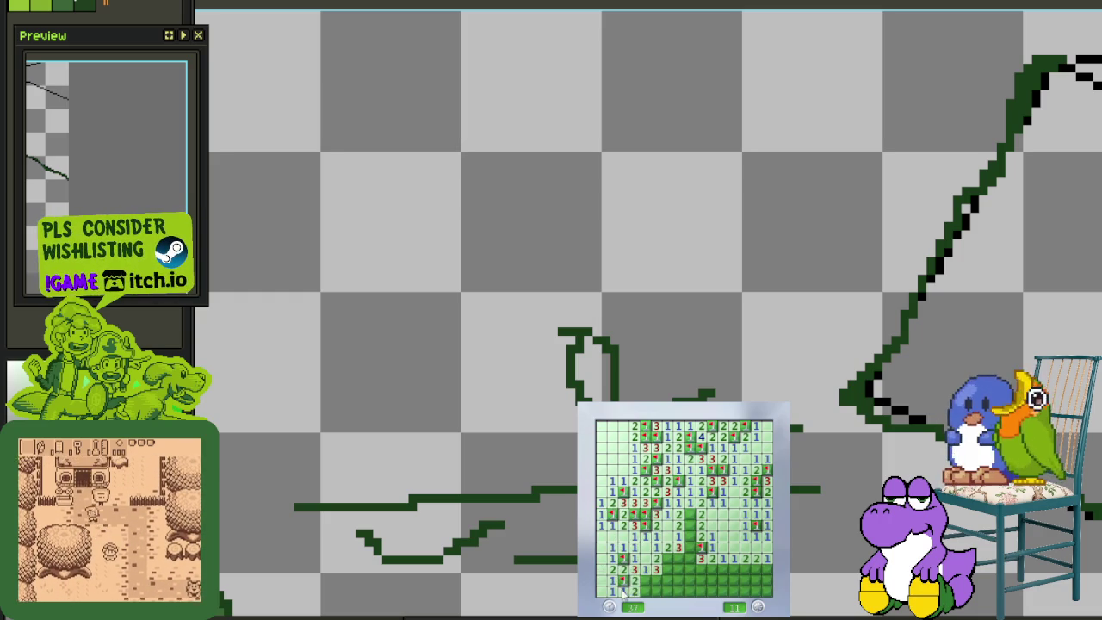
click(657, 592)
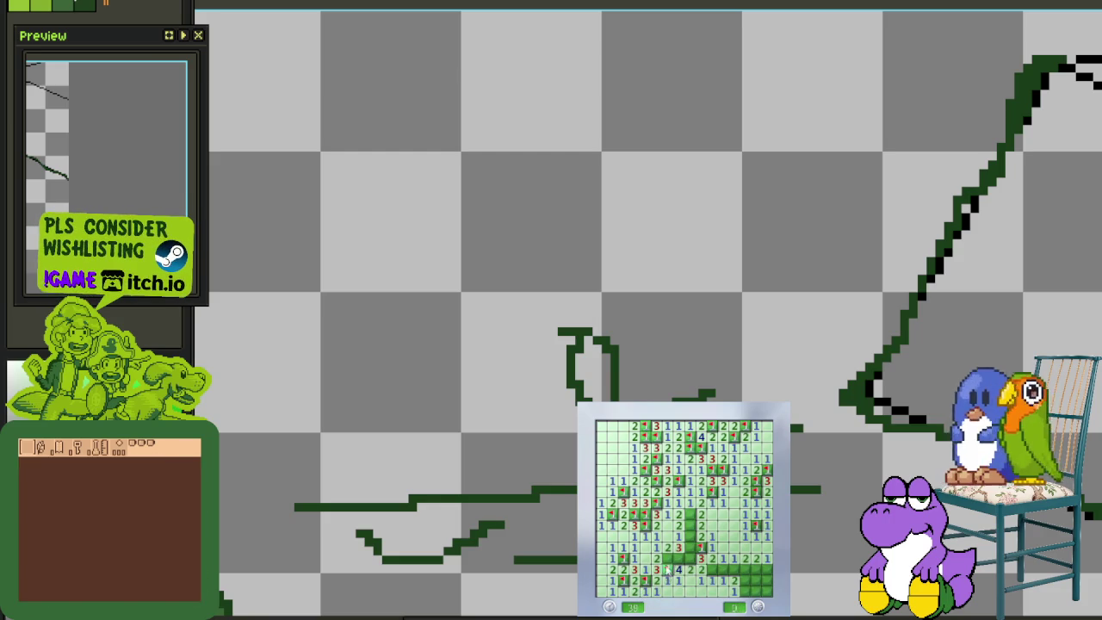
click(687, 551)
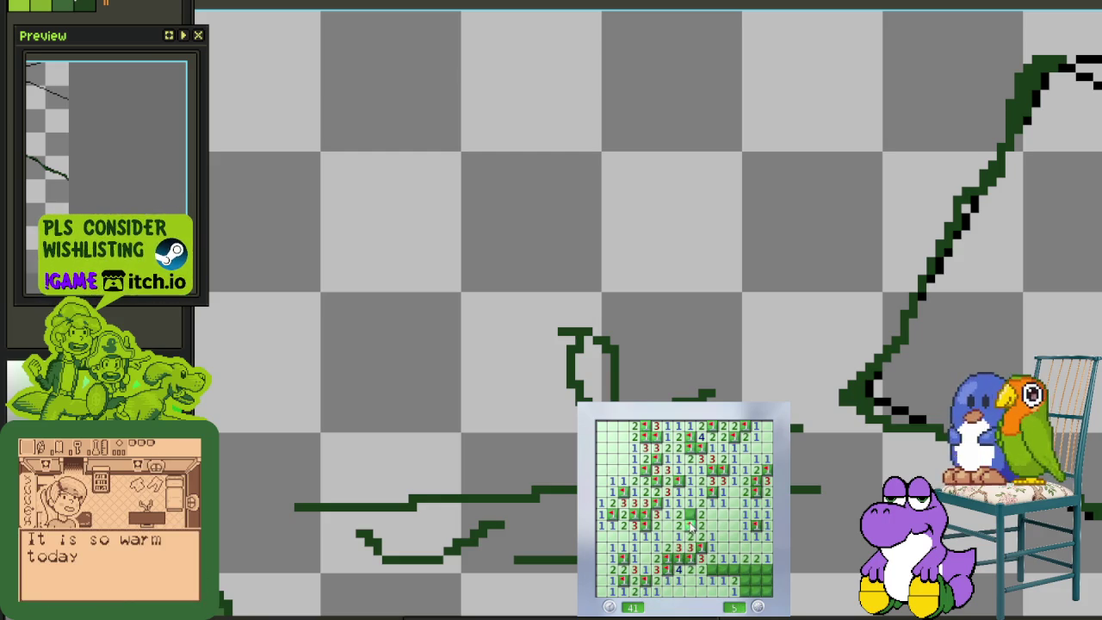
right_click(713, 568)
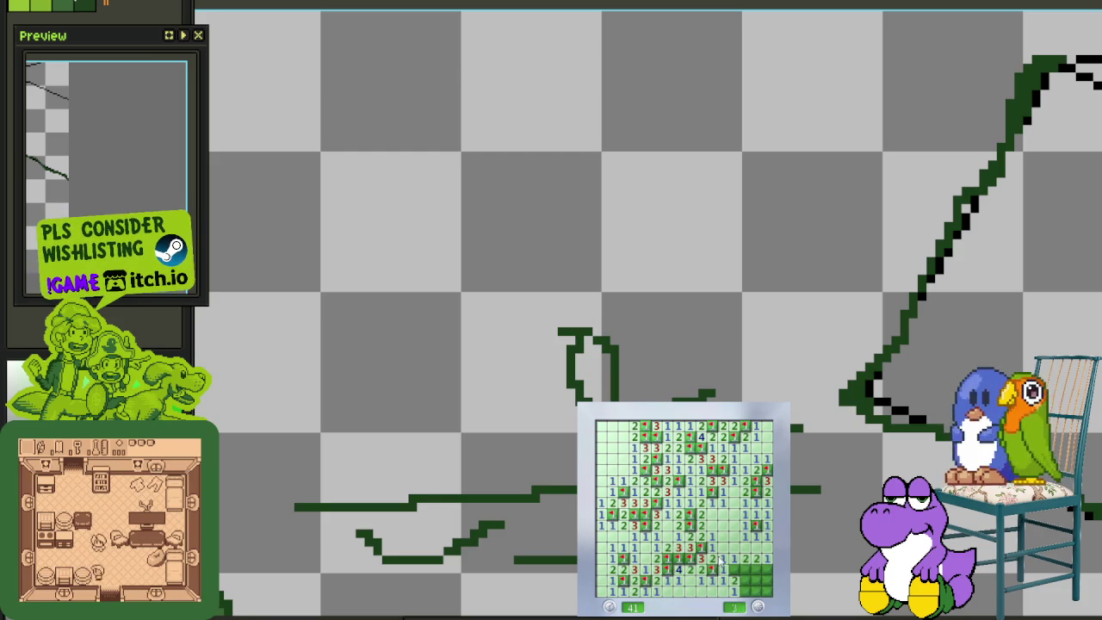
click(761, 570)
click(749, 583)
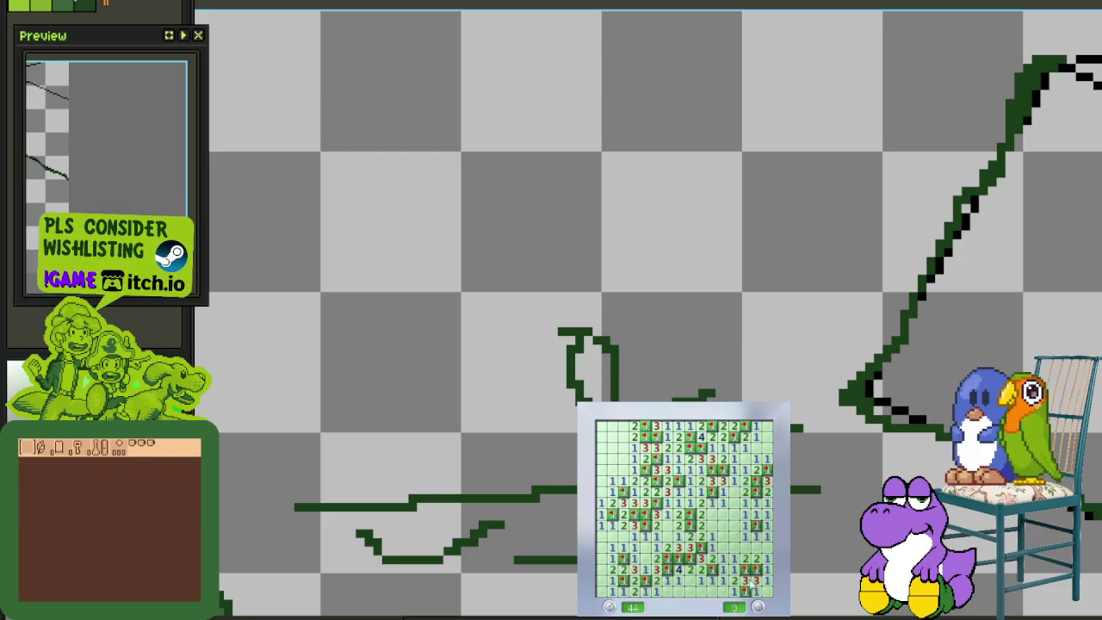
click(703, 557)
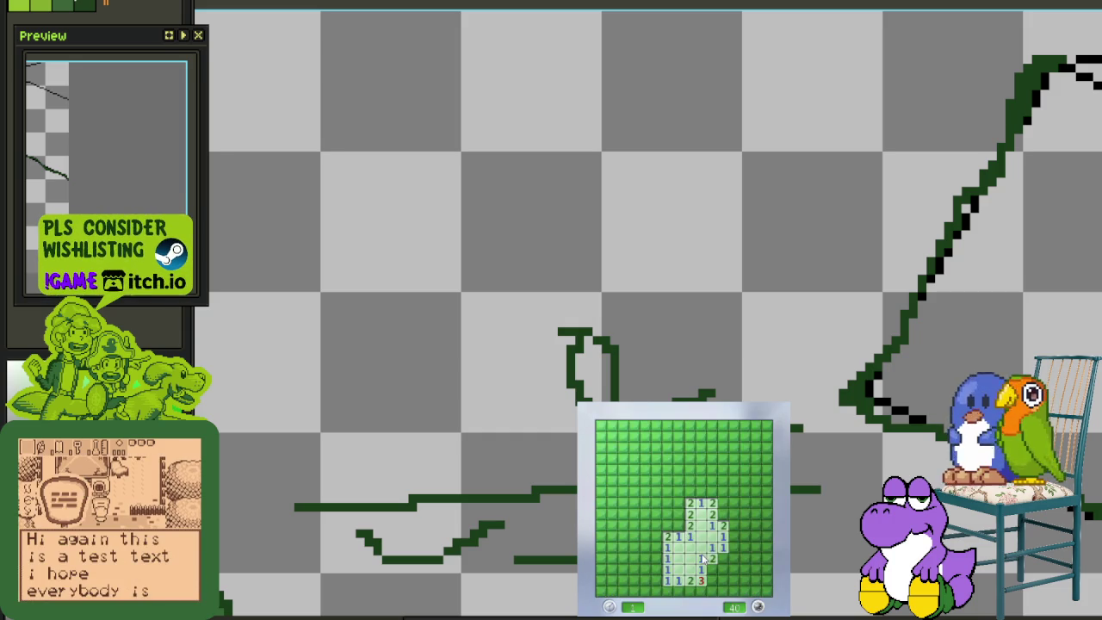
Open the new board and flag the mines around its right-side opening
right_click(678, 514)
click(667, 525)
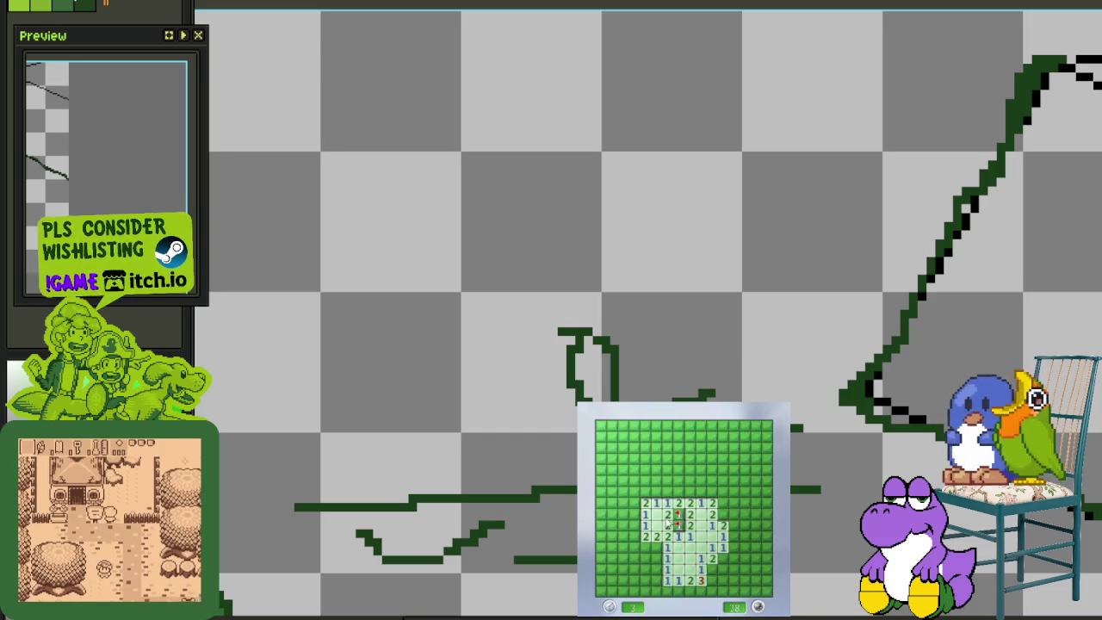
right_click(722, 503)
right_click(722, 513)
click(734, 503)
click(745, 503)
click(733, 514)
right_click(755, 492)
right_click(756, 514)
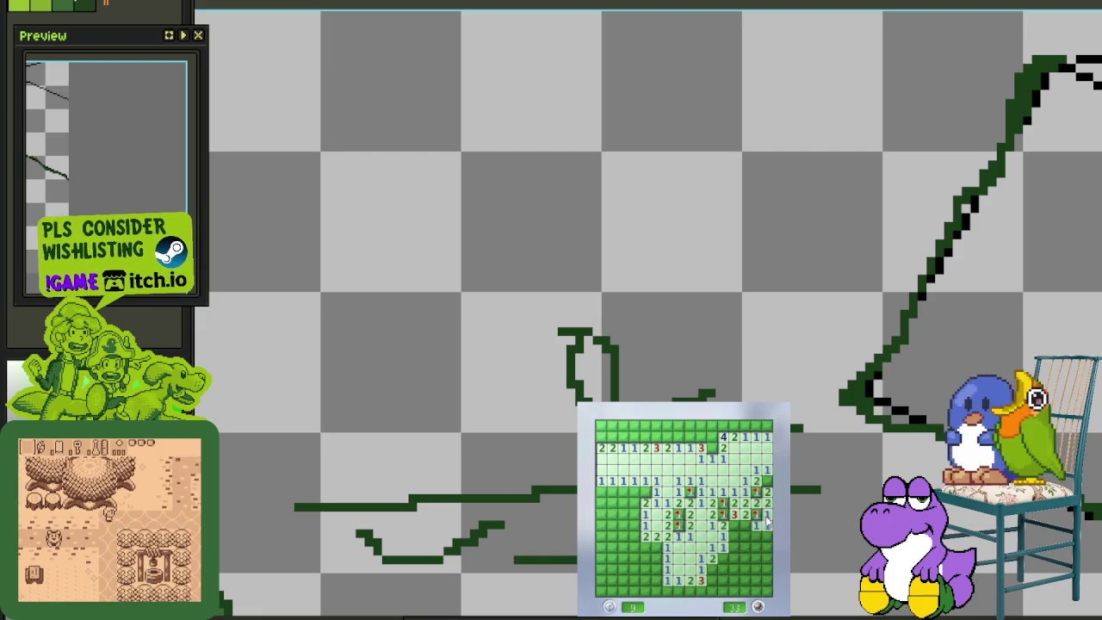
click(766, 533)
Flag the lower-middle mines and clear the bottom-right and lower-left cells
right_click(722, 558)
right_click(711, 568)
click(731, 583)
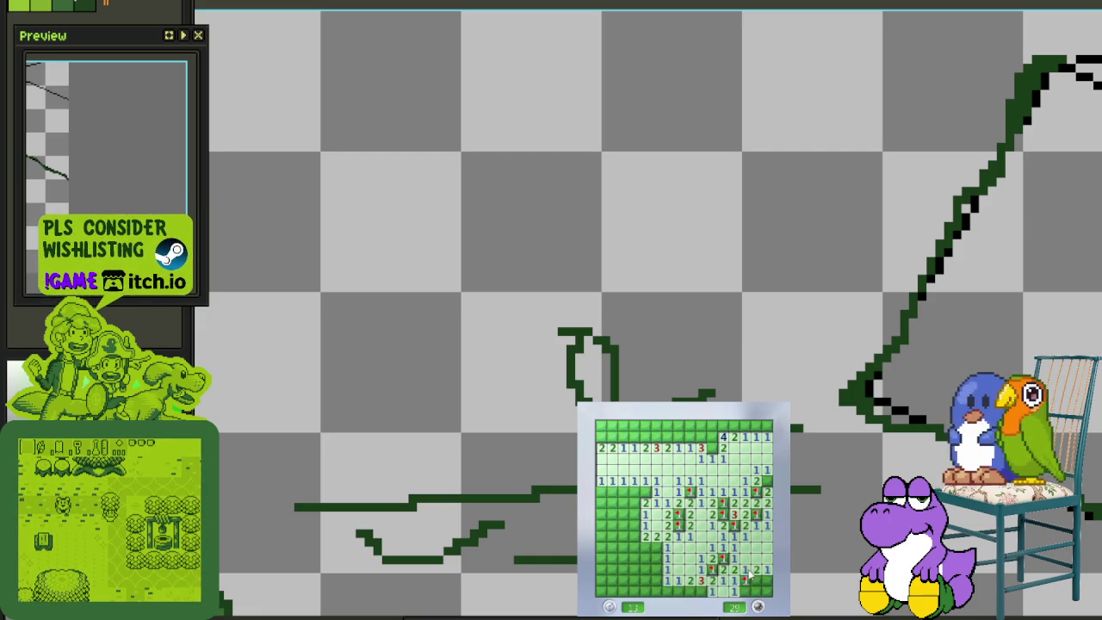
click(759, 583)
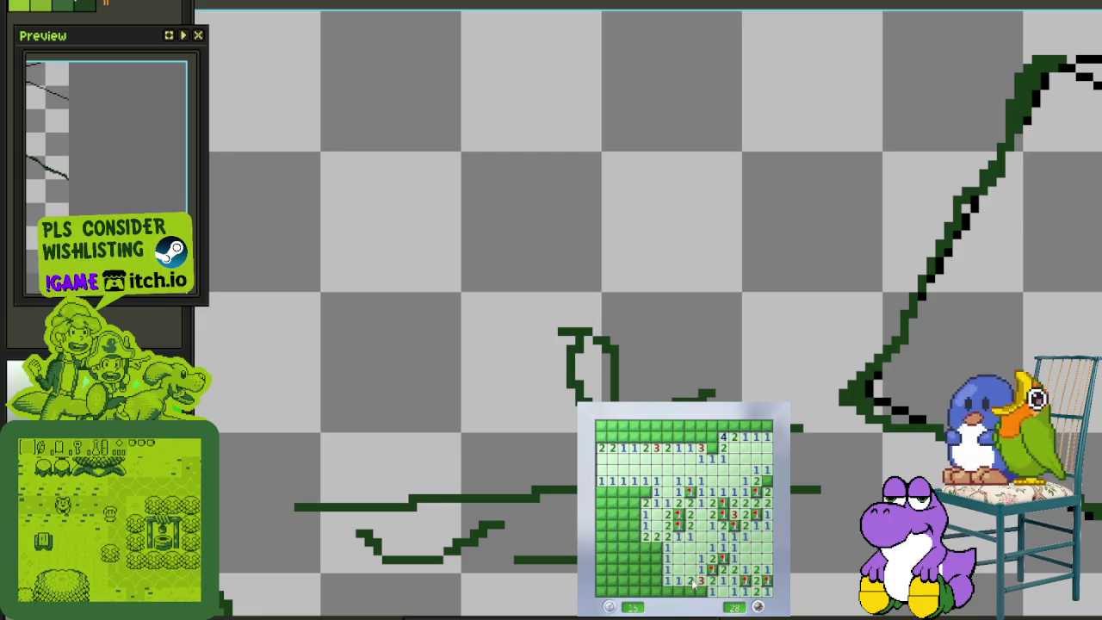
right_click(656, 548)
click(647, 551)
Flag three bottom-row mines and the left-column mines, clearing the safe cells between them
right_click(656, 590)
right_click(635, 590)
right_click(612, 591)
right_click(601, 548)
click(612, 531)
right_click(612, 514)
right_click(632, 514)
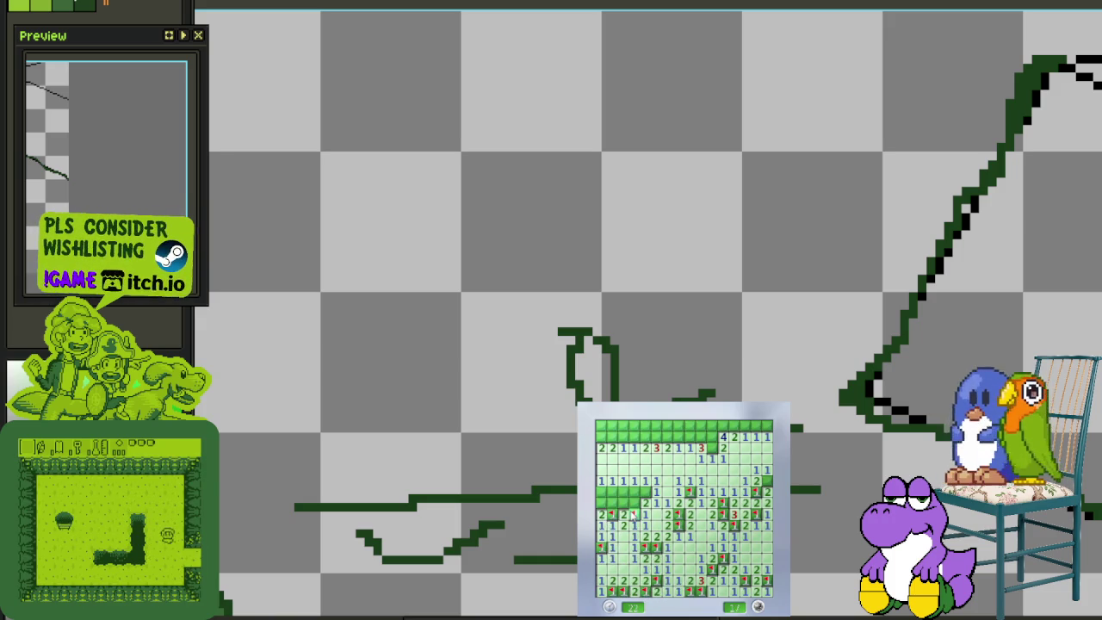
click(622, 514)
Flag and clear the remaining left-side rows
right_click(643, 492)
click(633, 492)
click(623, 491)
right_click(612, 492)
click(601, 491)
right_click(601, 502)
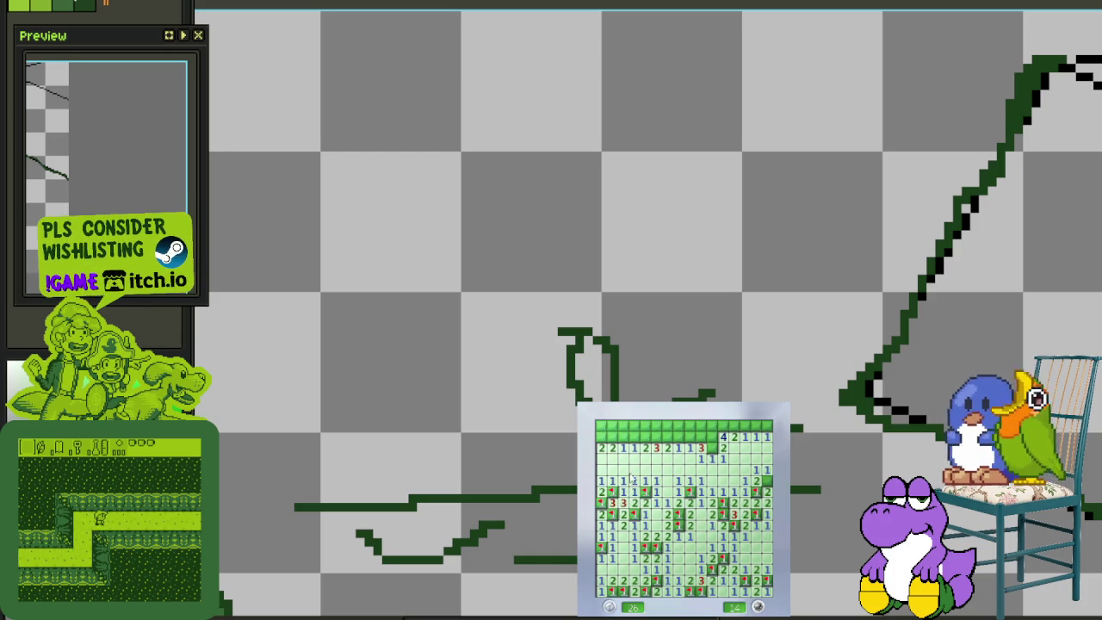
Flag the upper-row mines and uncover the safe cells near the top-left
right_click(644, 437)
right_click(655, 436)
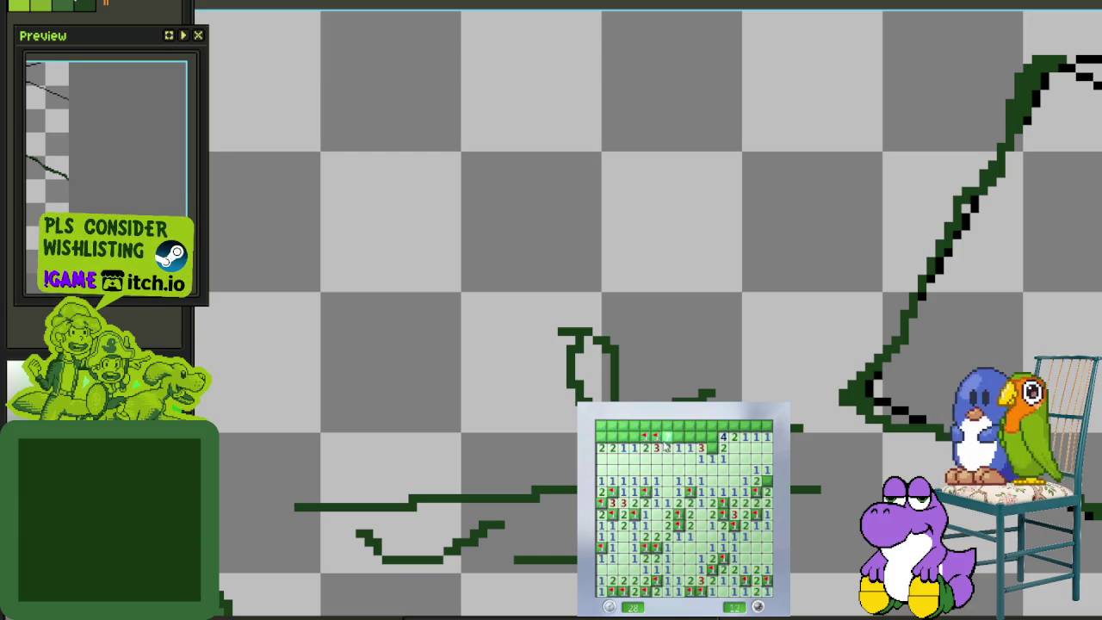
right_click(666, 436)
click(677, 448)
click(633, 436)
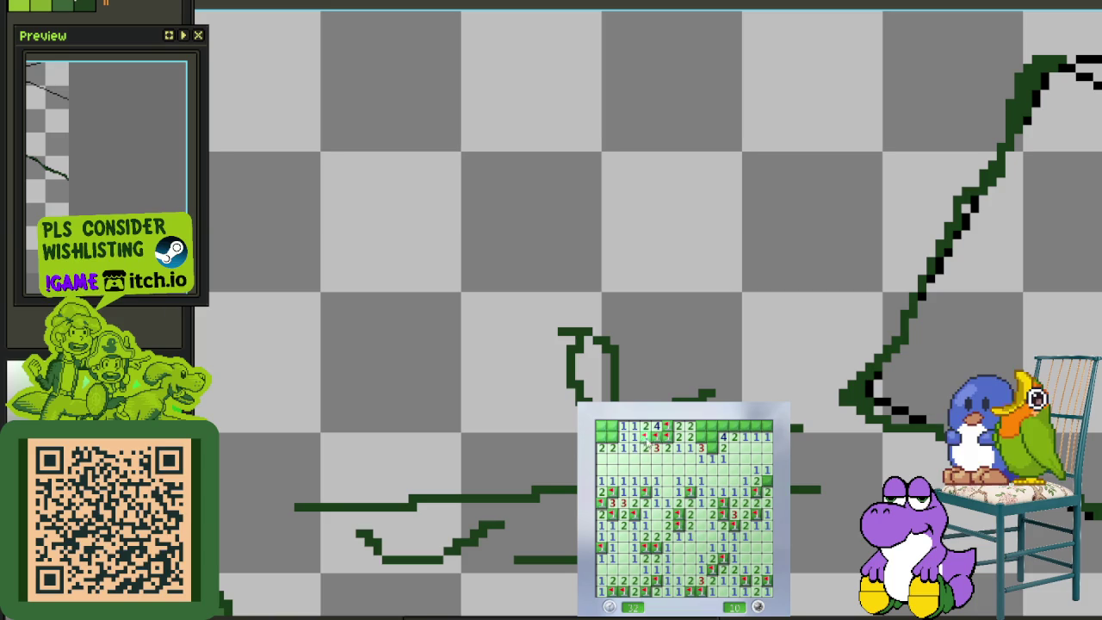
right_click(600, 436)
right_click(611, 436)
click(611, 425)
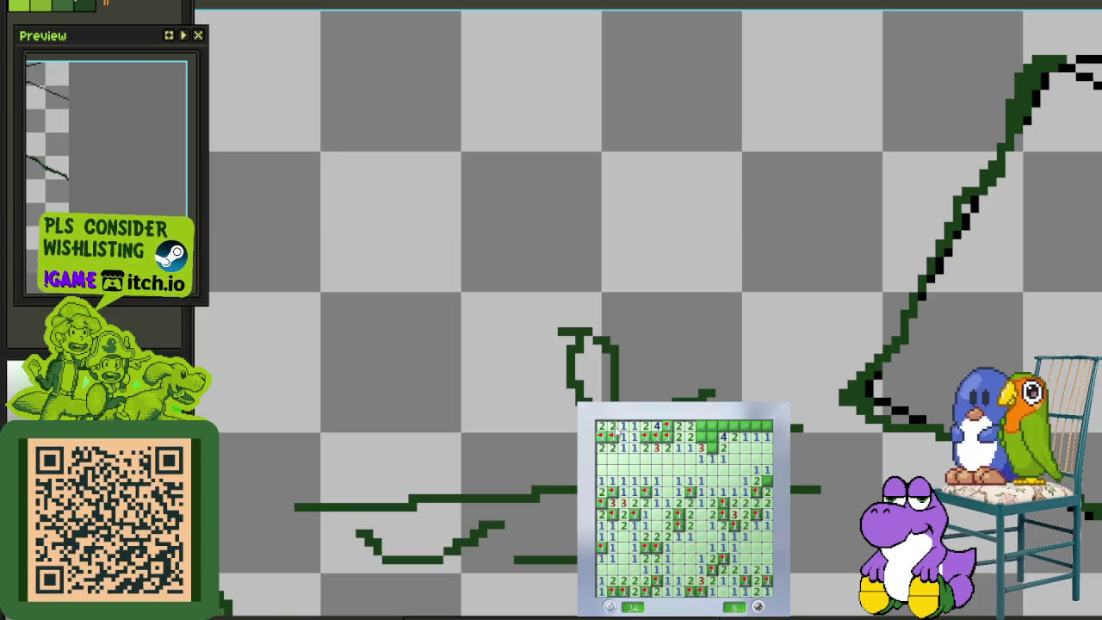
Flag four top-row mines, leaving two unflagged, and start a new game
right_click(701, 426)
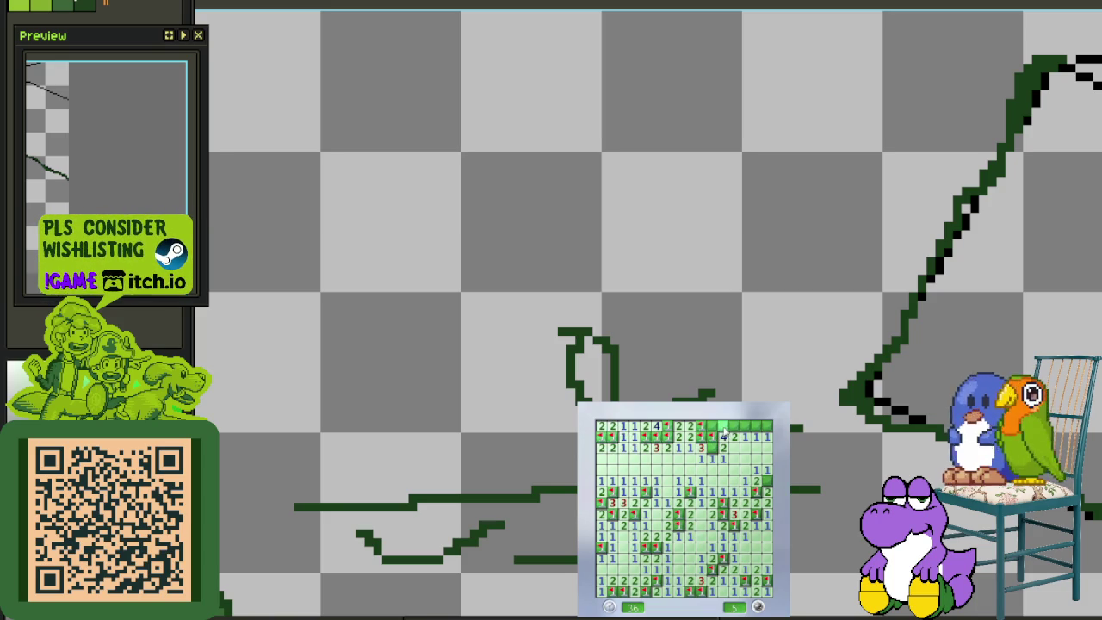
right_click(712, 425)
right_click(723, 425)
right_click(734, 425)
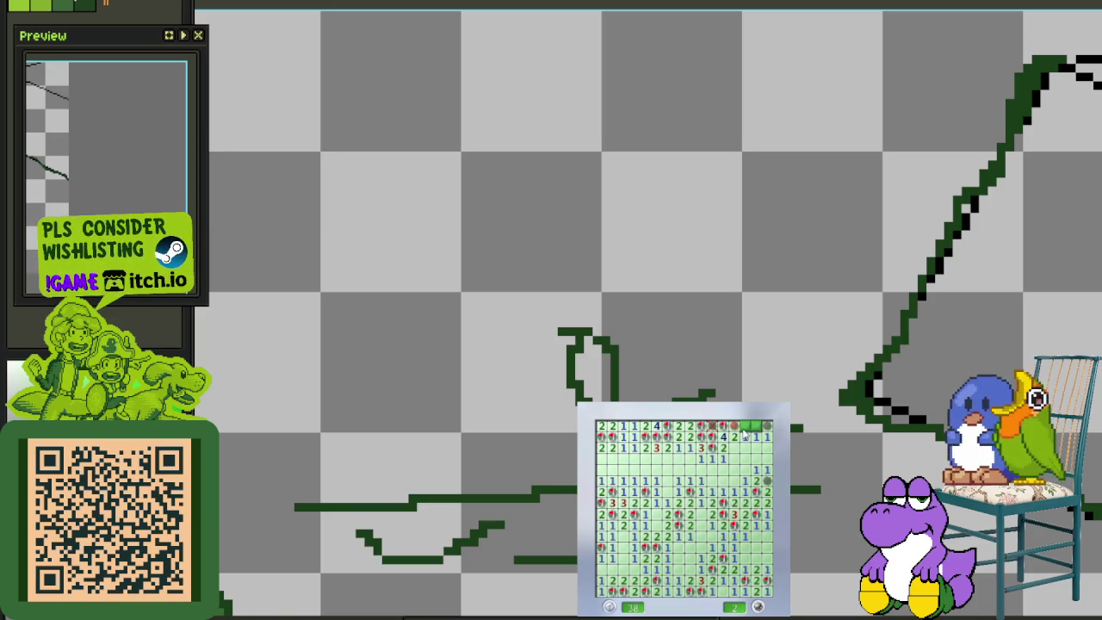
click(770, 551)
Open the first area and flag the right-side and lower mines around it
click(723, 533)
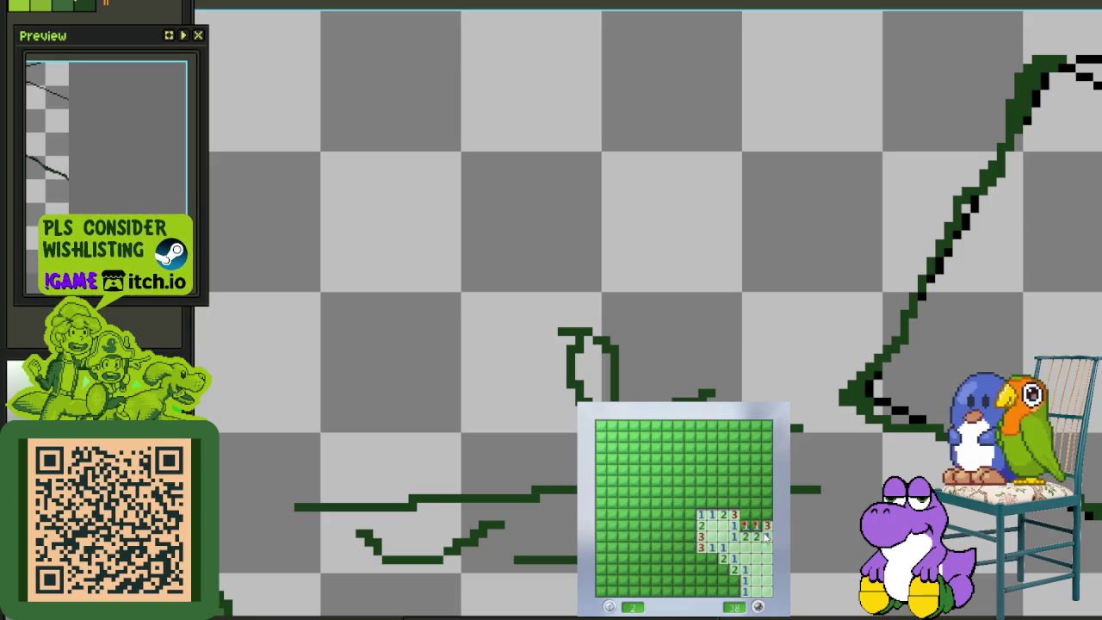
right_click(766, 514)
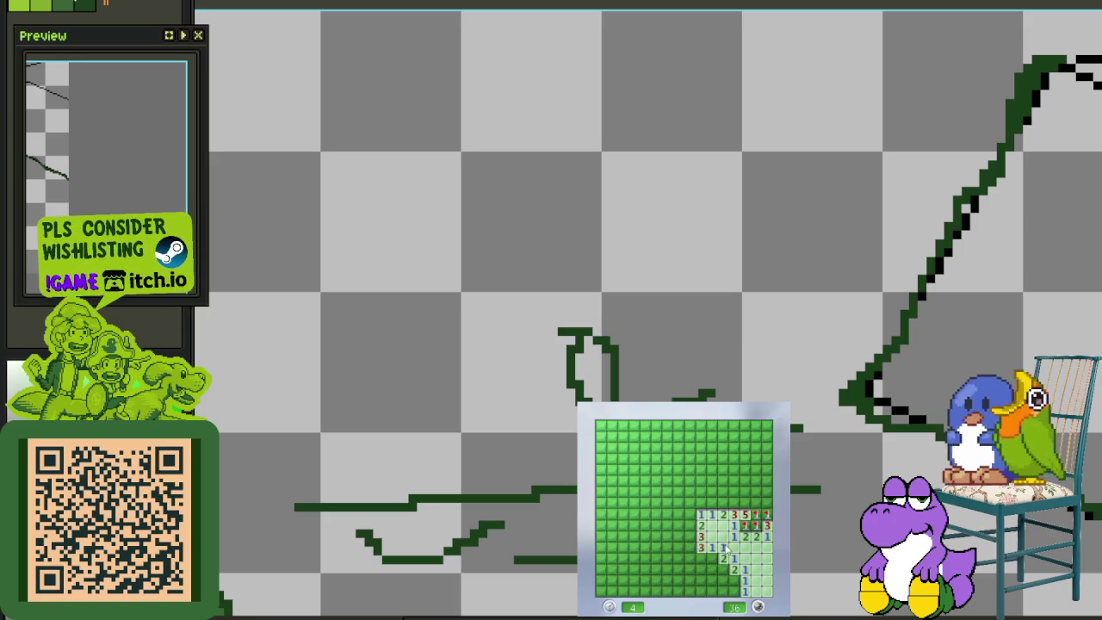
right_click(734, 580)
click(712, 592)
click(701, 580)
right_click(711, 569)
click(700, 560)
right_click(690, 547)
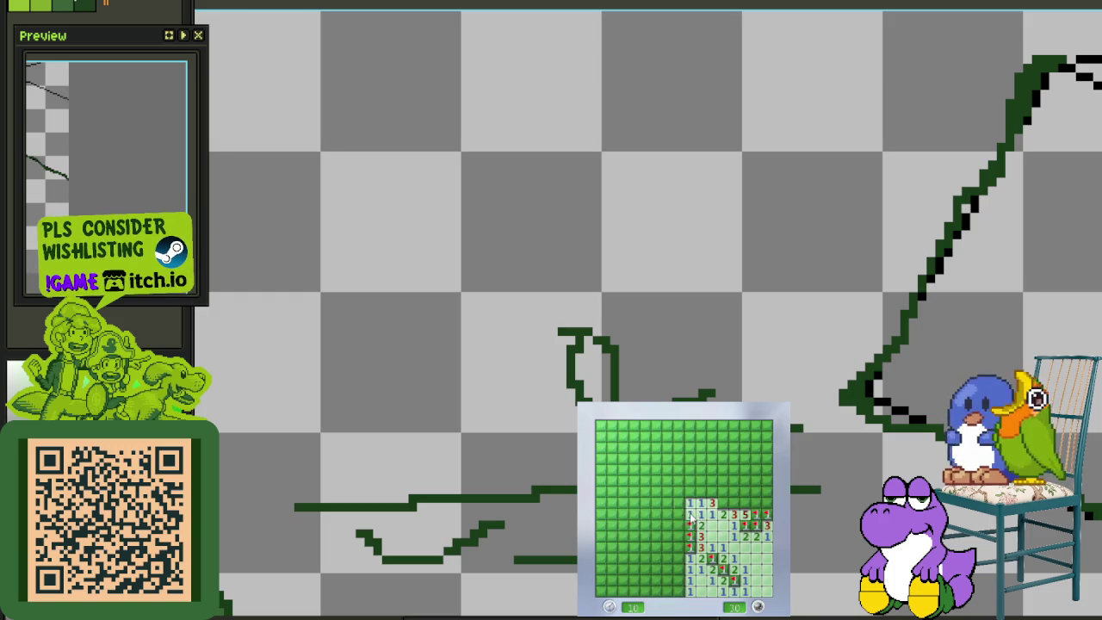
click(680, 526)
Clear the lower-left region, flagging the mines along the left column
click(669, 547)
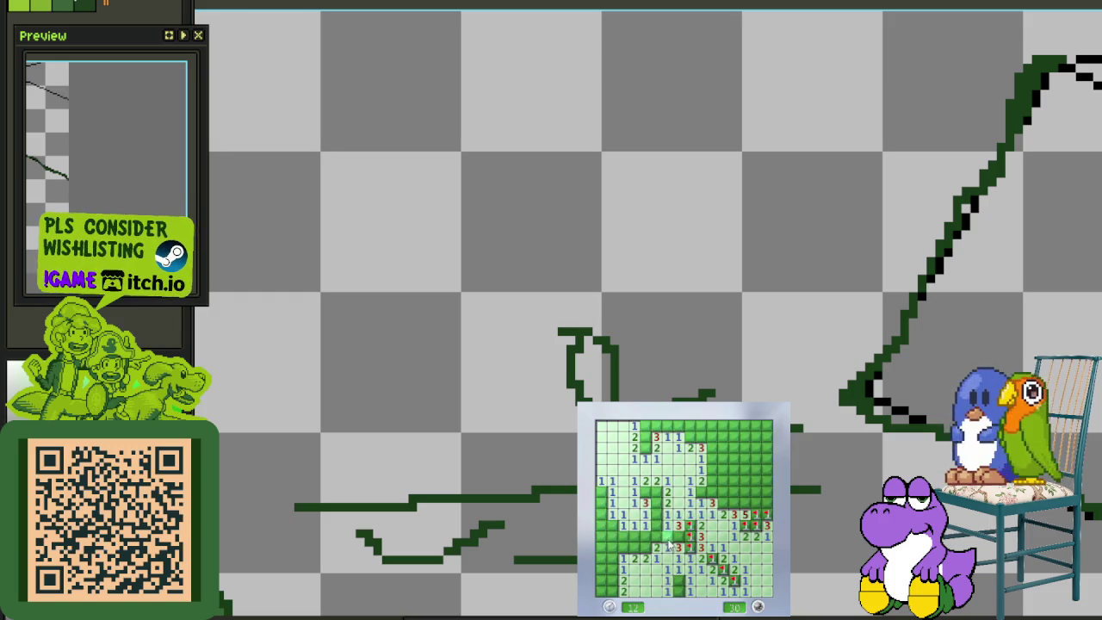
right_click(633, 547)
click(623, 552)
click(654, 527)
right_click(655, 502)
right_click(645, 490)
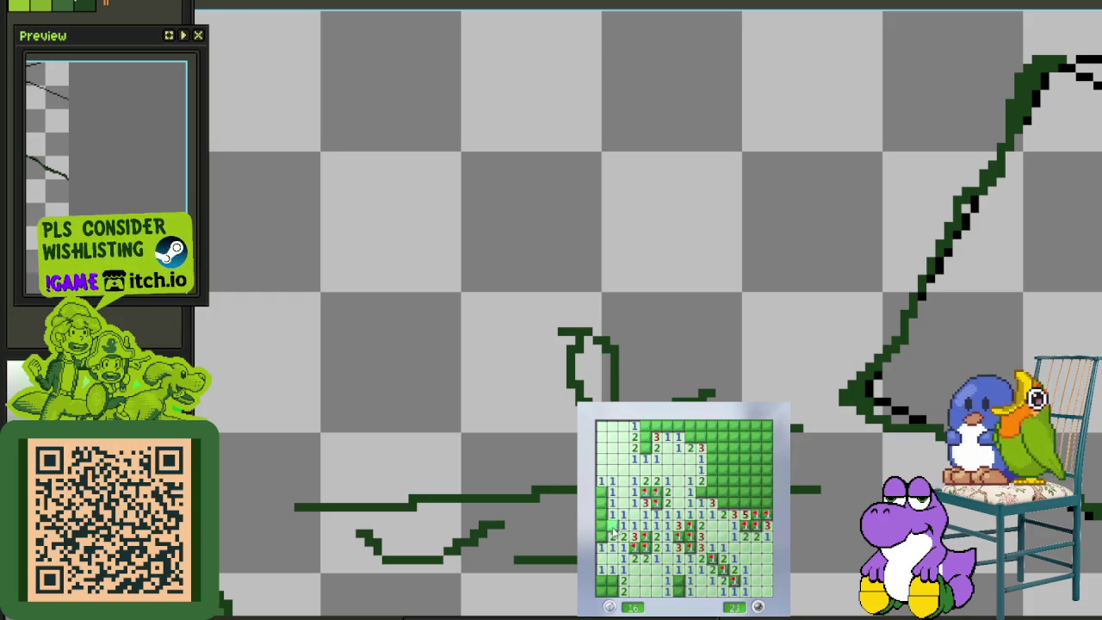
right_click(601, 537)
click(611, 523)
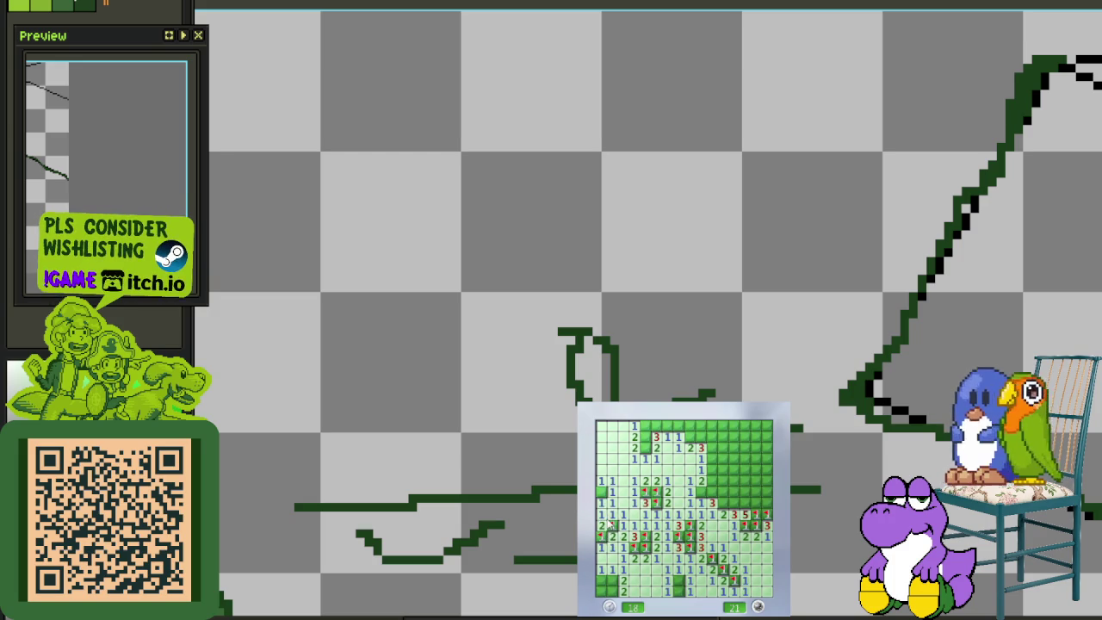
right_click(600, 491)
right_click(602, 579)
right_click(612, 590)
click(605, 584)
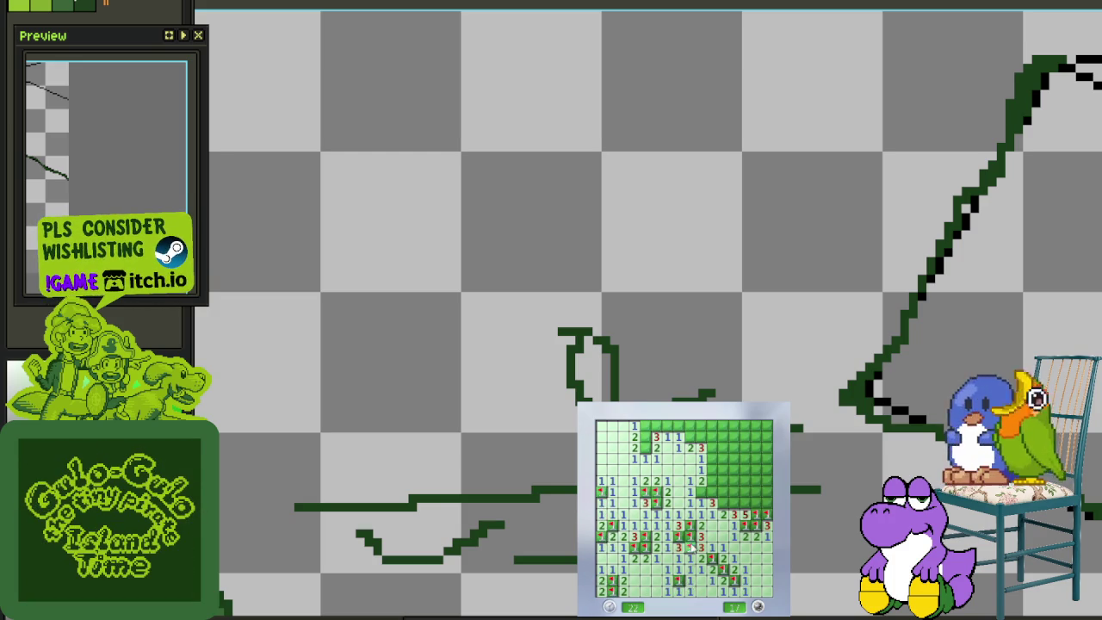
Flag four right-side mines and uncover the upper-right and top-middle cells
right_click(721, 502)
right_click(732, 501)
right_click(734, 515)
right_click(756, 503)
click(753, 508)
click(765, 491)
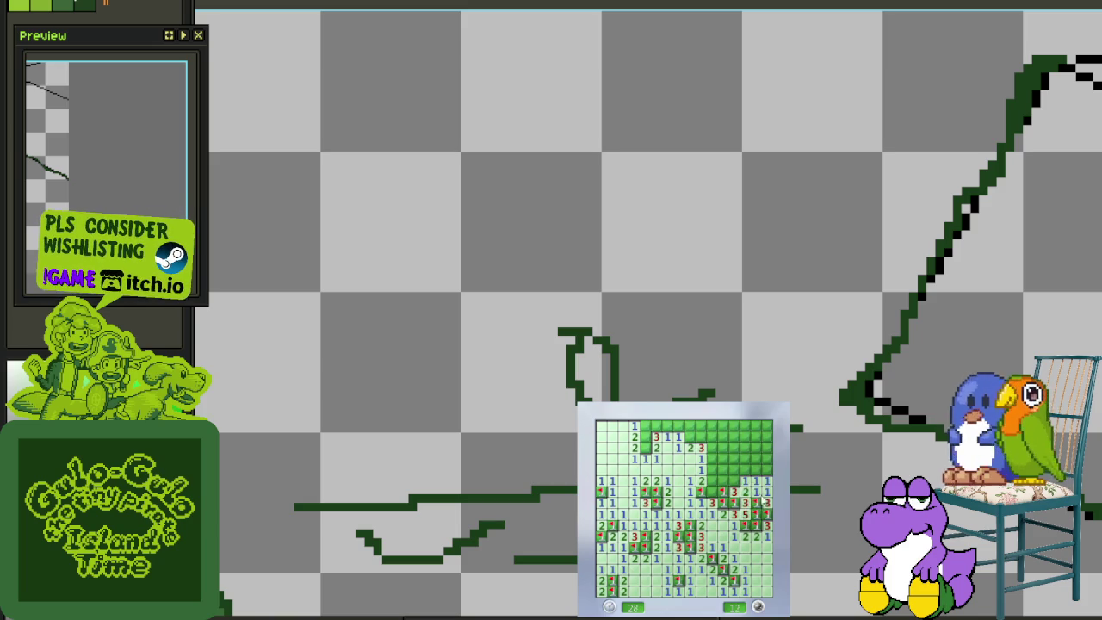
click(731, 488)
click(711, 461)
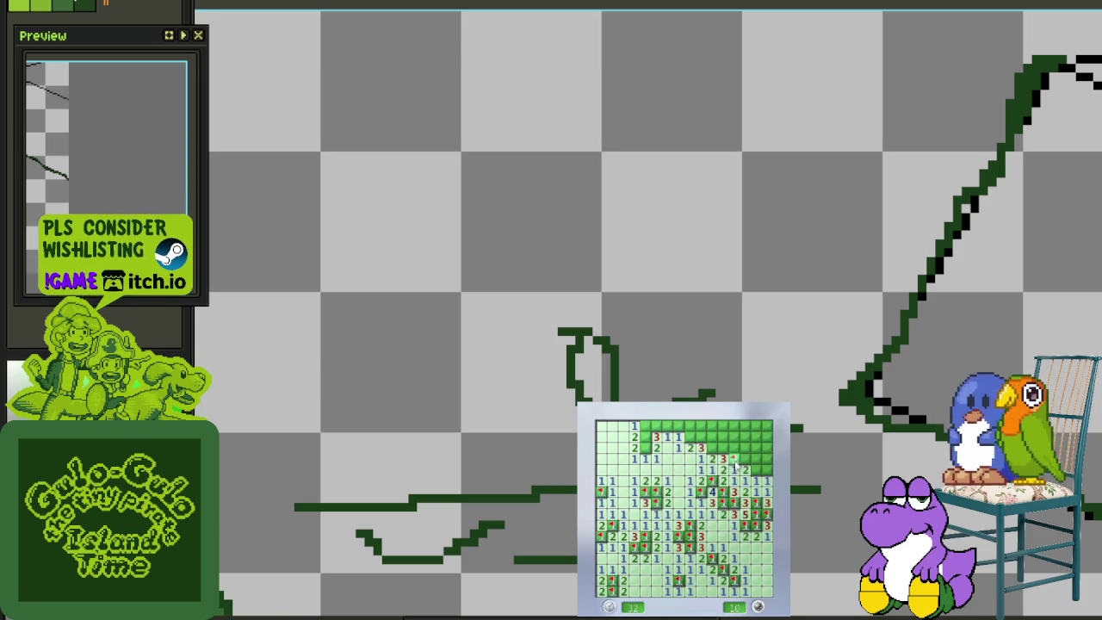
click(745, 460)
Flag the upper-right mines and uncover the safe cells around them
right_click(755, 469)
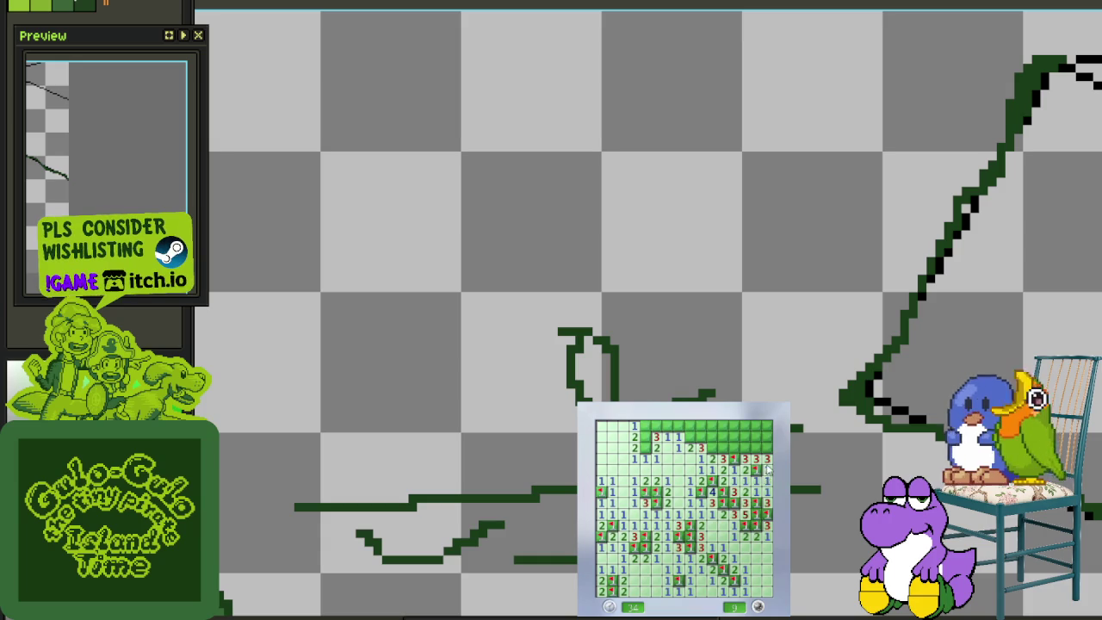
right_click(765, 448)
right_click(755, 448)
click(738, 448)
click(746, 438)
right_click(749, 447)
click(757, 426)
right_click(740, 440)
right_click(700, 436)
Flag the last top-row mines to finish at 0 mines left, then open a new game
right_click(699, 436)
click(677, 426)
right_click(654, 426)
right_click(643, 437)
click(645, 426)
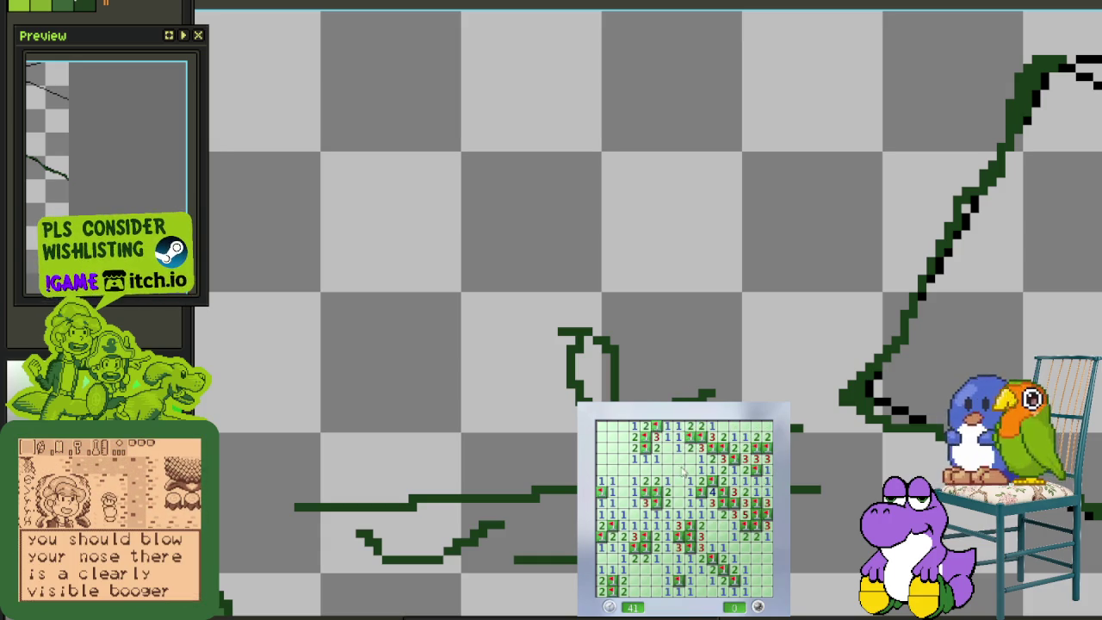
click(735, 560)
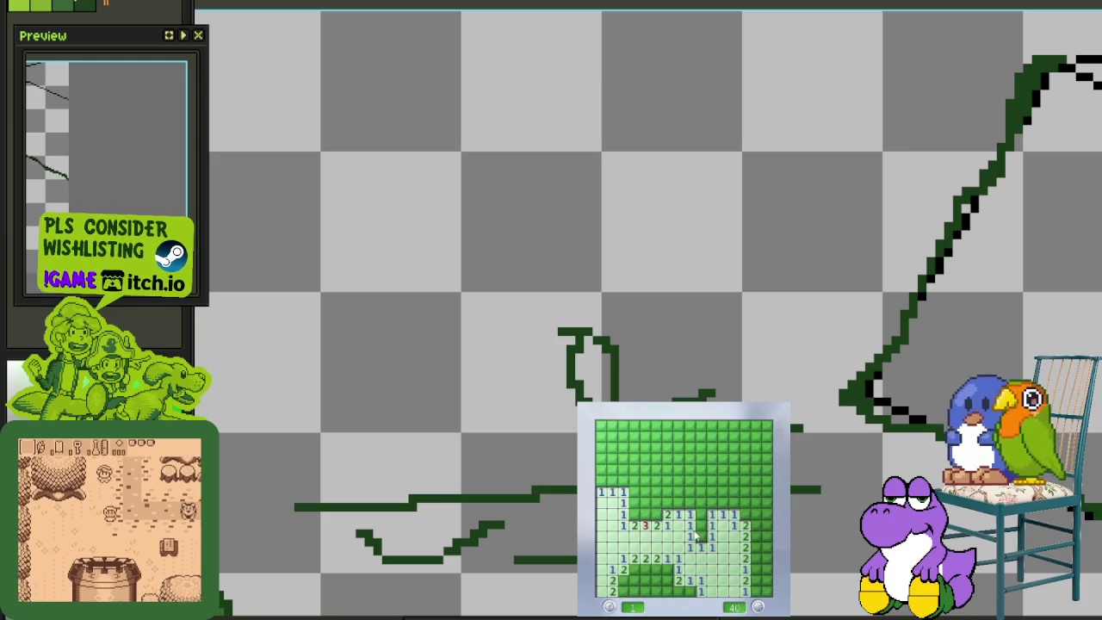
Flag the right-side mines and uncover the cells along the right edge
right_click(744, 514)
click(734, 502)
right_click(712, 502)
click(723, 491)
right_click(744, 491)
click(754, 502)
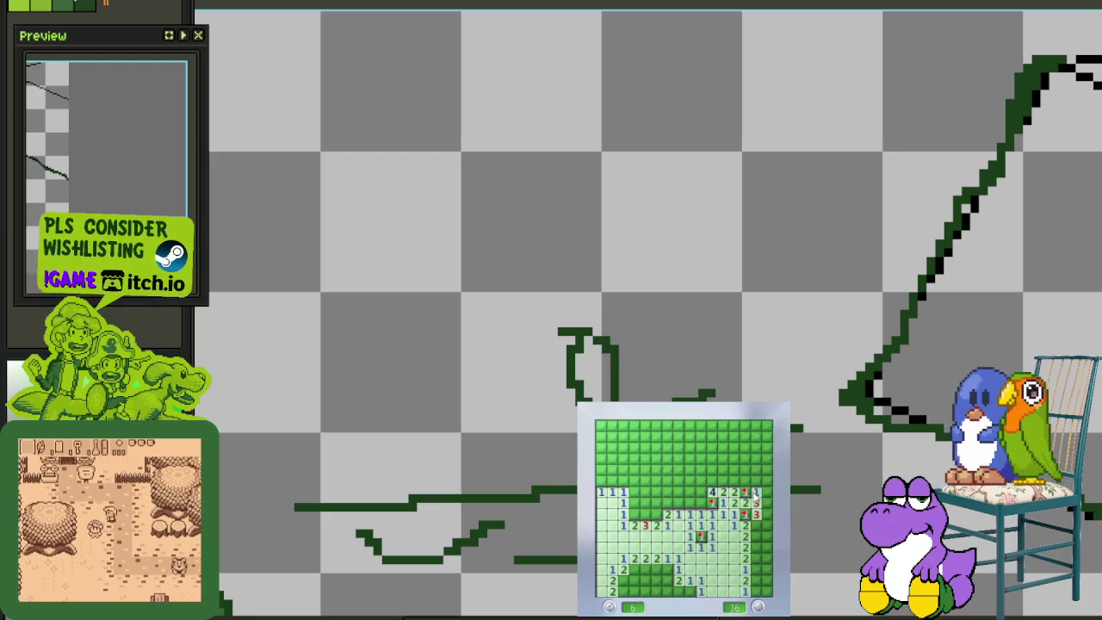
click(755, 493)
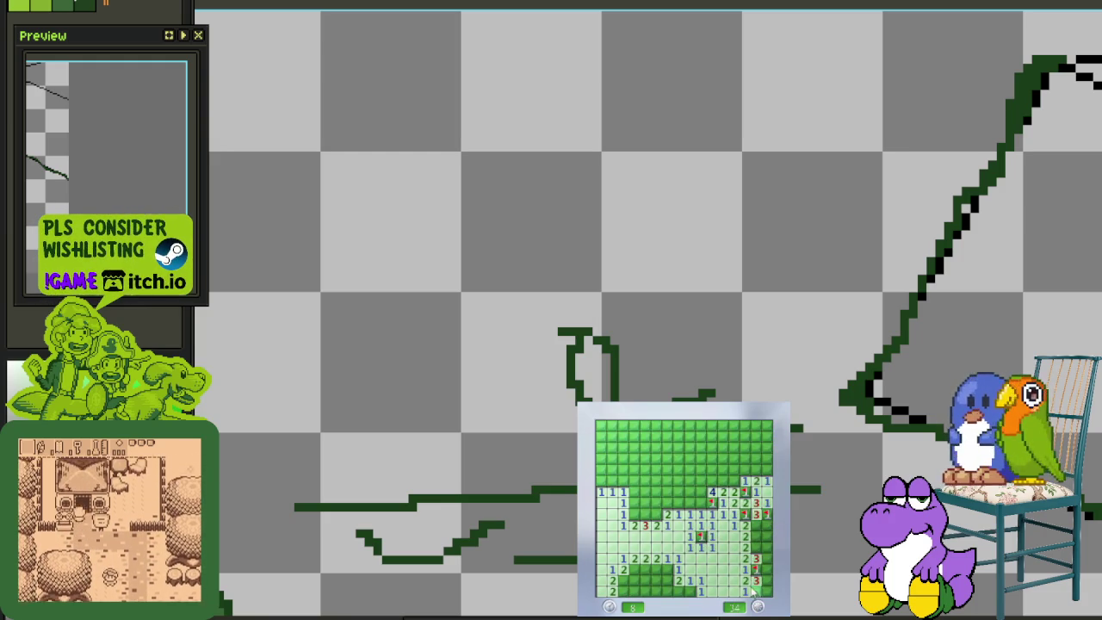
Flag two right-edge mines, hit a mine in the bottom-right corner, and restart
right_click(755, 535)
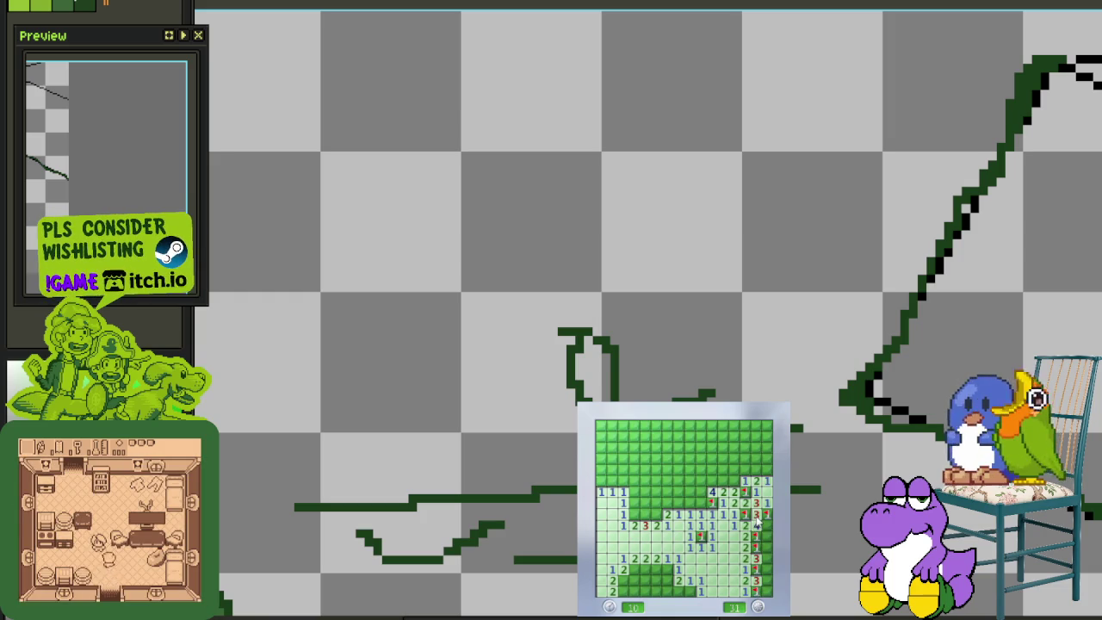
right_click(756, 569)
click(767, 593)
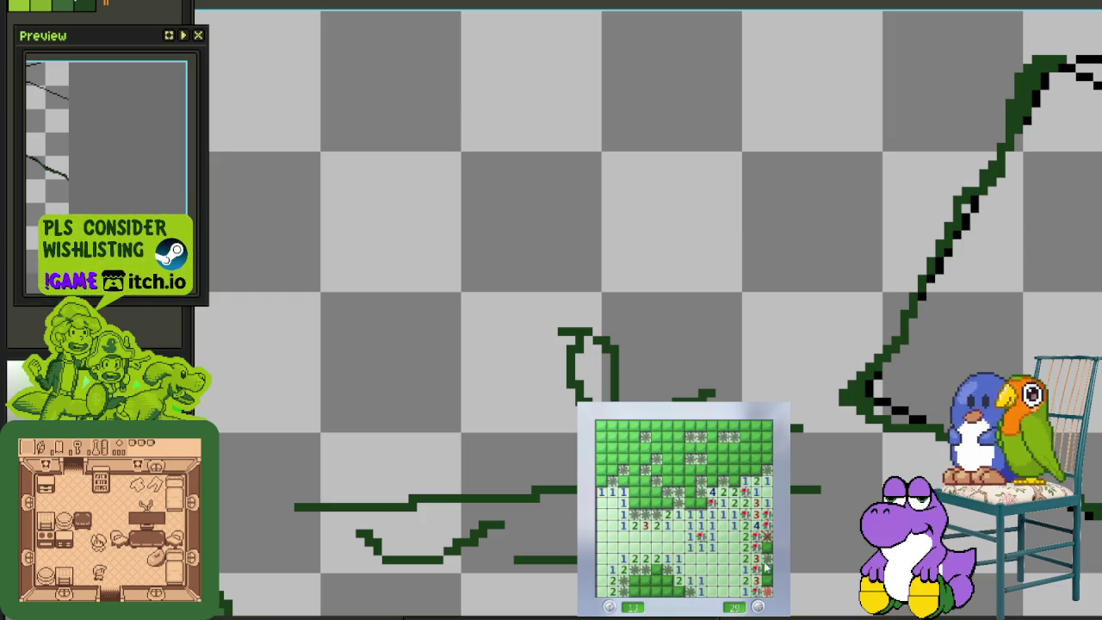
click(764, 565)
click(756, 551)
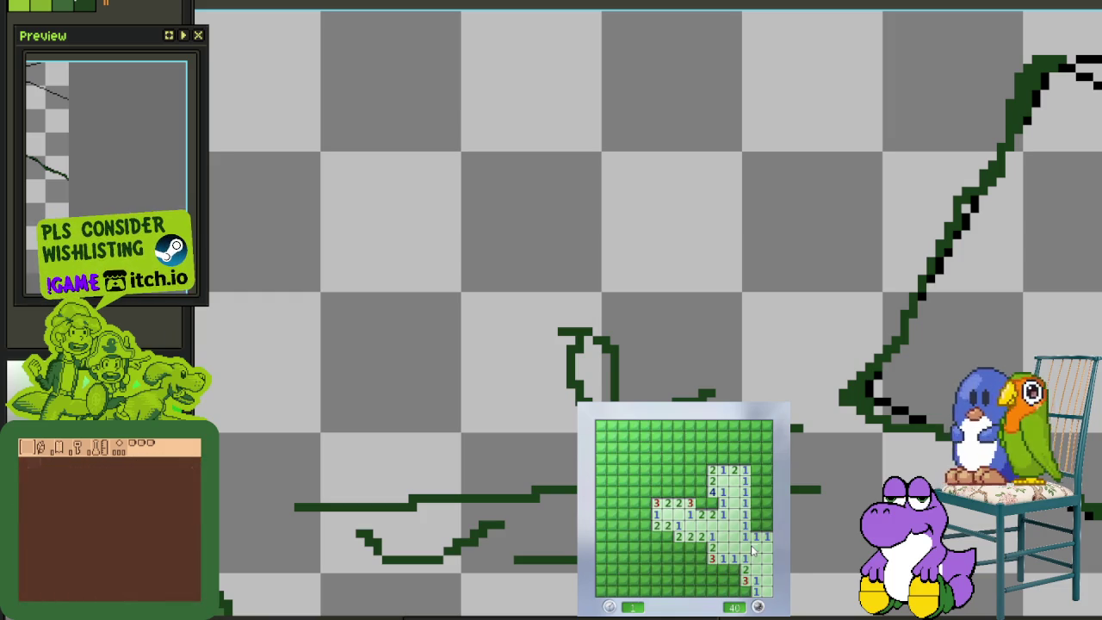
Clear the bottom-right and bottom-row cells, flagging the mines found there
click(727, 591)
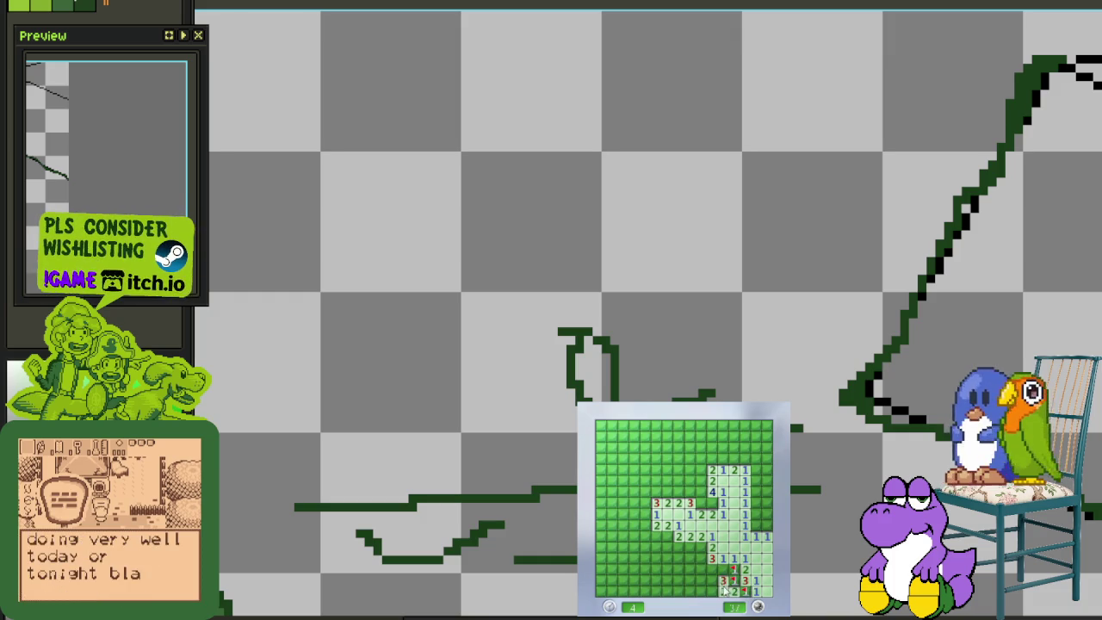
click(713, 568)
right_click(711, 588)
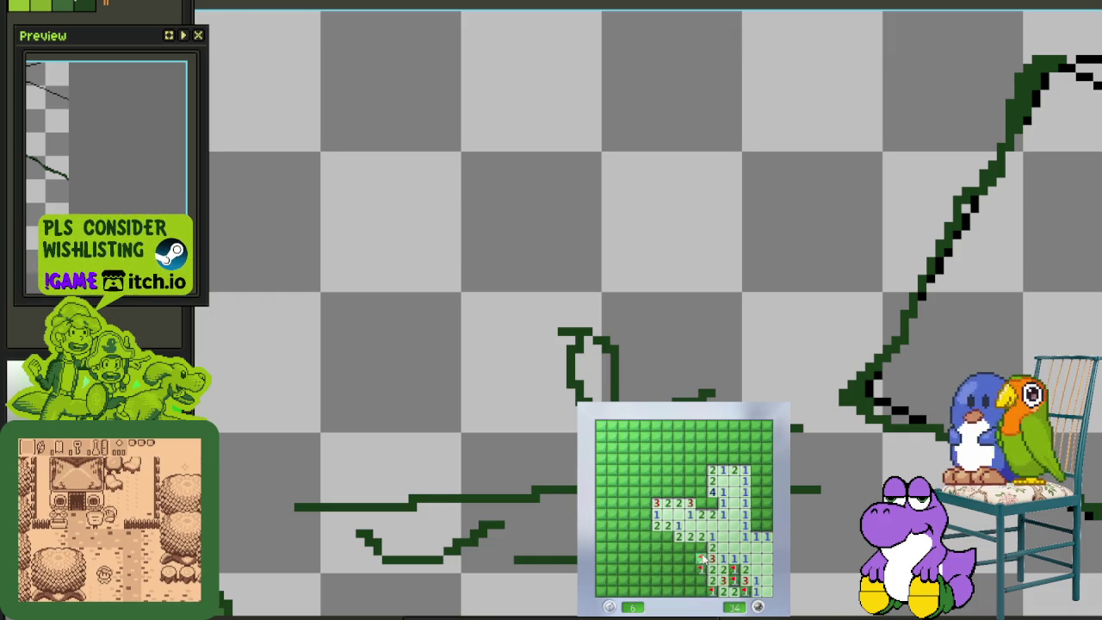
right_click(701, 548)
click(685, 548)
right_click(672, 537)
click(680, 558)
click(689, 588)
right_click(679, 588)
Flag the lower-left mines and uncover the cells in the board's left area
right_click(602, 580)
right_click(665, 591)
right_click(633, 547)
right_click(633, 536)
click(624, 521)
right_click(613, 536)
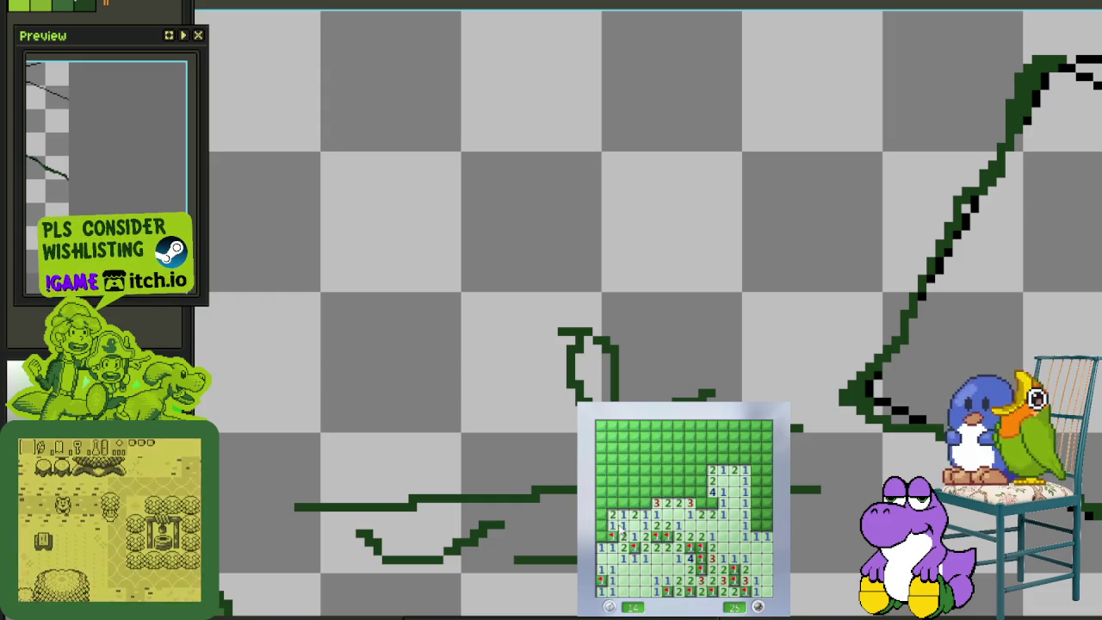
click(611, 525)
right_click(623, 504)
right_click(601, 501)
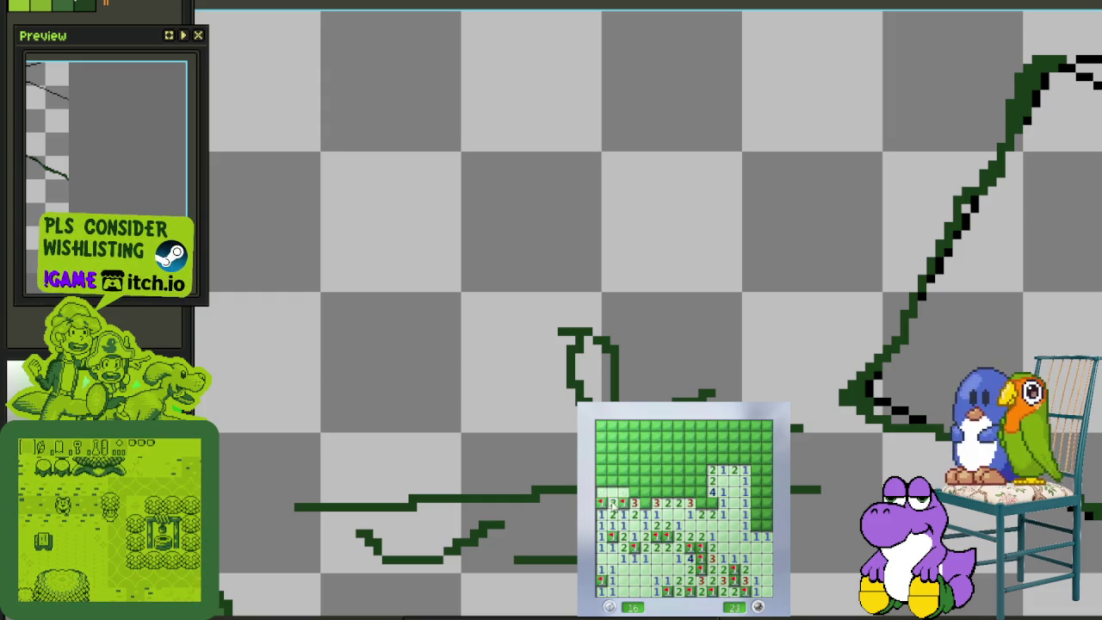
Flag three mines along the opened edge, then clear the upper-right area and right edge
right_click(700, 504)
right_click(700, 490)
right_click(699, 479)
click(701, 470)
right_click(723, 459)
right_click(745, 458)
click(744, 471)
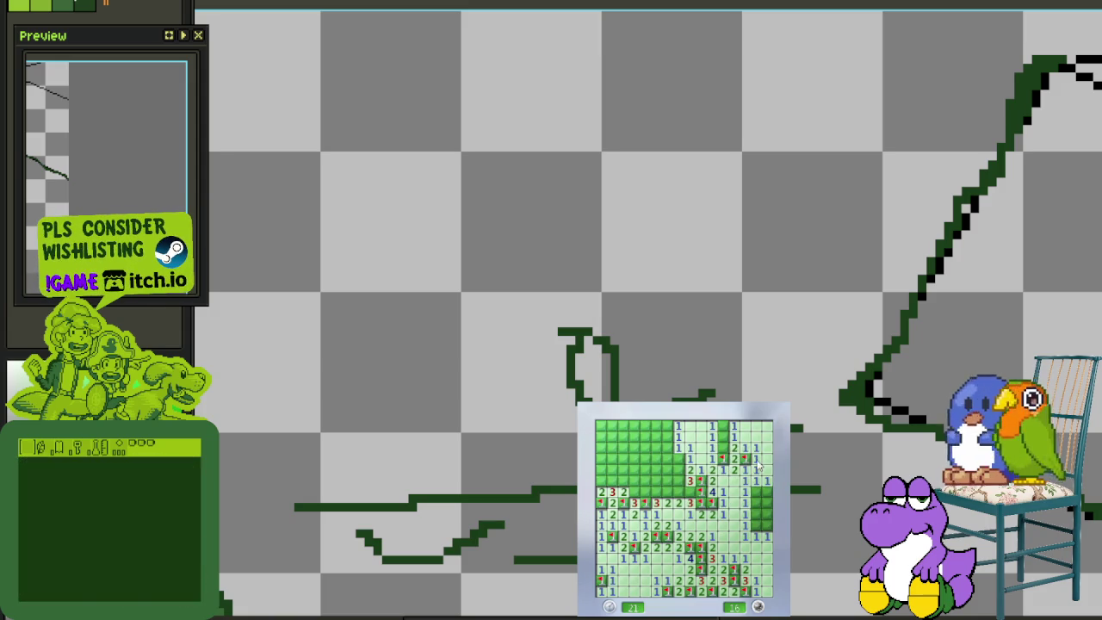
right_click(722, 425)
right_click(755, 492)
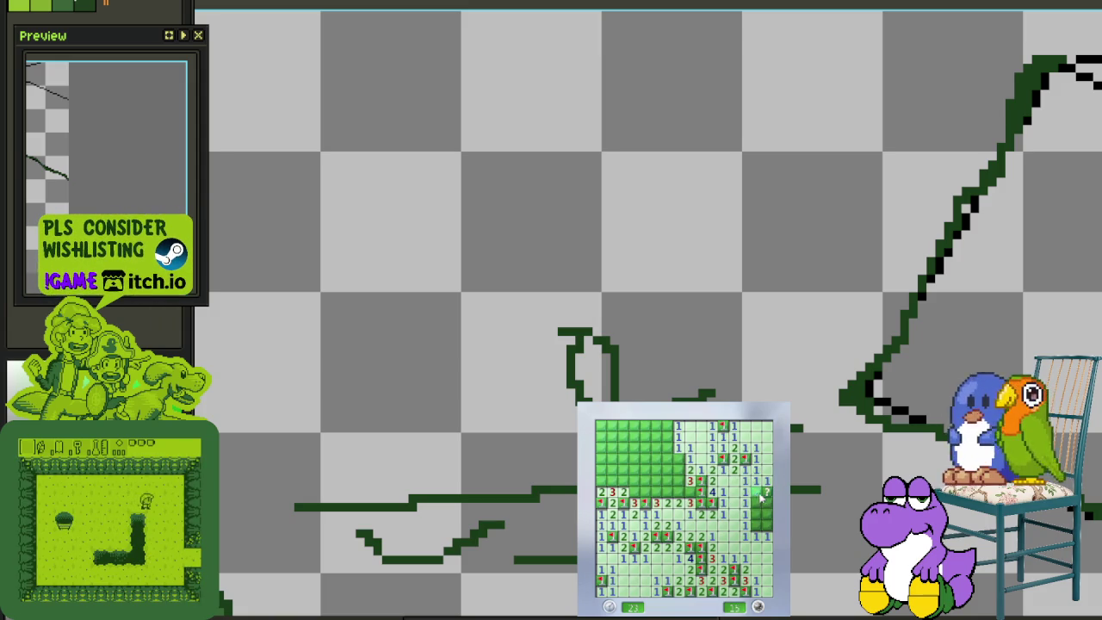
click(756, 507)
right_click(755, 525)
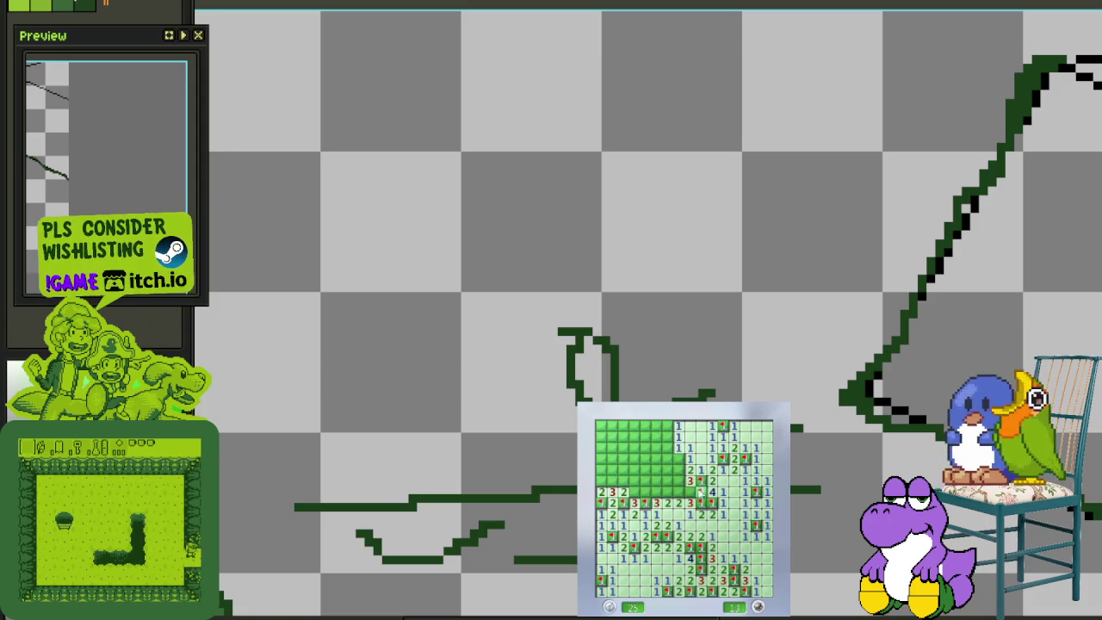
Clear the upper-left and top-left corner, flagging mines until about 1 remains
right_click(679, 466)
click(668, 465)
right_click(667, 463)
right_click(658, 430)
right_click(656, 425)
click(640, 426)
right_click(621, 425)
right_click(621, 436)
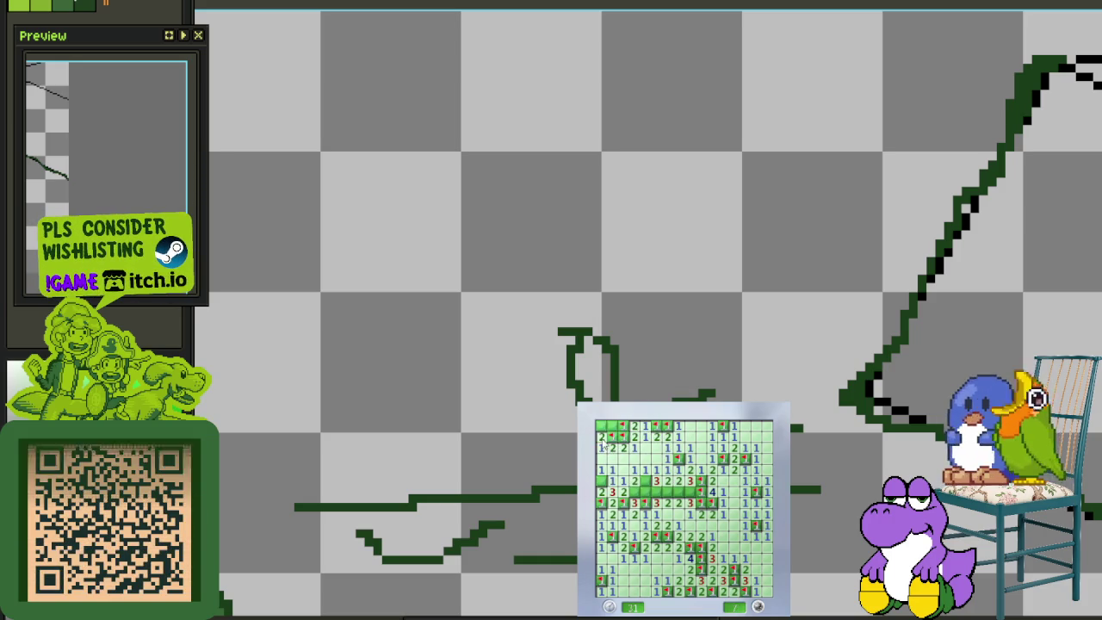
right_click(642, 481)
right_click(668, 490)
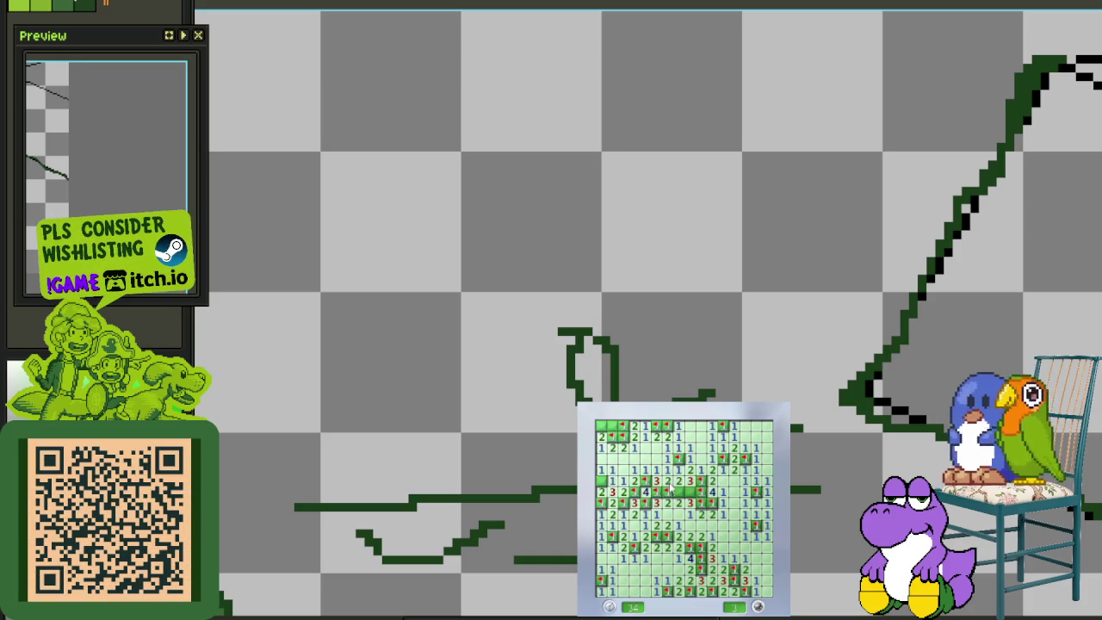
Hit a mine at the top left, then start a new game, open its centre, flag two mines
click(611, 427)
click(727, 551)
click(733, 534)
right_click(733, 501)
right_click(733, 491)
click(742, 517)
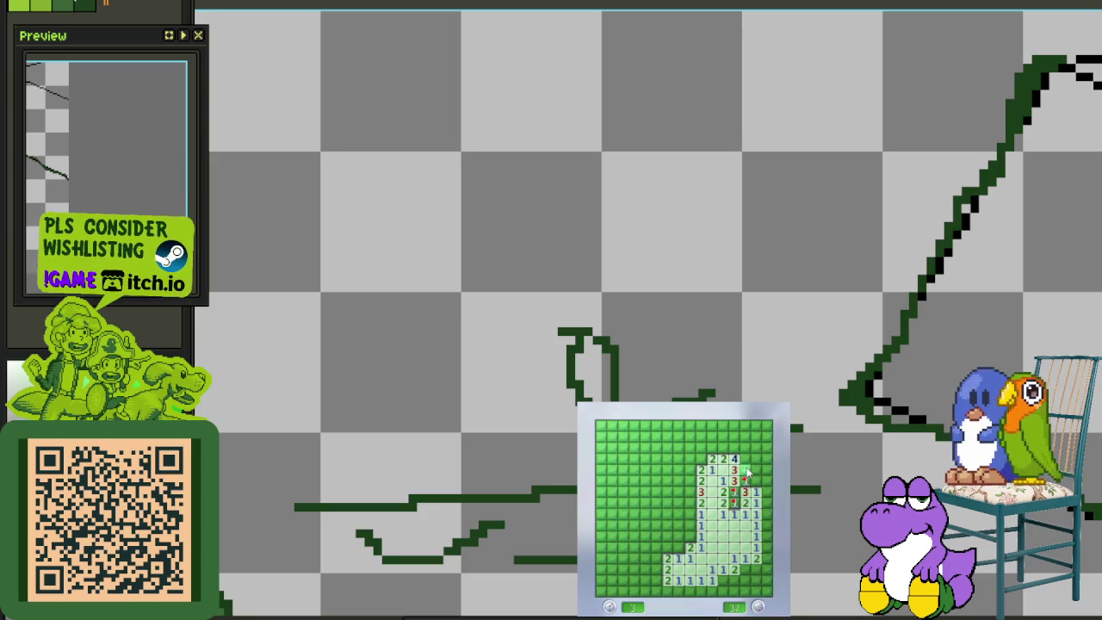
Clear the right columns and lower-right cells, flagging three mines there
click(756, 484)
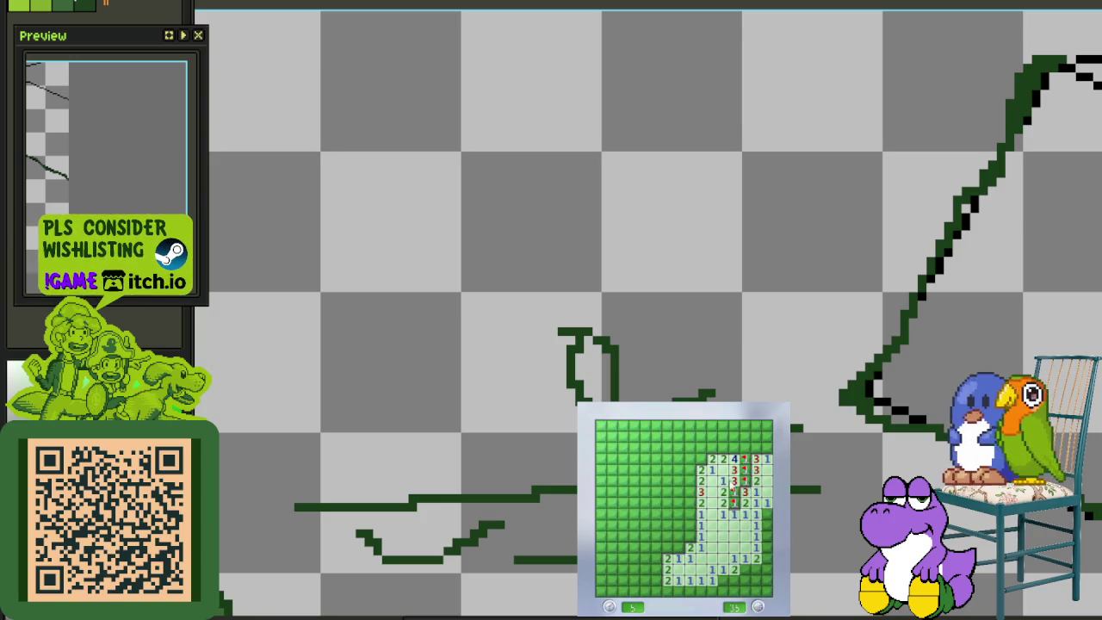
click(755, 524)
click(758, 560)
right_click(745, 569)
right_click(723, 579)
click(743, 584)
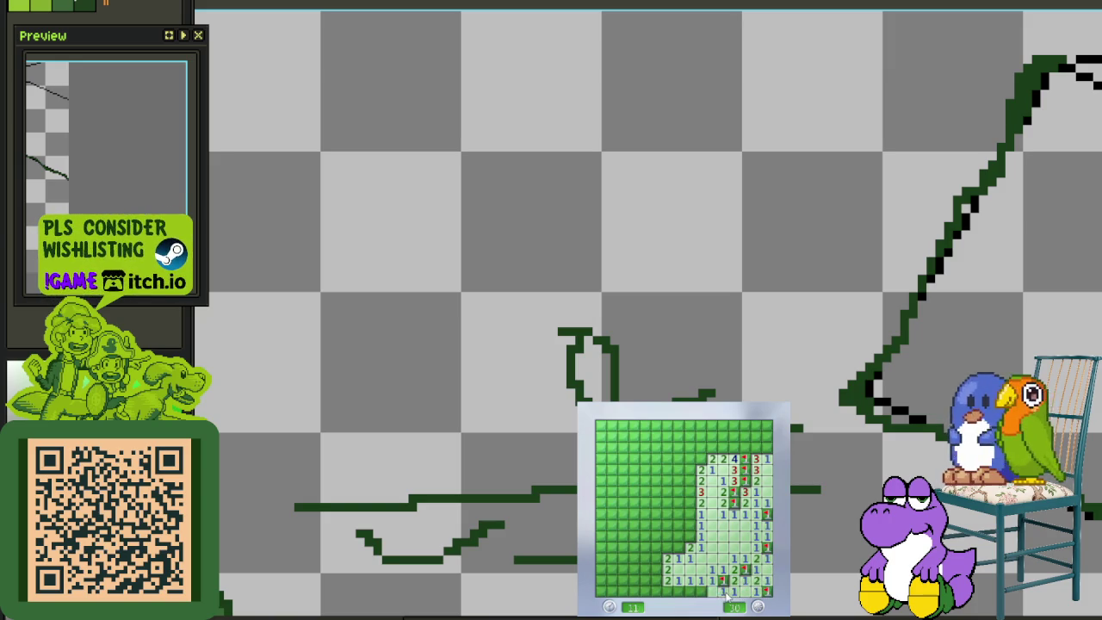
right_click(688, 590)
Flag mines down the central column and open cascades to the left and top
click(689, 558)
right_click(678, 547)
click(689, 525)
right_click(688, 503)
right_click(689, 492)
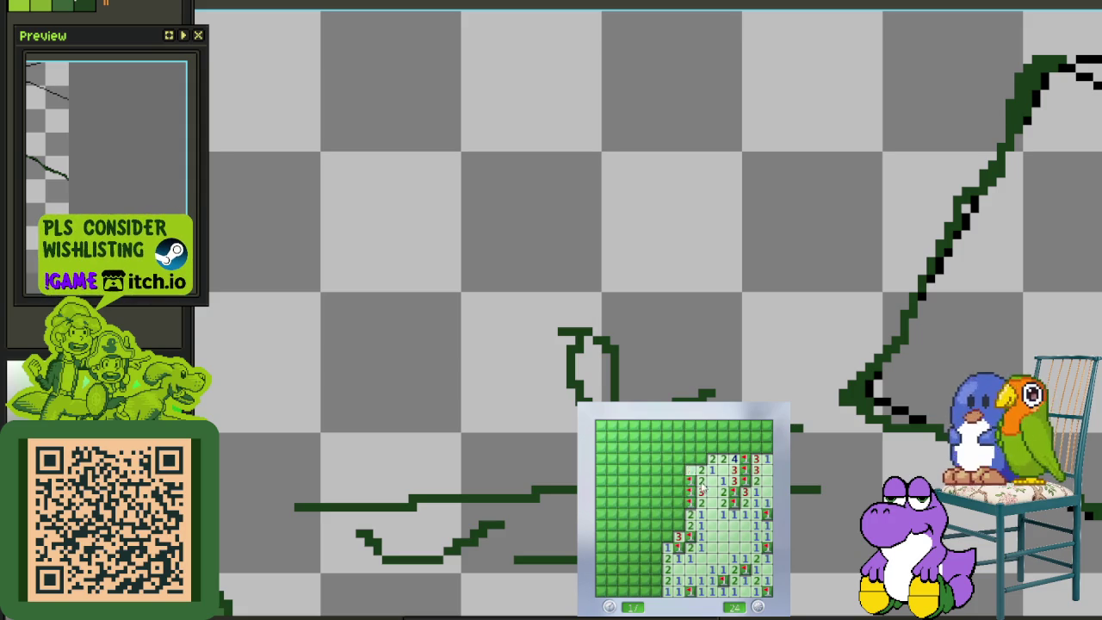
right_click(699, 461)
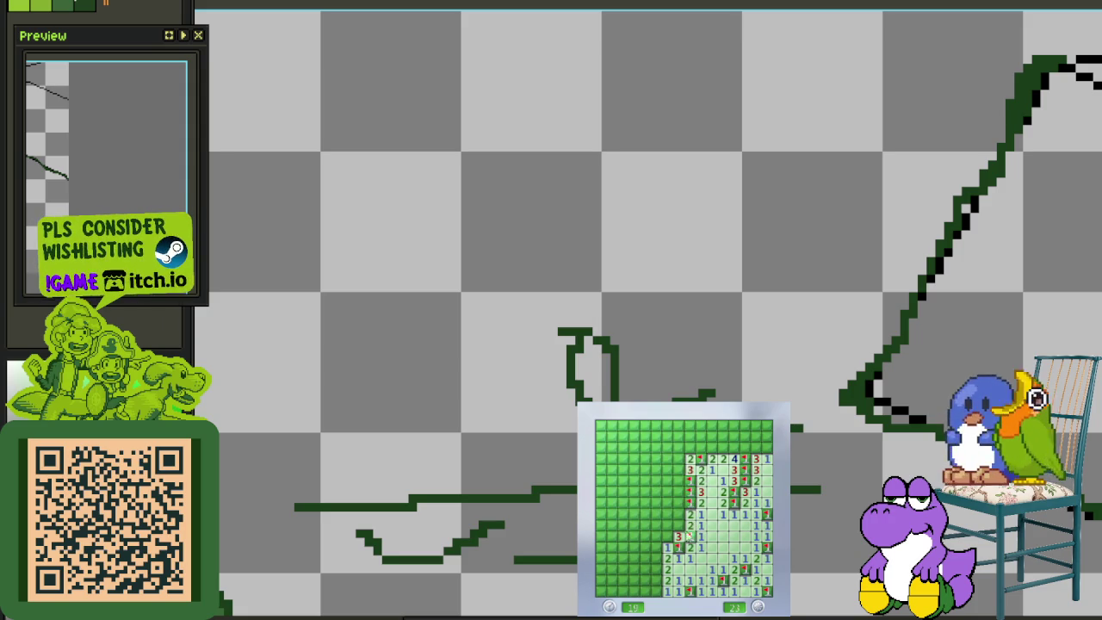
click(667, 555)
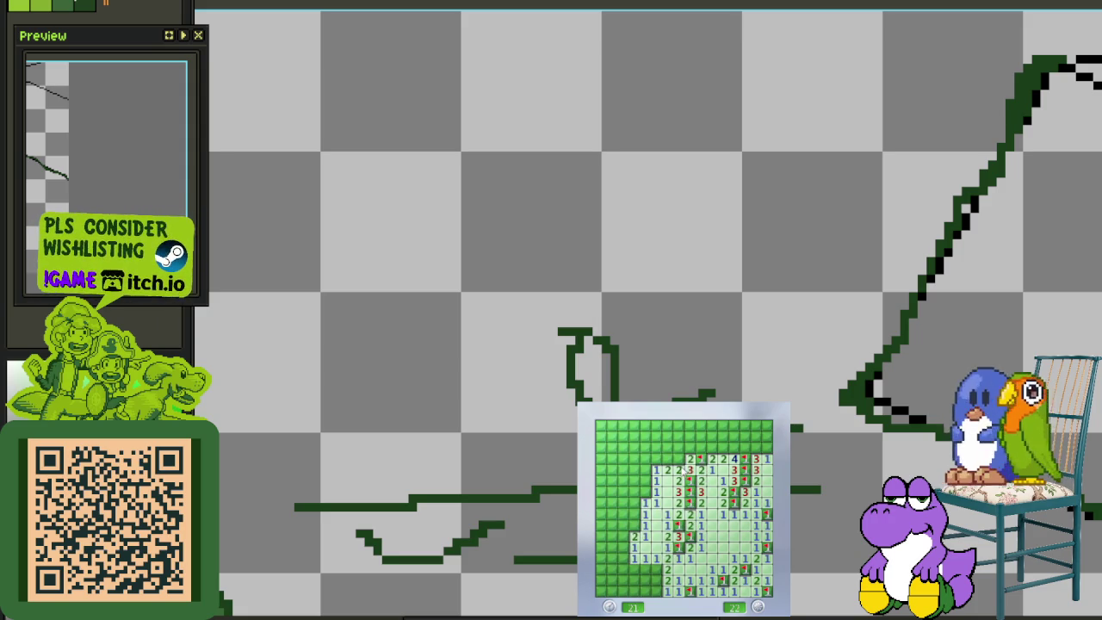
click(692, 447)
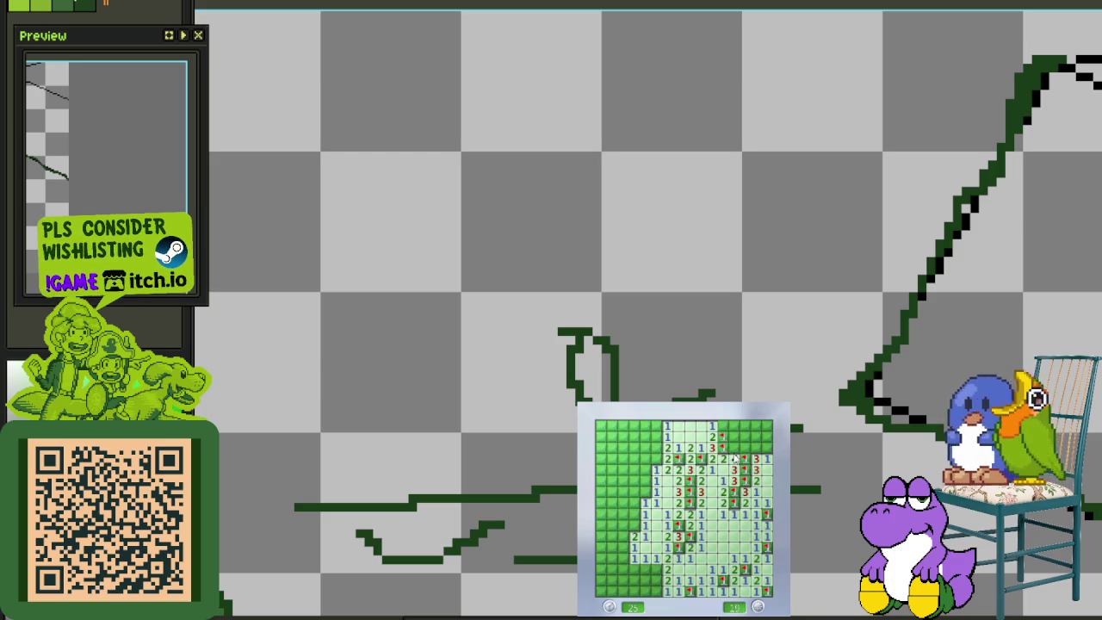
Clear the top row and upper-left area, flagging the mines beside them
right_click(734, 447)
click(746, 447)
click(722, 426)
click(729, 427)
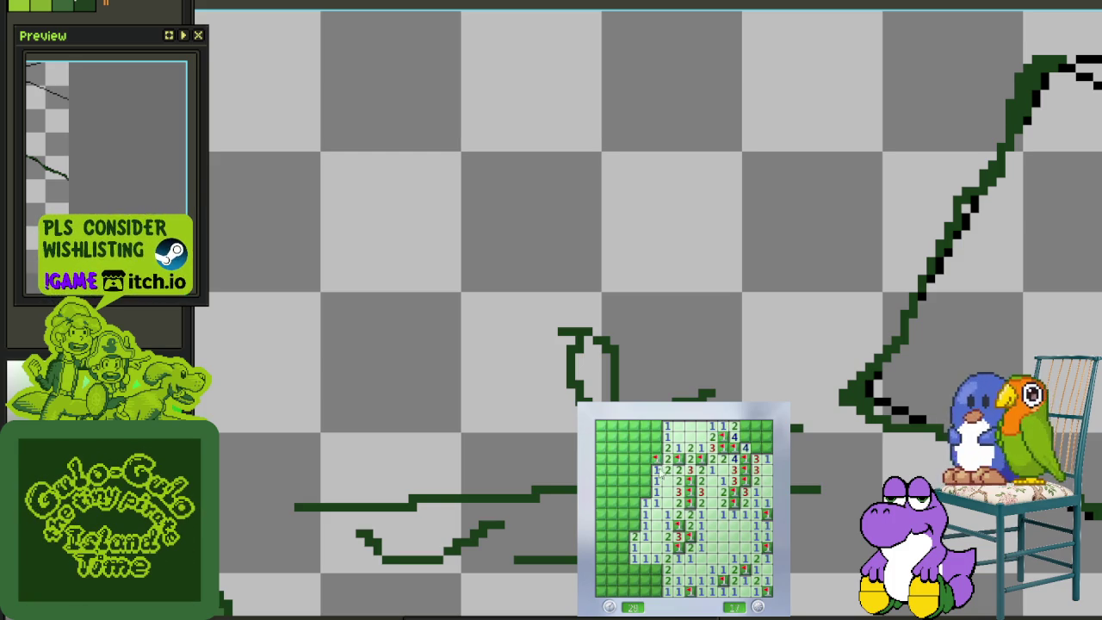
click(647, 472)
right_click(661, 449)
click(659, 428)
right_click(641, 425)
click(634, 425)
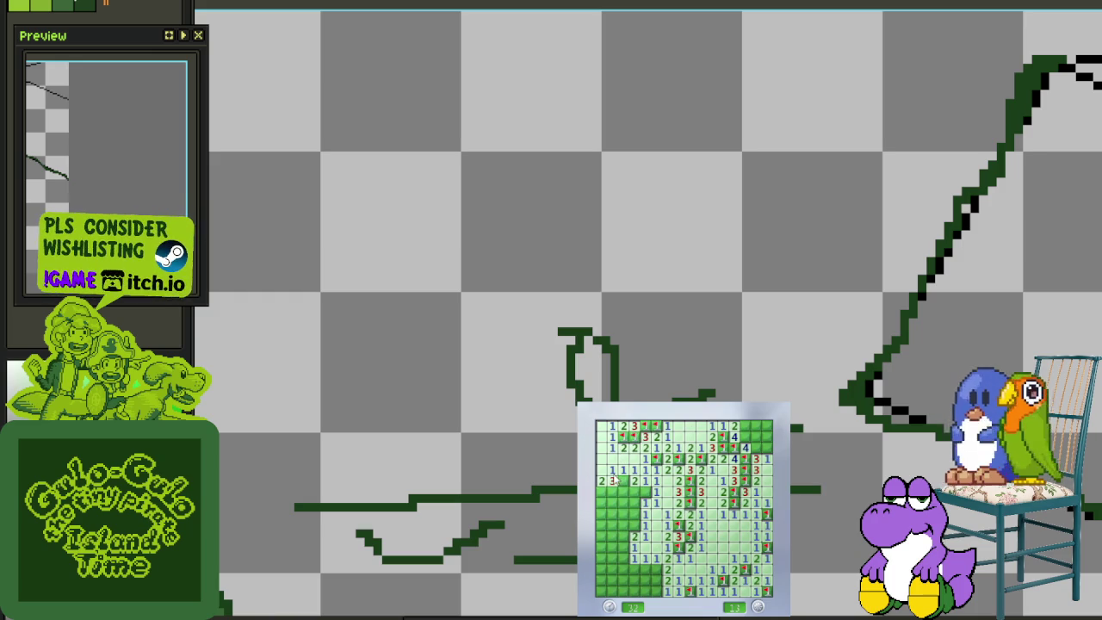
Flag the lower-left and remaining mines down to 2 left, then start a fresh game with F2 and open its lower-right area
right_click(611, 487)
click(624, 498)
click(616, 508)
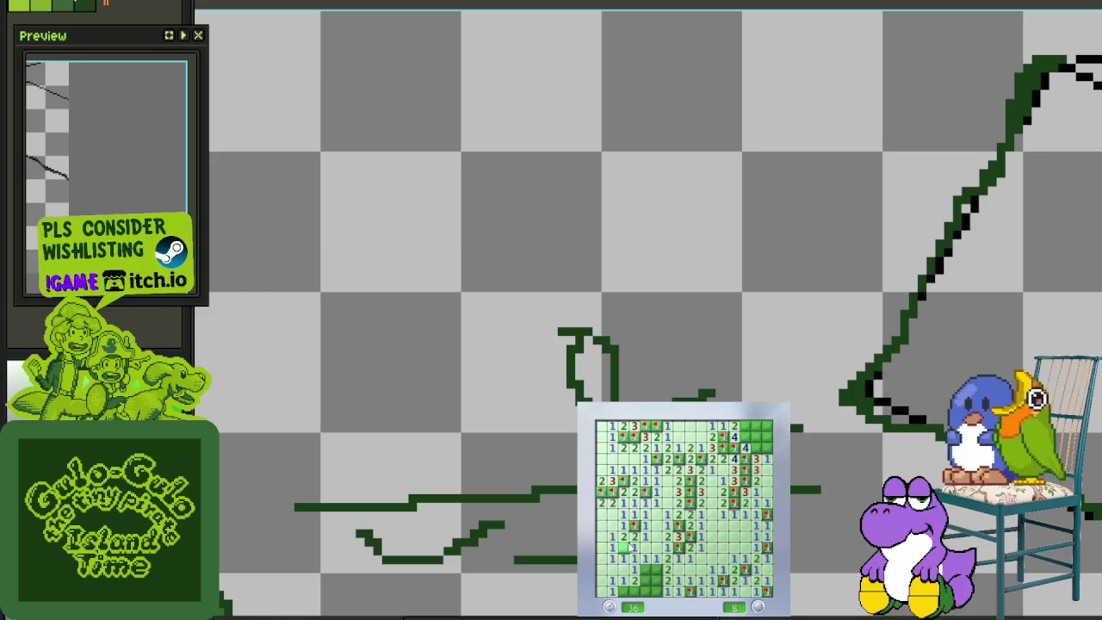
right_click(656, 569)
right_click(656, 579)
right_click(657, 591)
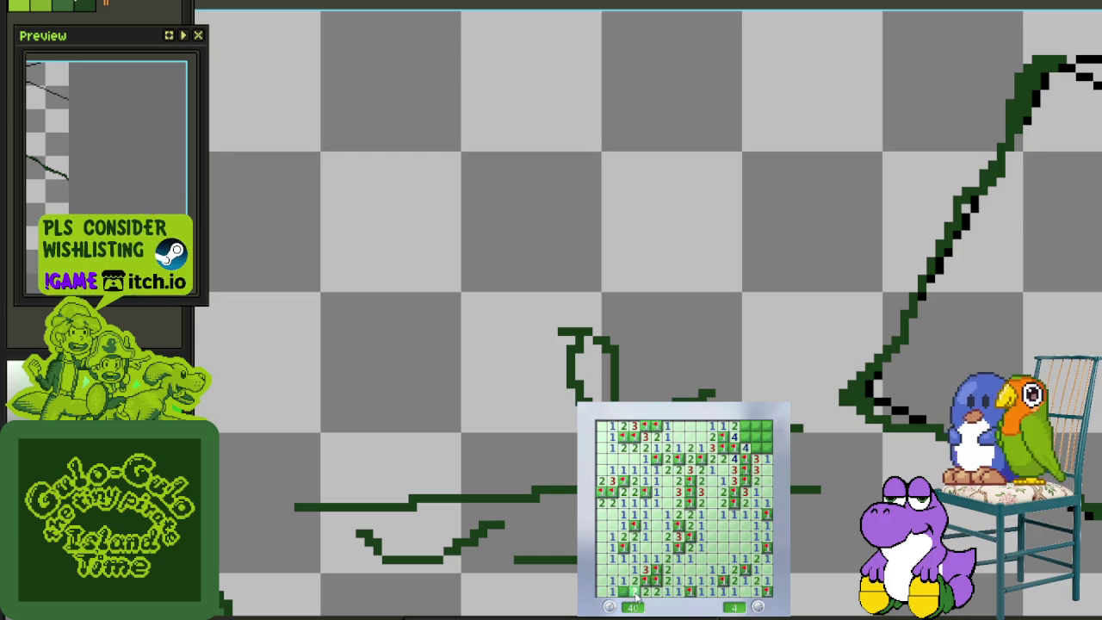
right_click(702, 519)
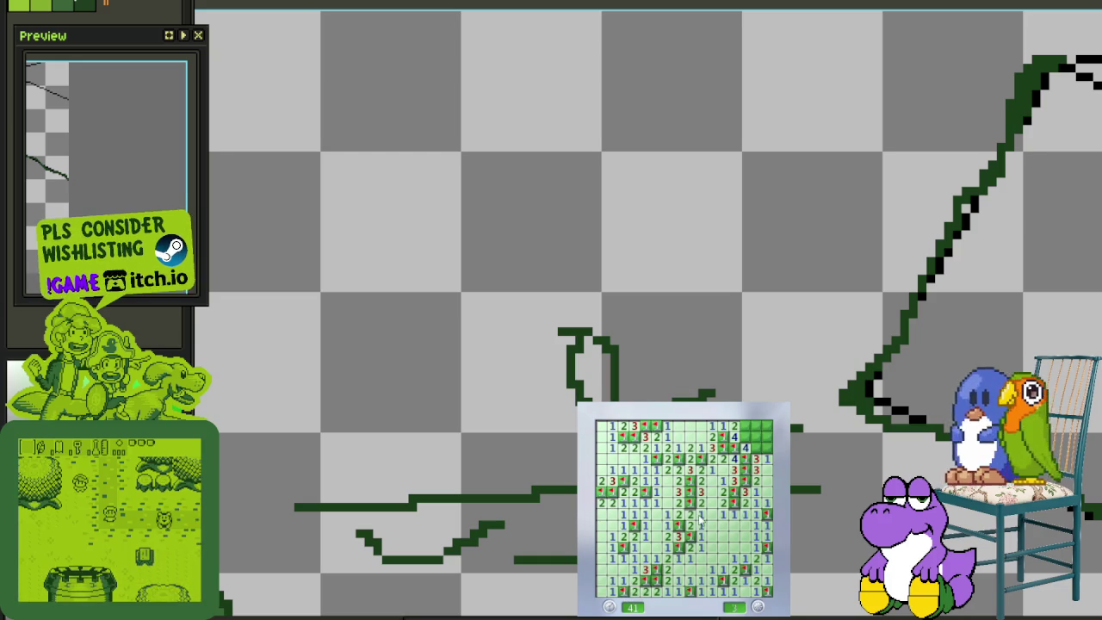
right_click(744, 426)
key(F2)
click(743, 531)
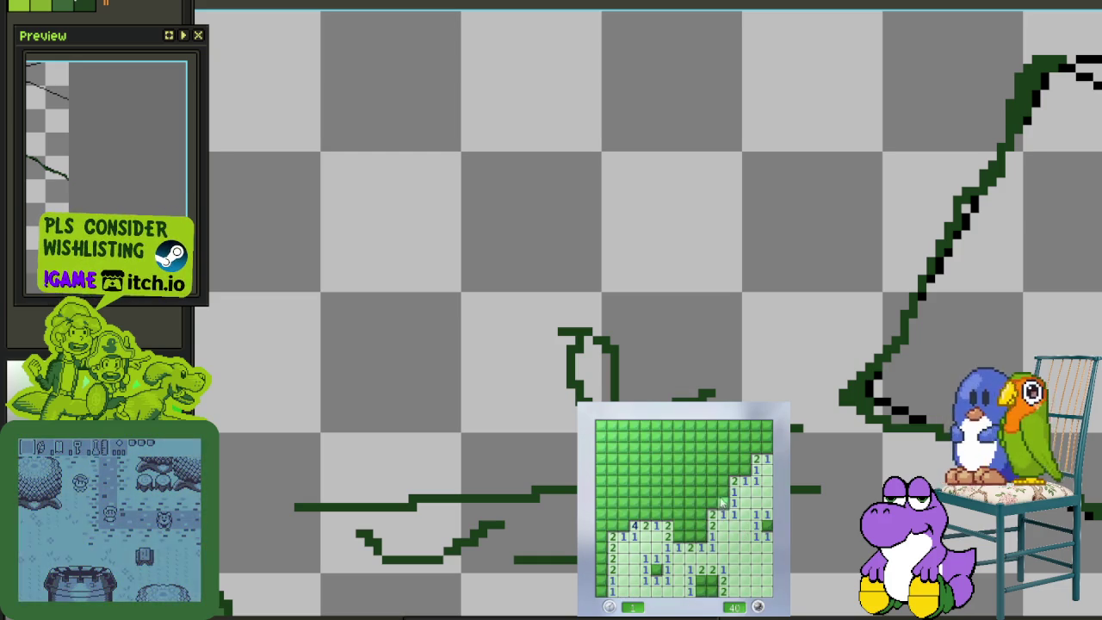
Flag the mines around the opening's top, top-right corner and right edge
right_click(723, 501)
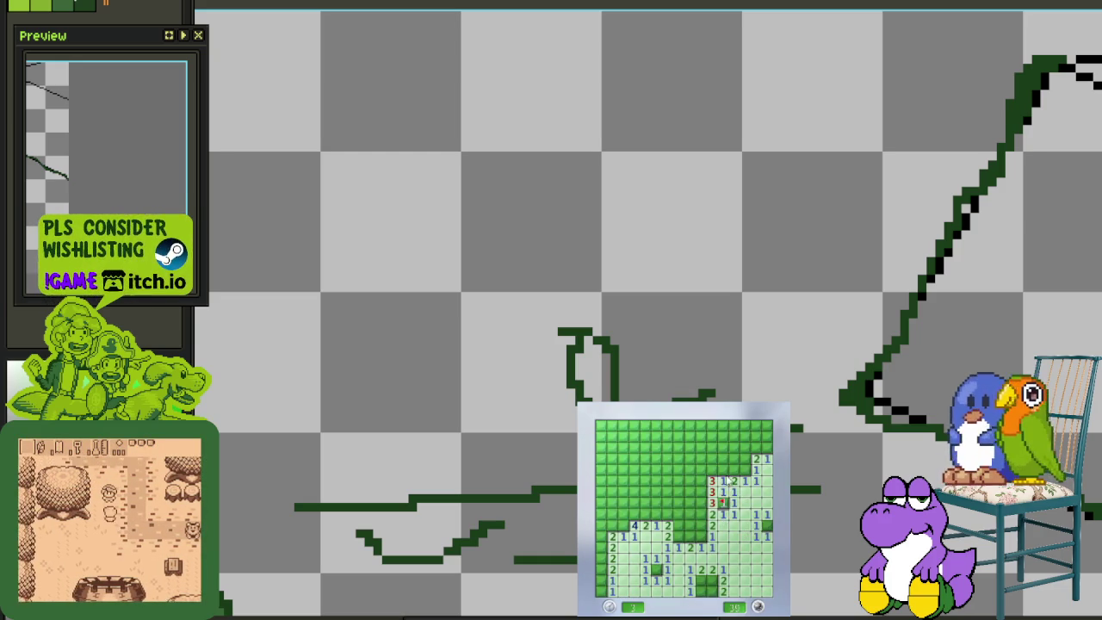
right_click(722, 469)
right_click(744, 469)
click(755, 449)
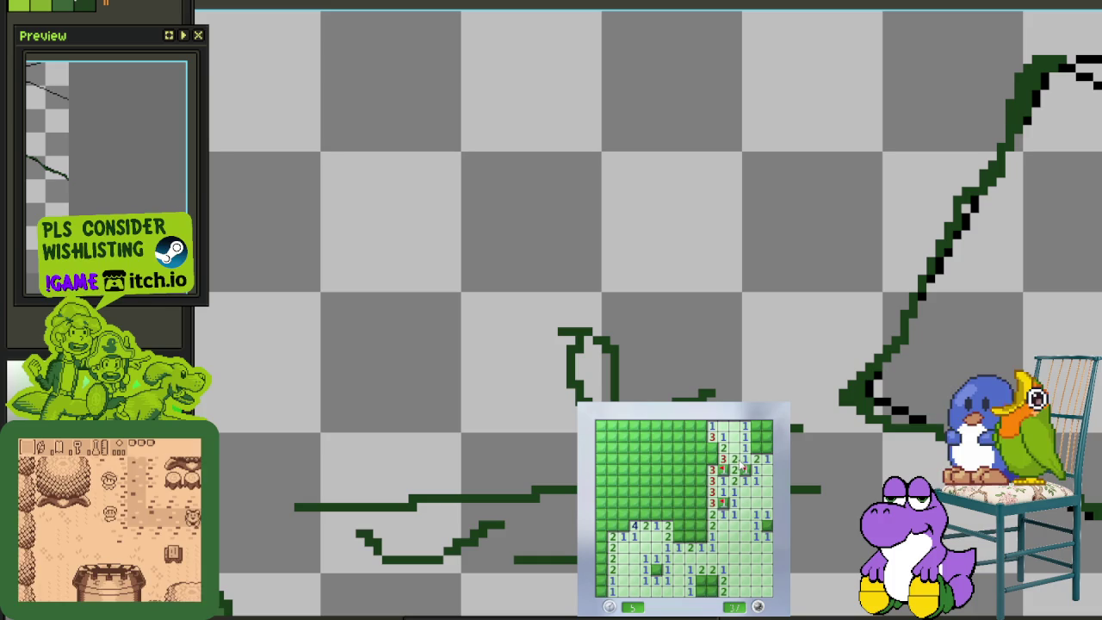
right_click(756, 436)
right_click(766, 447)
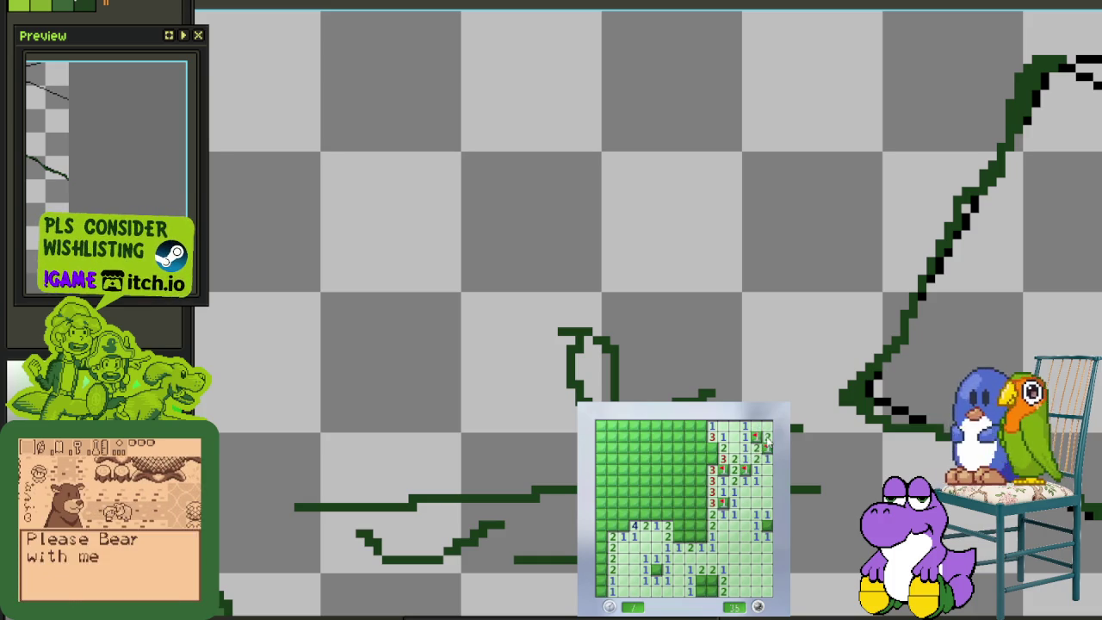
right_click(765, 523)
Flag four mines along the open area's left edge and uncover the cells beside them
click(689, 535)
right_click(700, 535)
right_click(702, 517)
right_click(700, 502)
right_click(701, 490)
click(690, 491)
click(690, 503)
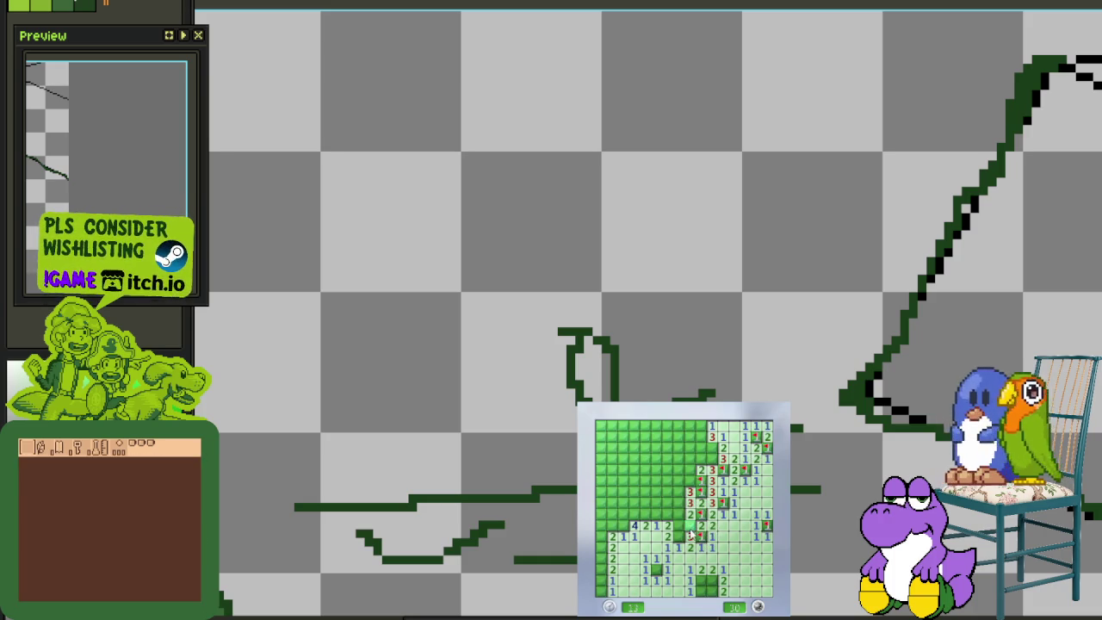
Uncover cells leftward and above the opening until one sets off a mine
click(678, 514)
click(668, 503)
click(656, 508)
click(645, 514)
right_click(623, 525)
click(612, 525)
click(656, 503)
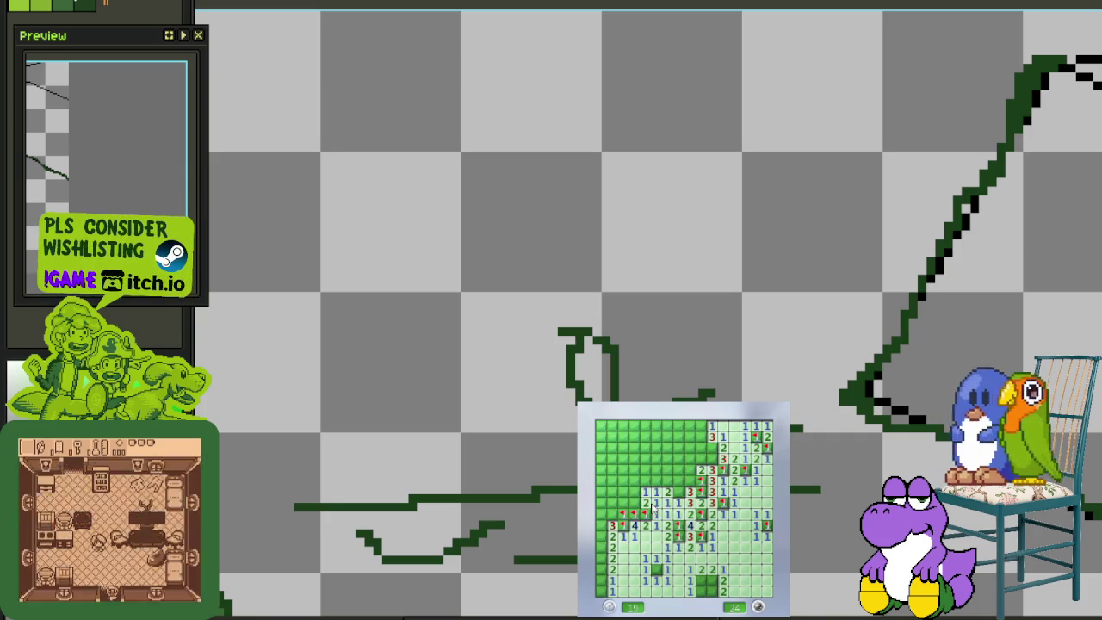
click(688, 487)
click(691, 473)
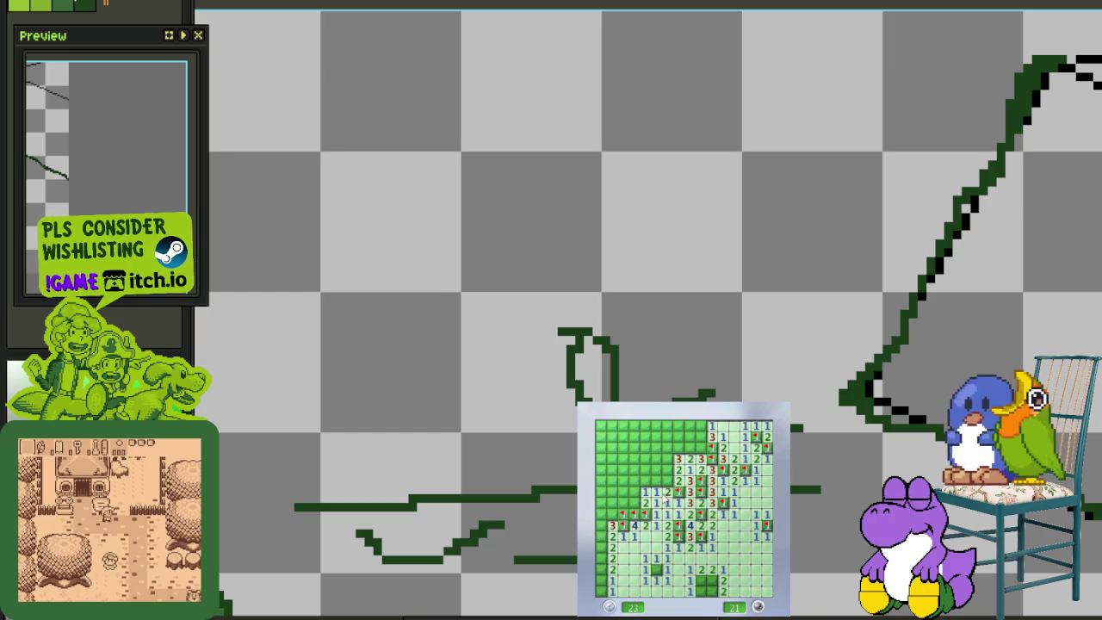
click(667, 481)
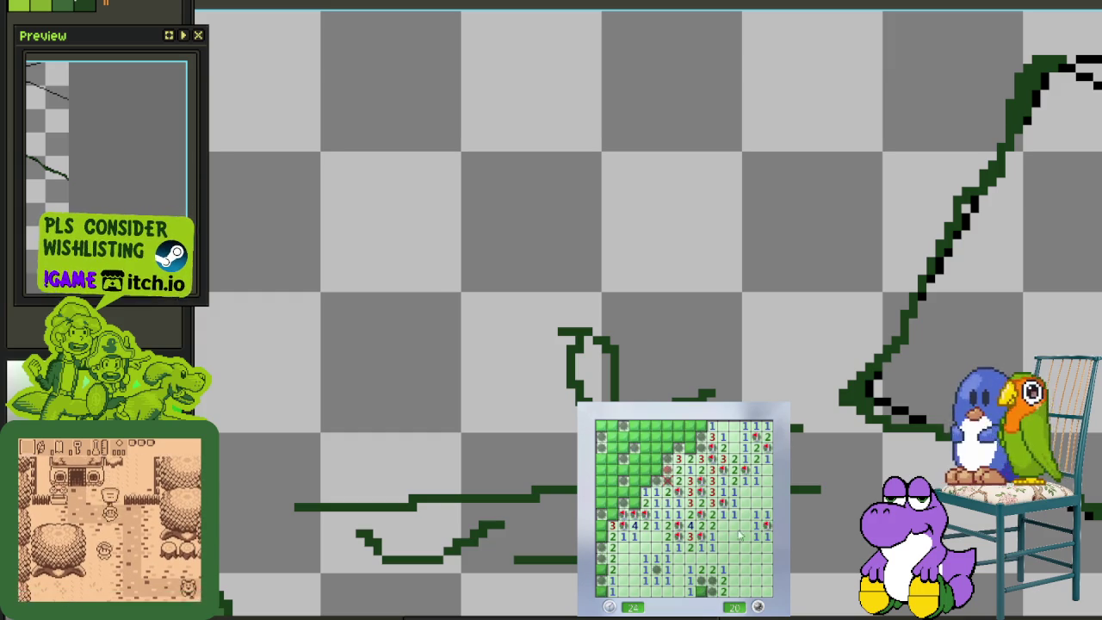
Start a new blue game with F2 and expand its first opening
key(F2)
click(720, 524)
click(702, 508)
click(688, 510)
click(695, 492)
click(689, 480)
Flag mines above and left of the opening and clear cells along its upper edge
right_click(700, 470)
right_click(677, 469)
click(689, 470)
right_click(666, 490)
right_click(666, 501)
click(666, 481)
click(656, 480)
click(667, 458)
click(645, 480)
Flag three left-side mines and uncover the cells between them, leaving 19 mines
right_click(656, 514)
right_click(655, 524)
click(645, 524)
click(644, 514)
right_click(634, 501)
click(635, 514)
Uncover cells and flag mines along the far-left columns of the board
click(634, 491)
right_click(623, 481)
click(612, 490)
right_click(612, 524)
right_click(622, 524)
click(634, 546)
right_click(622, 546)
click(601, 536)
right_click(600, 513)
right_click(600, 480)
right_click(622, 469)
click(611, 469)
right_click(600, 469)
Clear the upper-left area and the top row, flagging the mines among them
click(611, 458)
click(600, 436)
click(634, 458)
right_click(645, 458)
right_click(623, 436)
click(656, 425)
right_click(656, 448)
right_click(667, 437)
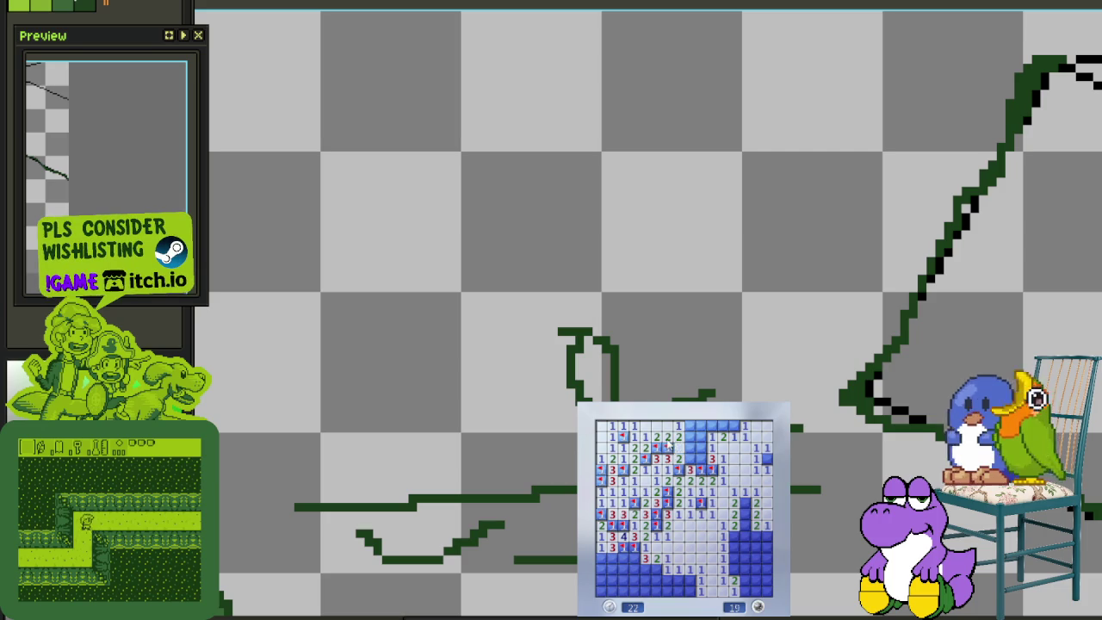
right_click(688, 425)
click(690, 436)
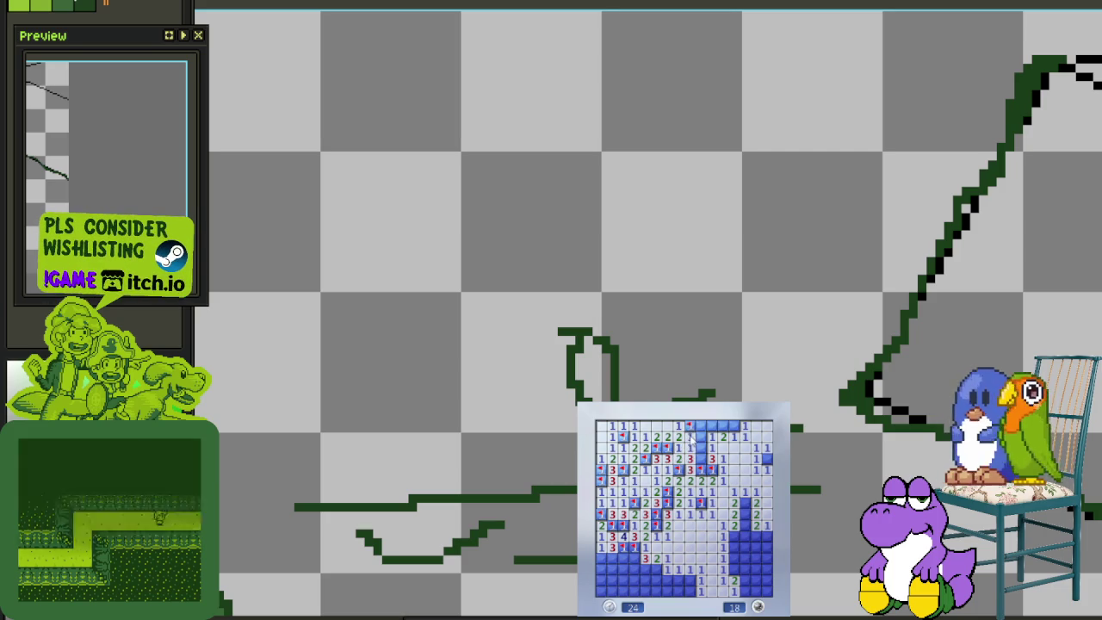
click(701, 426)
right_click(712, 425)
click(723, 425)
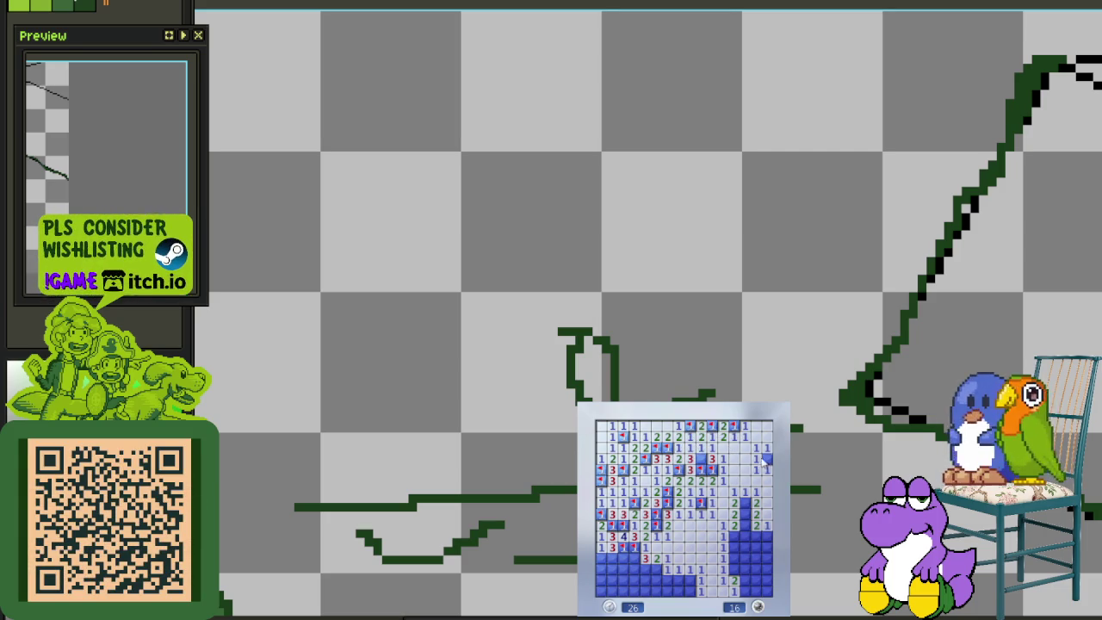
Flag and clear cells on the right and bottom, then guess a cell that hits a mine
right_click(745, 514)
click(744, 535)
click(746, 545)
click(758, 545)
right_click(737, 564)
right_click(765, 571)
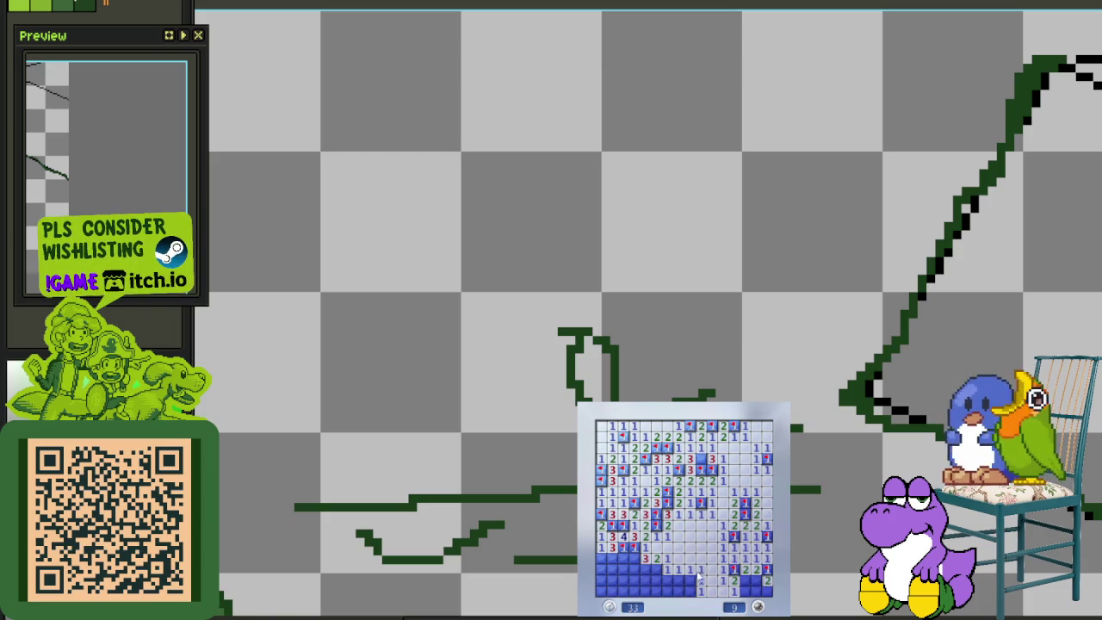
click(679, 585)
right_click(651, 572)
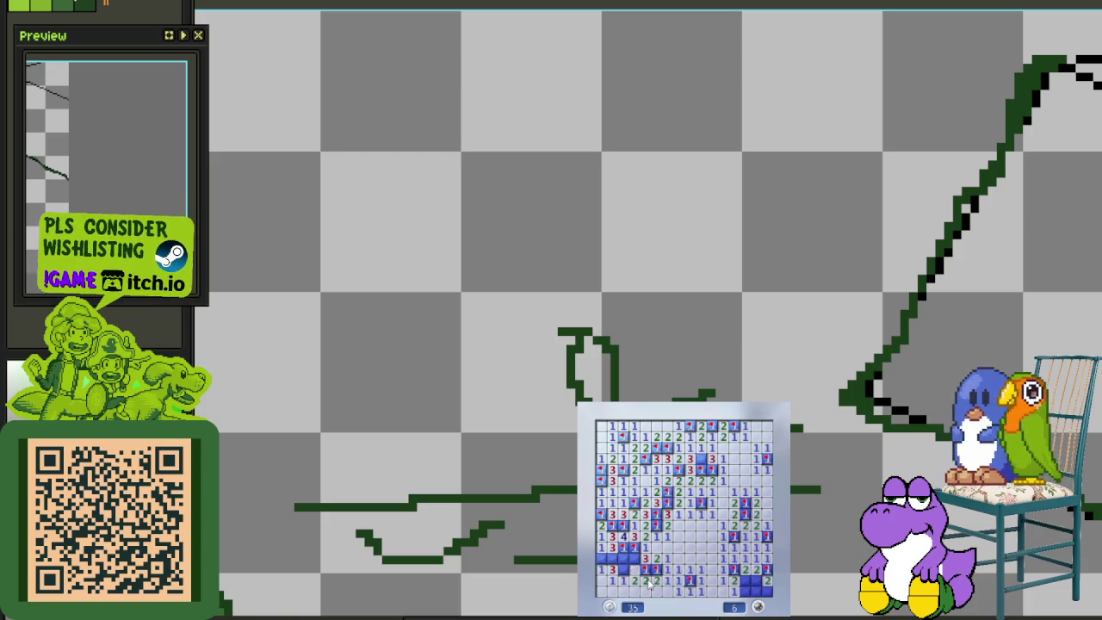
click(634, 558)
right_click(621, 558)
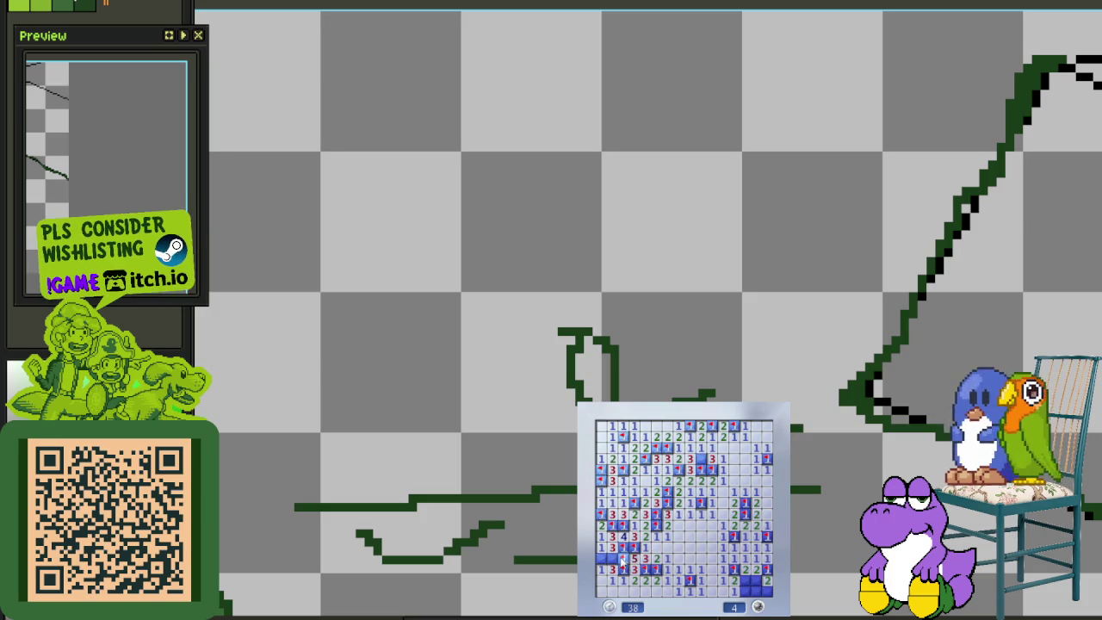
click(745, 592)
Start a new game and clear the middle rows, flagging four mines along the way
click(741, 551)
click(739, 547)
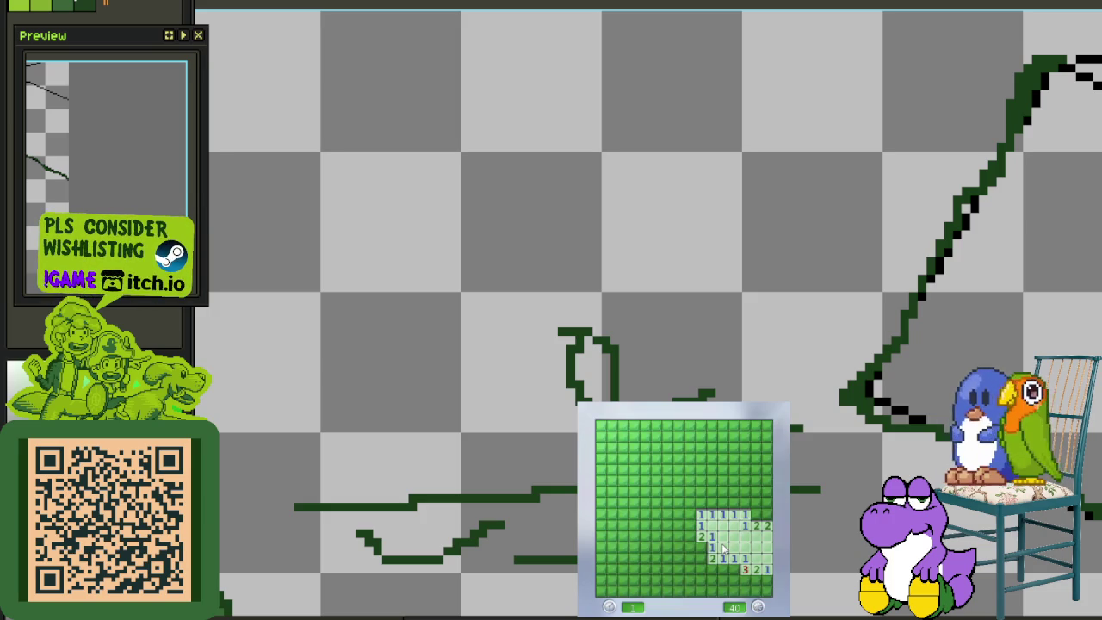
right_click(733, 564)
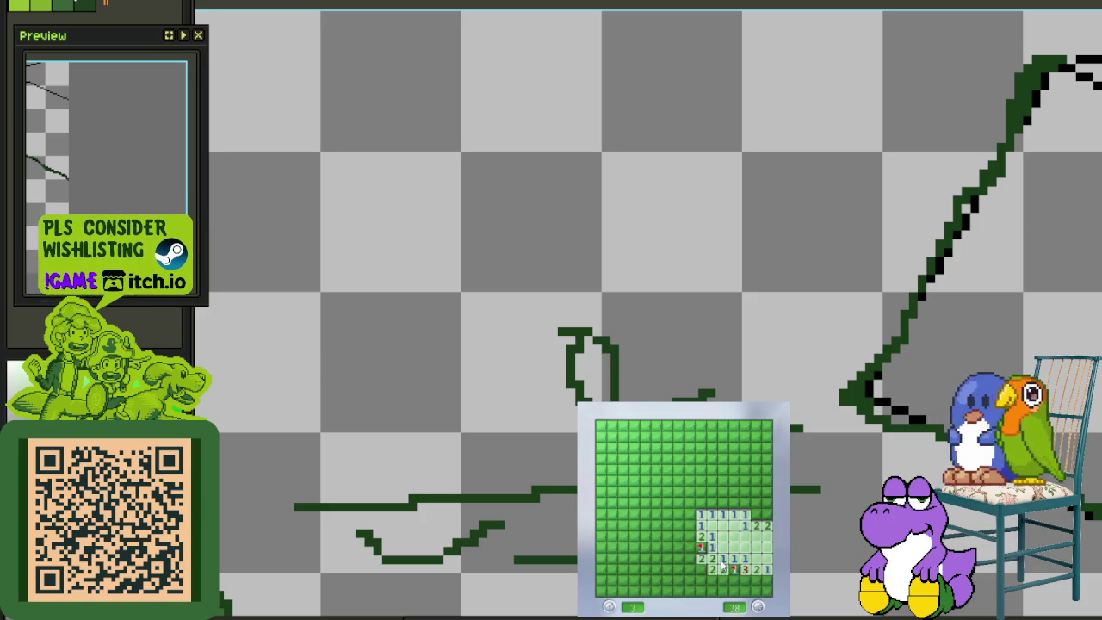
click(697, 559)
click(691, 535)
click(689, 497)
right_click(666, 503)
click(666, 492)
click(655, 503)
right_click(644, 502)
click(655, 492)
click(644, 491)
click(633, 503)
right_click(621, 492)
Clear the upper-left and top rows, flagging the mines near the top
click(612, 503)
click(623, 480)
right_click(601, 448)
click(600, 436)
click(623, 426)
right_click(644, 448)
click(645, 437)
click(644, 459)
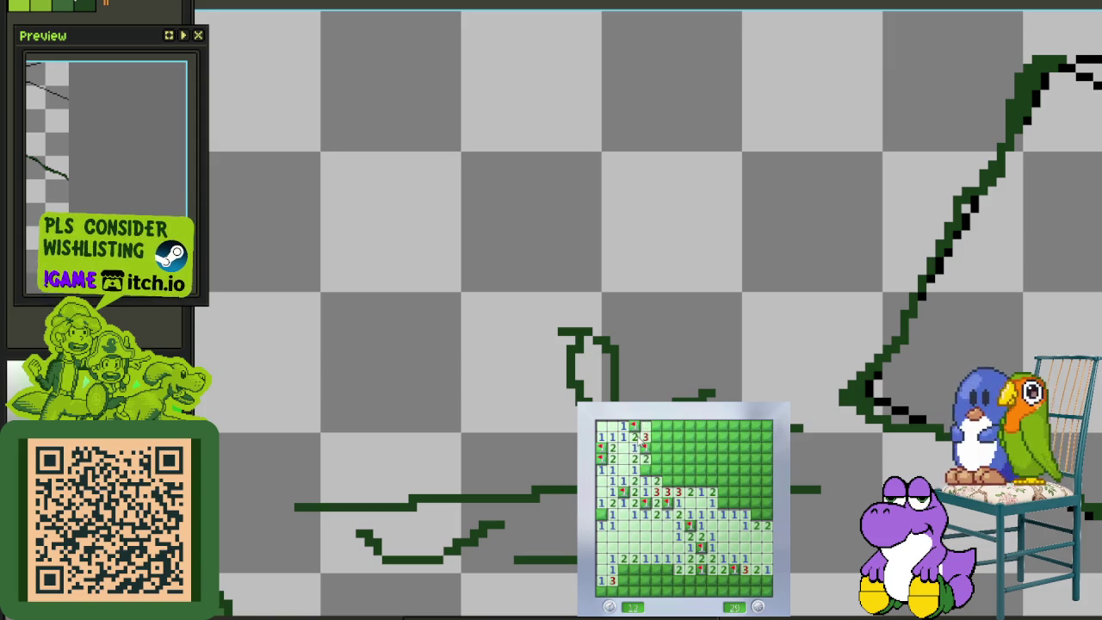
click(656, 469)
click(667, 448)
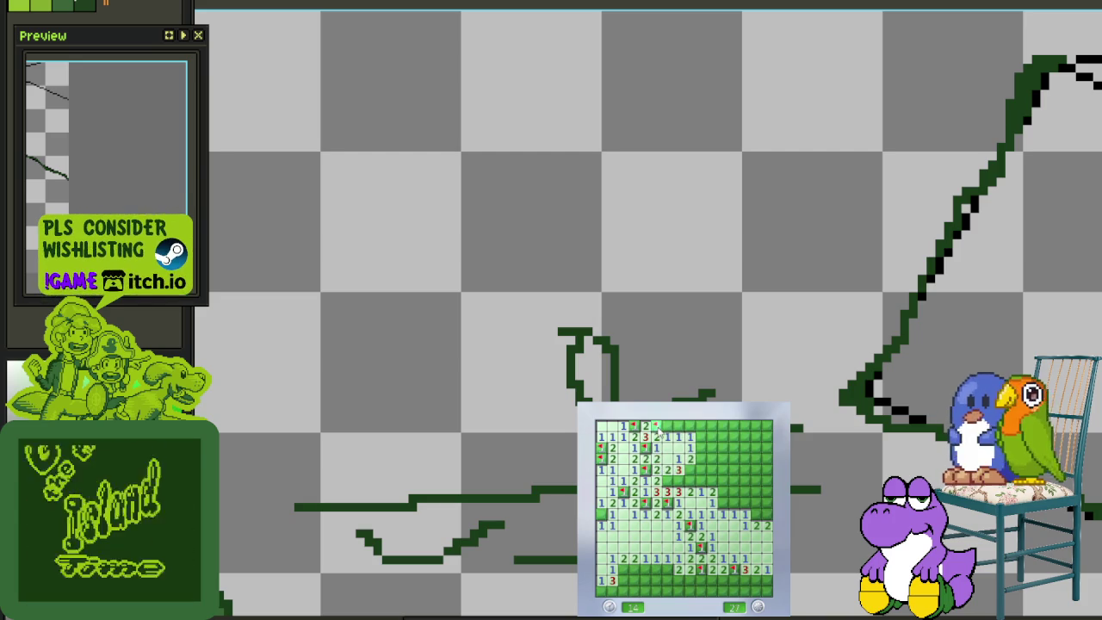
right_click(656, 425)
click(678, 436)
right_click(689, 425)
click(701, 436)
click(705, 436)
Clear the right side of the board, flagging its mines
right_click(700, 458)
click(701, 469)
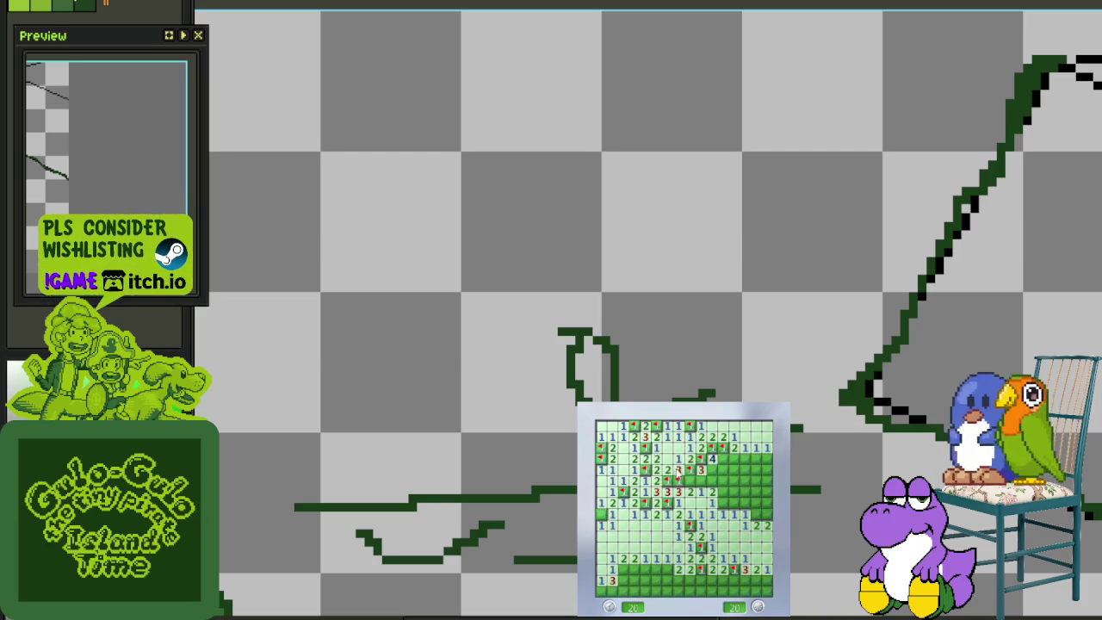
right_click(700, 481)
click(712, 469)
click(723, 469)
right_click(723, 460)
click(756, 469)
click(757, 496)
right_click(764, 514)
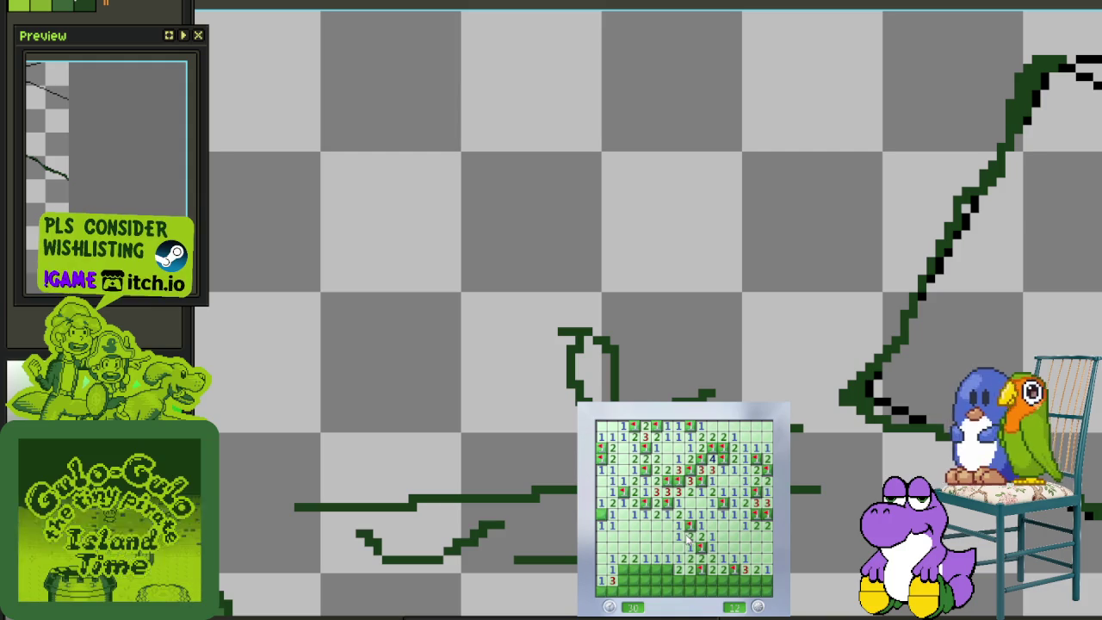
click(686, 541)
Clear the bottom rows and flag the last mines, reaching 0 mines left at 41 seconds
right_click(666, 570)
click(656, 568)
click(654, 583)
right_click(634, 571)
click(624, 575)
right_click(623, 590)
right_click(613, 591)
right_click(700, 581)
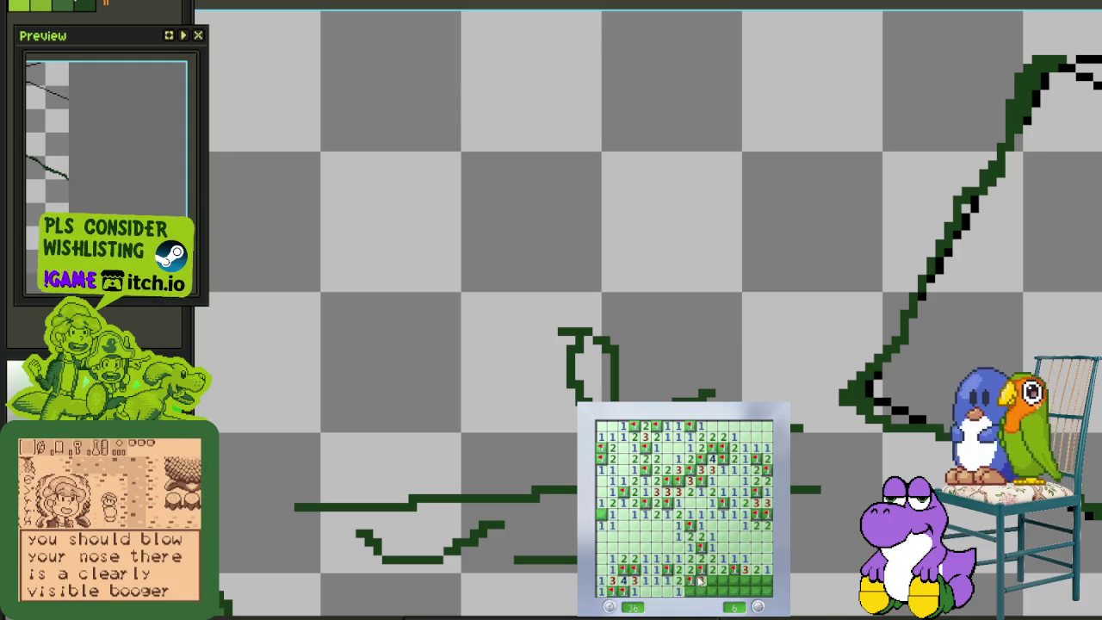
click(697, 592)
right_click(711, 580)
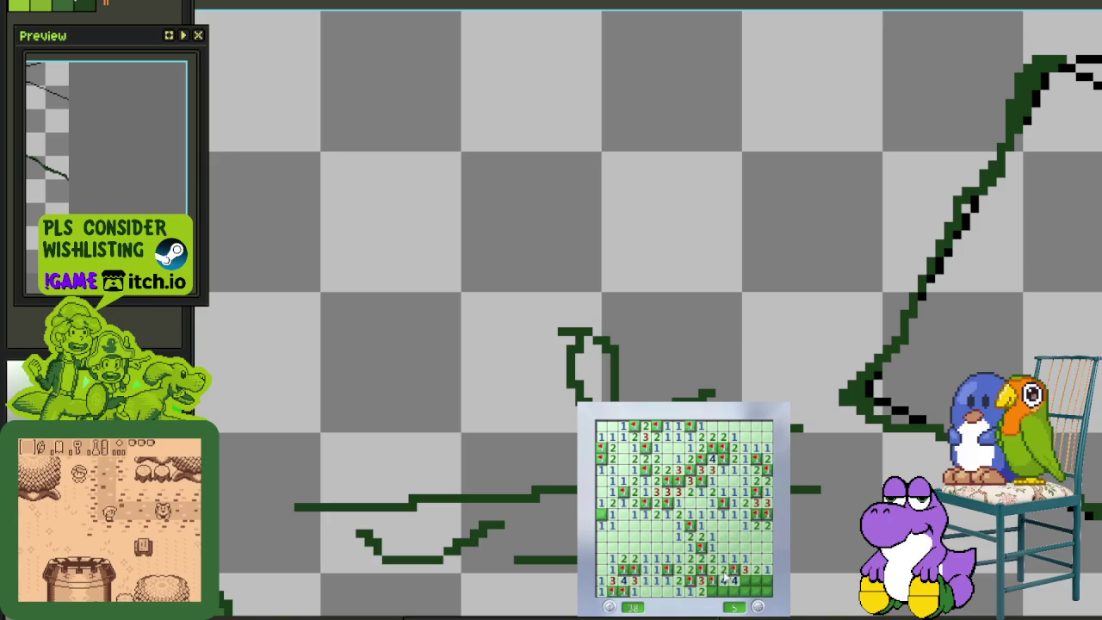
click(713, 592)
right_click(723, 591)
click(733, 586)
right_click(744, 580)
right_click(754, 580)
right_click(765, 590)
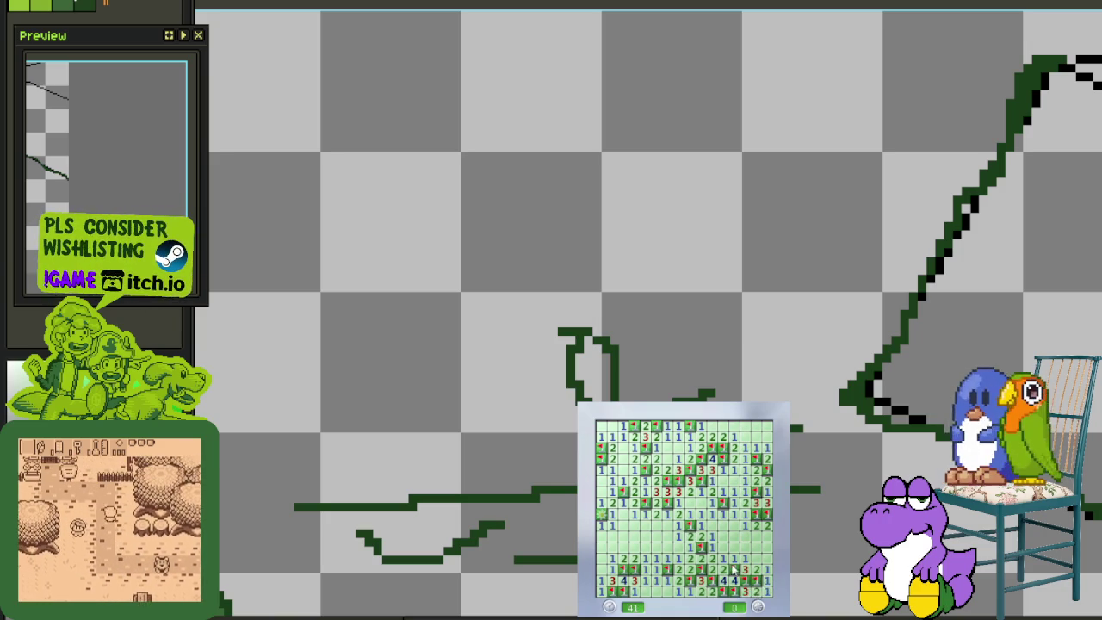
Start another game and open a large area along the right side
click(726, 568)
click(723, 527)
right_click(732, 547)
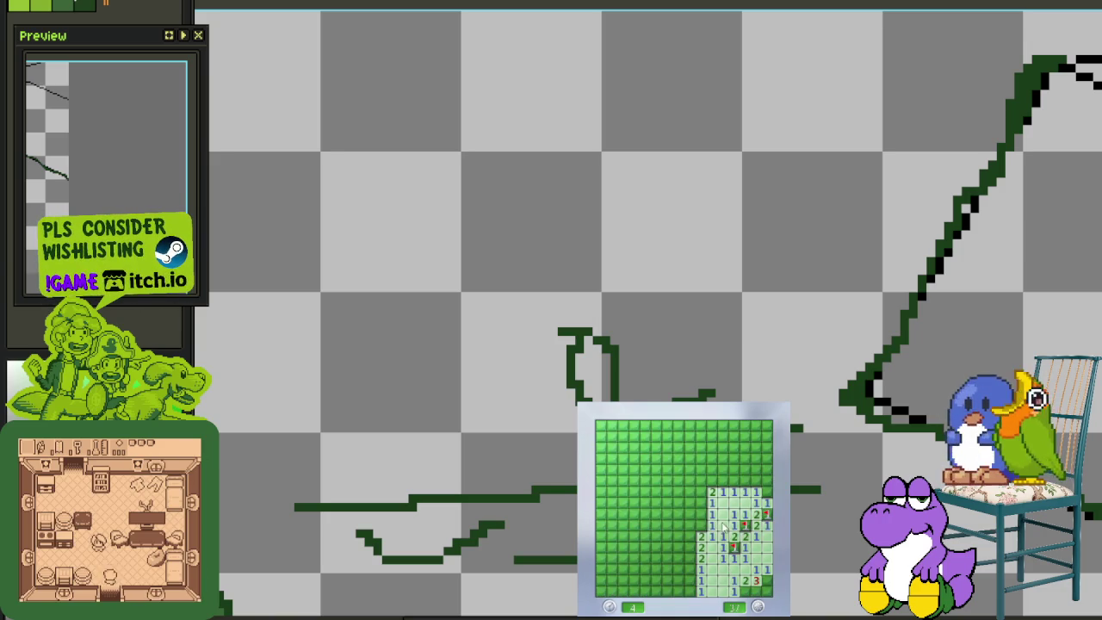
click(761, 454)
Clear the right-edge and upper-middle cells, flagging mines on the right edge and top right
click(748, 489)
click(732, 482)
right_click(745, 478)
click(738, 459)
click(738, 456)
right_click(766, 437)
click(765, 426)
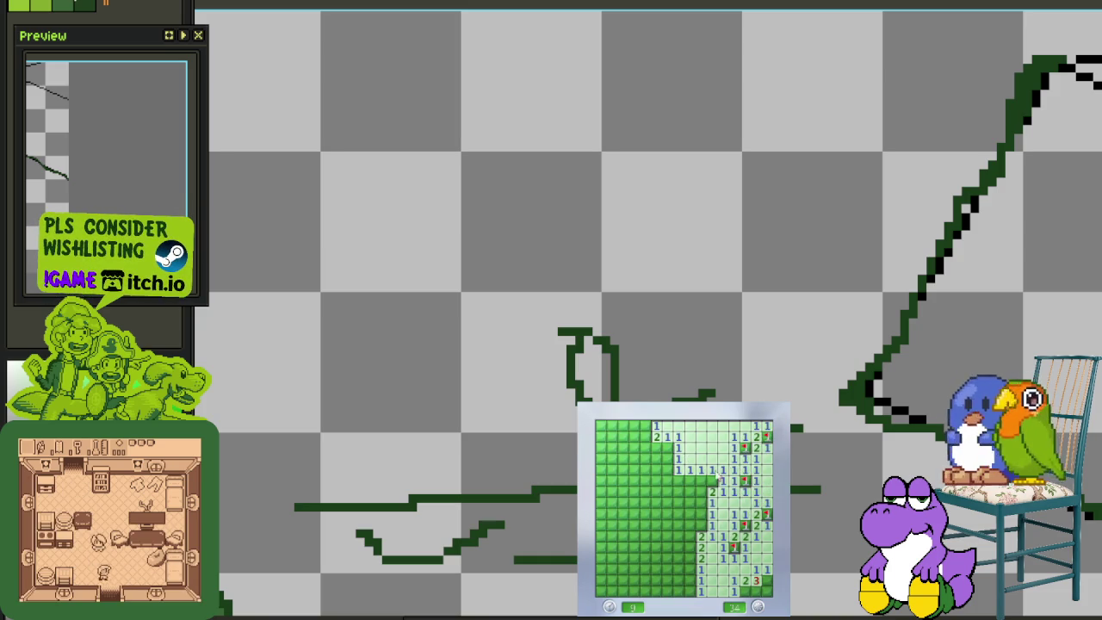
Open cells in the middle and flag mines in the middle, near the top and top left
click(678, 472)
right_click(668, 480)
right_click(667, 447)
click(656, 457)
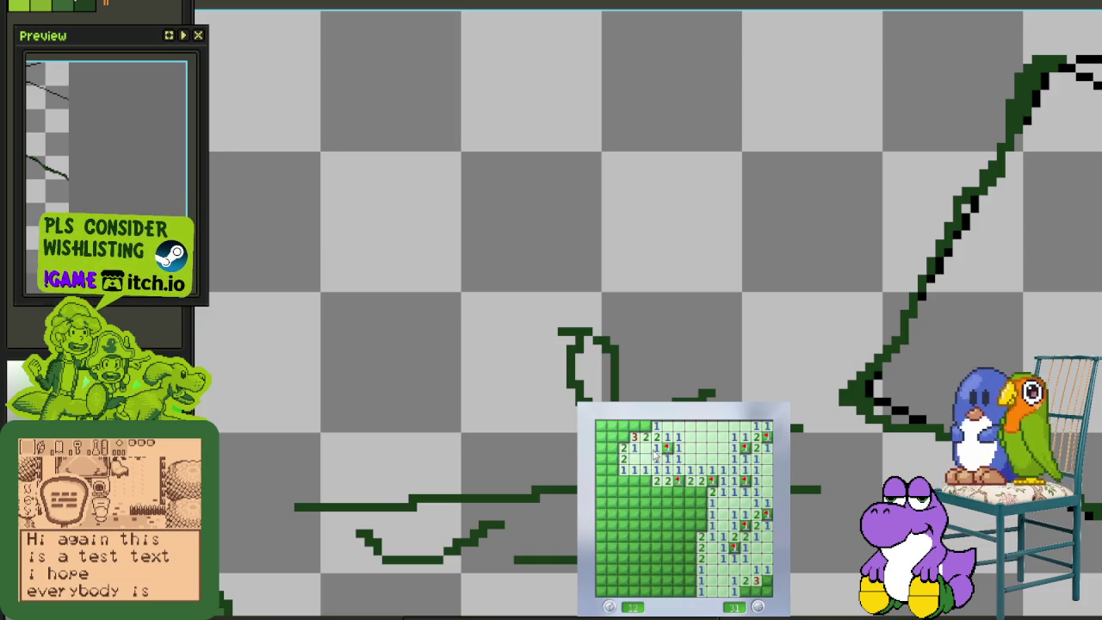
right_click(633, 425)
right_click(623, 436)
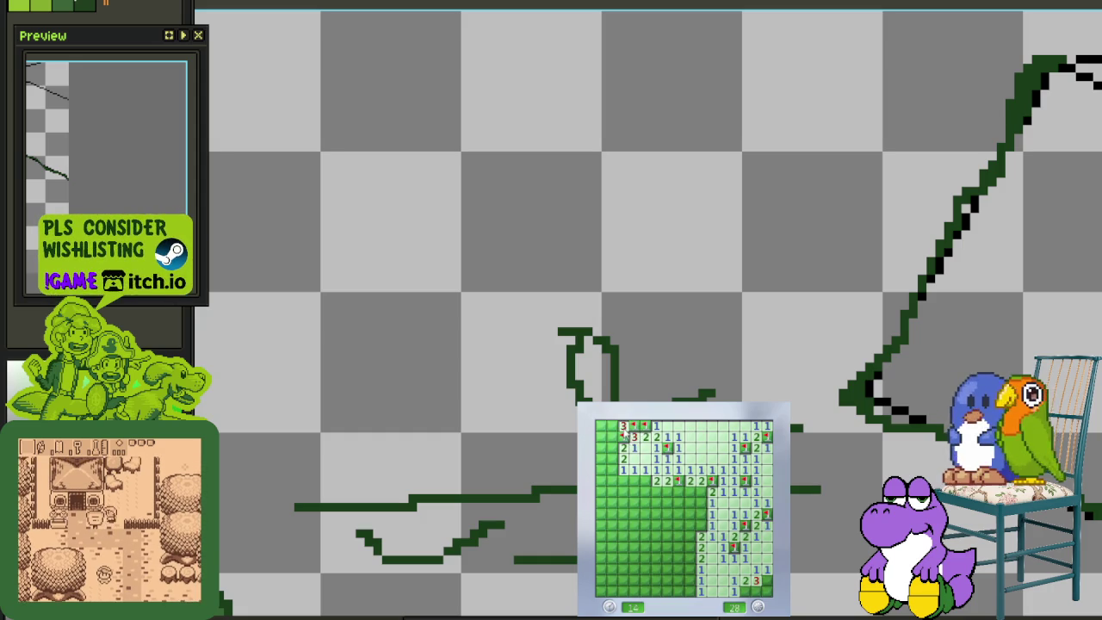
Work down the left column, flagging its mines including the top-left corner and revealing safe cells
right_click(612, 447)
click(612, 458)
right_click(612, 469)
click(623, 480)
click(612, 491)
click(612, 458)
right_click(612, 425)
click(612, 436)
Reveal safe cells in the left middle and centre, flagging the mines between them
right_click(612, 513)
click(634, 502)
right_click(645, 513)
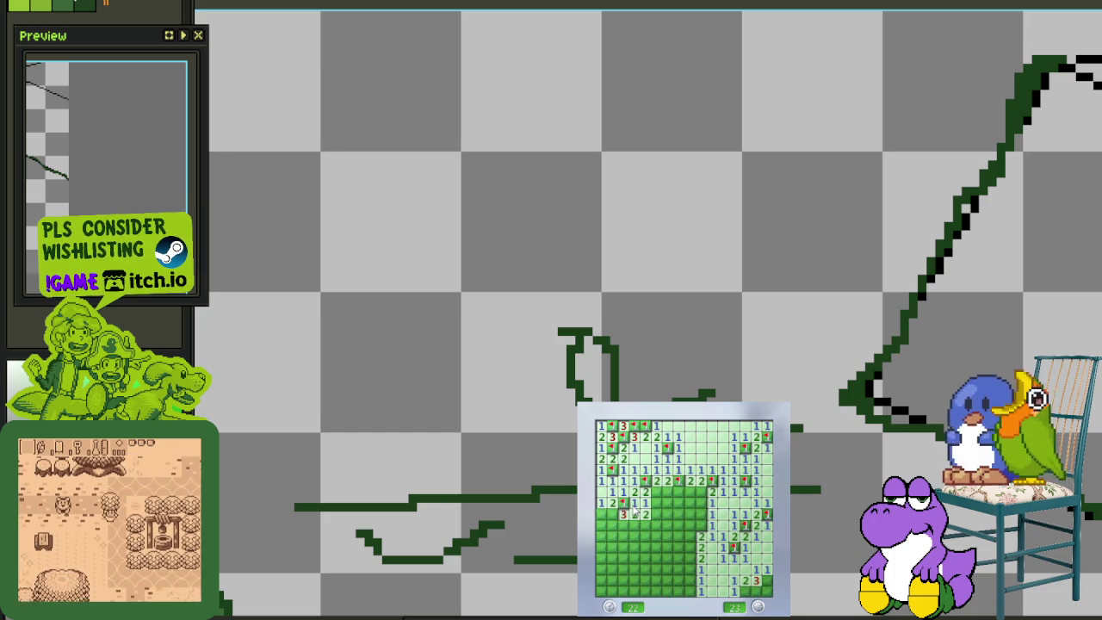
click(701, 501)
click(701, 513)
right_click(701, 524)
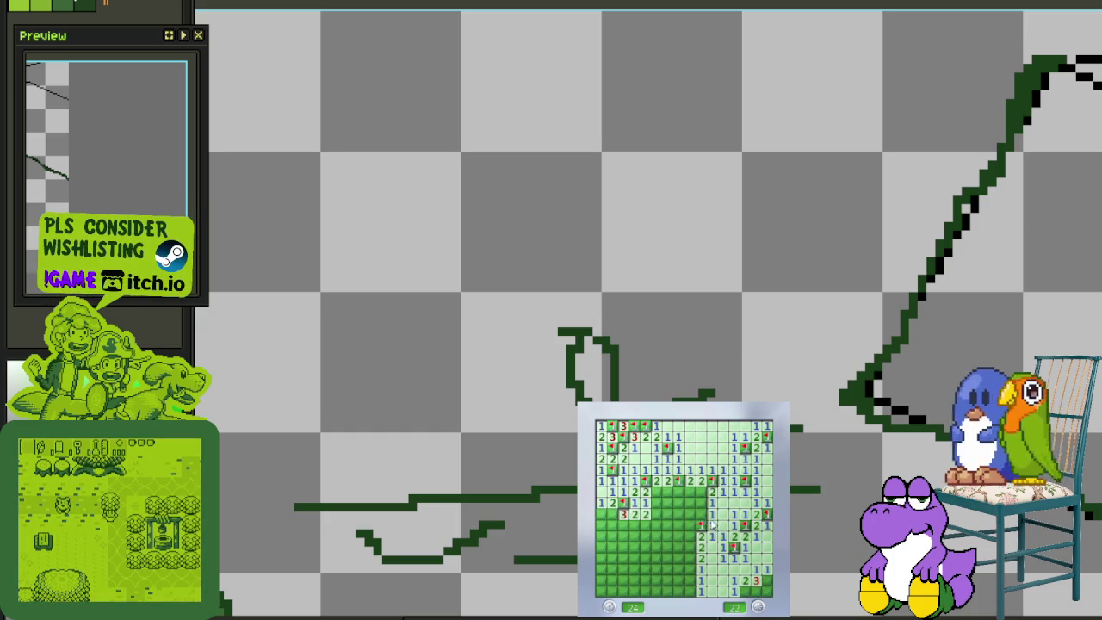
click(679, 503)
right_click(690, 504)
right_click(668, 492)
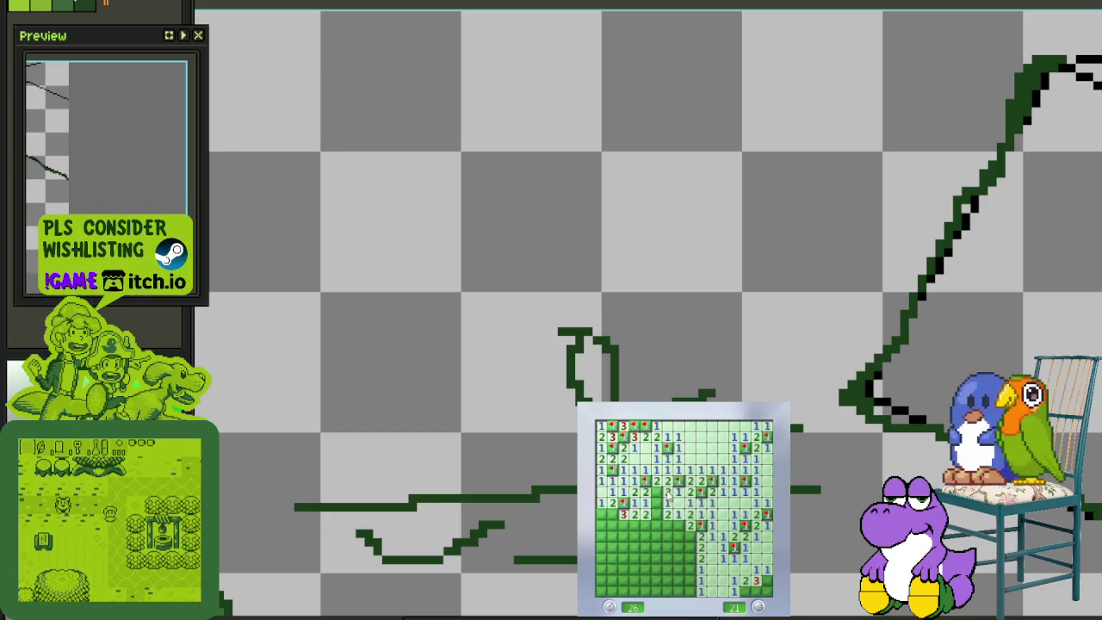
Clear the lower-middle area, flagging its mines and revealing cells down to the bottom row
right_click(689, 524)
click(679, 535)
right_click(680, 546)
right_click(689, 557)
click(690, 568)
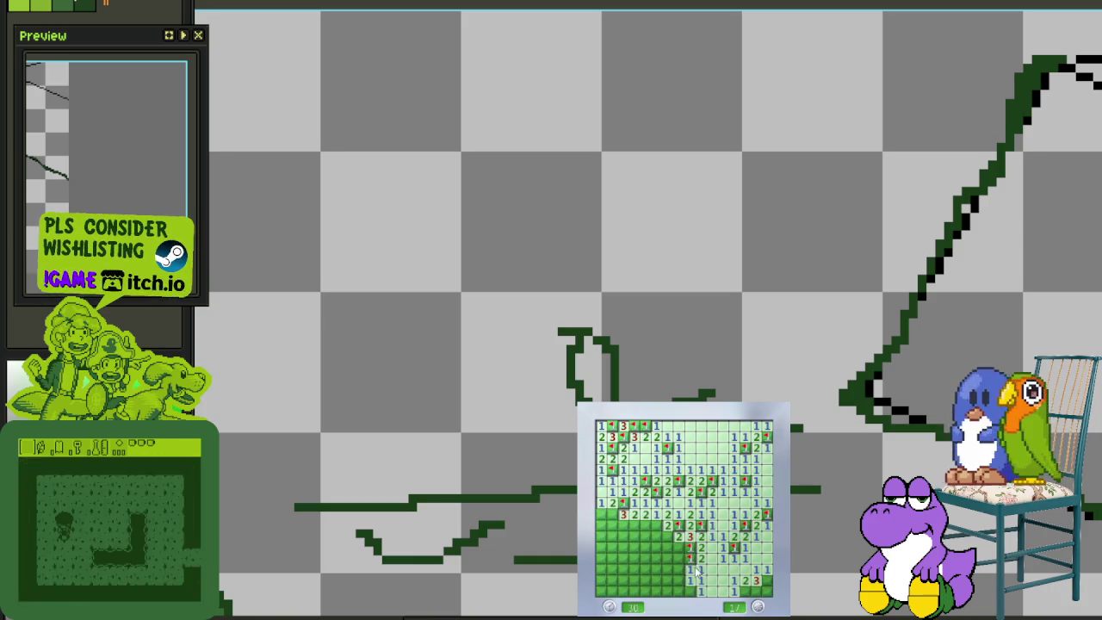
click(679, 568)
click(667, 558)
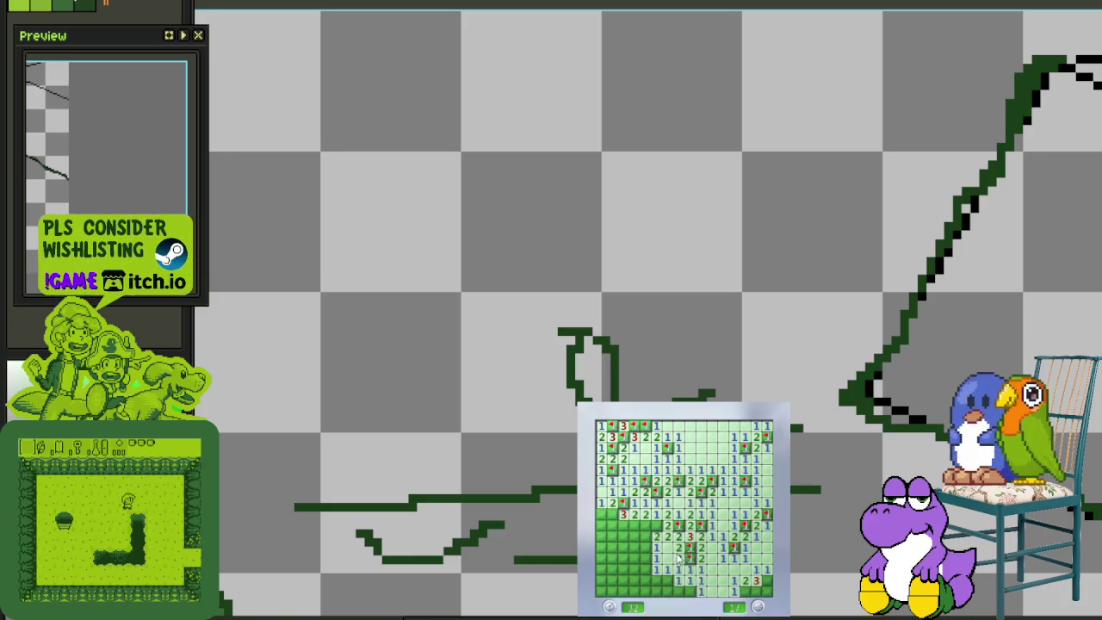
click(669, 580)
Flag the bottom-row and right-edge mines and reveal the remaining safe bottom cells
right_click(689, 591)
right_click(744, 590)
right_click(754, 591)
right_click(765, 580)
click(765, 590)
click(655, 581)
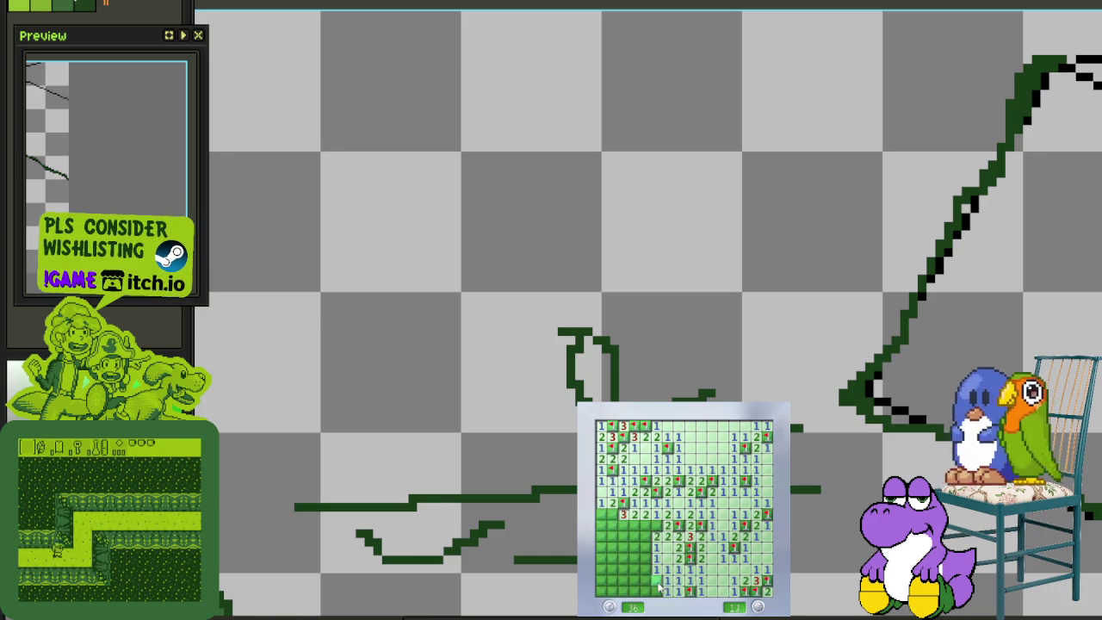
right_click(645, 590)
Clear the lower-left cells and flag the mines in the lower-left and left column
click(645, 568)
click(633, 568)
click(635, 580)
right_click(634, 591)
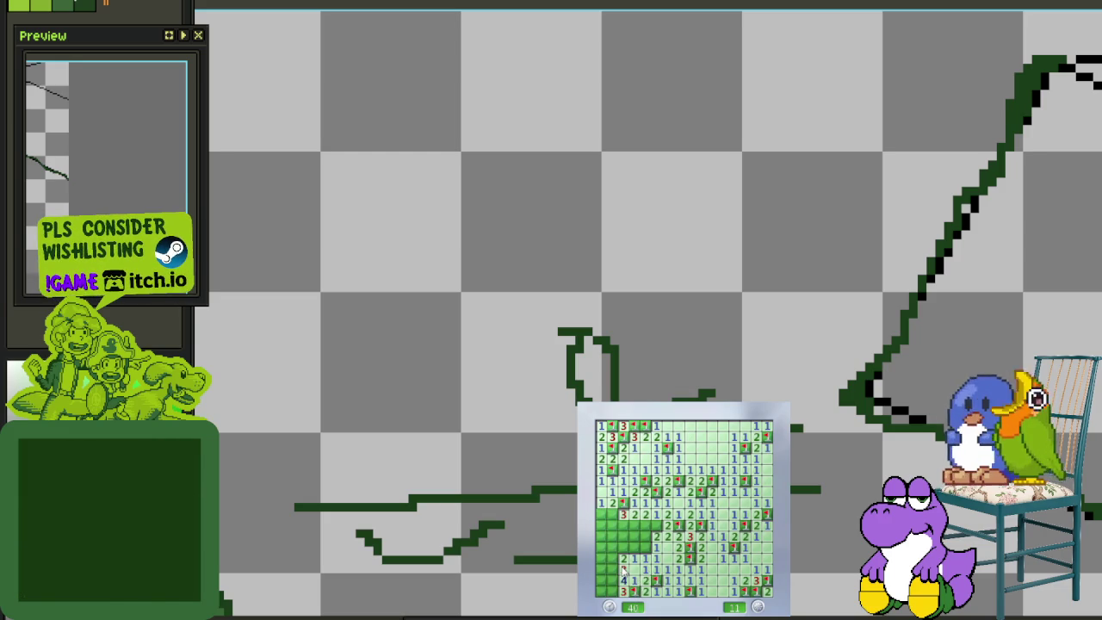
right_click(612, 581)
right_click(612, 570)
right_click(612, 558)
right_click(623, 558)
Reveal the cells around the 3s and 4, then guess a left cell that hits a mine
click(623, 547)
right_click(654, 525)
click(645, 535)
click(645, 525)
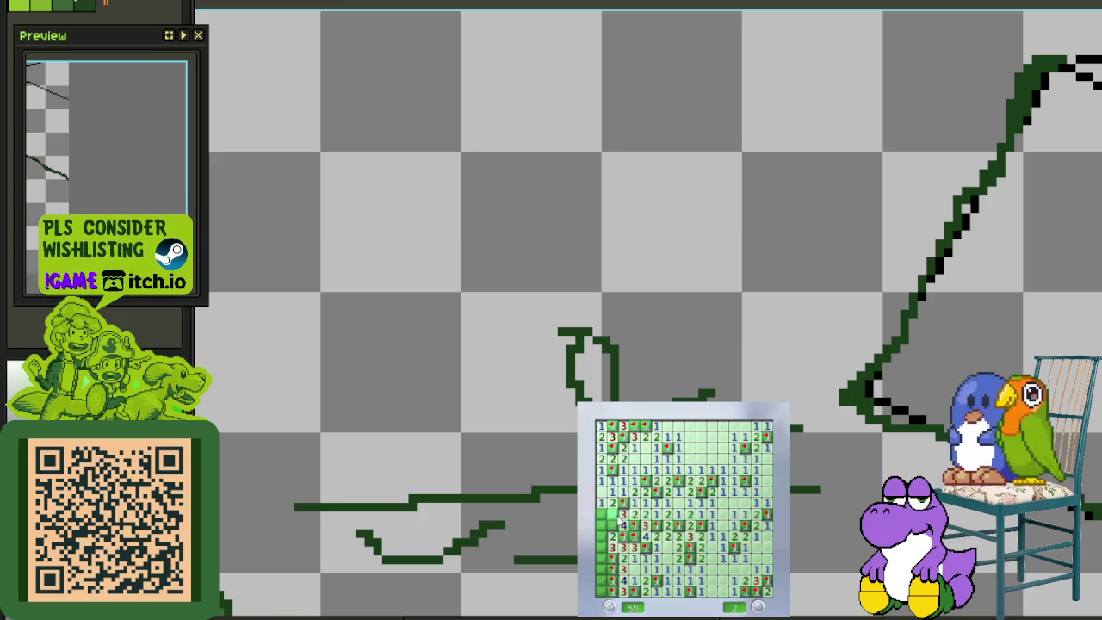
click(601, 547)
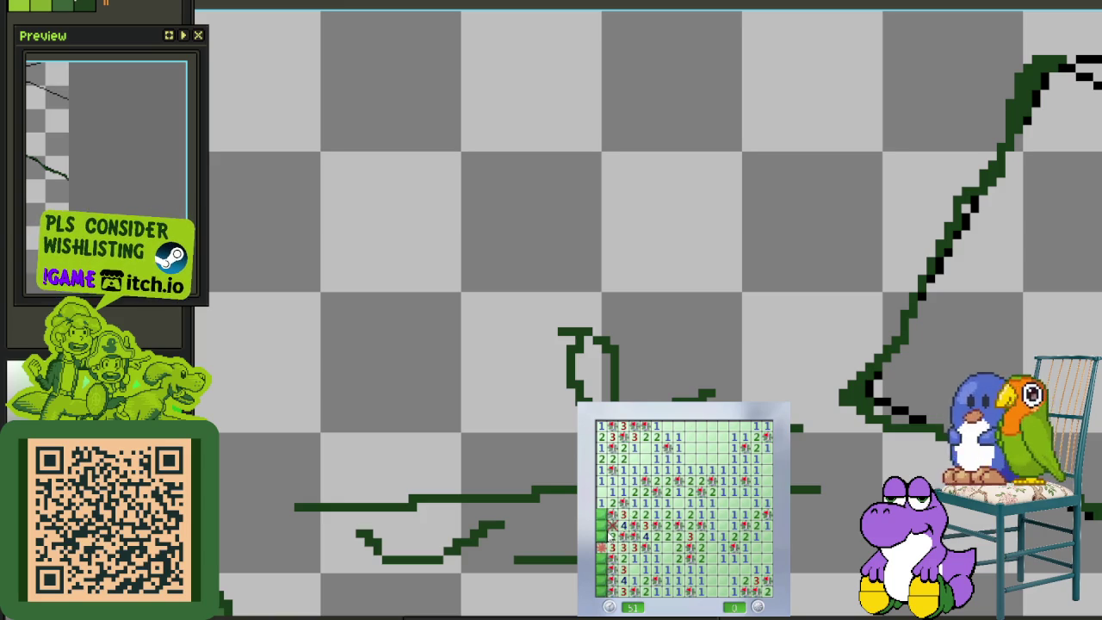
Start a new game with F2 and clear the right side, flagging mines toward the bottom right
key(F2)
click(723, 544)
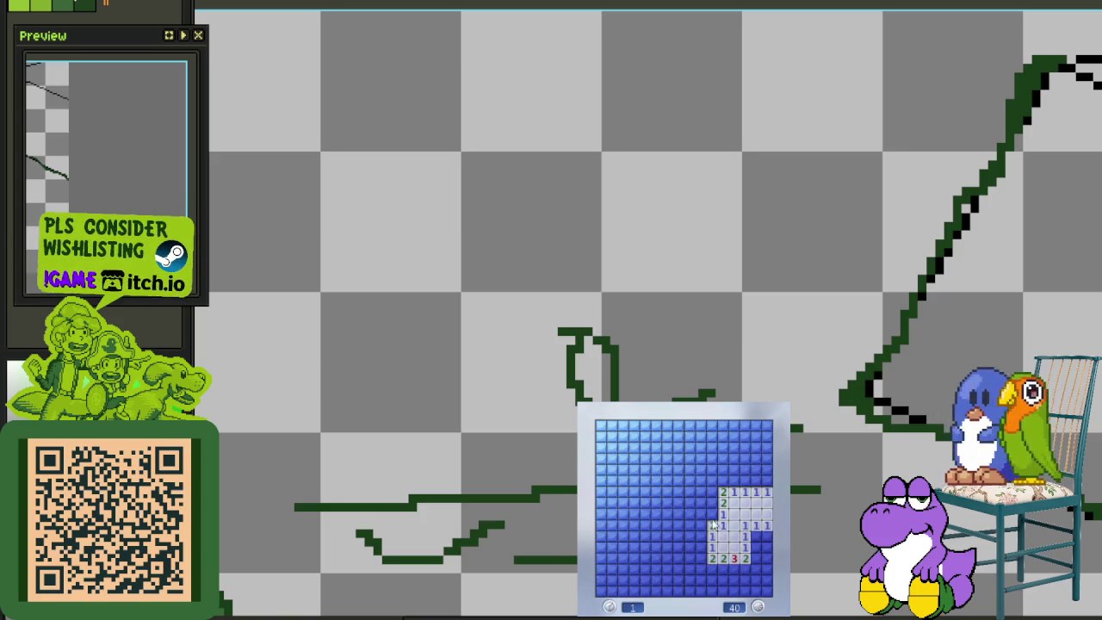
click(702, 504)
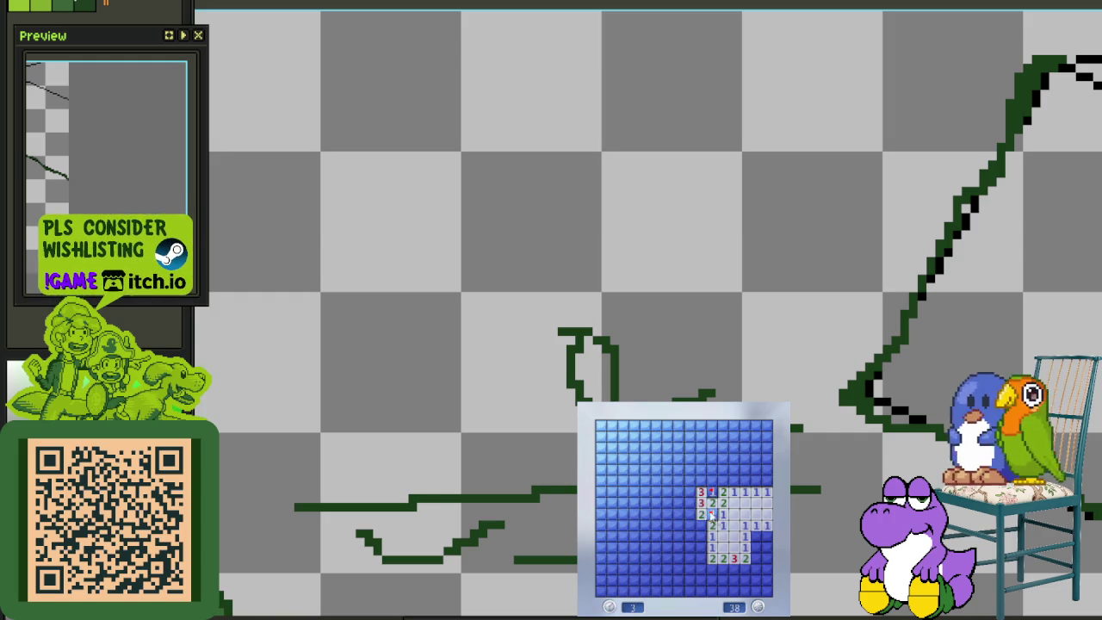
right_click(752, 536)
click(767, 535)
right_click(762, 548)
click(767, 567)
right_click(736, 570)
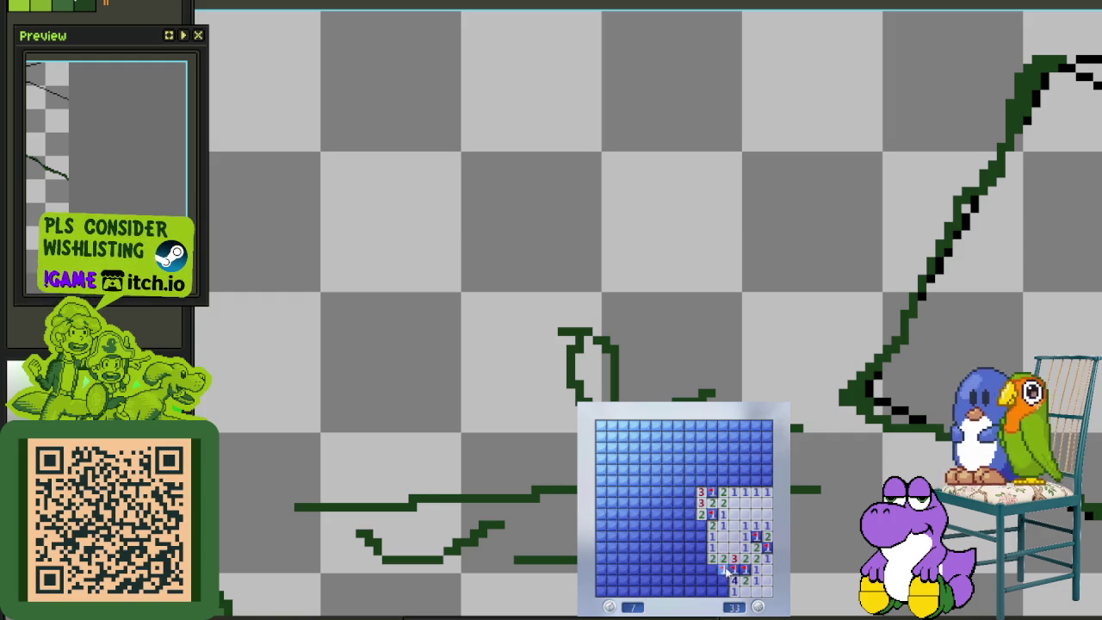
click(711, 557)
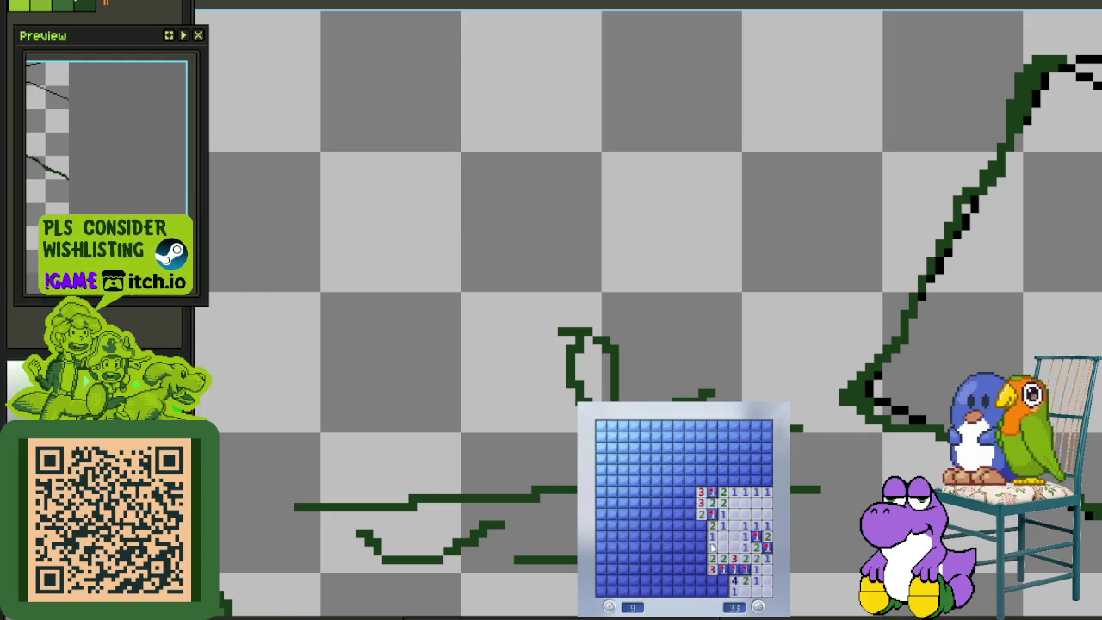
Open the left-column areas and flag three mines beside the revealed cells
click(623, 514)
click(623, 558)
click(622, 592)
right_click(645, 558)
right_click(645, 548)
right_click(656, 535)
click(656, 525)
click(644, 535)
click(634, 535)
click(634, 570)
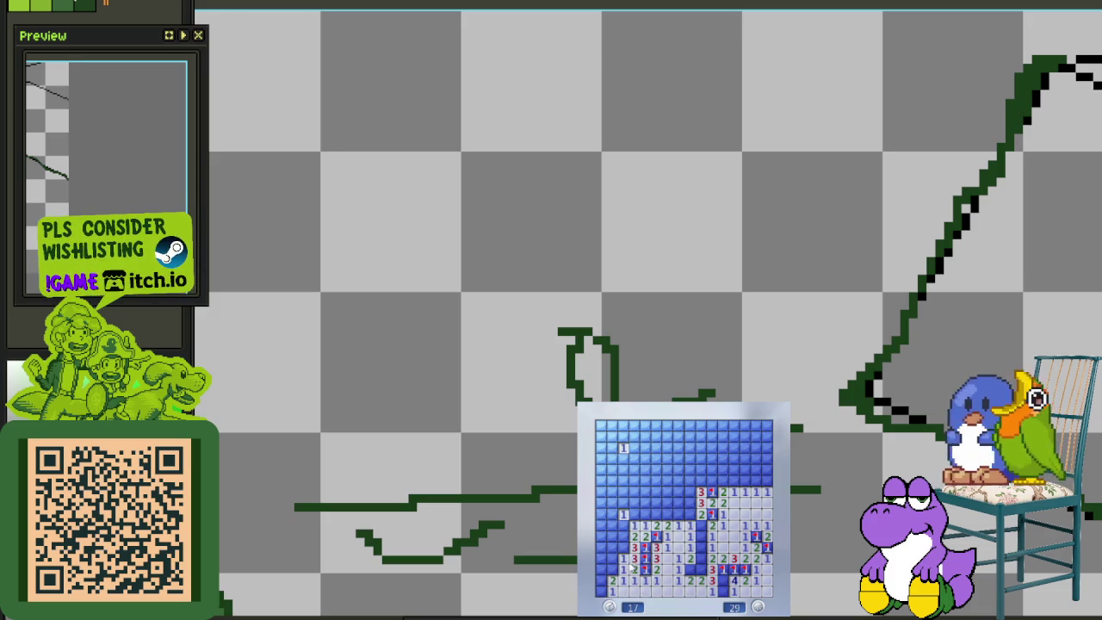
Flag mines on the left and in the lower area, revealing the safe left-column cells
right_click(623, 535)
click(633, 524)
click(611, 525)
click(611, 547)
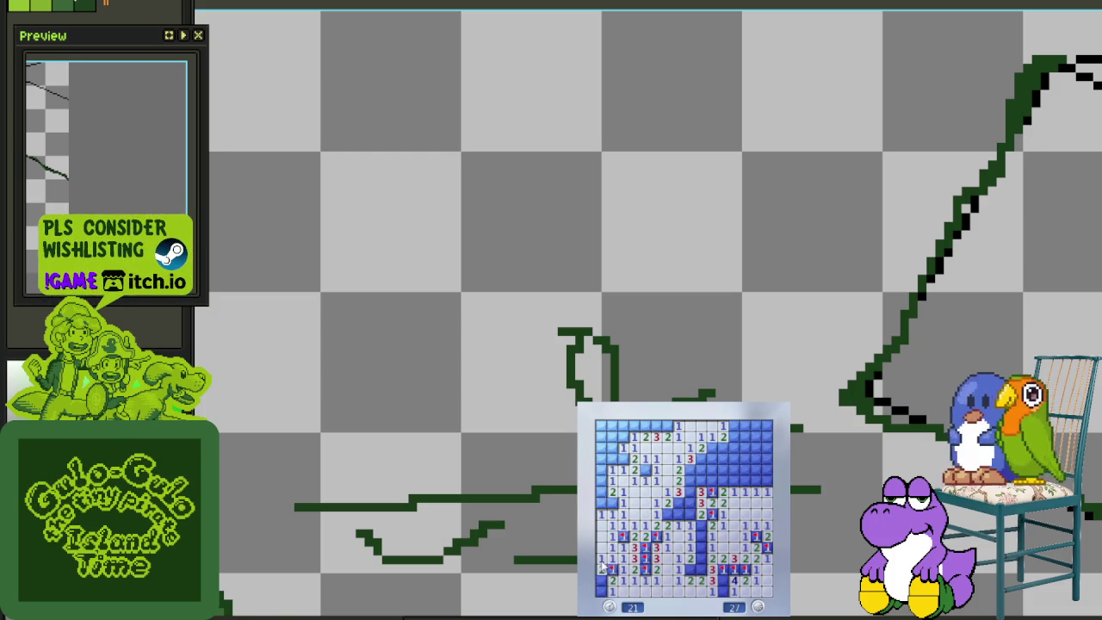
right_click(612, 591)
right_click(690, 570)
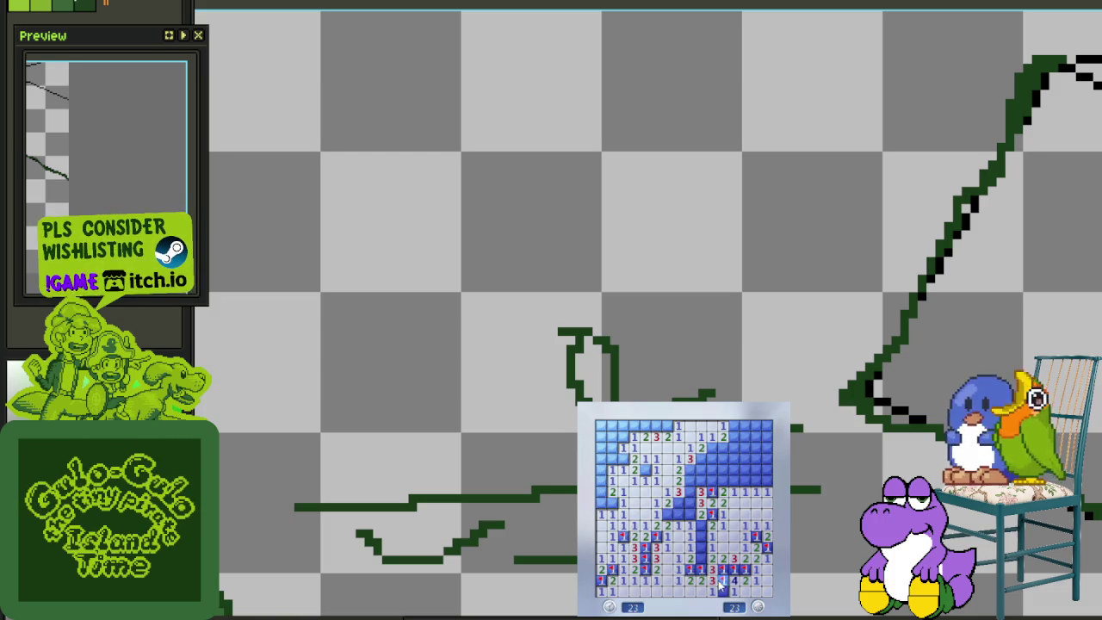
right_click(701, 536)
click(689, 514)
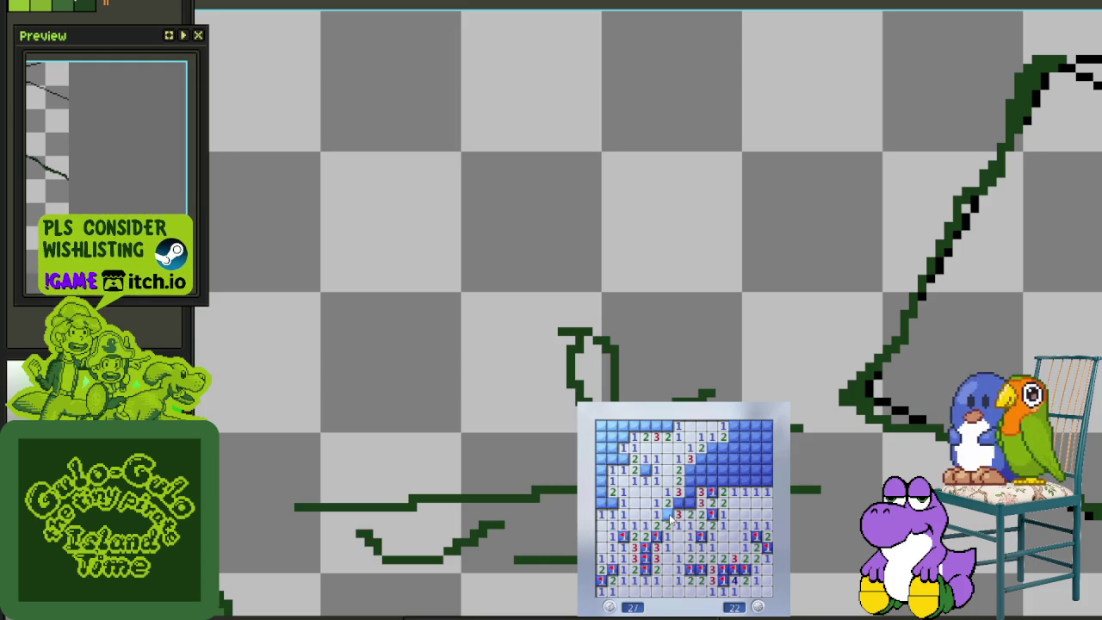
Flag the mine cluster around the 4 and open cells further right, exposing new 2s
right_click(690, 502)
right_click(679, 502)
right_click(689, 469)
right_click(690, 480)
right_click(700, 458)
click(700, 481)
click(712, 457)
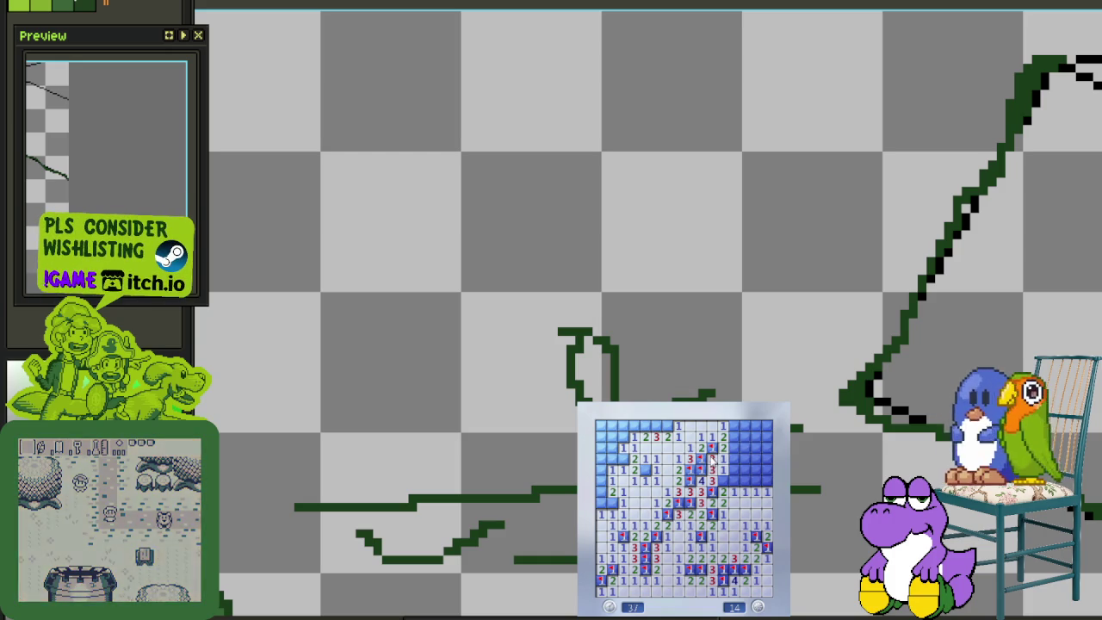
click(725, 463)
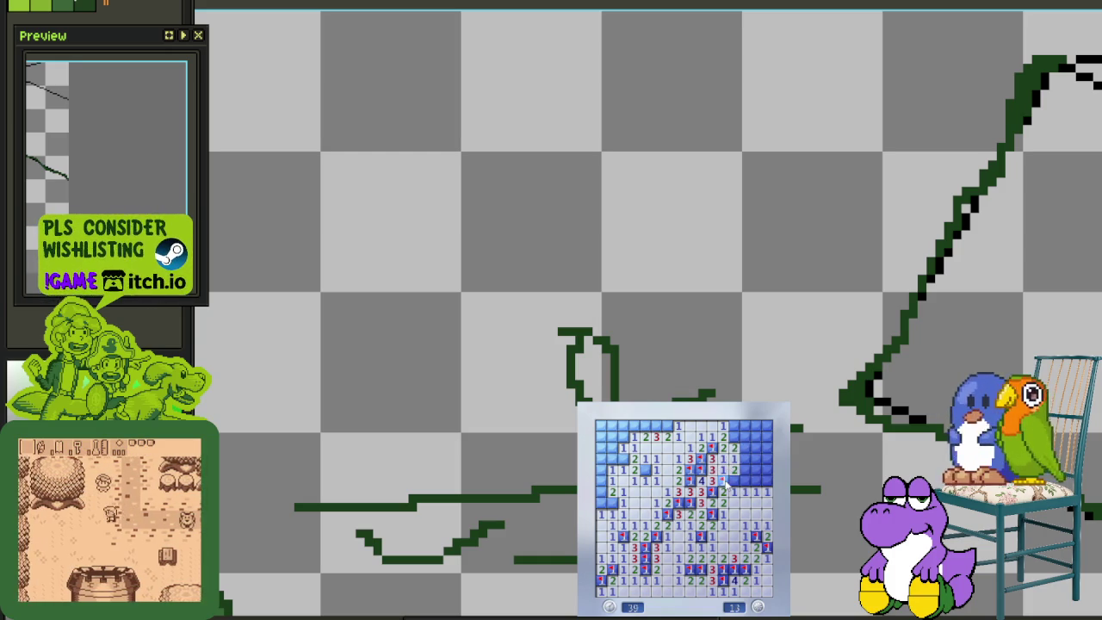
Flag the mines on the right, in the top-right corner and along the top row
right_click(746, 459)
right_click(745, 469)
right_click(756, 480)
right_click(742, 447)
right_click(735, 436)
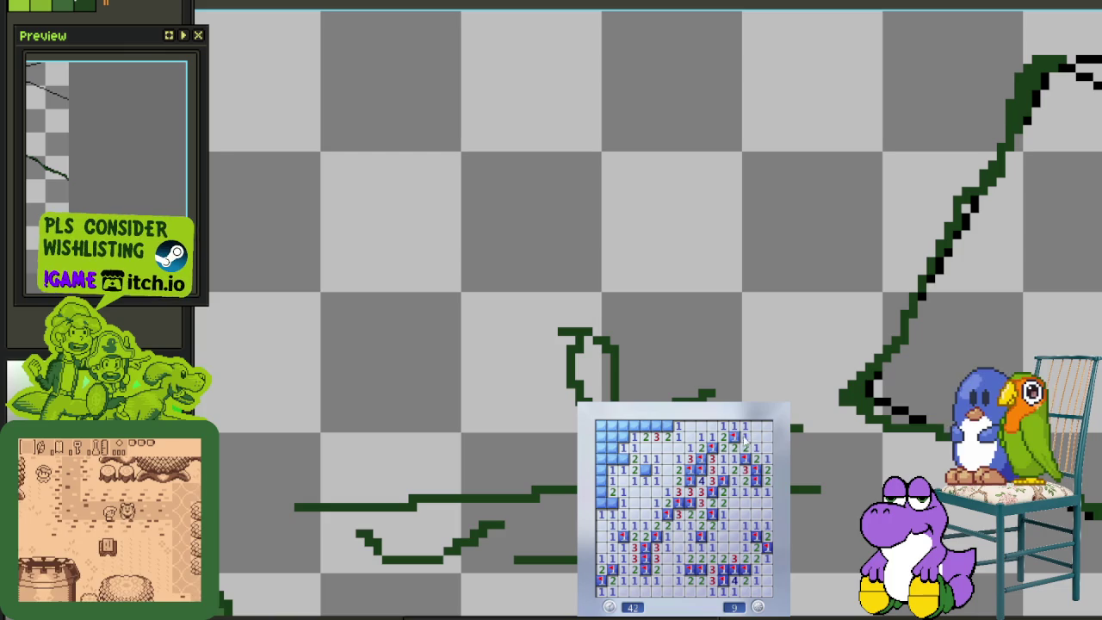
right_click(666, 425)
right_click(655, 425)
right_click(644, 425)
Reveal the last safe top-row and left-column cells and flag the final mines until 0 remain
click(633, 425)
click(623, 425)
click(622, 437)
right_click(622, 459)
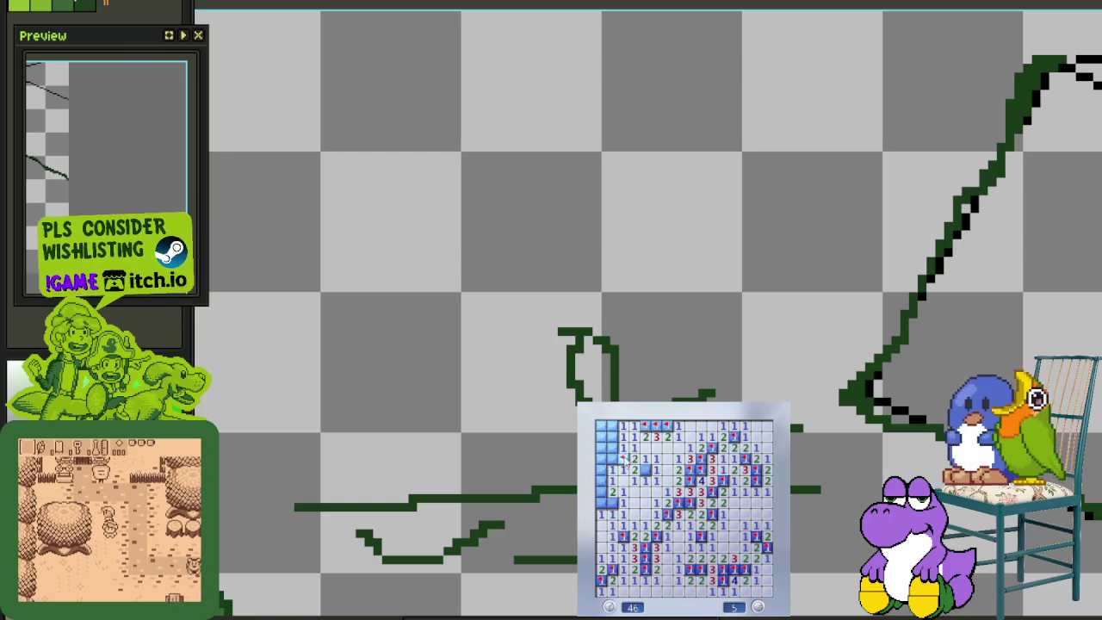
click(611, 448)
click(600, 459)
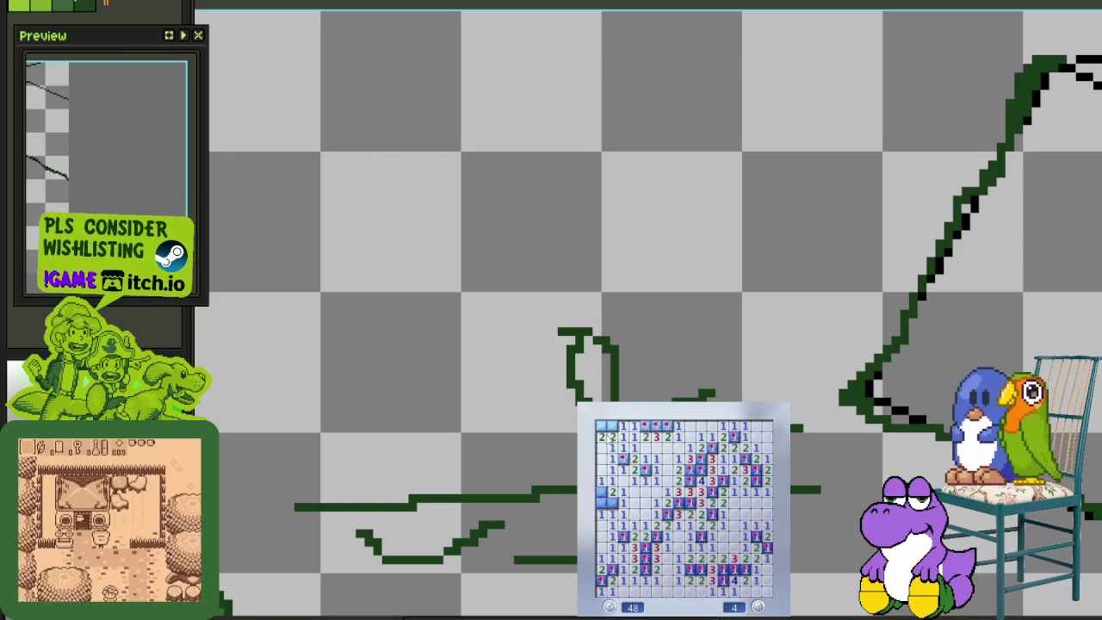
right_click(600, 425)
right_click(611, 425)
right_click(600, 492)
right_click(611, 503)
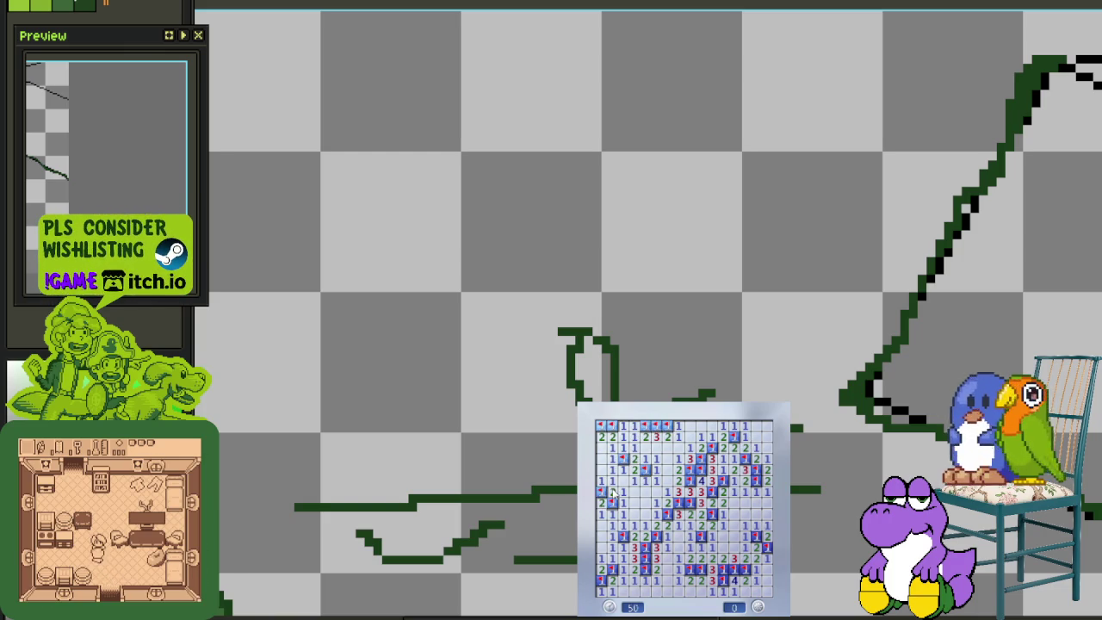
Start a new game and flag the three mines in the first opening's left column
click(712, 548)
right_click(734, 556)
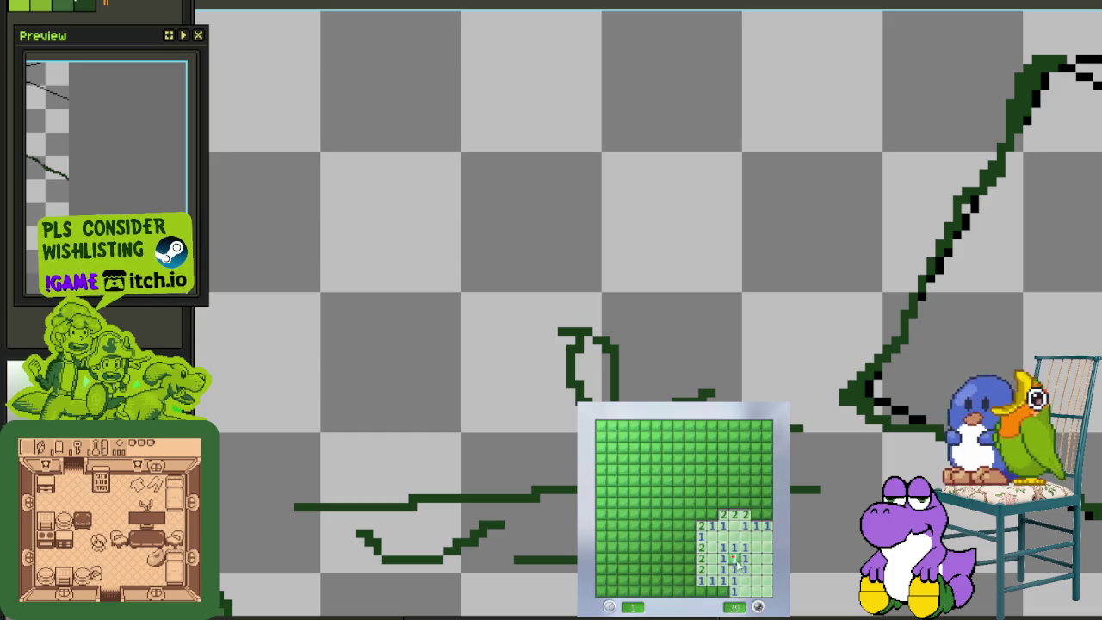
click(680, 585)
right_click(689, 568)
right_click(689, 558)
click(689, 547)
right_click(690, 536)
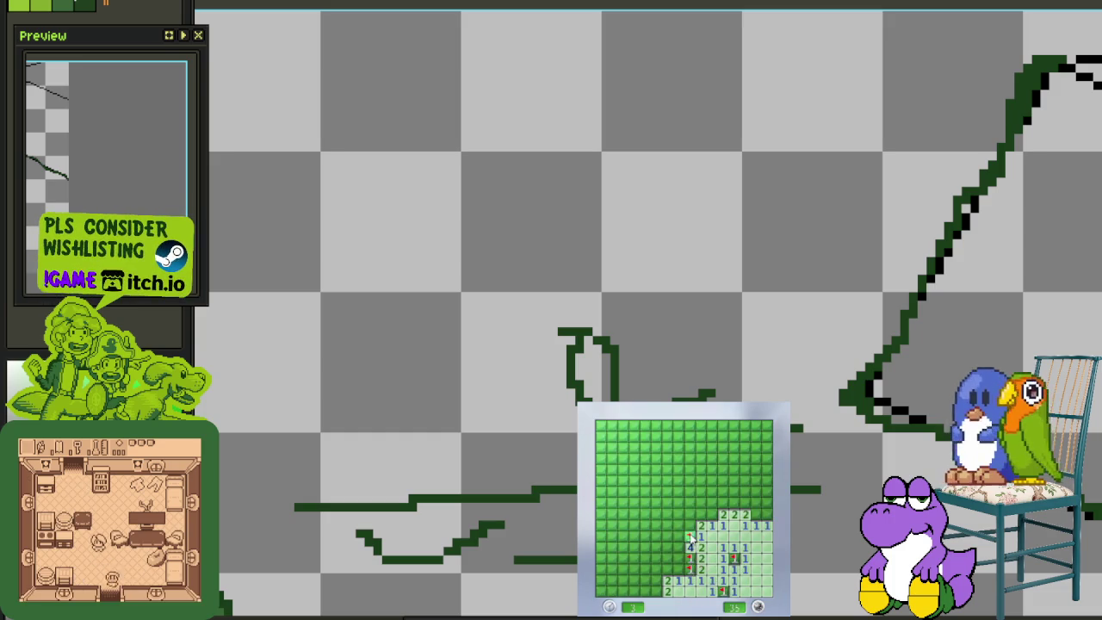
click(689, 524)
Flag the bottom-left mine and open the block of cells above the opening
right_click(656, 590)
click(656, 569)
click(699, 534)
click(709, 515)
right_click(723, 503)
click(713, 502)
Flag the row of mines along the top right and cascade open the rows above
right_click(713, 492)
right_click(733, 492)
click(733, 502)
right_click(744, 503)
right_click(755, 503)
click(766, 514)
right_click(766, 503)
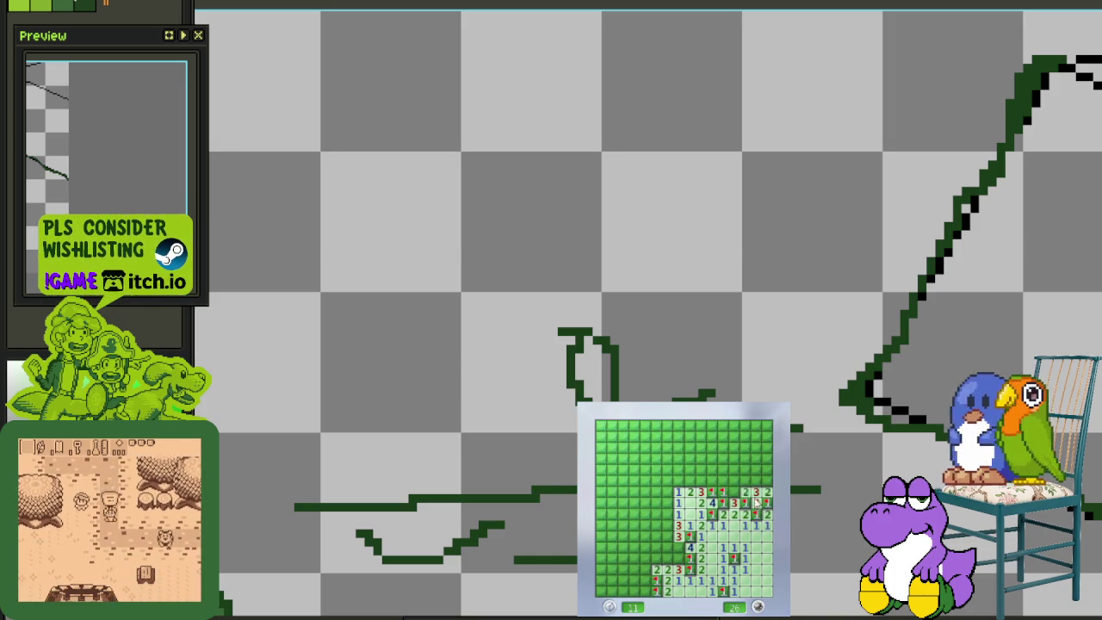
click(734, 492)
click(734, 470)
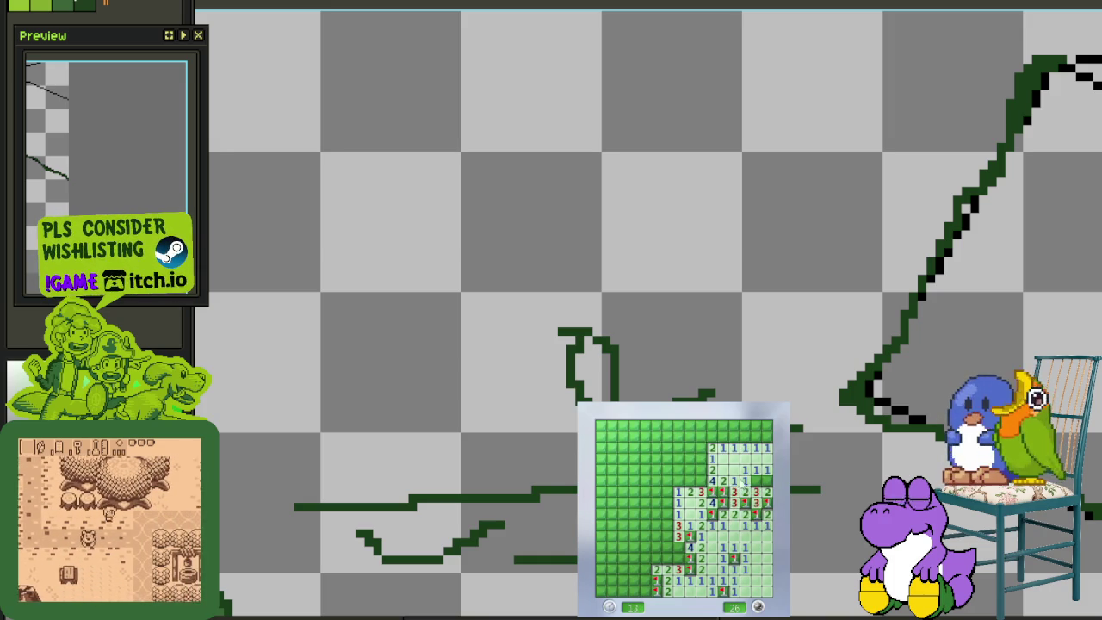
Flag mines on the right and left edges, revealing cells above and further left
right_click(756, 480)
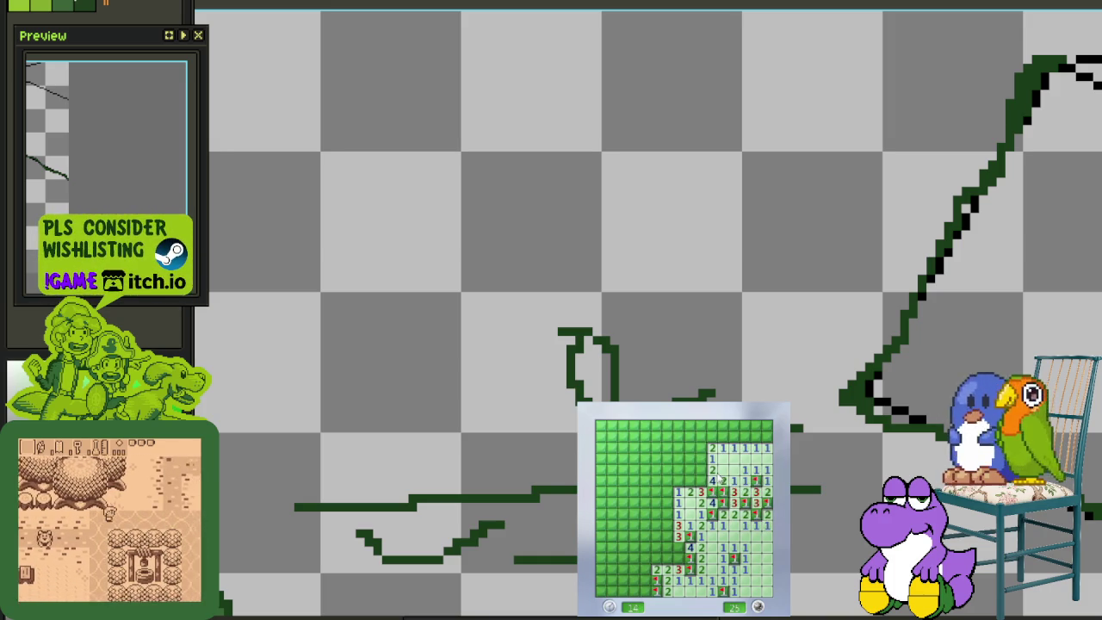
right_click(700, 480)
right_click(701, 470)
click(701, 459)
click(700, 448)
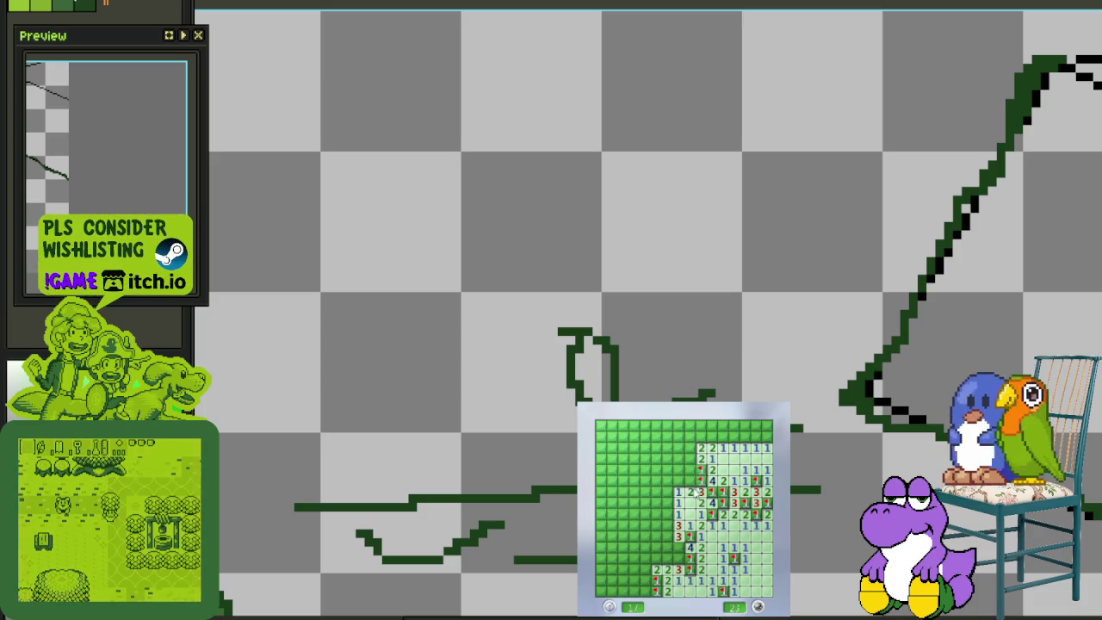
click(678, 491)
click(679, 470)
Flag left-side mines and open blocks along the bottom and left
right_click(689, 480)
right_click(656, 471)
click(668, 469)
right_click(689, 459)
click(689, 448)
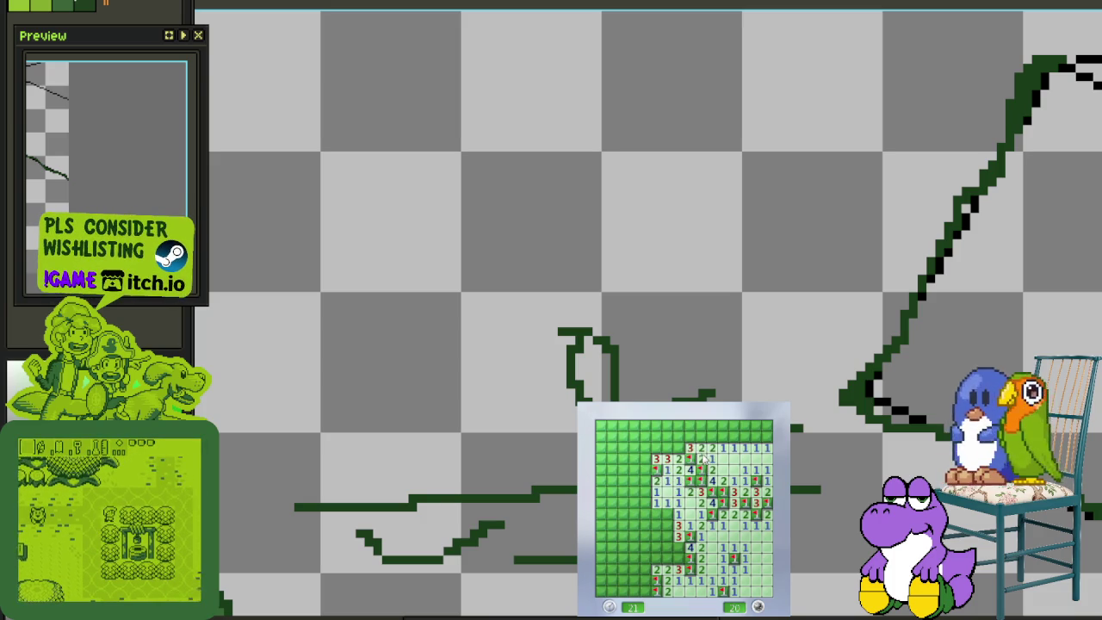
click(669, 517)
click(645, 508)
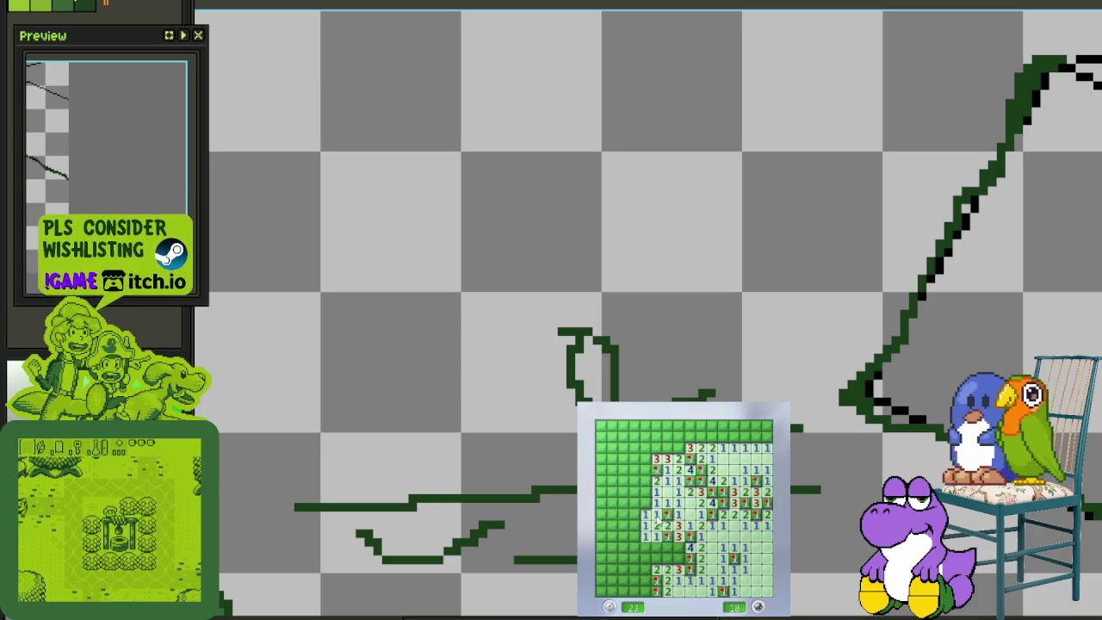
Flag the upper-left mines and reveal the 3 and the top-row cells
right_click(644, 481)
click(641, 469)
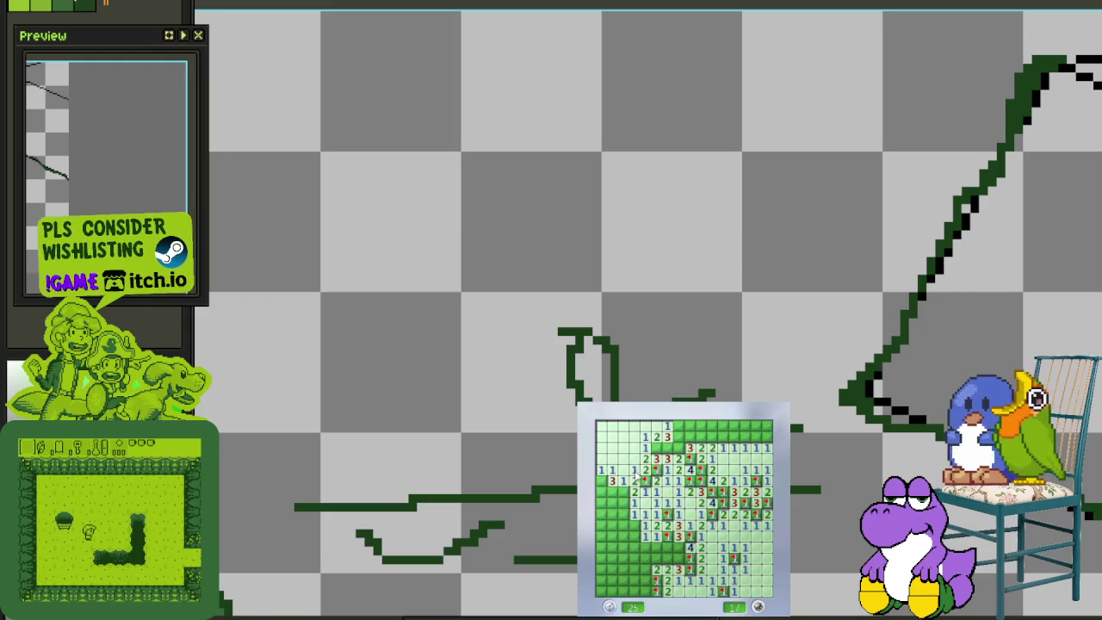
right_click(667, 450)
right_click(657, 448)
click(678, 448)
right_click(678, 458)
click(690, 437)
Clear the top rows toward the right, flagging three mines along the way
right_click(700, 437)
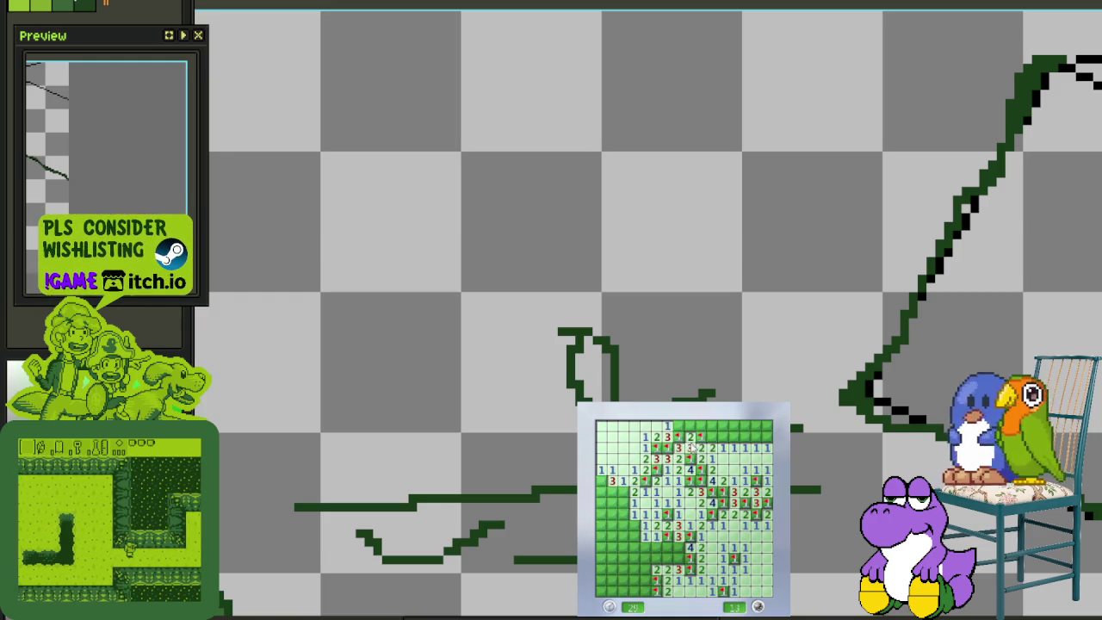
click(711, 437)
click(690, 426)
click(712, 426)
right_click(723, 437)
click(723, 426)
click(734, 426)
click(757, 426)
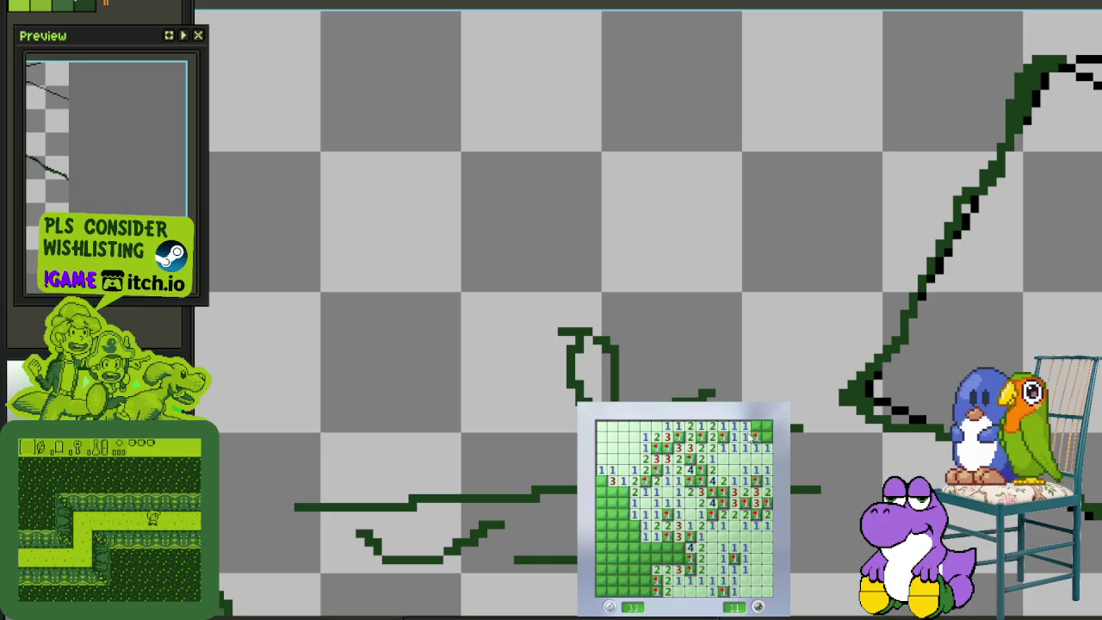
right_click(757, 437)
Flag the left-edge mines down to 2 remaining, then start another game with a lower-middle opening
click(612, 493)
right_click(634, 502)
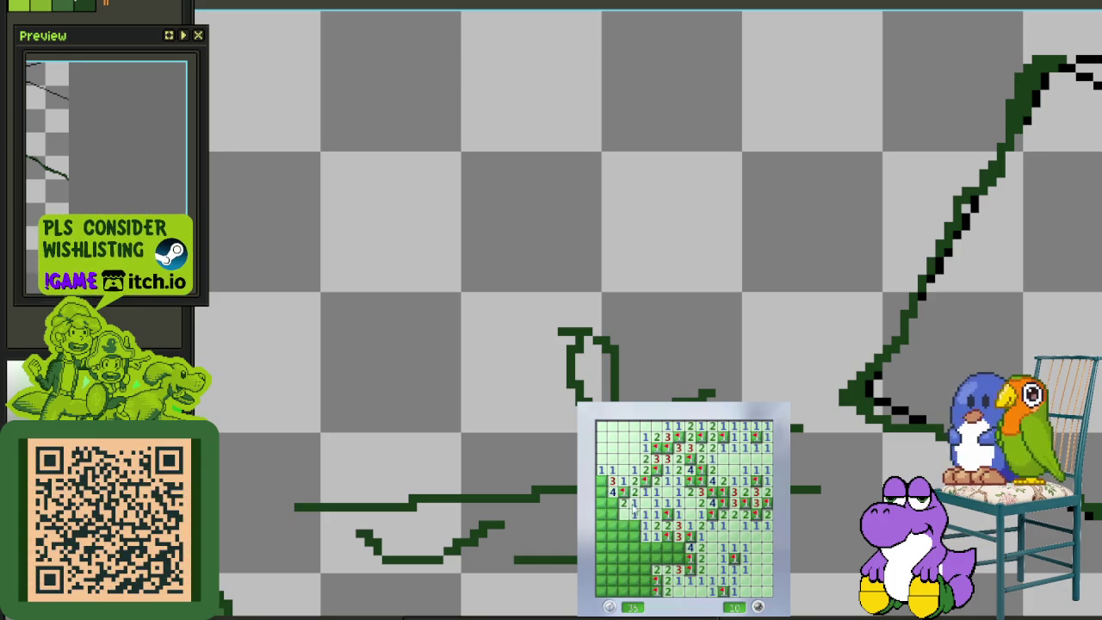
right_click(600, 480)
right_click(600, 491)
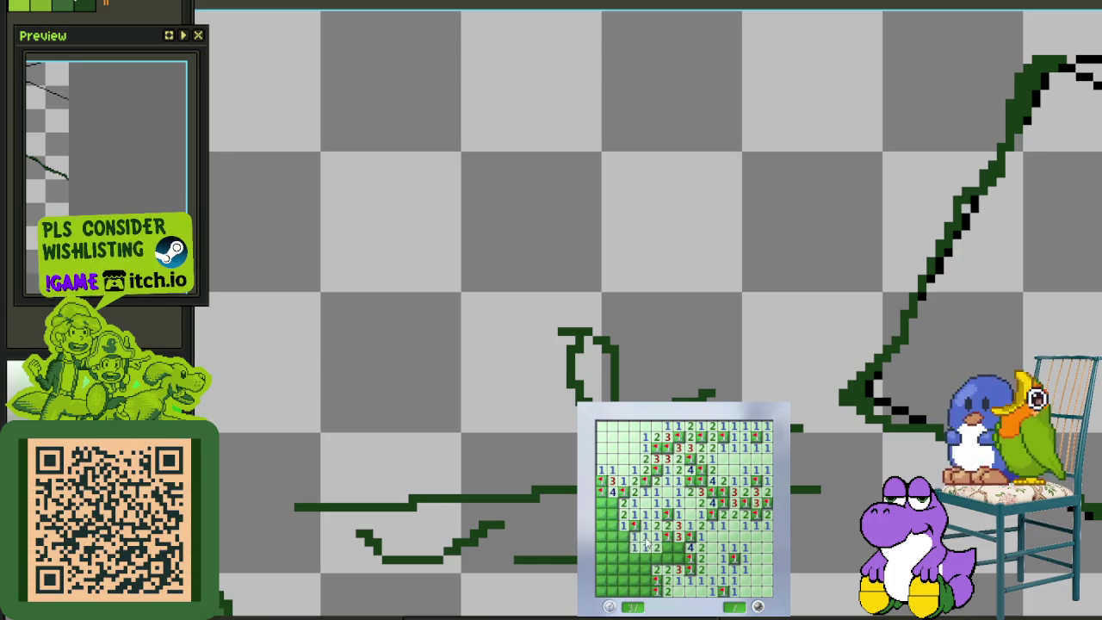
click(631, 535)
right_click(612, 499)
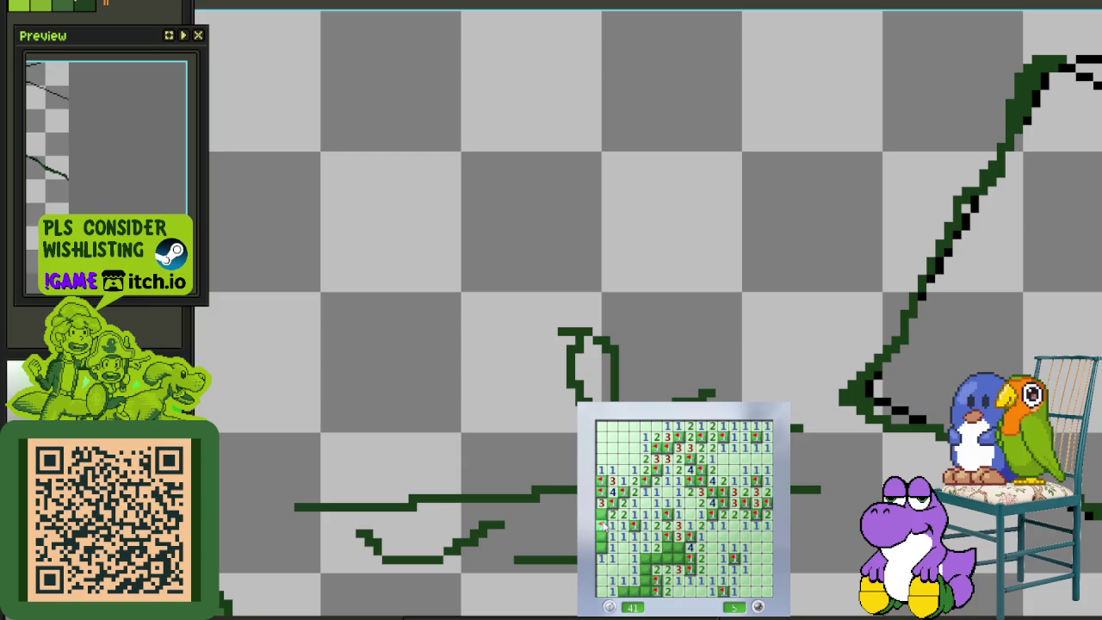
right_click(600, 515)
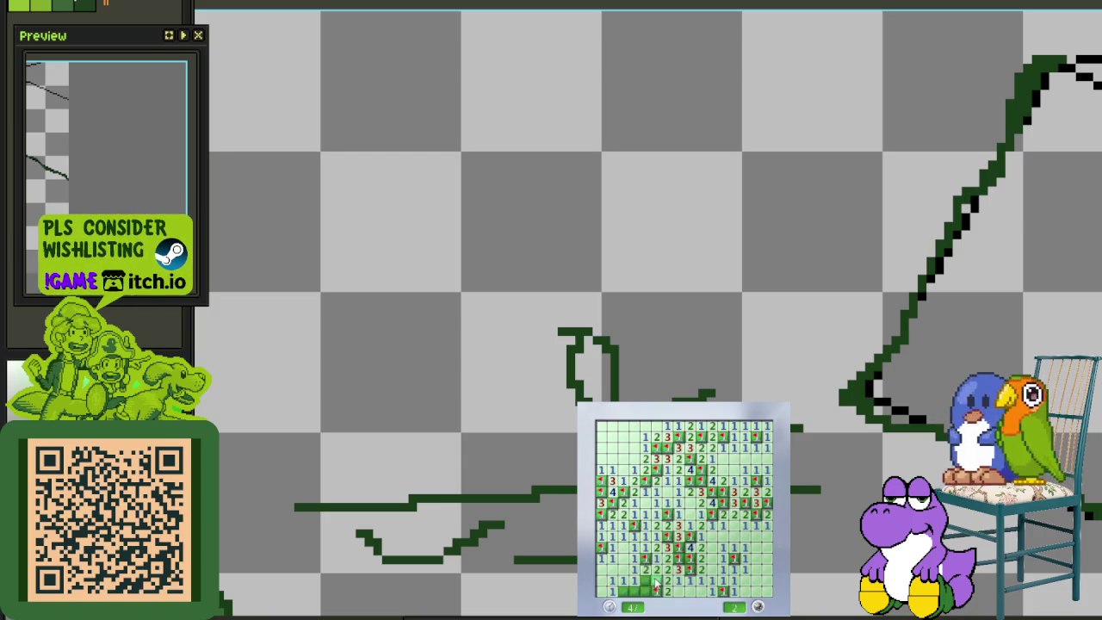
click(702, 565)
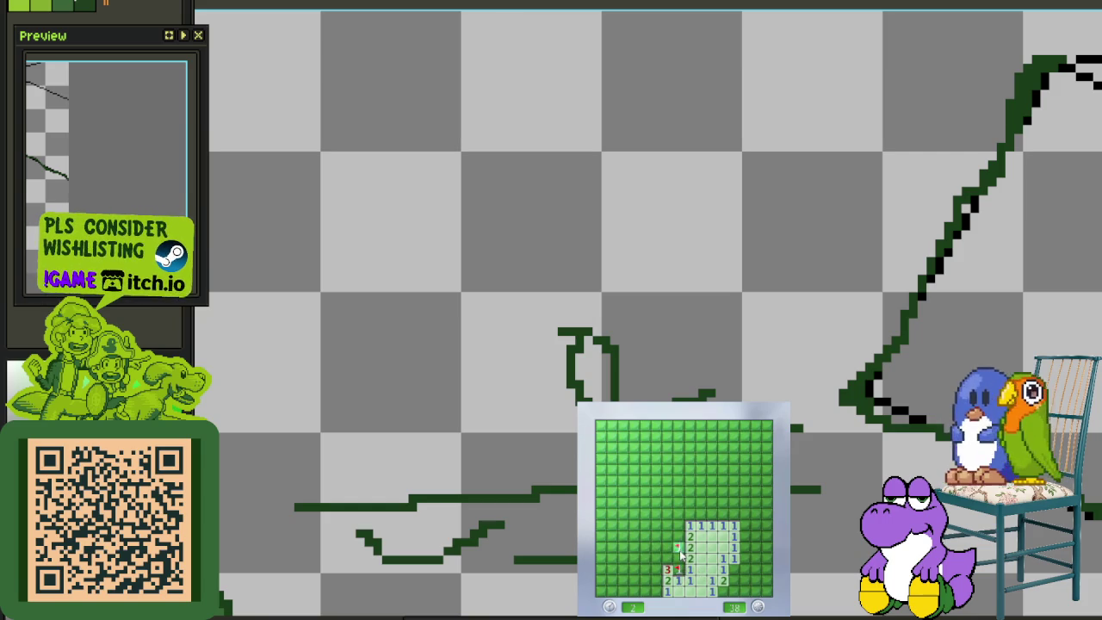
Open the large central area and clear the lower left, flagging one mine
click(694, 539)
click(687, 530)
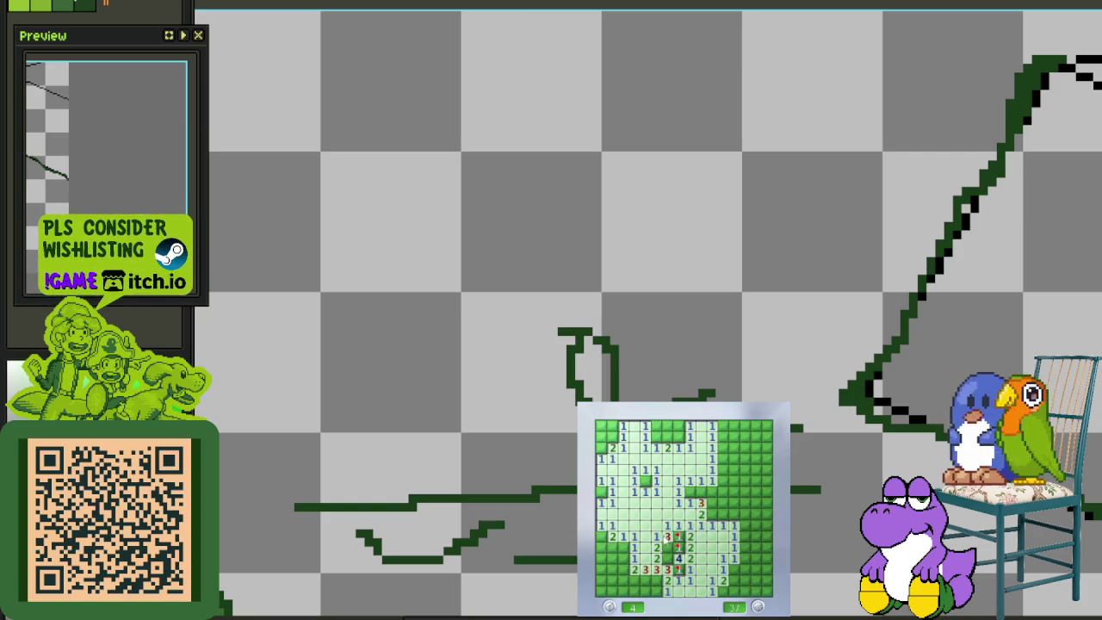
click(625, 576)
right_click(620, 590)
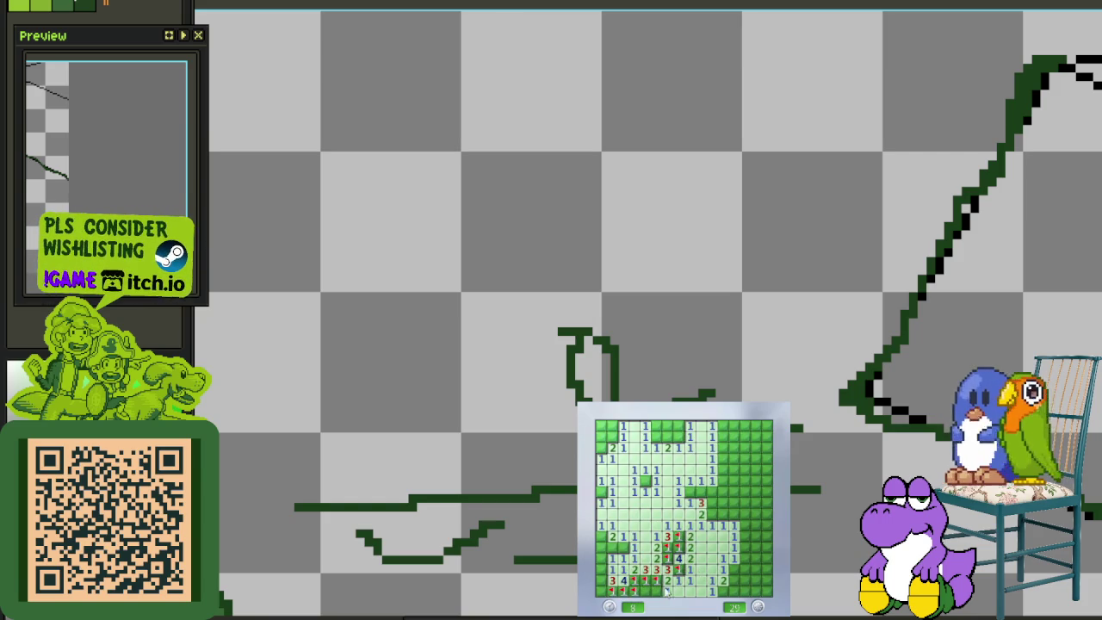
click(616, 560)
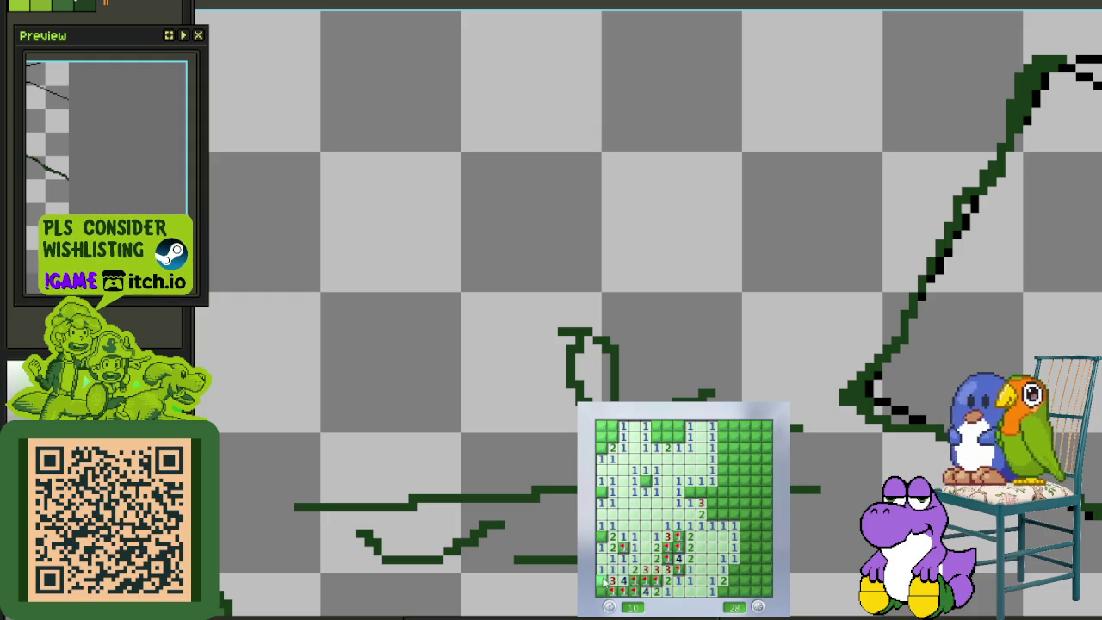
Flag two left-side mines and reveal the 2, 1 and top-row cells
right_click(611, 437)
right_click(657, 438)
click(668, 437)
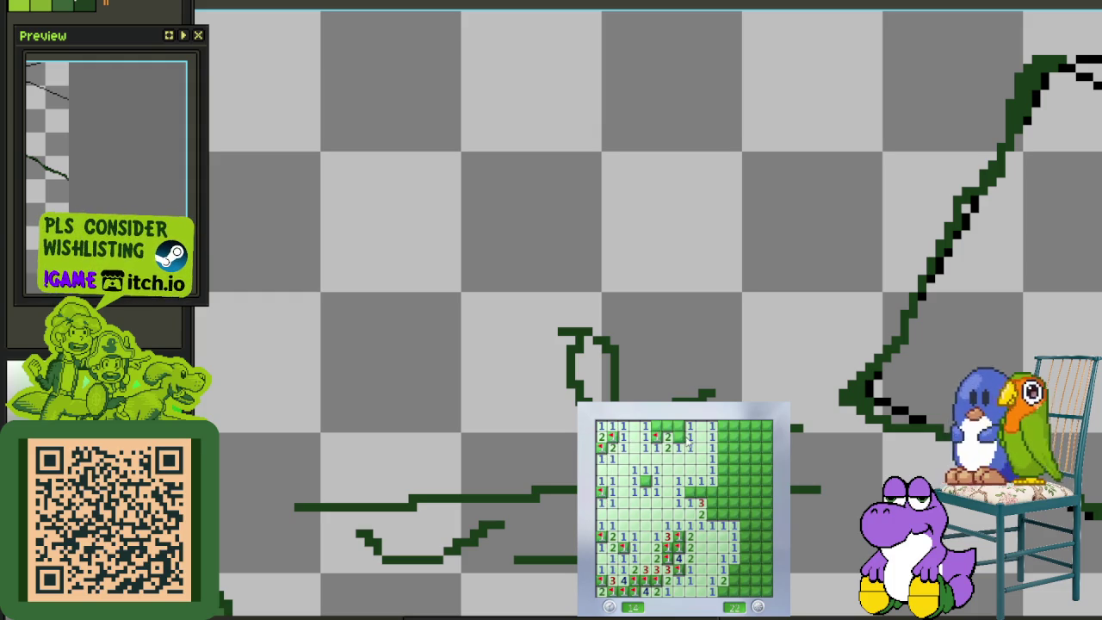
click(669, 428)
Flag mines on the right side and reveal the numbered cells up to the top right
right_click(690, 490)
right_click(721, 503)
click(729, 517)
click(737, 514)
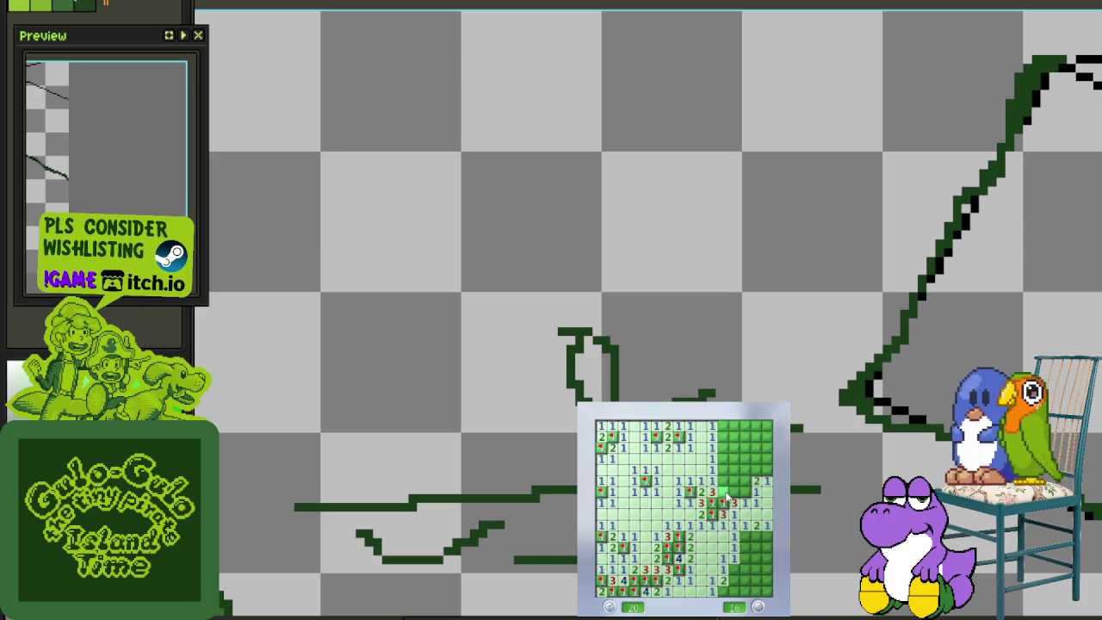
right_click(745, 491)
right_click(736, 497)
click(737, 482)
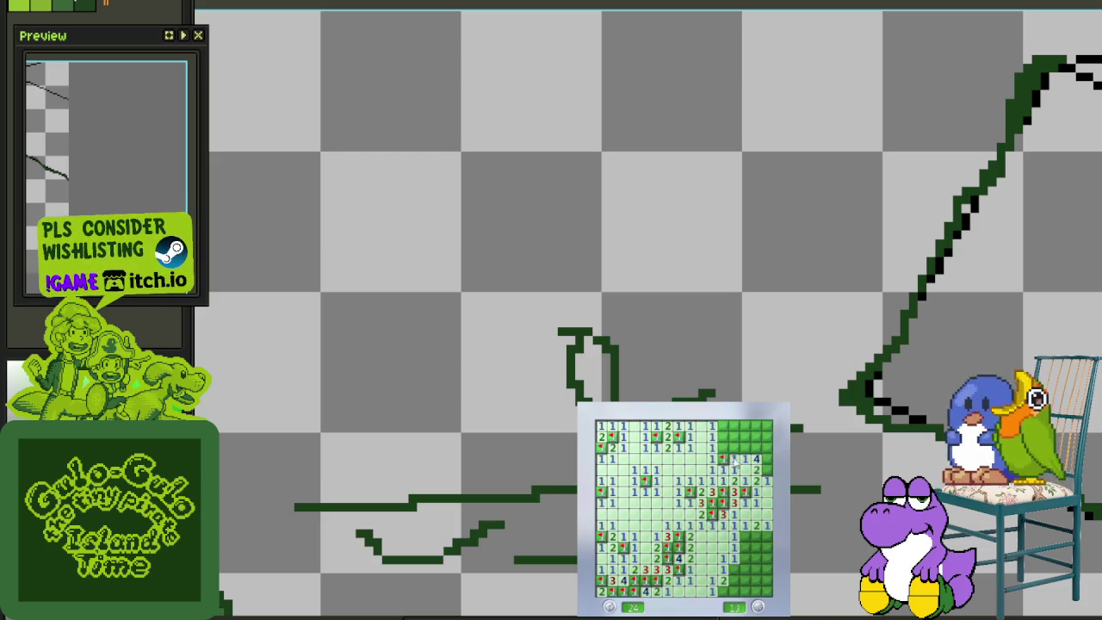
click(737, 453)
Flag the top-right mines, reveal the two 2s, flag near the bottom right, then start a fresh game
right_click(754, 448)
right_click(766, 448)
right_click(766, 469)
click(737, 426)
click(759, 438)
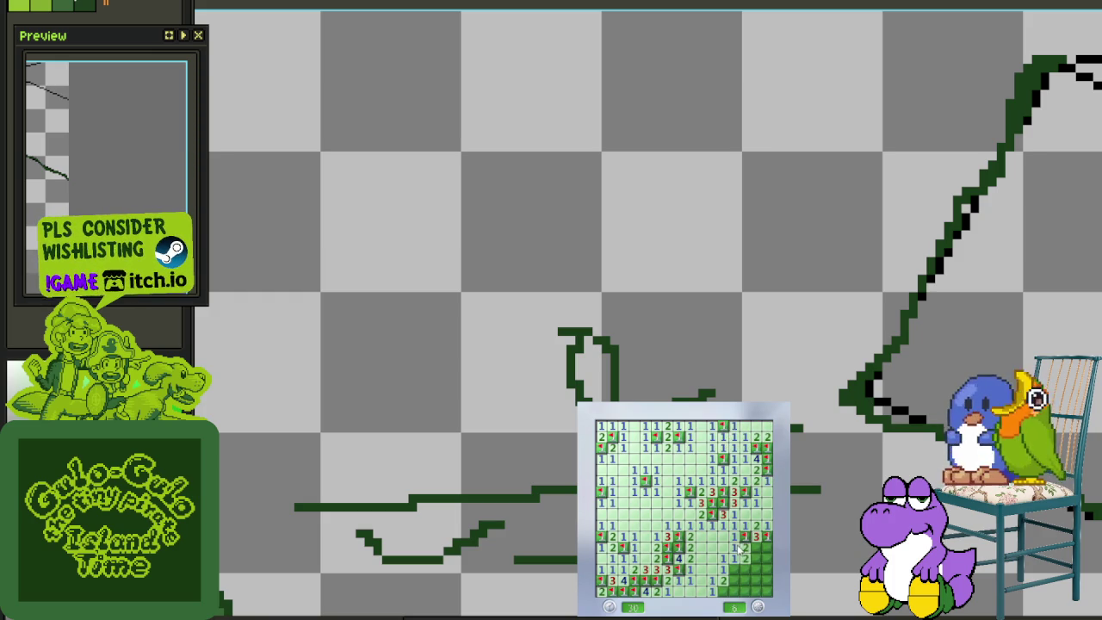
right_click(723, 590)
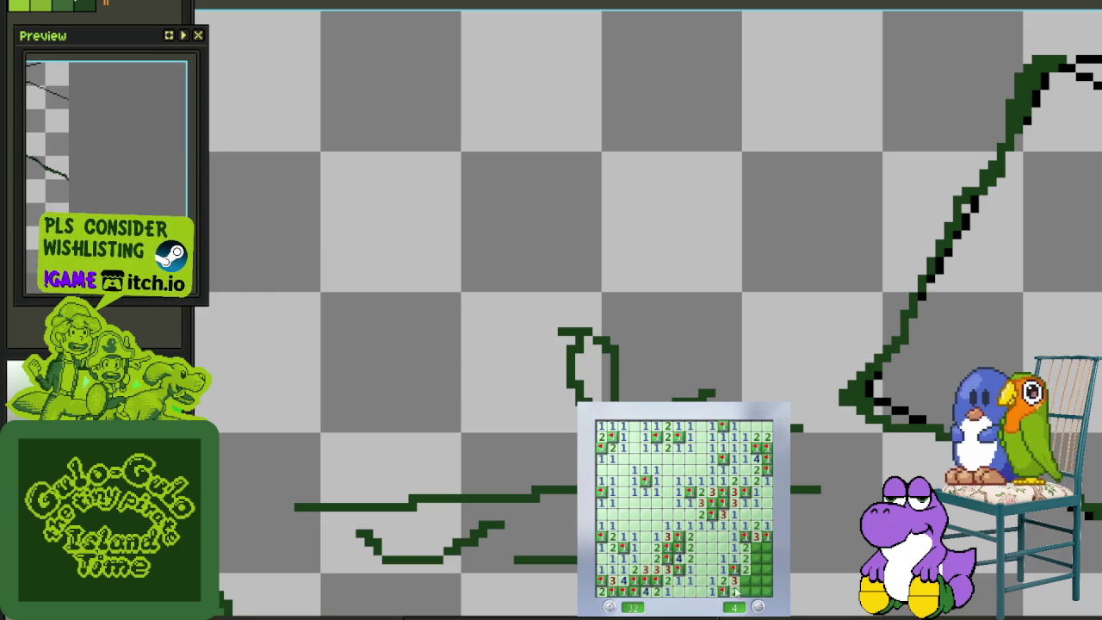
click(754, 546)
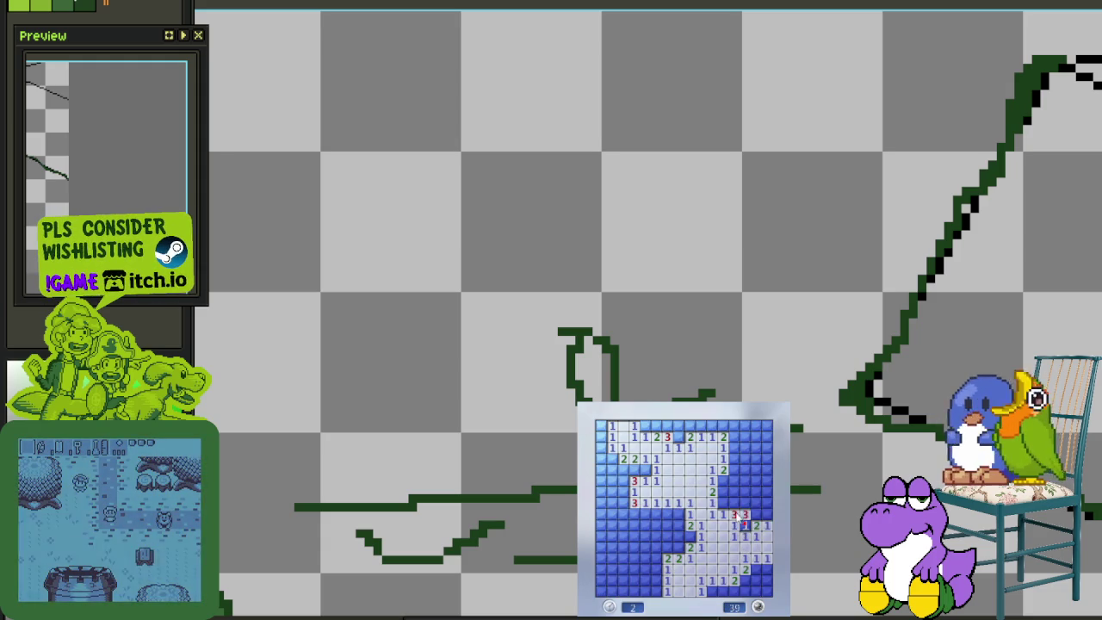
Flag mines and reveal safe cells along the right side, top row and left column
right_click(723, 502)
click(723, 491)
right_click(723, 479)
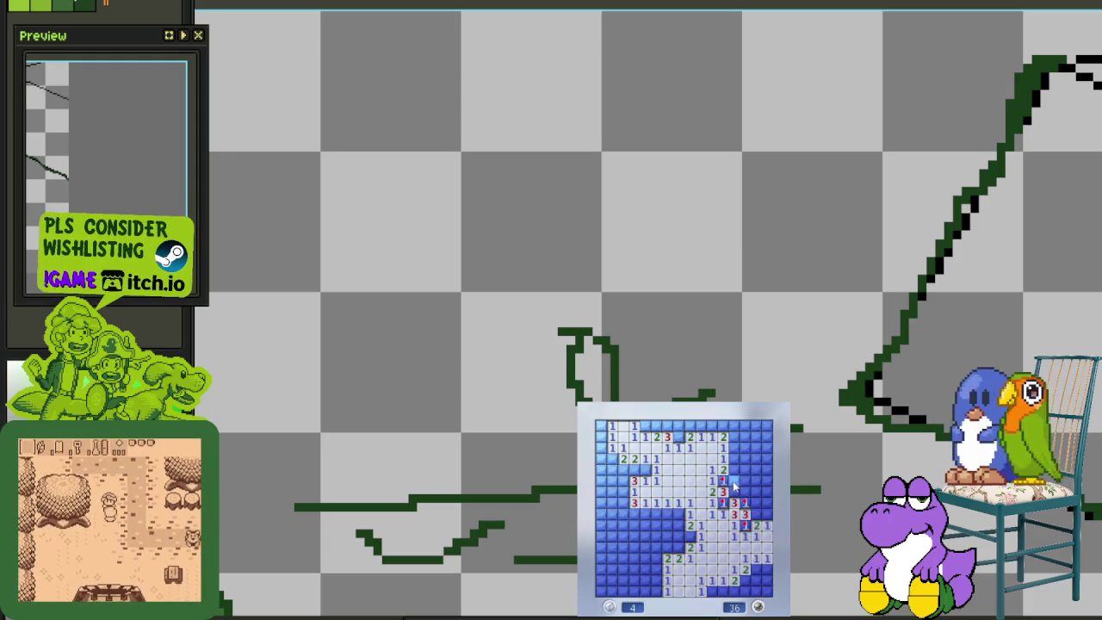
right_click(677, 437)
click(655, 425)
right_click(644, 425)
right_click(667, 425)
right_click(677, 425)
click(691, 437)
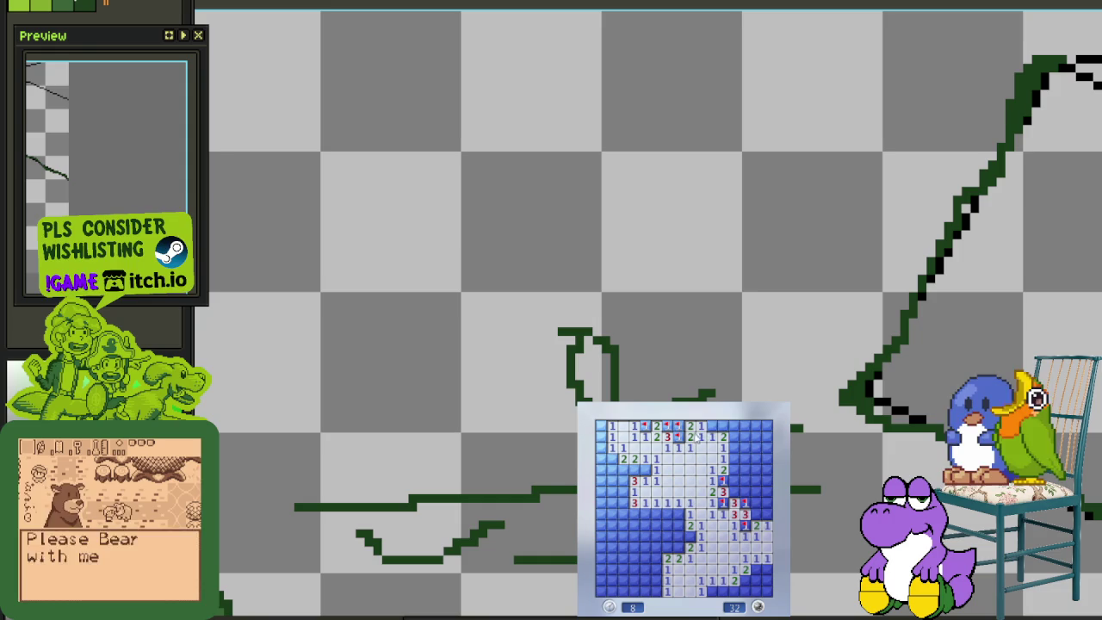
right_click(710, 426)
click(723, 425)
right_click(643, 469)
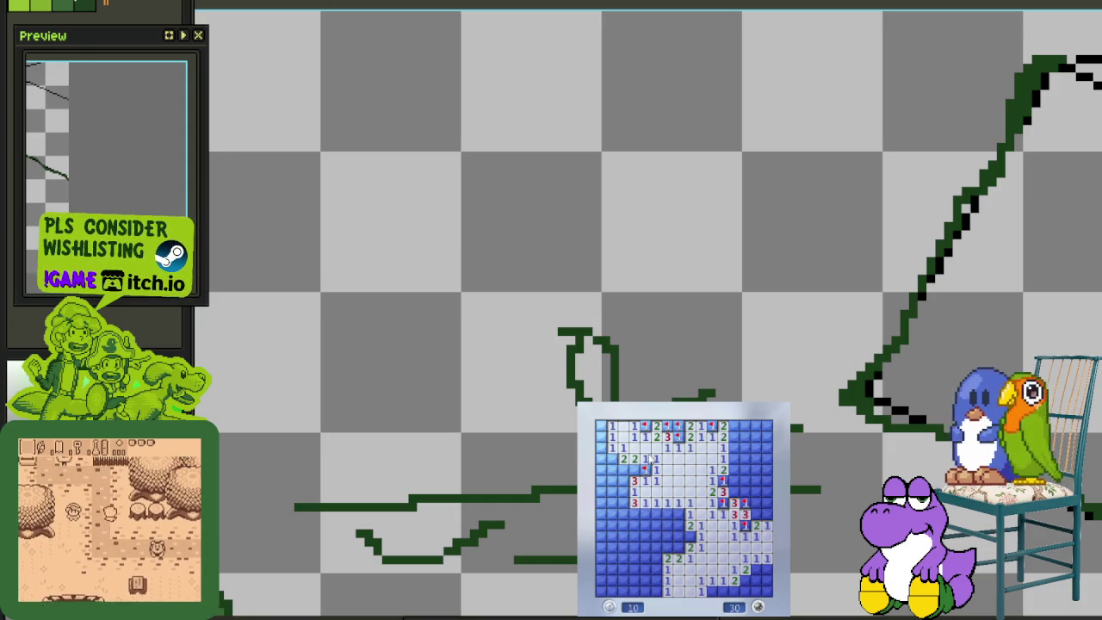
right_click(611, 459)
click(606, 470)
click(602, 438)
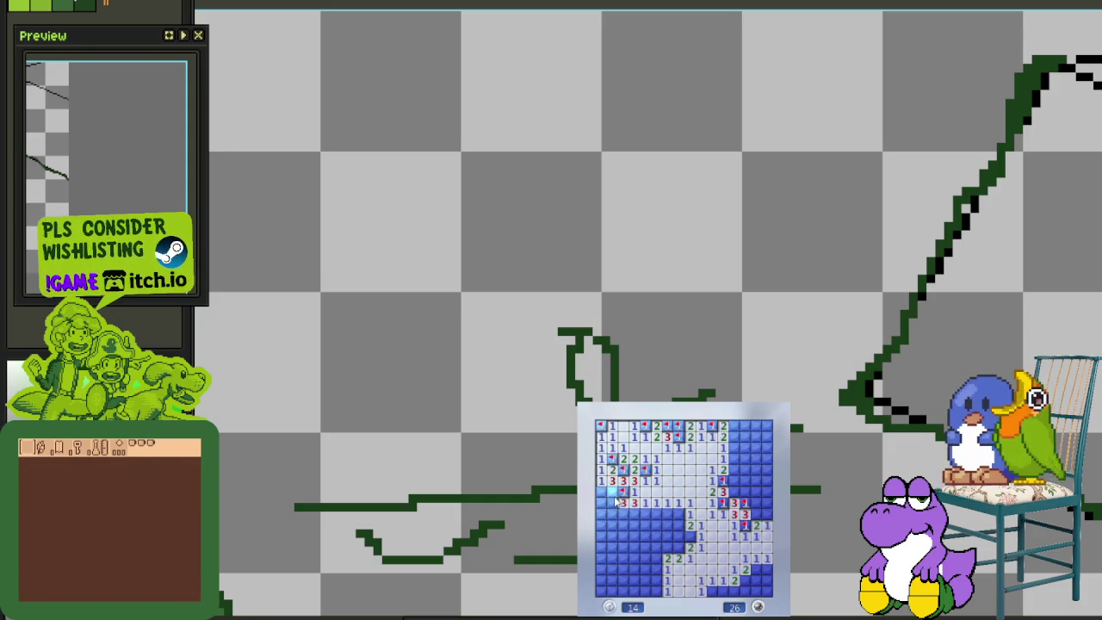
Flag two lower-middle mines and reveal the safe cells below and to their left
click(667, 527)
right_click(689, 535)
right_click(678, 547)
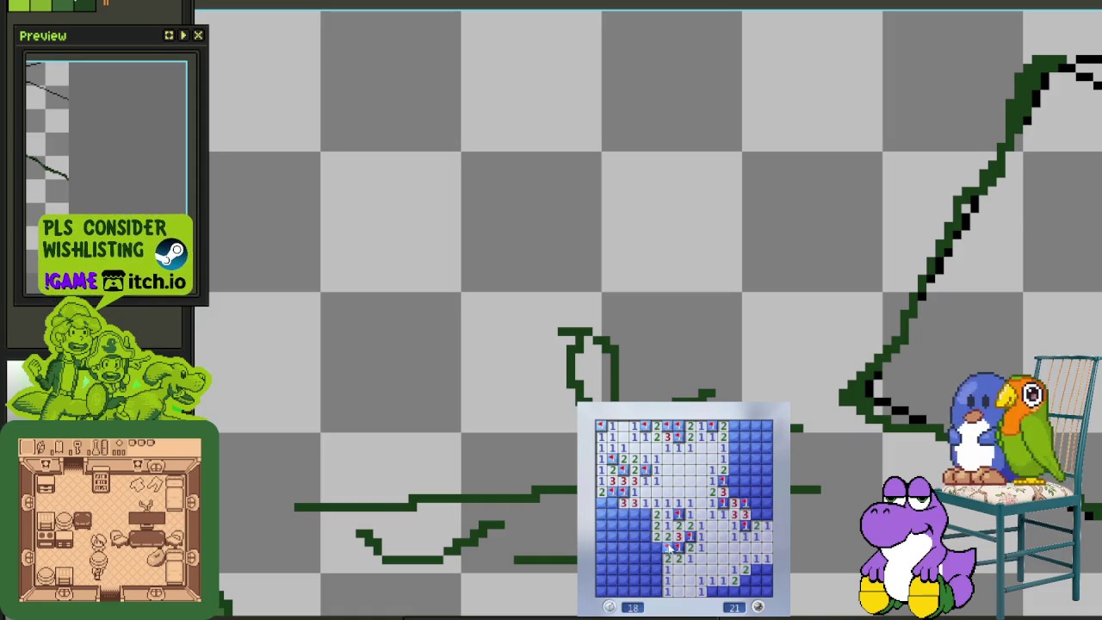
click(658, 547)
click(656, 558)
click(656, 569)
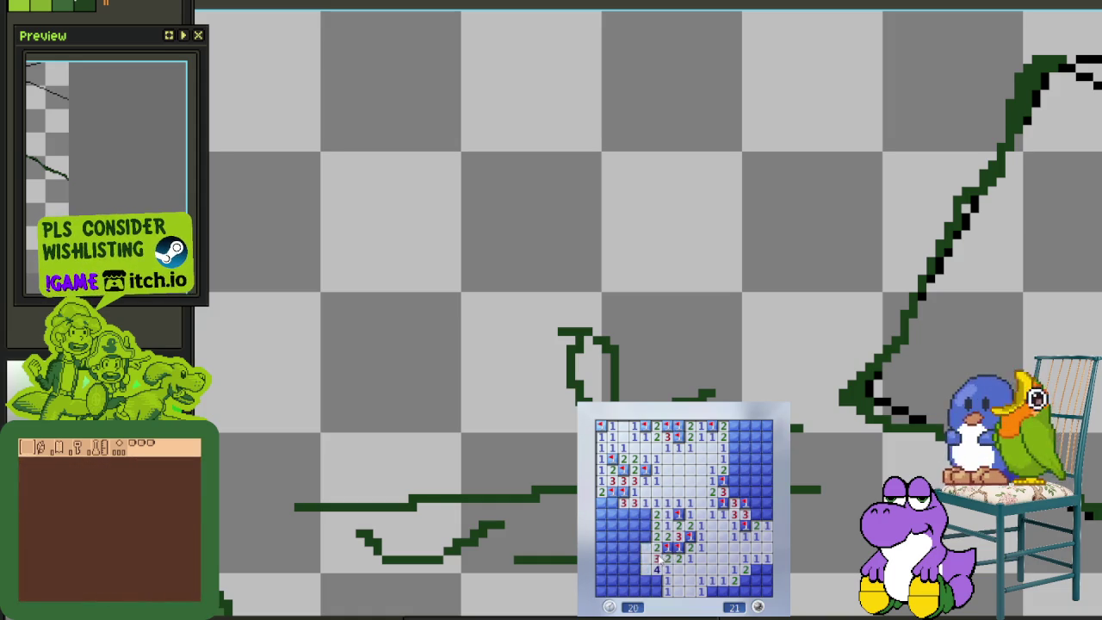
click(650, 537)
click(637, 536)
click(626, 536)
click(633, 514)
Flag the cluster of lower-left and bottom-left mines, revealing the safe cells between them
right_click(622, 512)
right_click(600, 502)
click(611, 524)
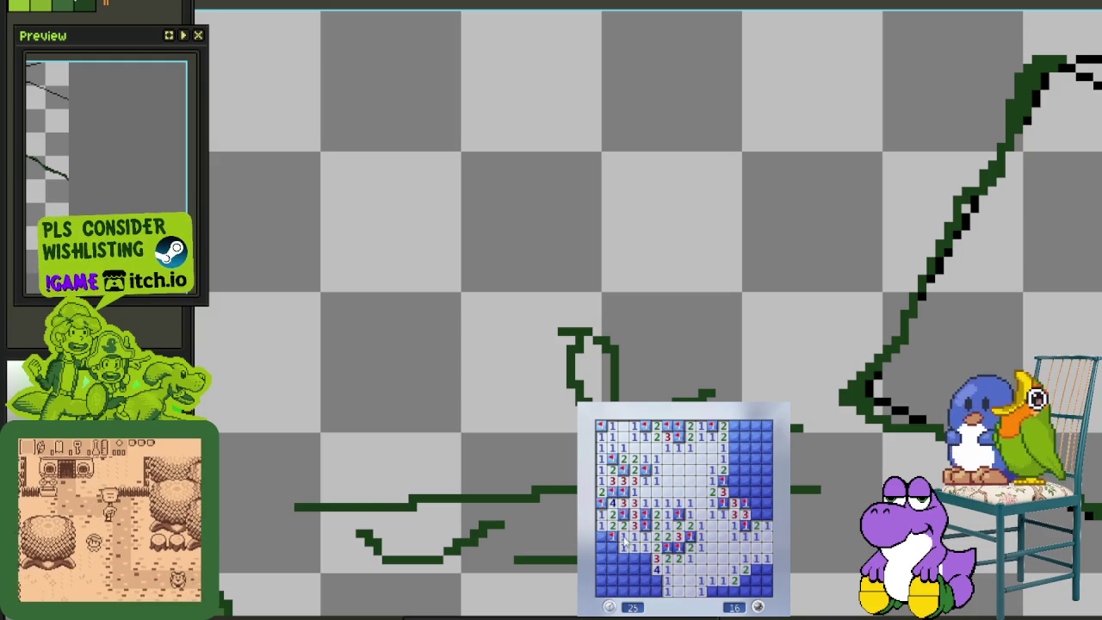
click(618, 541)
right_click(633, 558)
click(645, 561)
right_click(644, 569)
right_click(645, 580)
right_click(656, 580)
right_click(622, 580)
right_click(633, 580)
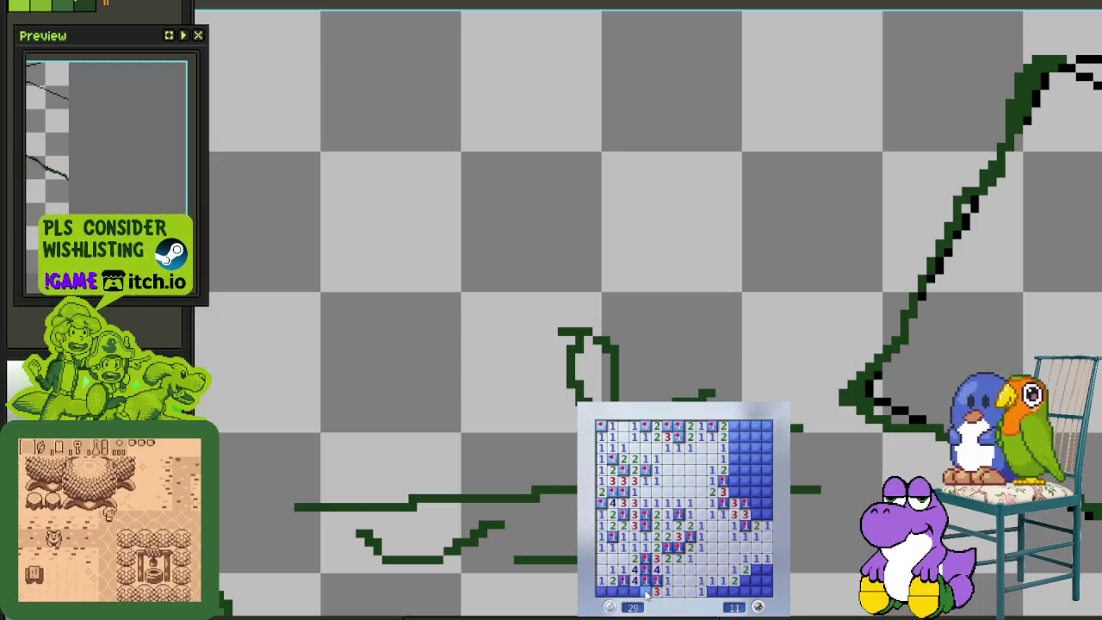
right_click(612, 591)
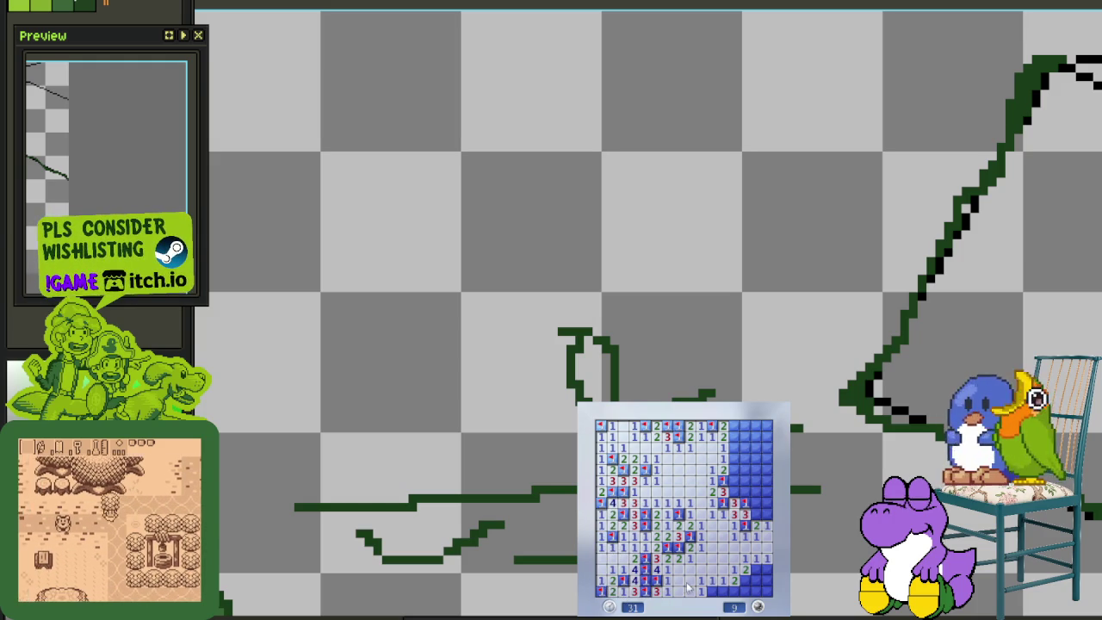
Flag the bottom-right mines and reveal the last hidden right-side and top-right cells
right_click(711, 580)
right_click(712, 591)
right_click(744, 580)
right_click(756, 569)
click(756, 580)
click(756, 513)
right_click(734, 495)
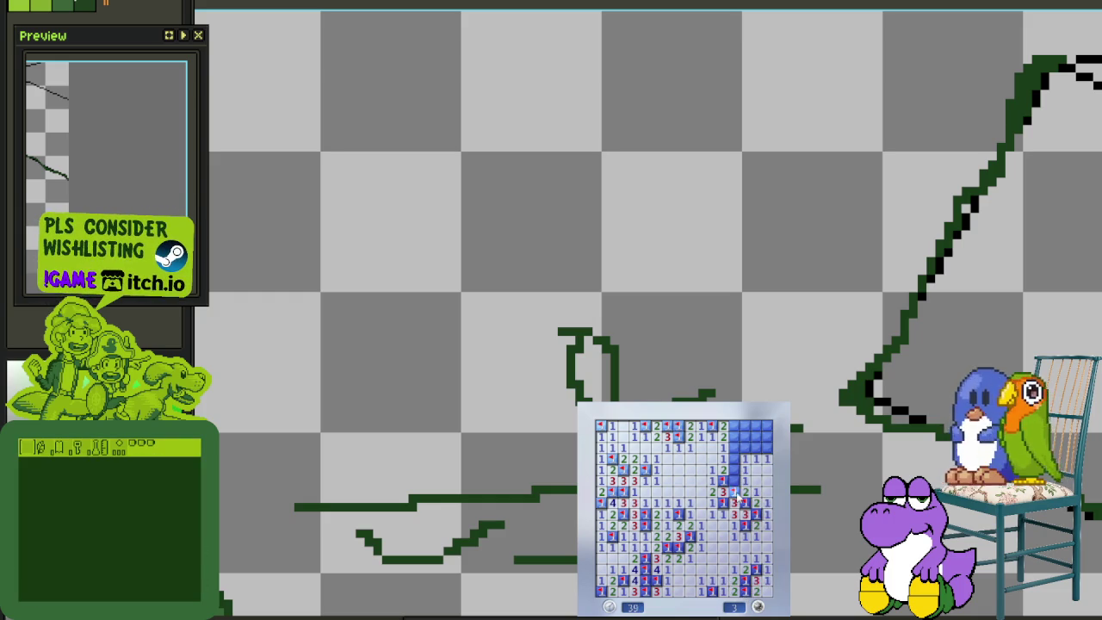
click(740, 467)
click(745, 458)
right_click(746, 453)
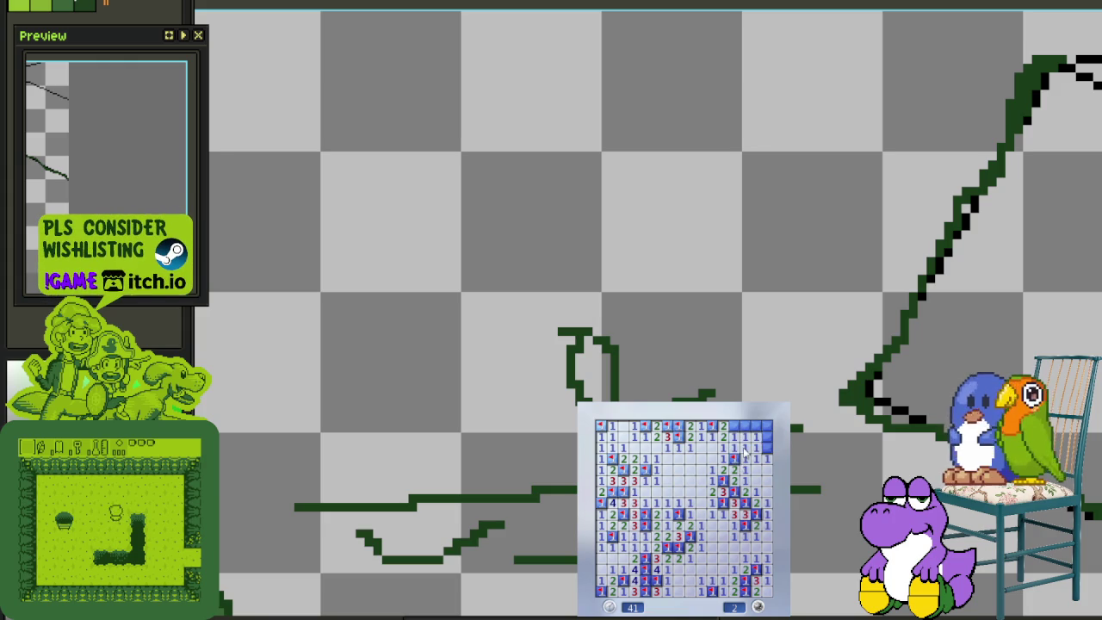
click(745, 441)
Start a fresh game, open the first cells, and flag mines around the opening's left and bottom edges
click(725, 551)
click(726, 551)
right_click(700, 524)
right_click(722, 514)
click(711, 514)
click(689, 503)
click(689, 535)
right_click(680, 559)
click(690, 569)
right_click(700, 578)
right_click(711, 579)
Flag the right and upper-edge mines, then reveal a cell that is a mine and restart with F2
click(765, 557)
right_click(764, 548)
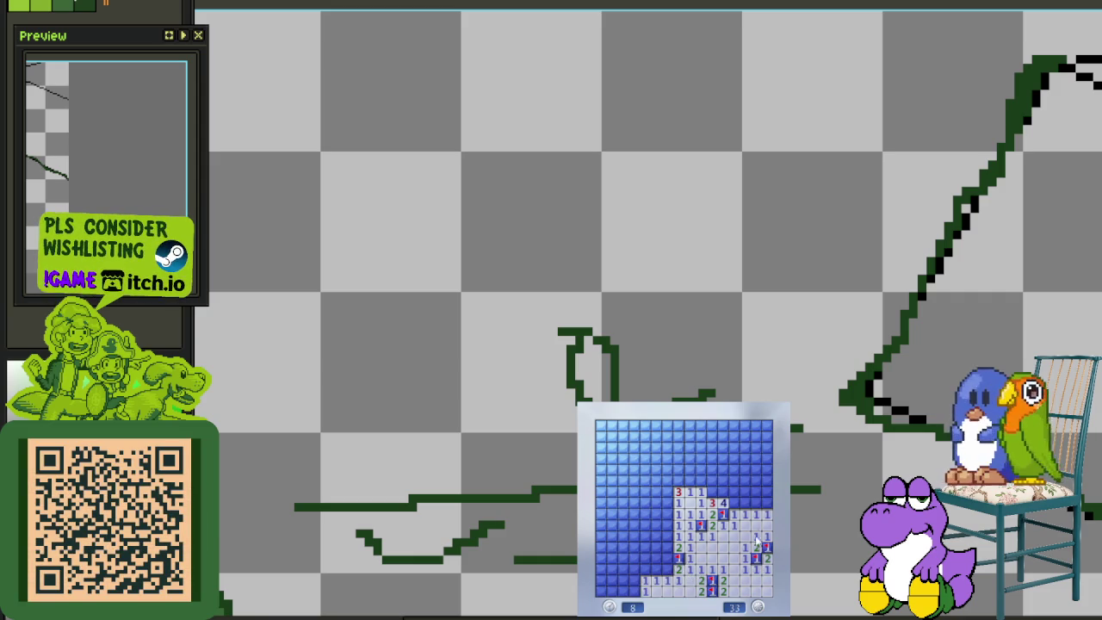
right_click(733, 490)
right_click(722, 491)
right_click(711, 490)
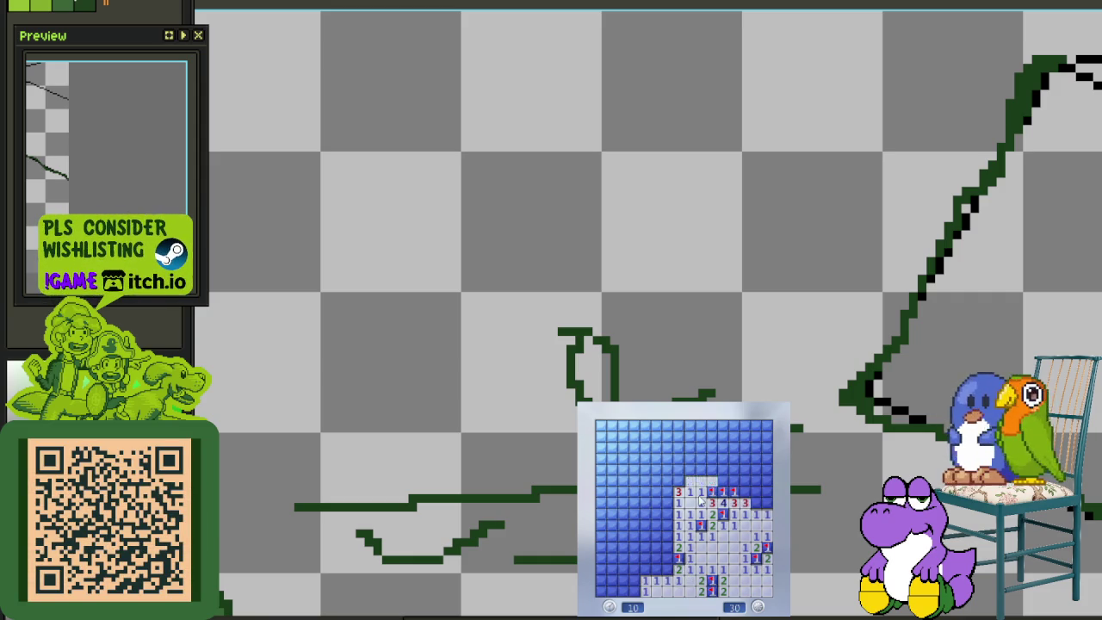
click(706, 479)
click(727, 480)
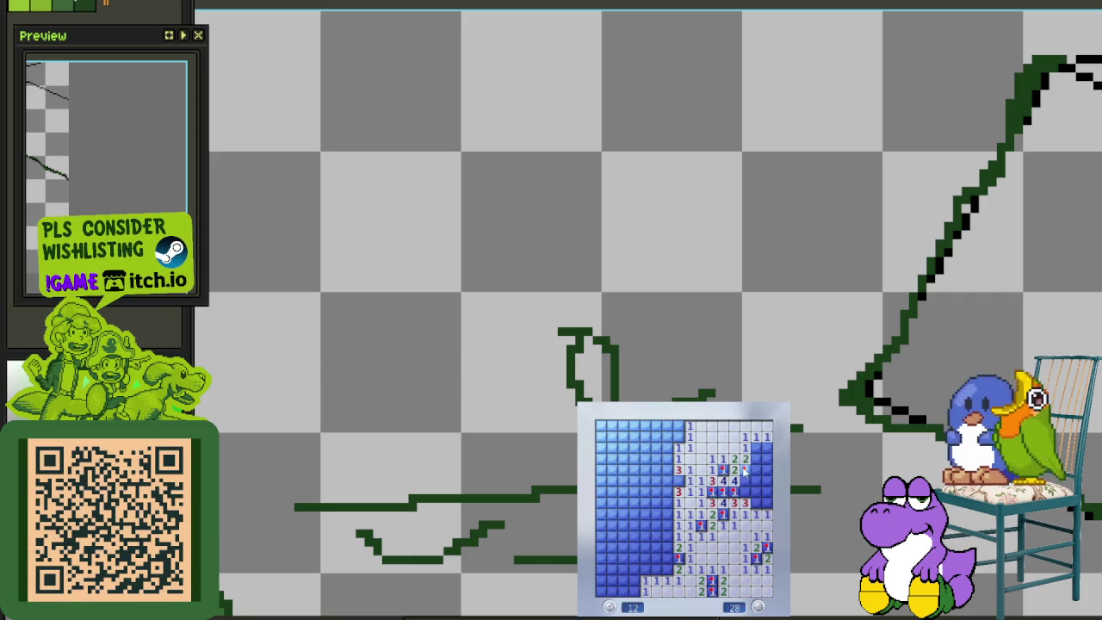
right_click(744, 490)
right_click(754, 502)
click(754, 492)
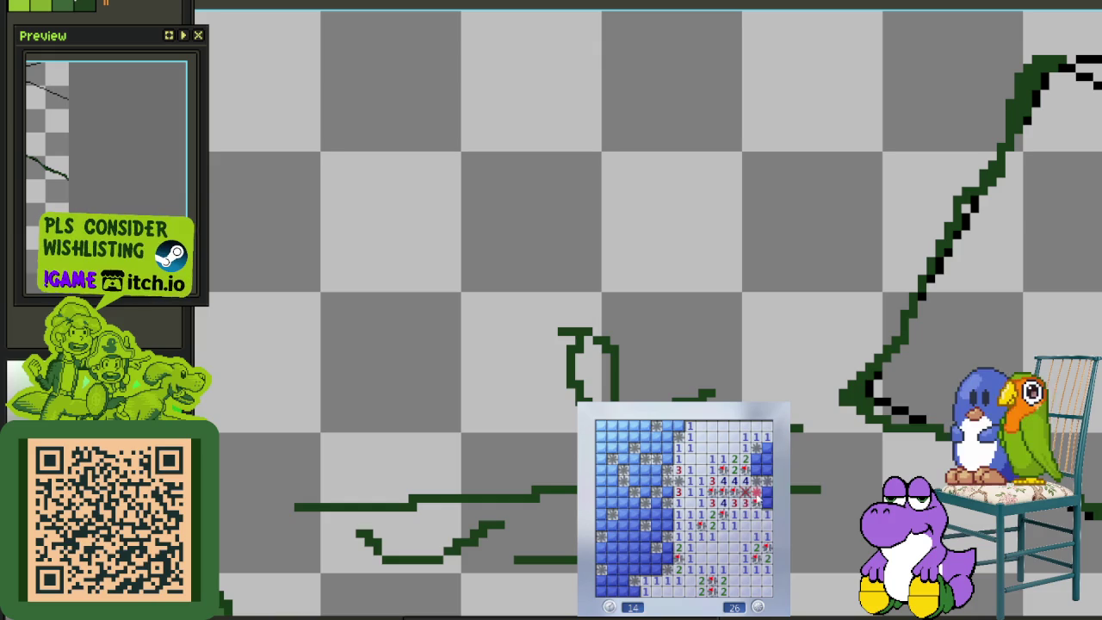
key(F2)
Open the new board's first cells and clear the lower right, flagging a bottom-row mine
click(732, 524)
click(705, 529)
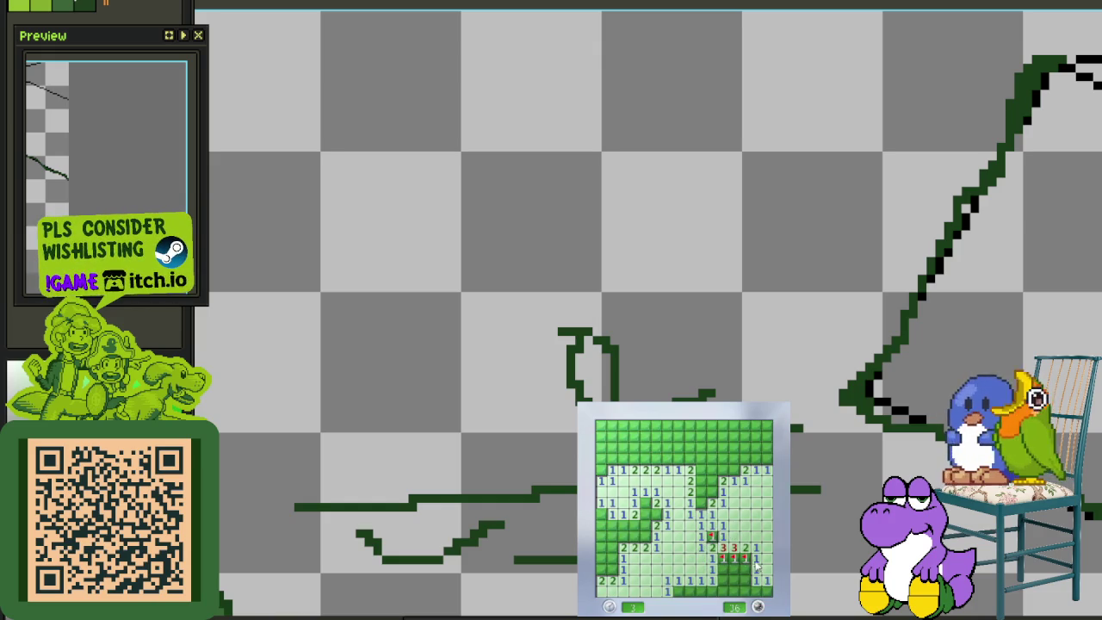
click(729, 569)
right_click(735, 591)
click(746, 591)
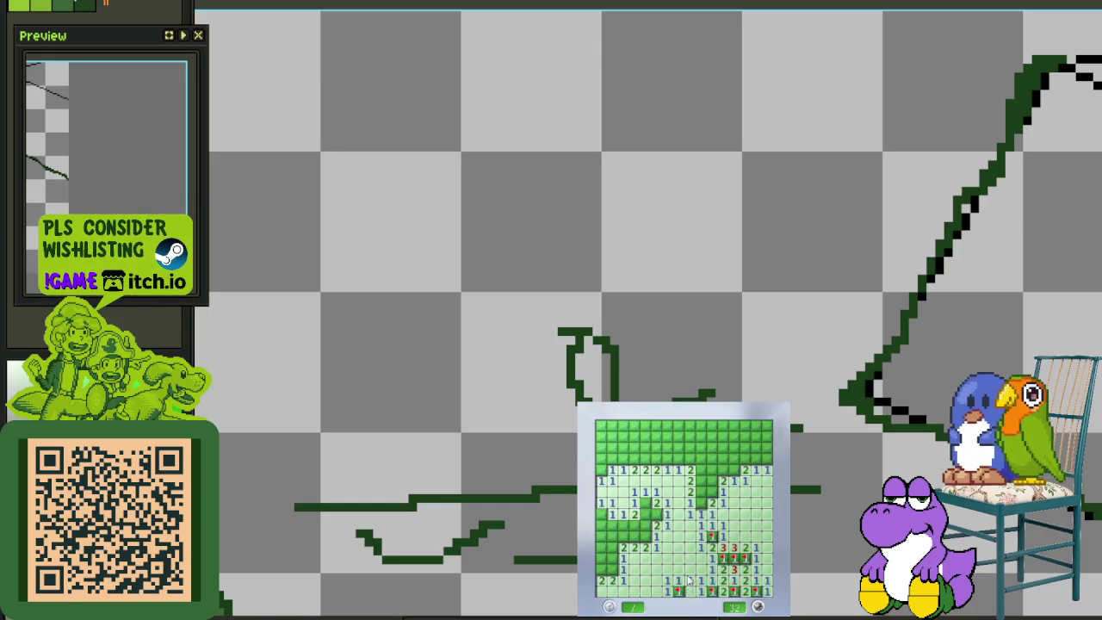
Clear the left side, flagging the left-column and upper-left mines
click(646, 525)
right_click(644, 503)
click(615, 527)
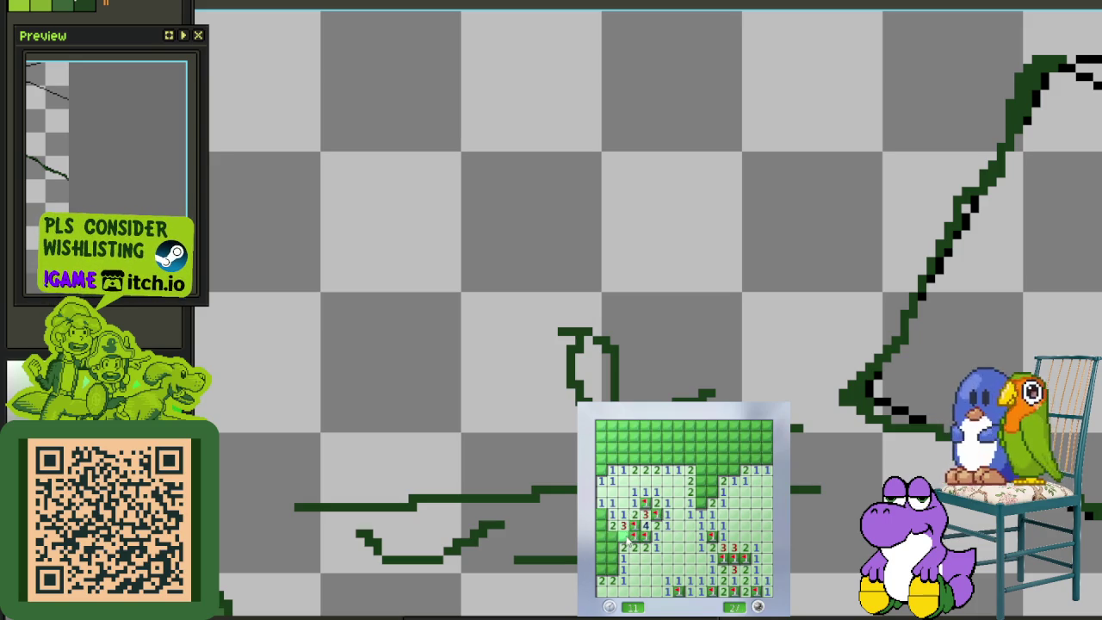
right_click(612, 536)
click(601, 548)
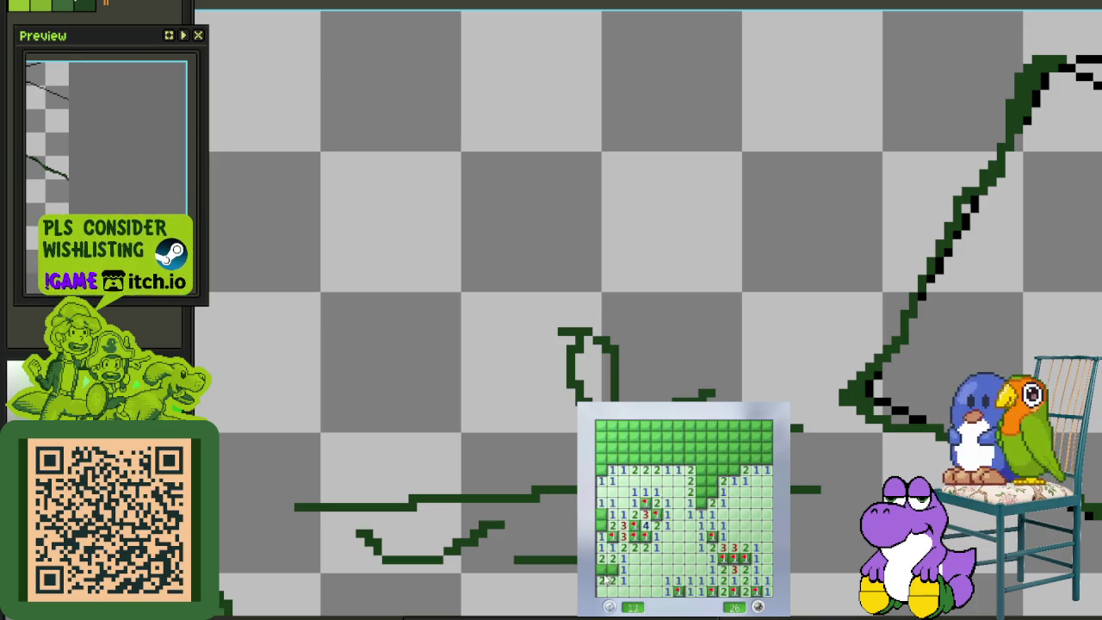
right_click(601, 515)
right_click(601, 470)
click(612, 469)
Reveal the top-left area and flag the mines along the top row
right_click(656, 458)
click(689, 458)
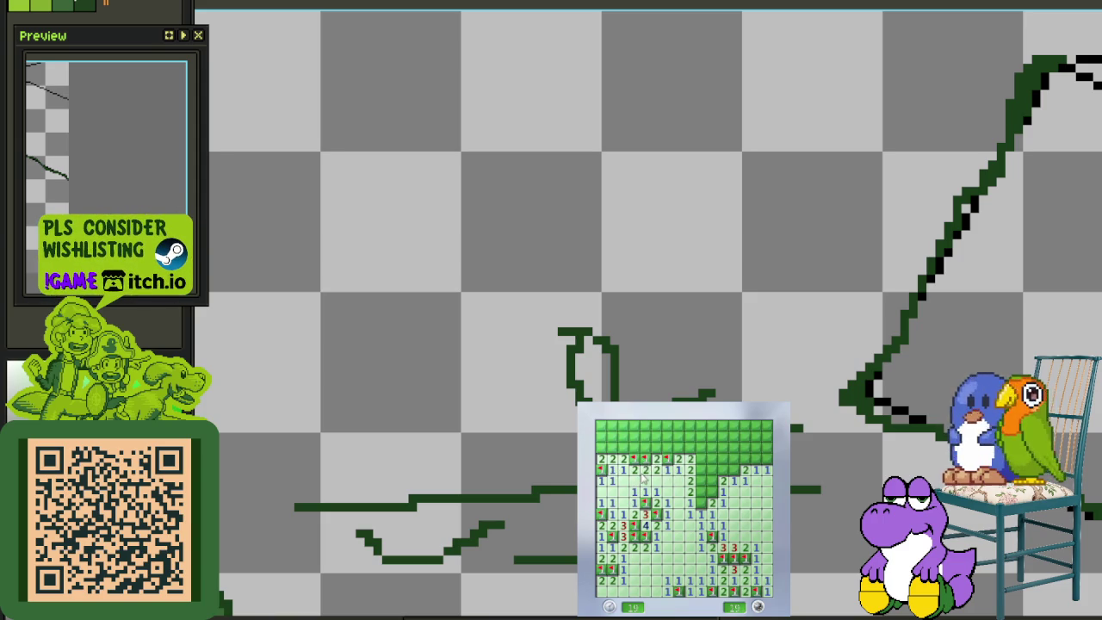
click(656, 447)
click(636, 443)
click(602, 448)
right_click(612, 426)
click(621, 426)
right_click(635, 426)
click(678, 438)
Flag the upper-middle mines and reveal the surrounding upper and top-row cells
right_click(711, 502)
right_click(711, 491)
click(712, 481)
click(723, 471)
click(701, 462)
right_click(701, 448)
click(712, 436)
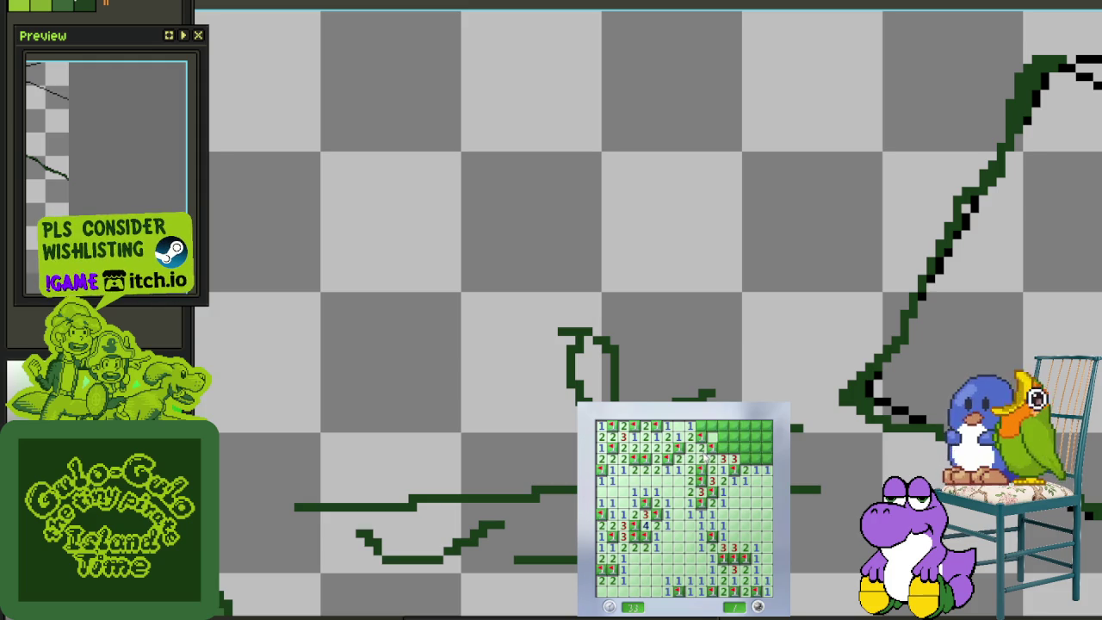
click(699, 427)
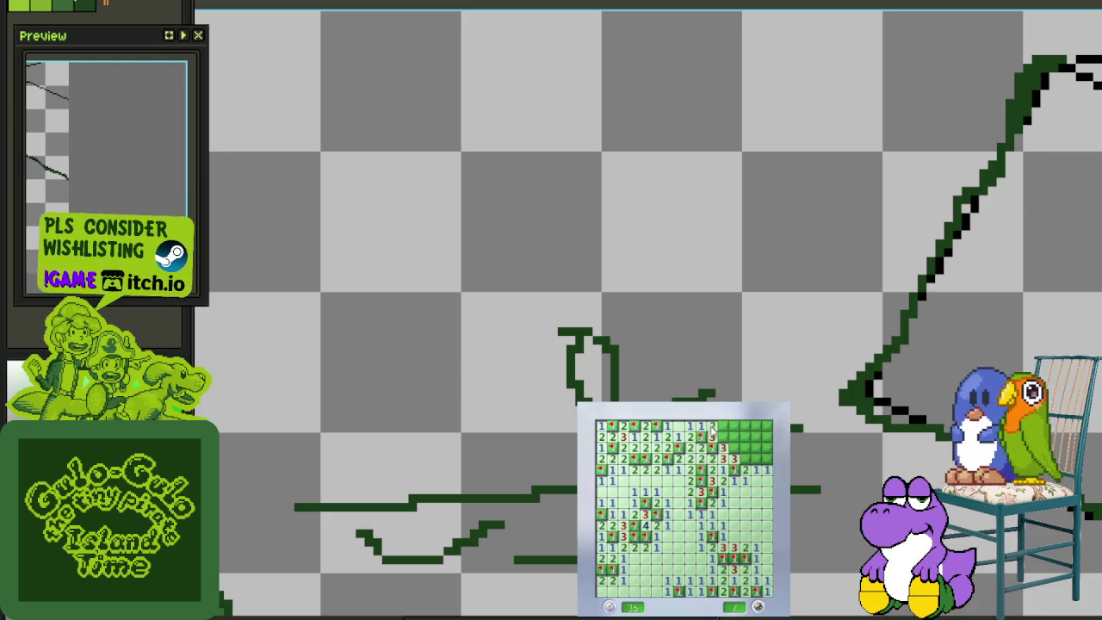
Flag the upper-right mines until 2 remain, then start a new game with F2
right_click(755, 458)
click(766, 458)
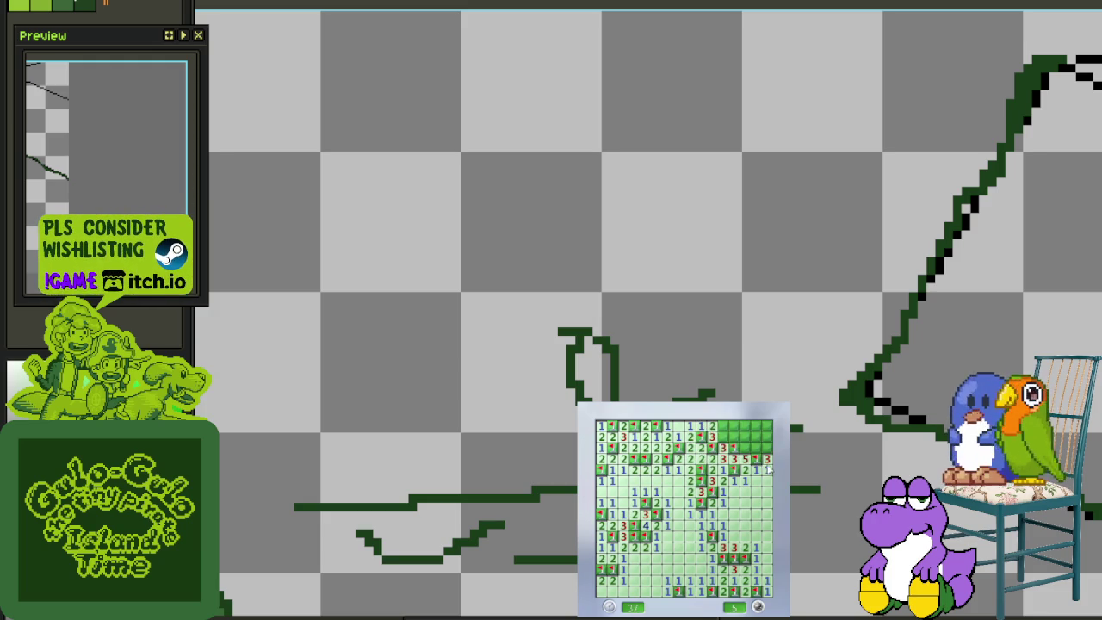
right_click(764, 448)
right_click(754, 447)
right_click(744, 447)
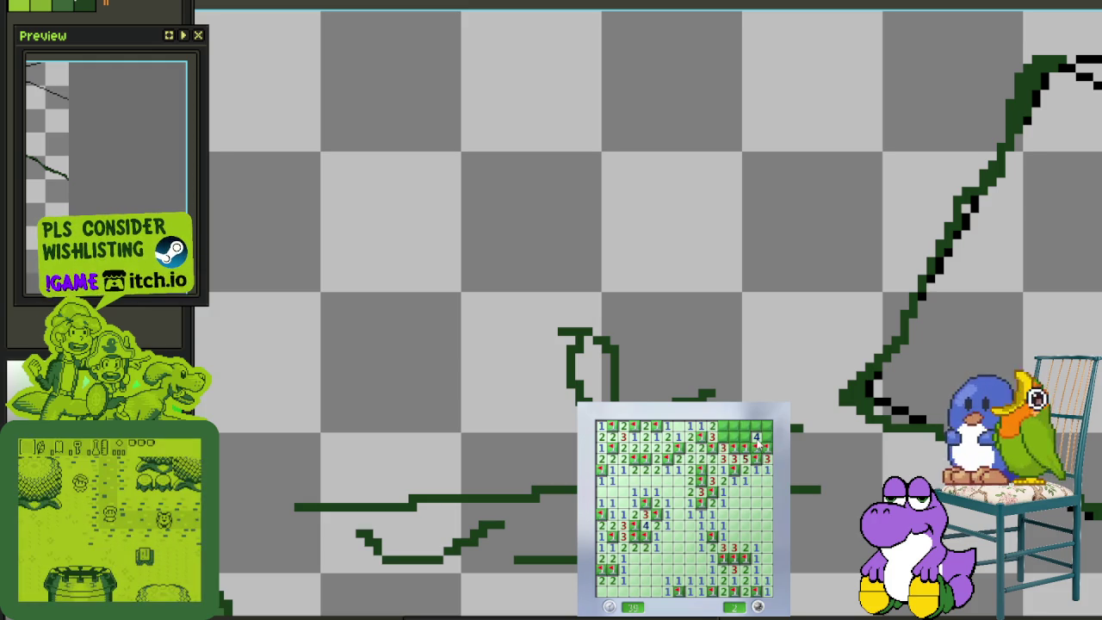
key(F2)
Open the green board's first cells and flag mines across the top rows and left side
click(731, 525)
right_click(710, 482)
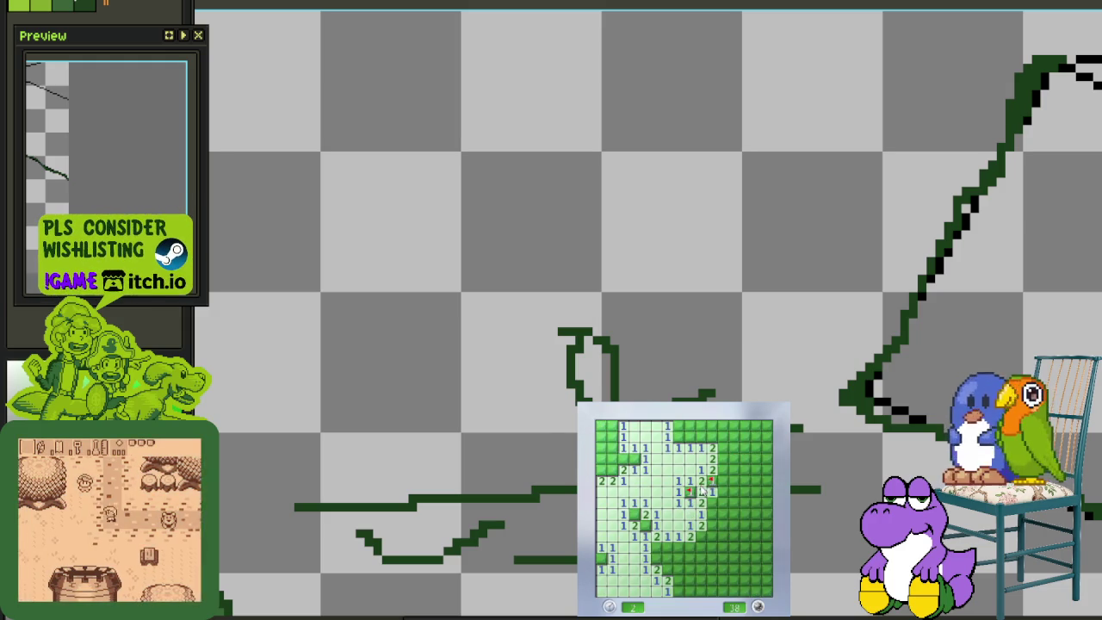
click(723, 493)
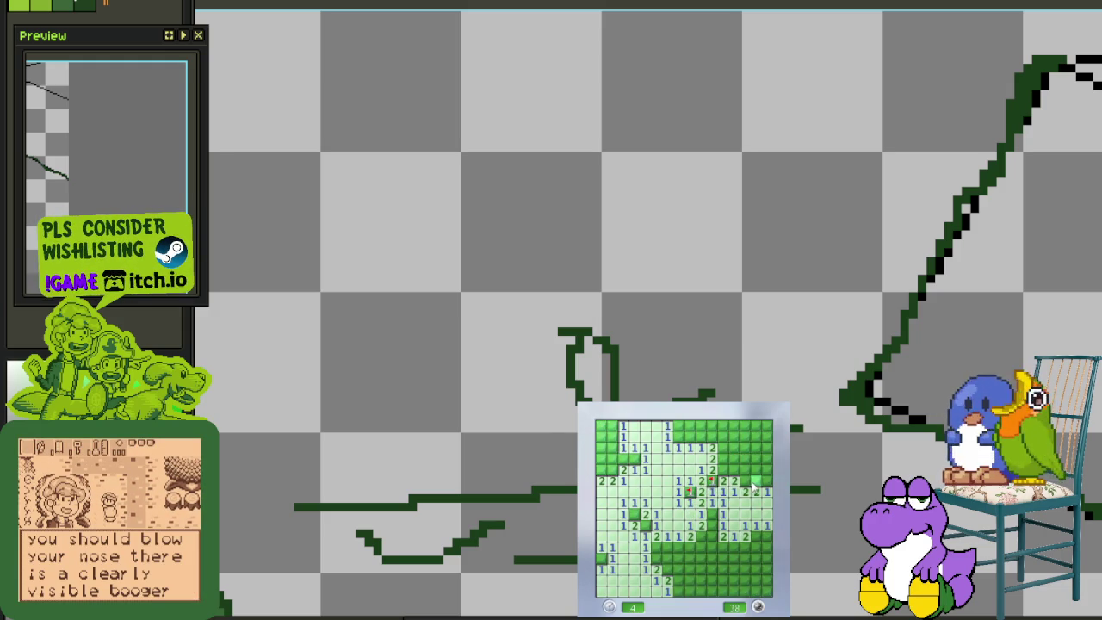
right_click(756, 481)
right_click(745, 480)
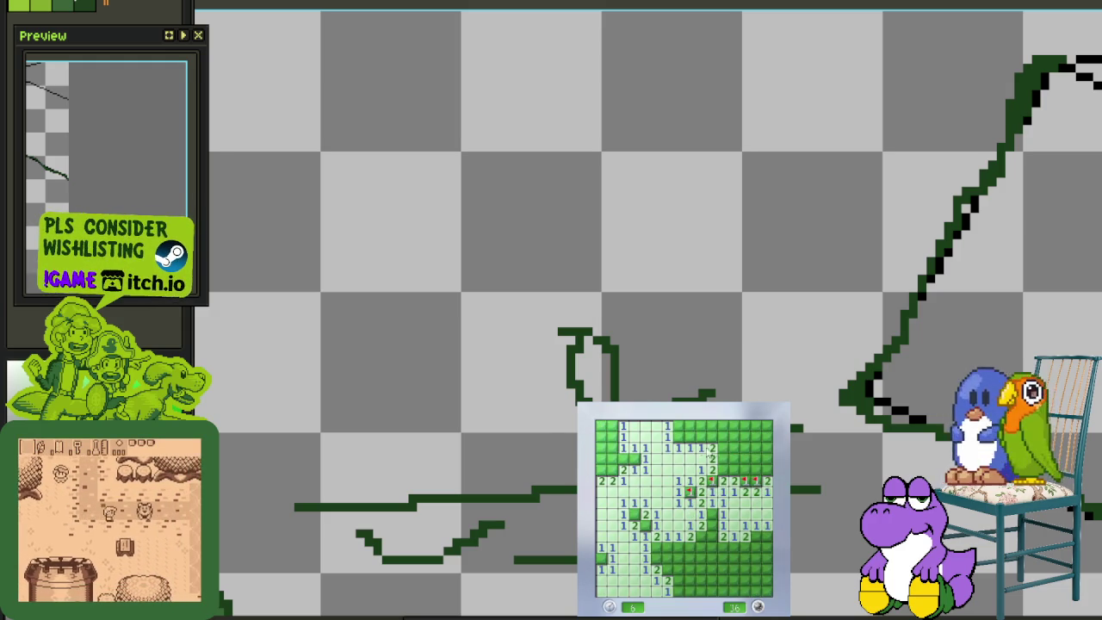
right_click(678, 436)
click(690, 448)
click(690, 437)
right_click(711, 425)
right_click(633, 459)
click(607, 448)
right_click(604, 469)
right_click(610, 425)
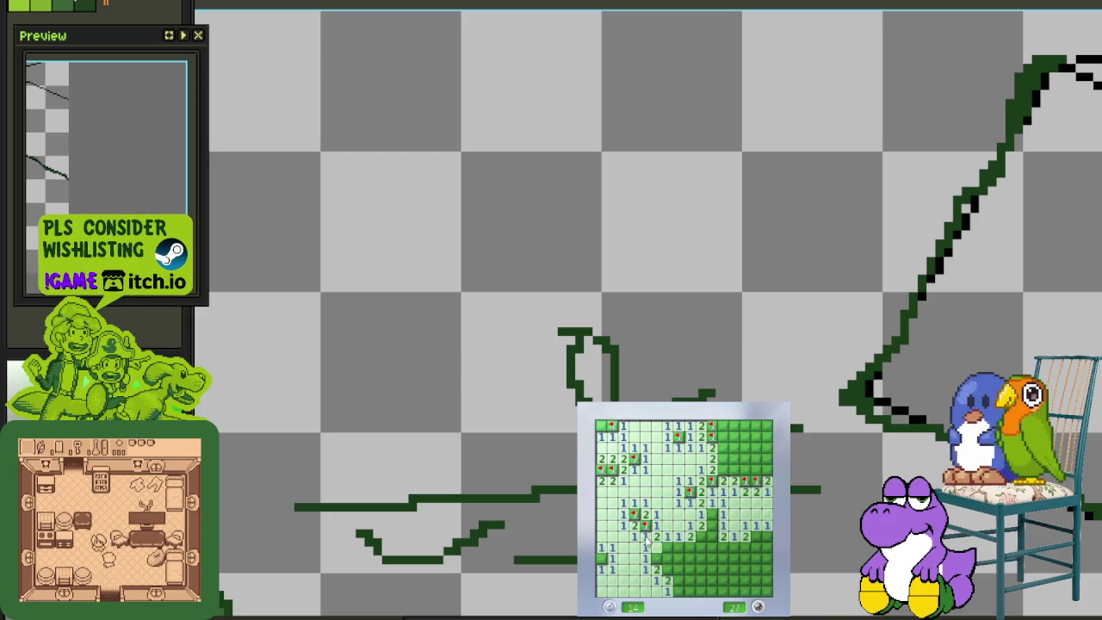
Flag mines and open safe cells in the lower-middle and lower-right areas
right_click(658, 557)
click(669, 557)
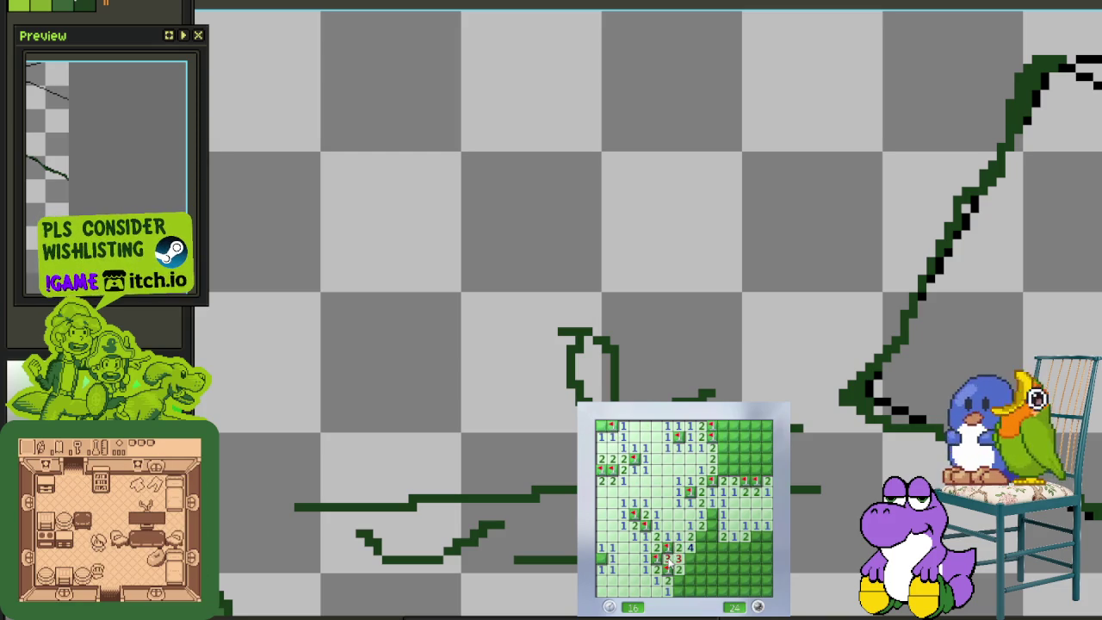
right_click(701, 558)
right_click(702, 543)
right_click(712, 516)
click(723, 532)
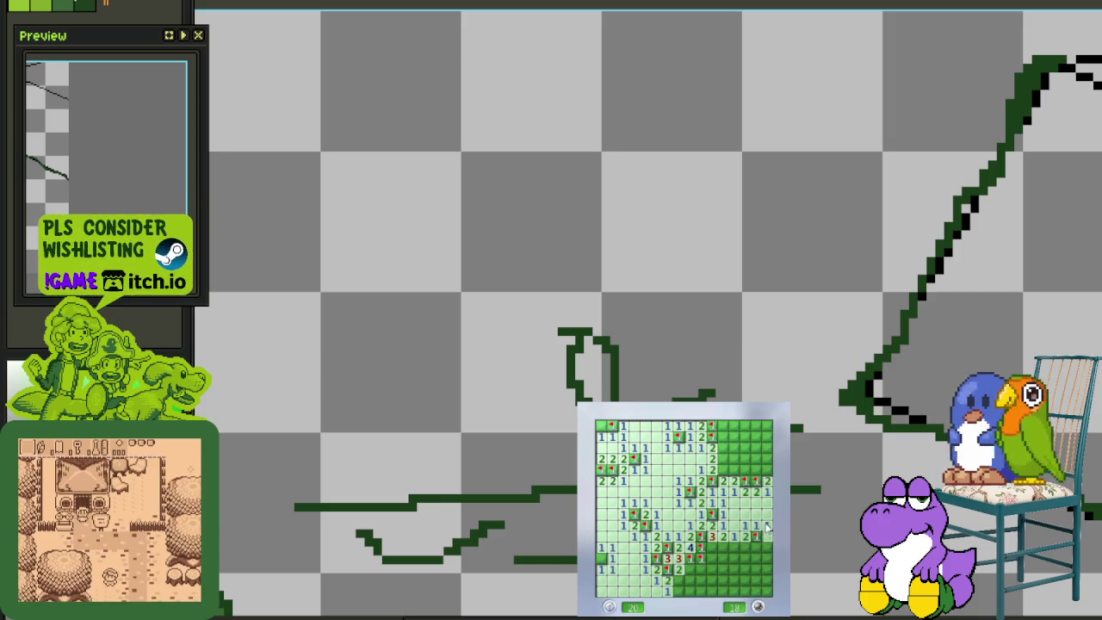
click(764, 557)
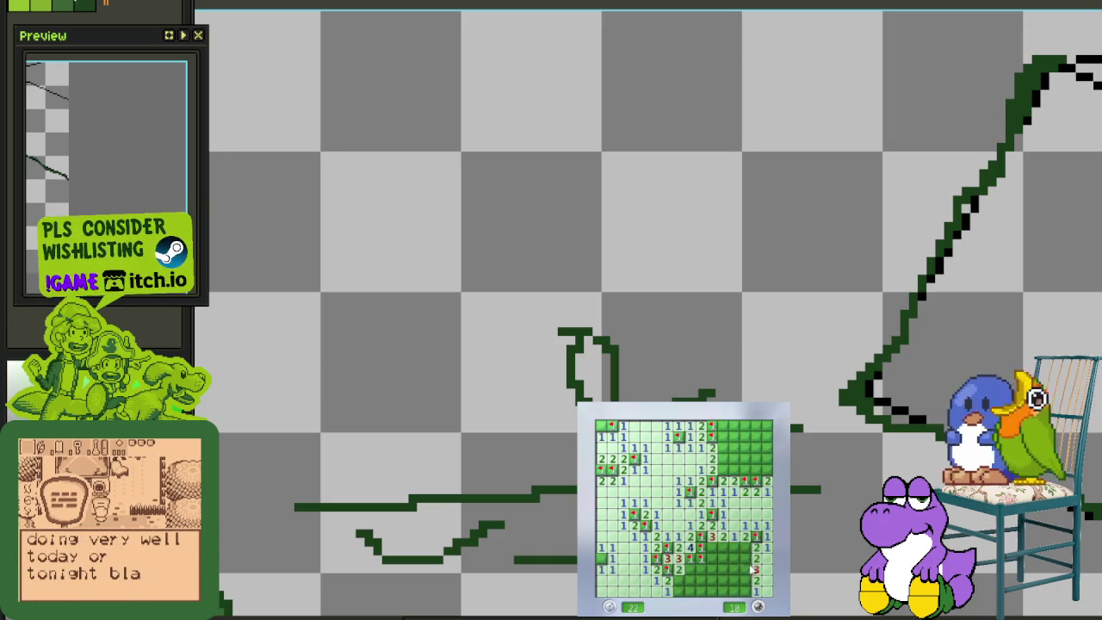
right_click(744, 582)
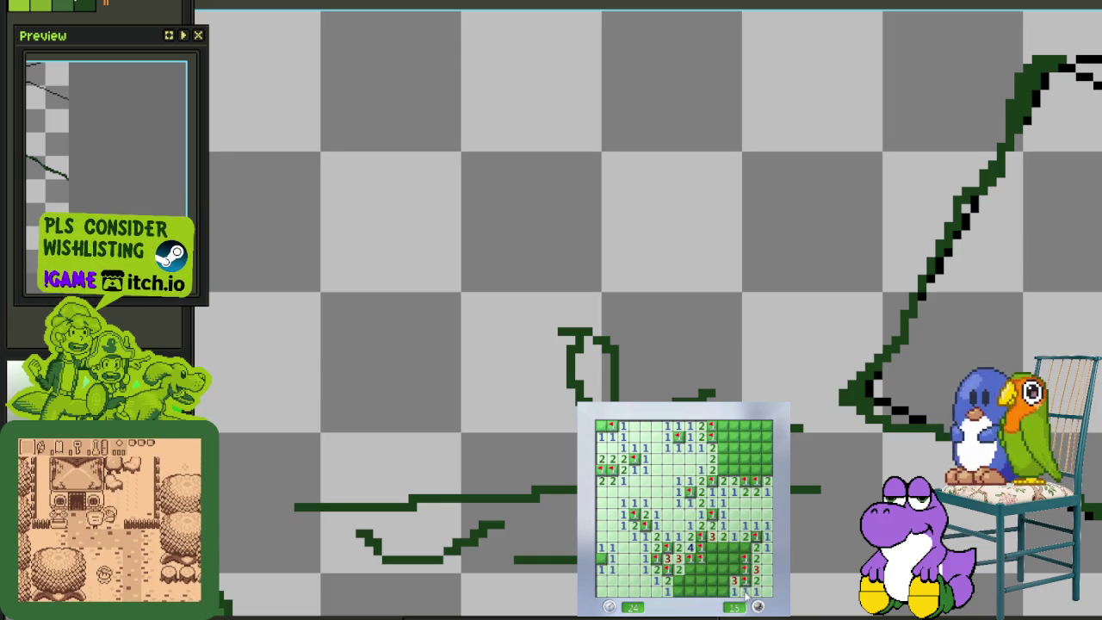
click(734, 592)
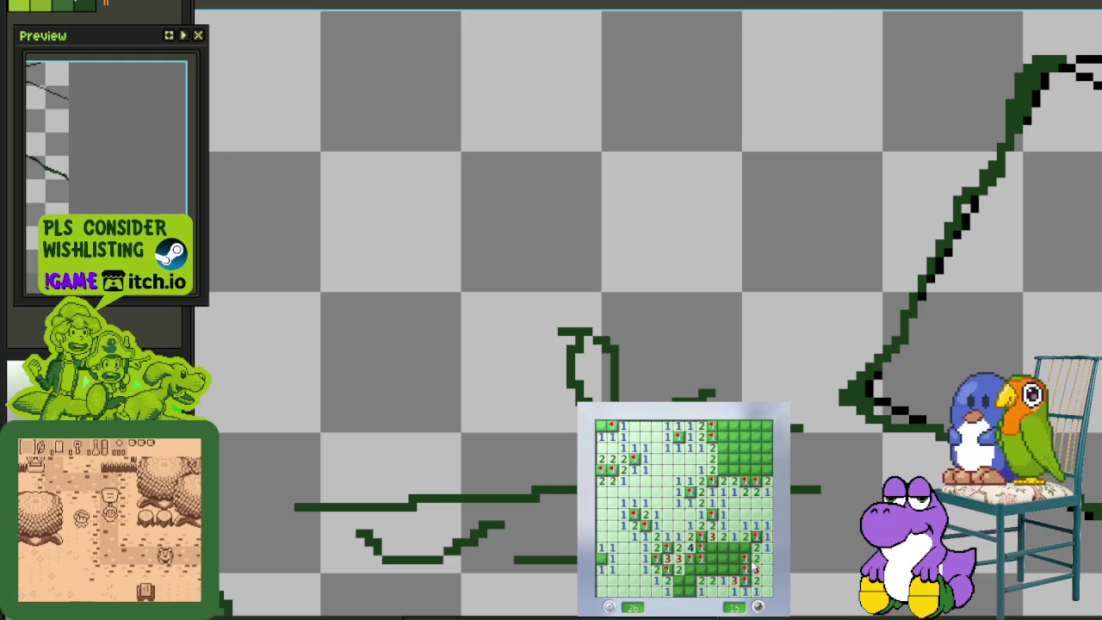
right_click(744, 558)
right_click(734, 569)
click(727, 558)
right_click(700, 570)
right_click(688, 559)
right_click(688, 580)
right_click(688, 591)
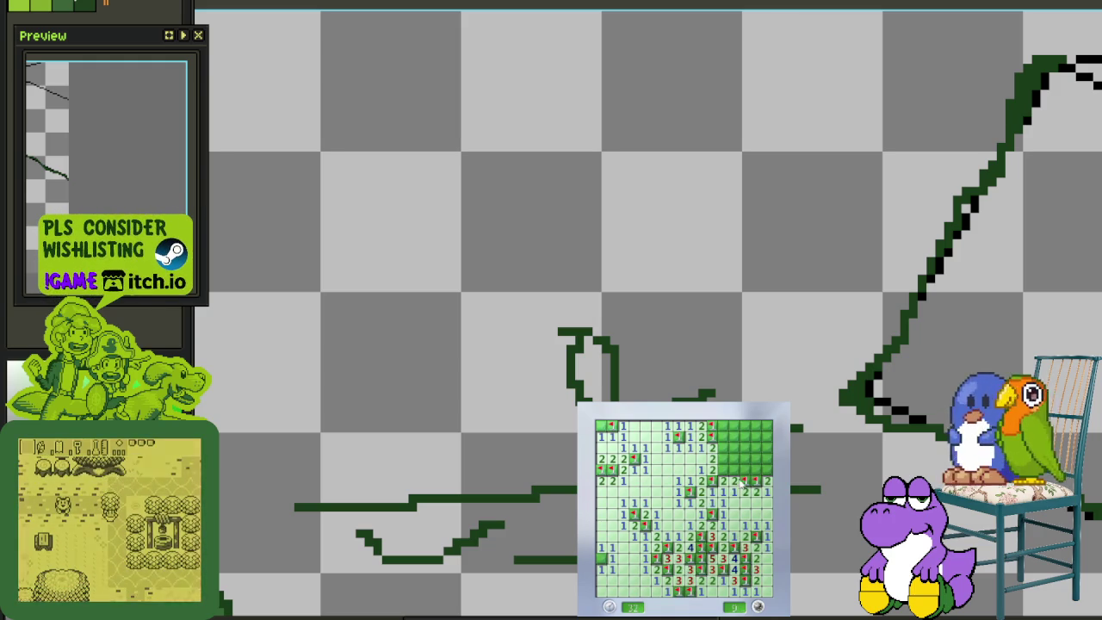
Clear the upper-right and right-edge cells, ending on a mine with 4 left
click(723, 436)
right_click(723, 458)
right_click(723, 469)
click(734, 447)
right_click(764, 469)
right_click(764, 458)
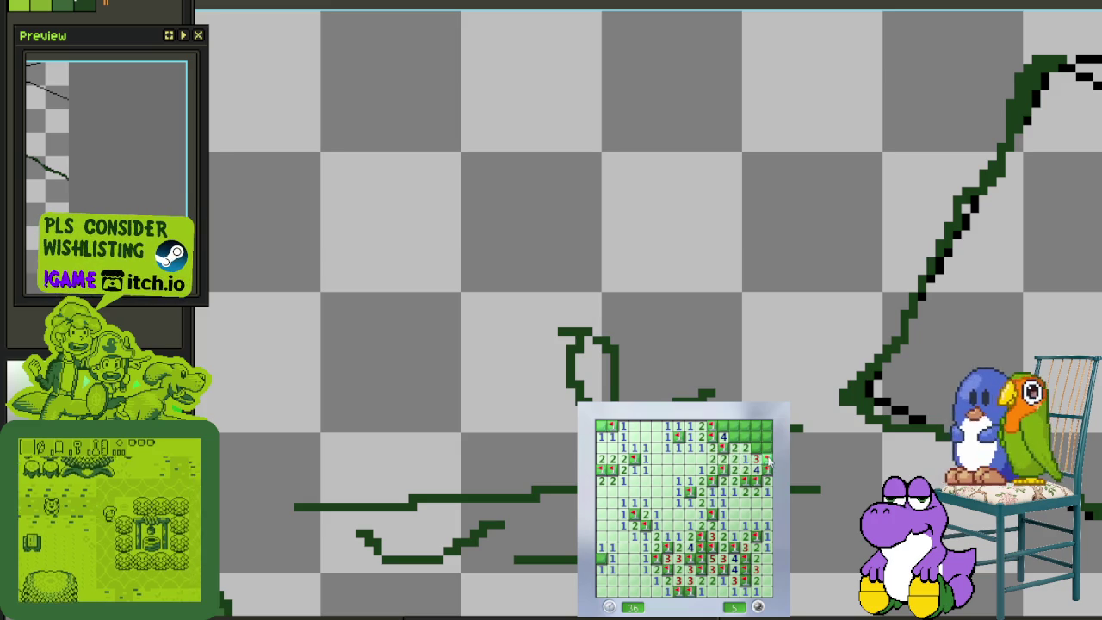
right_click(755, 448)
click(766, 437)
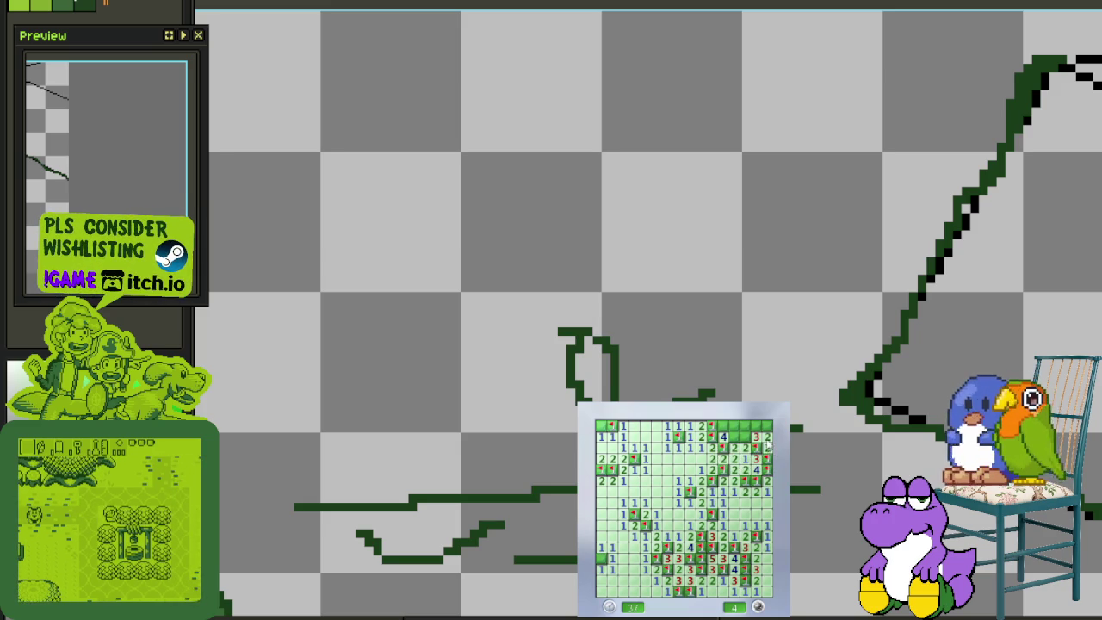
click(723, 425)
Start a fresh blue game, open its first area and flag two mines beside it
click(733, 431)
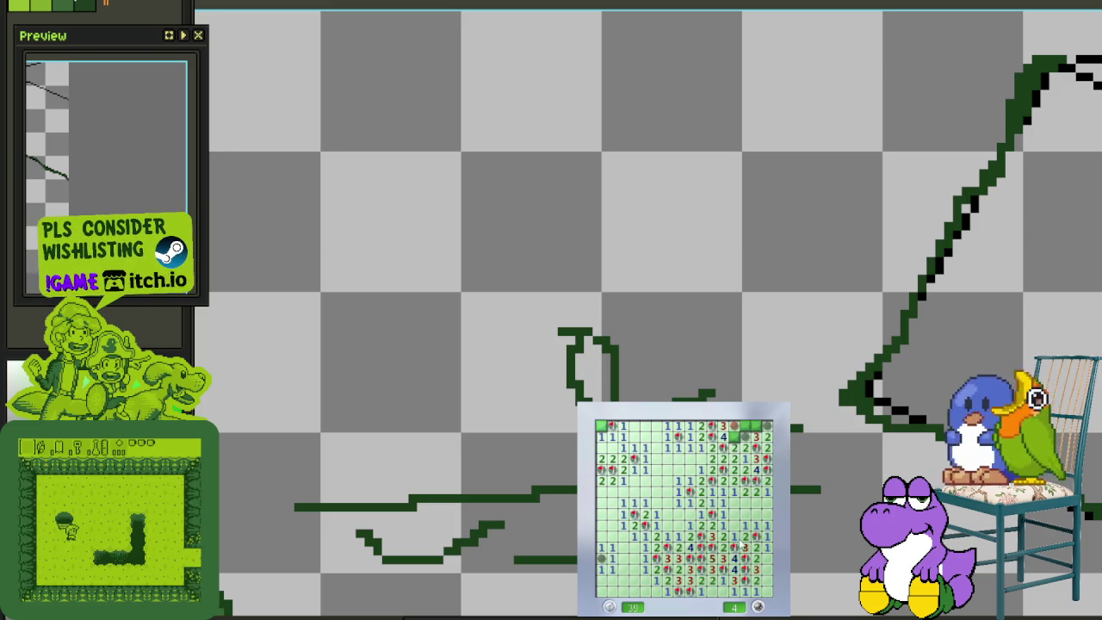
click(728, 521)
right_click(701, 502)
click(733, 491)
right_click(745, 502)
click(756, 504)
Flag mines and open safe cells across the blue board's top-right area
right_click(745, 469)
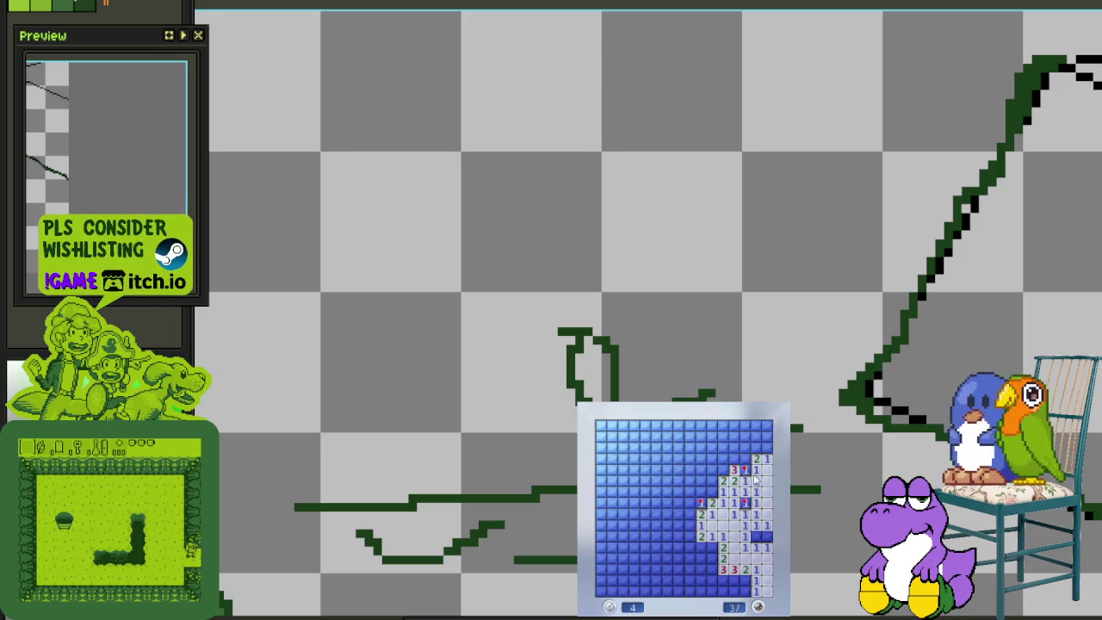
click(744, 457)
click(734, 469)
right_click(722, 469)
right_click(711, 491)
click(722, 479)
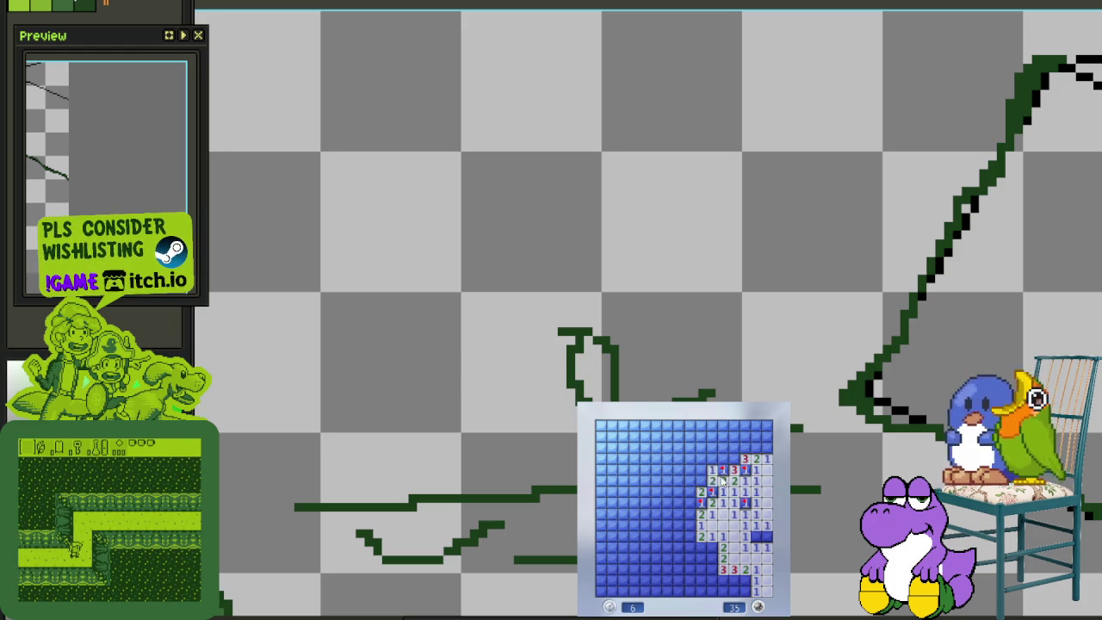
click(706, 480)
click(722, 458)
right_click(733, 458)
click(723, 446)
click(756, 425)
right_click(755, 447)
right_click(722, 425)
click(711, 425)
Flag mines and open cells across the upper-left and left-side rows
right_click(656, 446)
click(678, 425)
right_click(667, 436)
right_click(656, 491)
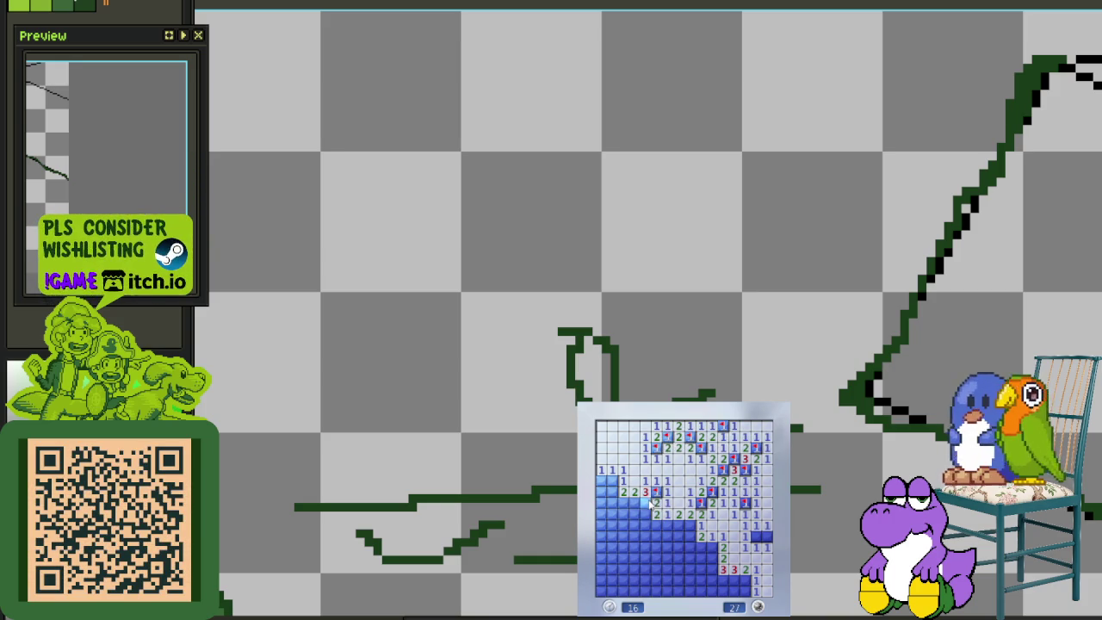
right_click(646, 502)
right_click(634, 502)
click(624, 501)
click(612, 491)
right_click(612, 469)
right_click(601, 491)
click(601, 502)
click(612, 502)
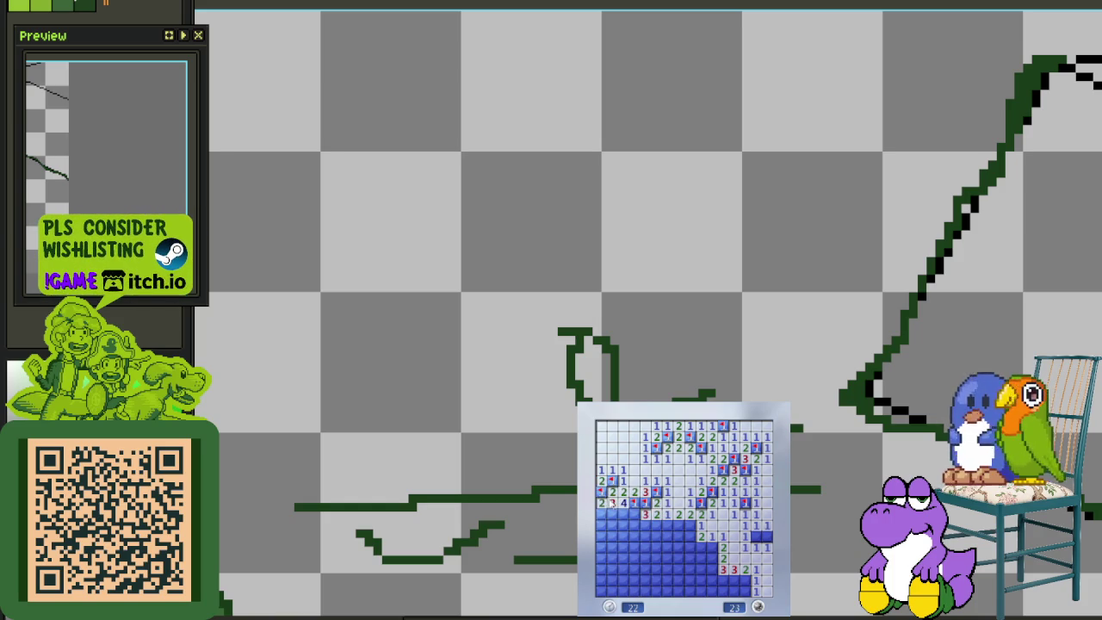
right_click(634, 512)
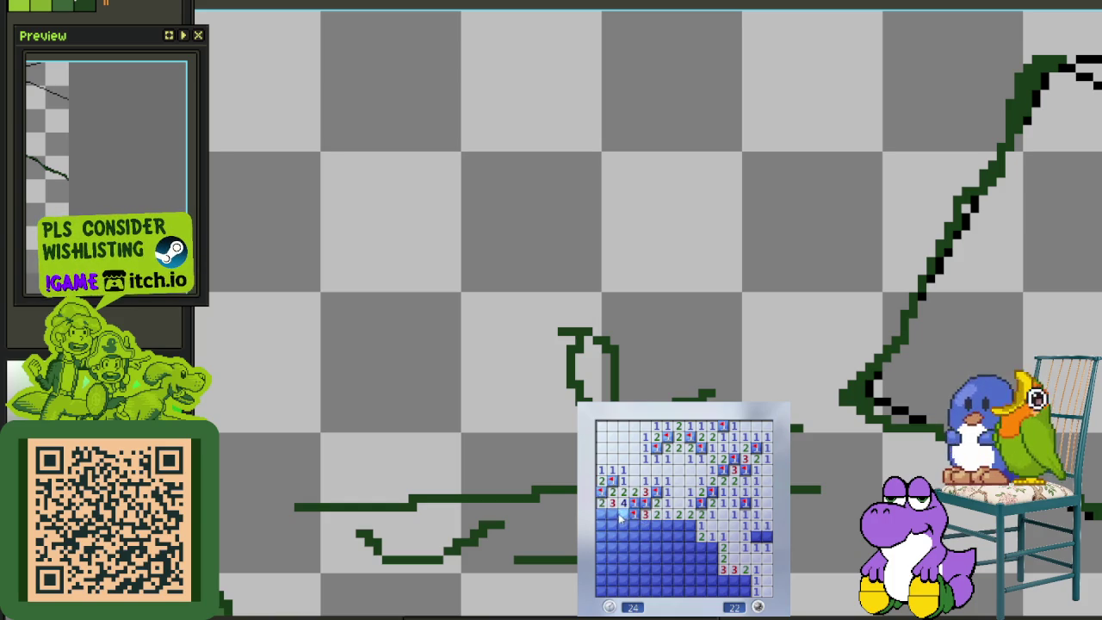
right_click(623, 513)
right_click(612, 513)
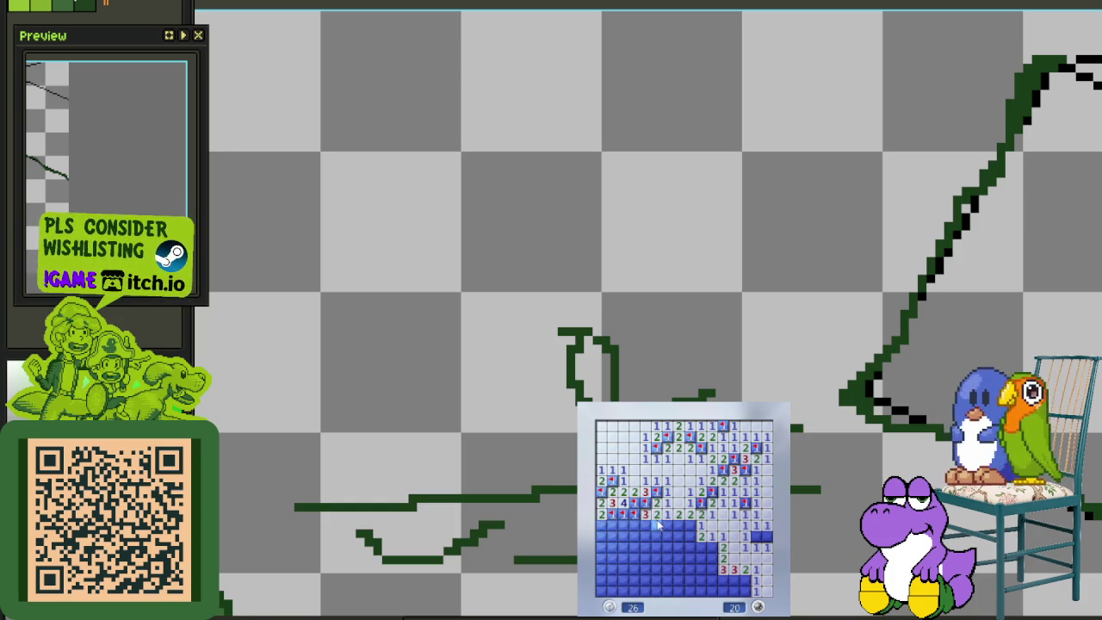
Work through the central column and lower area, flagging mines and opening safe cells
right_click(690, 525)
click(668, 524)
right_click(645, 536)
click(635, 524)
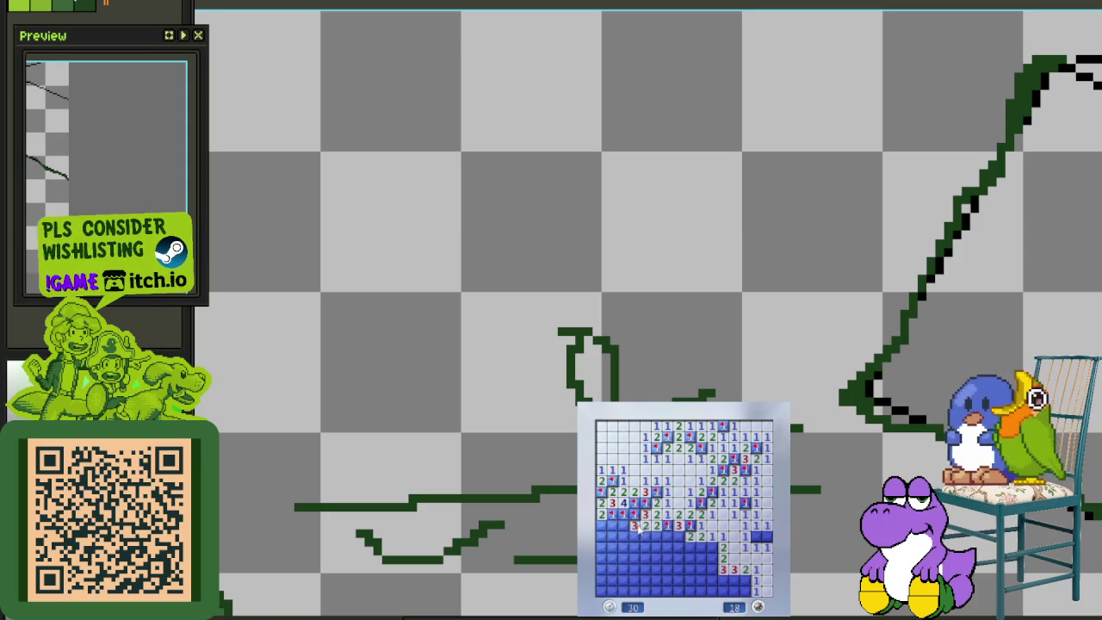
right_click(712, 547)
right_click(711, 558)
click(722, 569)
click(700, 547)
click(700, 558)
right_click(734, 581)
right_click(745, 580)
click(734, 591)
click(712, 591)
right_click(711, 580)
click(701, 569)
click(690, 580)
click(690, 563)
click(679, 536)
right_click(667, 536)
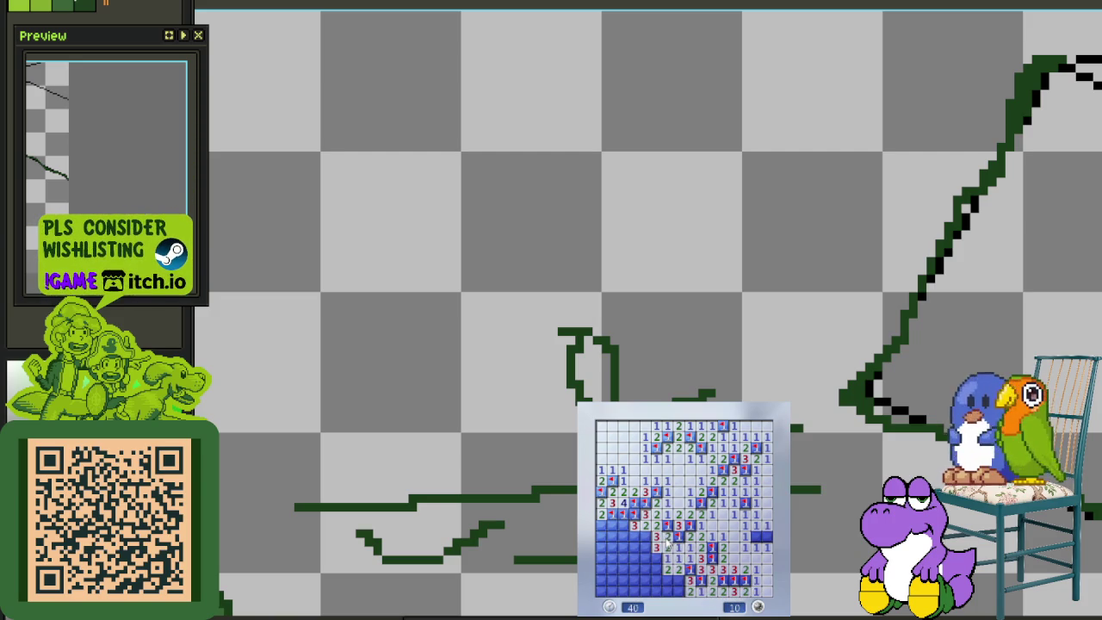
Flag the final left-edge and bottom-left mines to reach 0, then start a new green game
right_click(757, 536)
right_click(644, 557)
click(655, 569)
click(656, 580)
right_click(687, 588)
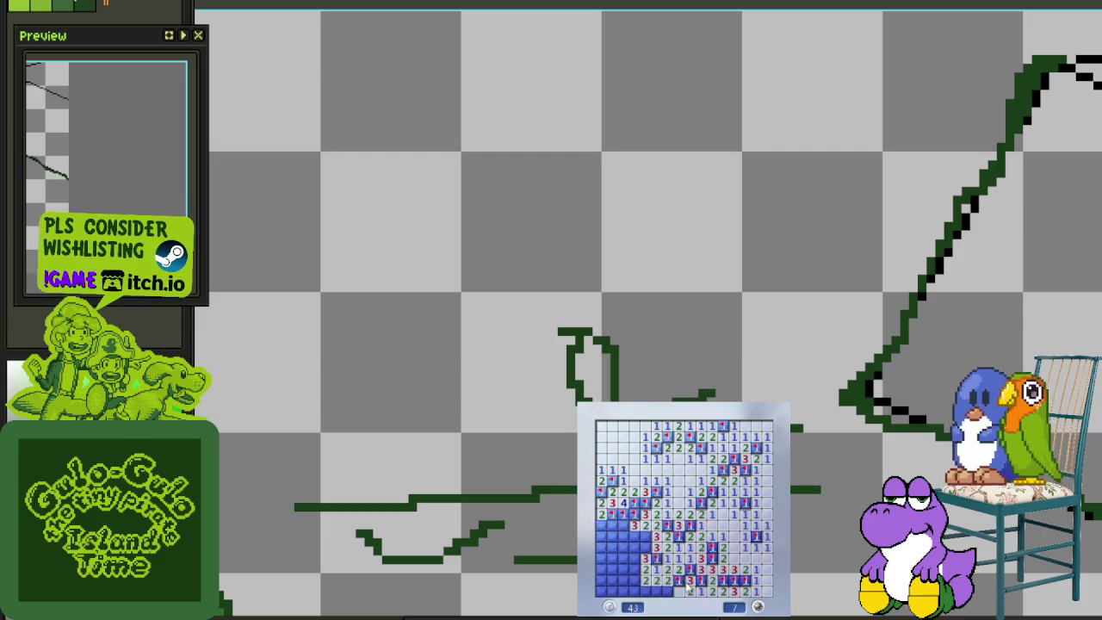
right_click(661, 591)
right_click(645, 590)
right_click(645, 547)
right_click(645, 535)
click(634, 535)
right_click(635, 569)
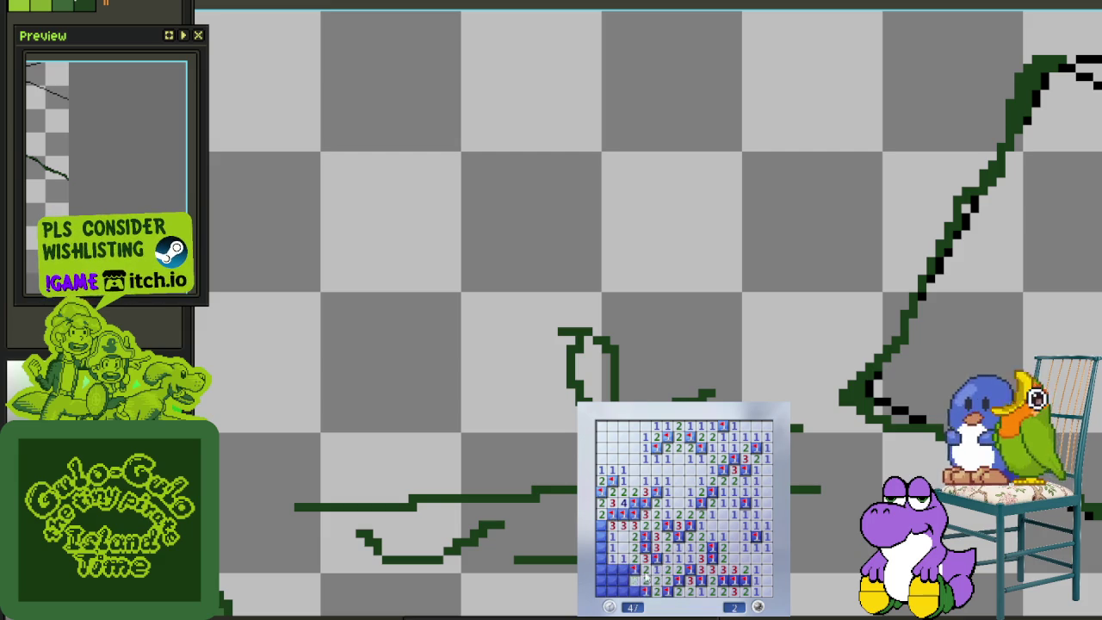
click(635, 584)
right_click(601, 558)
right_click(601, 535)
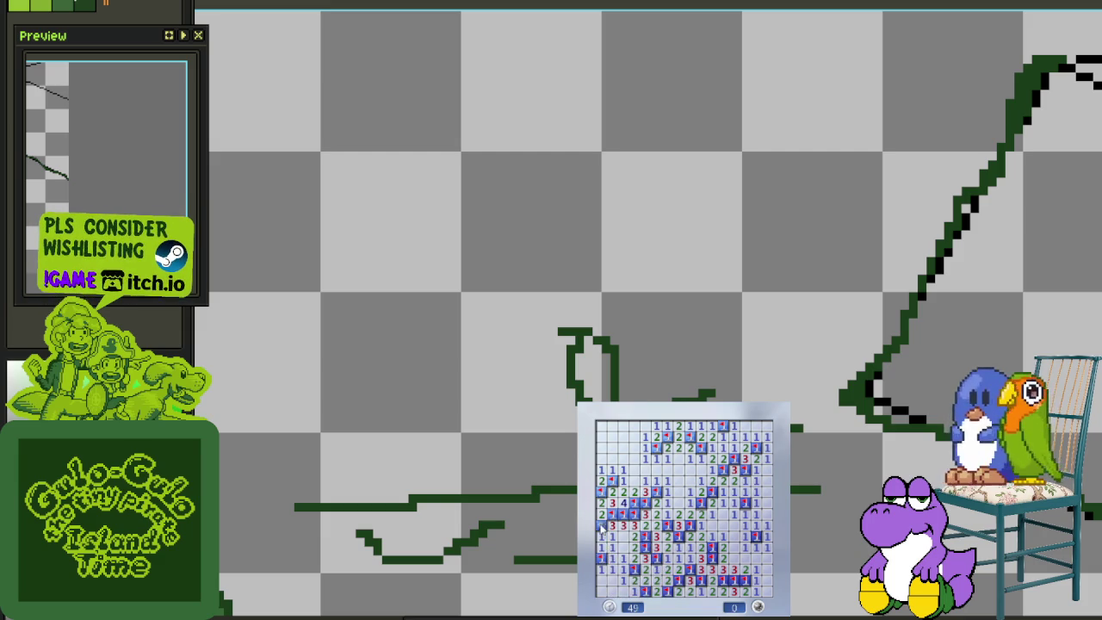
key(F2)
click(655, 551)
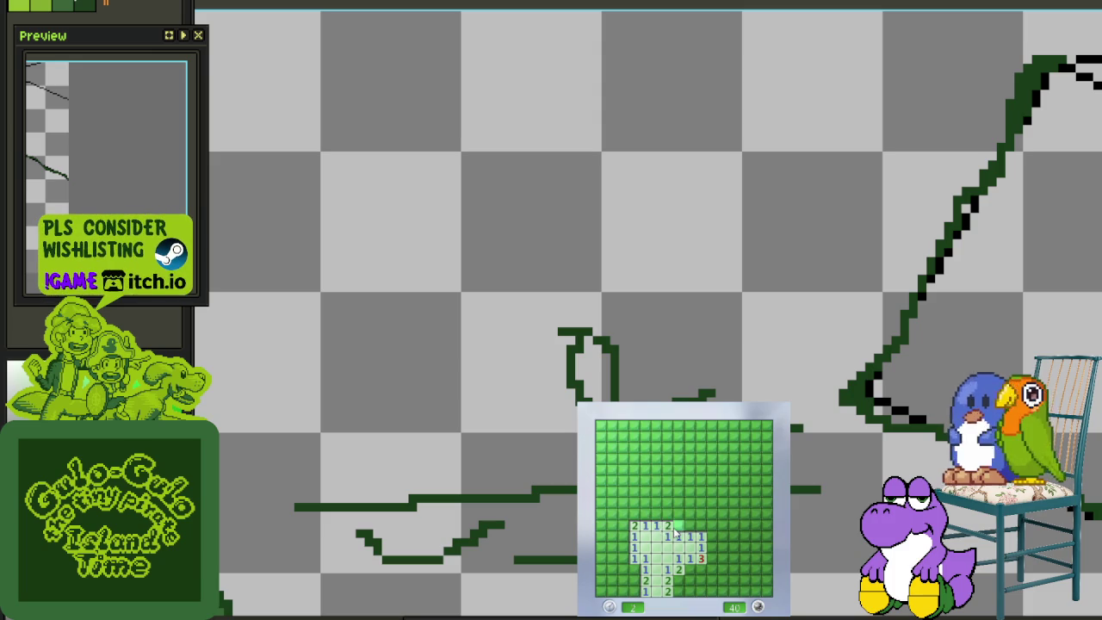
Open the area above the start and flag the left-column and top-left corner mines
click(687, 540)
click(643, 508)
right_click(621, 513)
click(629, 498)
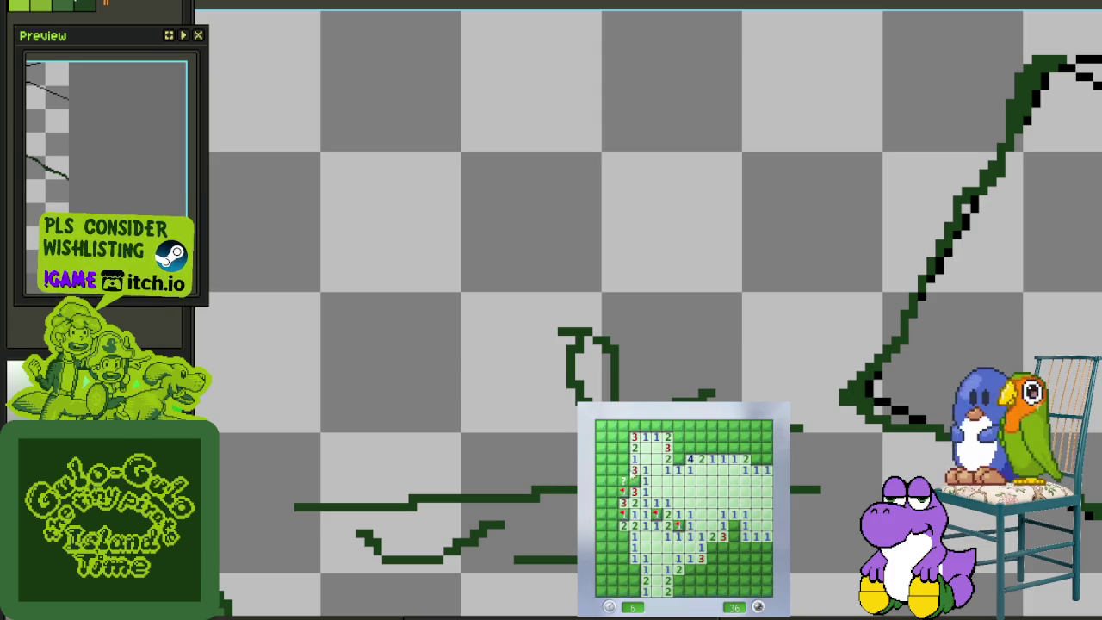
right_click(622, 490)
right_click(622, 479)
right_click(621, 458)
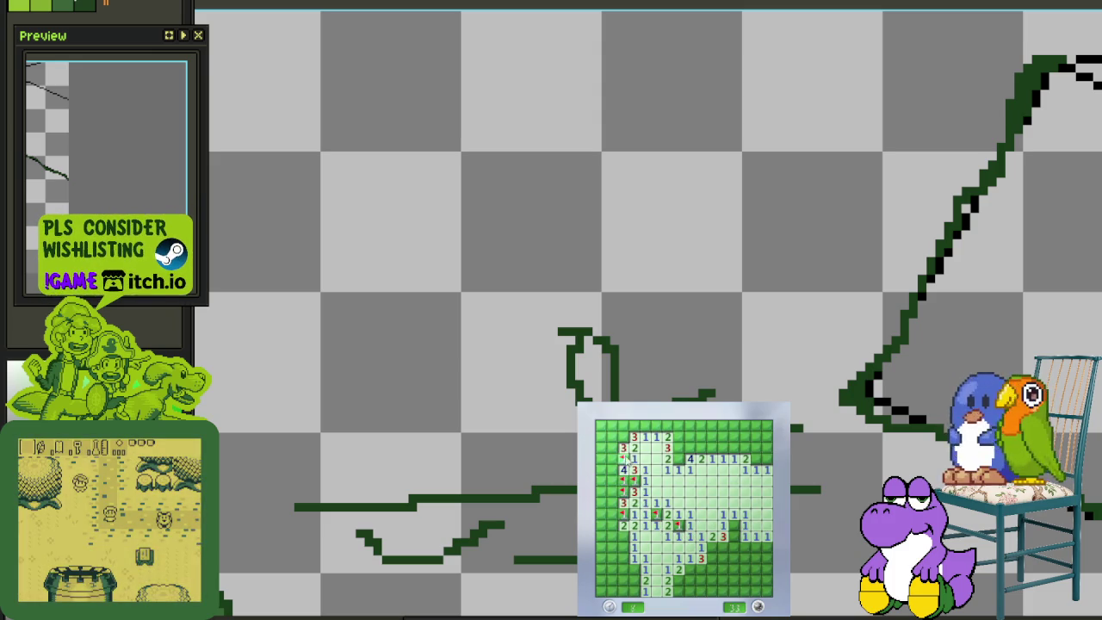
click(634, 436)
right_click(621, 426)
right_click(677, 448)
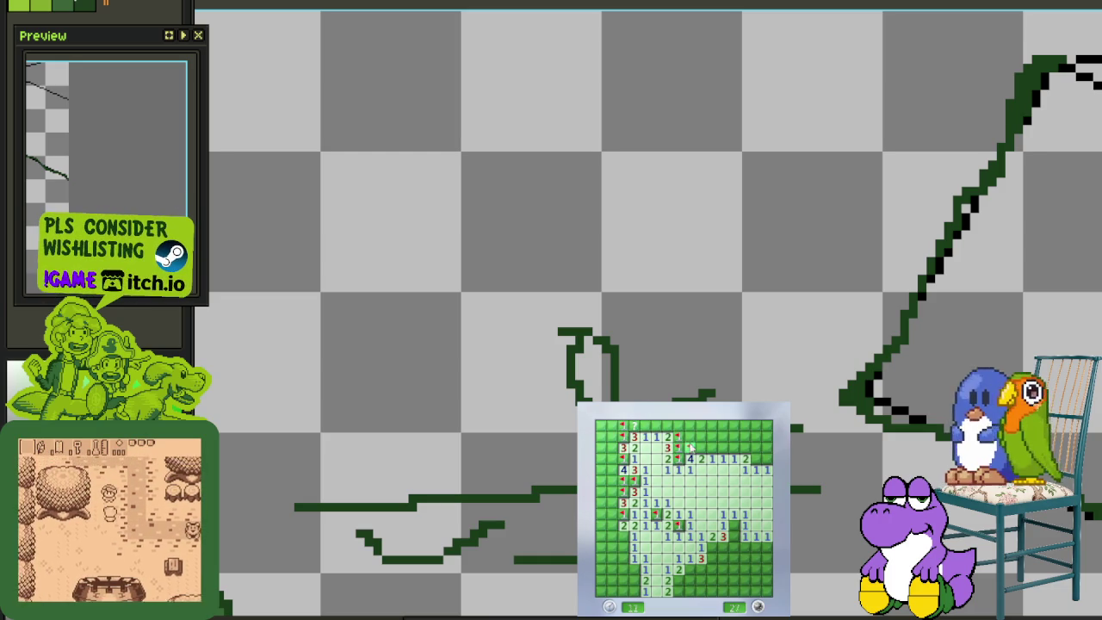
Open the upper-right cells and flag mines along the top rows
click(723, 437)
click(723, 425)
click(755, 447)
right_click(712, 425)
click(701, 425)
right_click(701, 437)
click(689, 437)
right_click(678, 436)
click(677, 425)
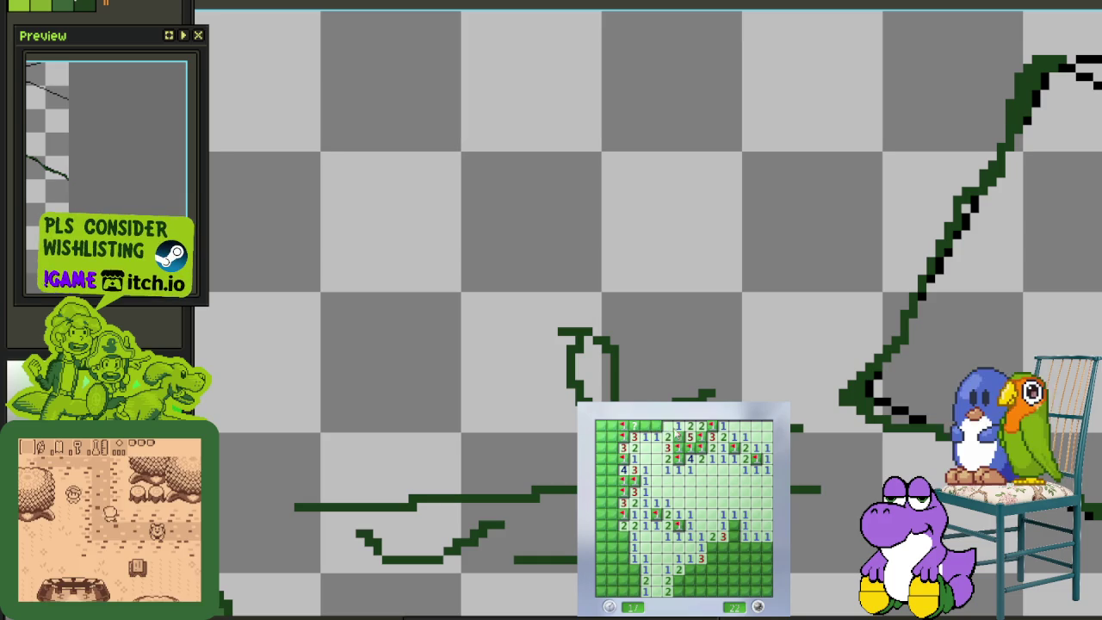
Open more left-column and lower-left cells until a mine is hit, ending with 18 left
right_click(621, 513)
click(621, 525)
click(611, 558)
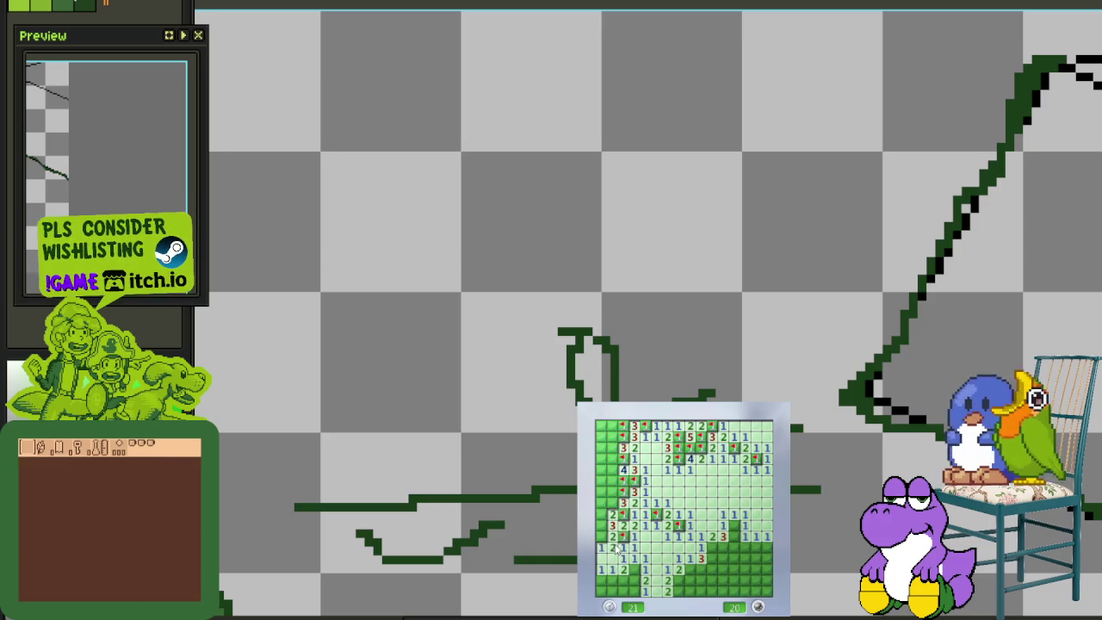
click(608, 504)
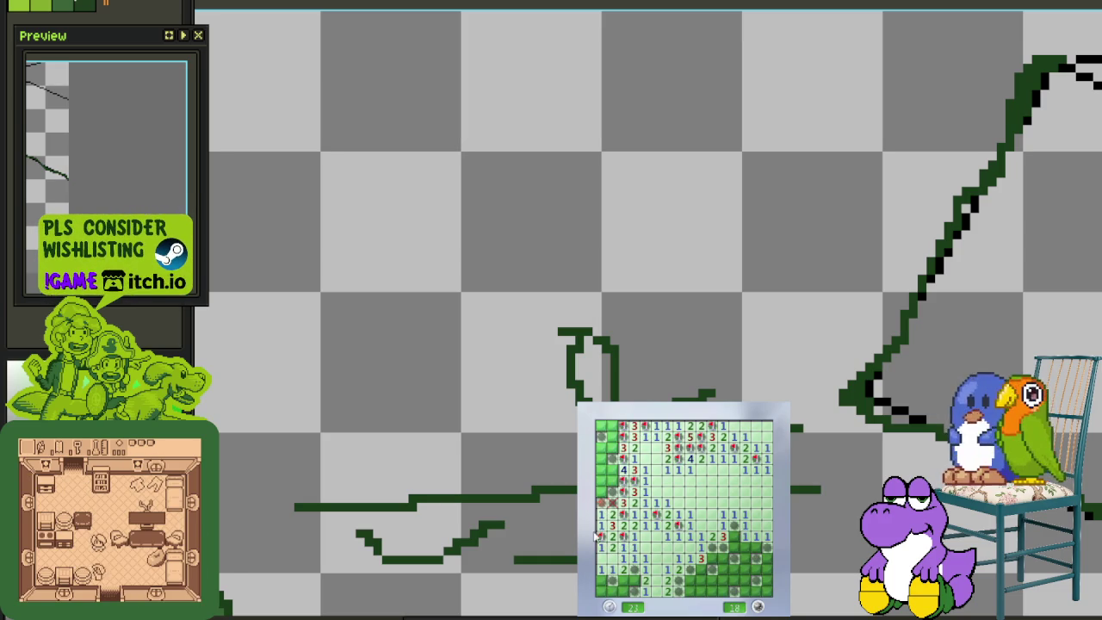
scroll(594, 534, down, 2)
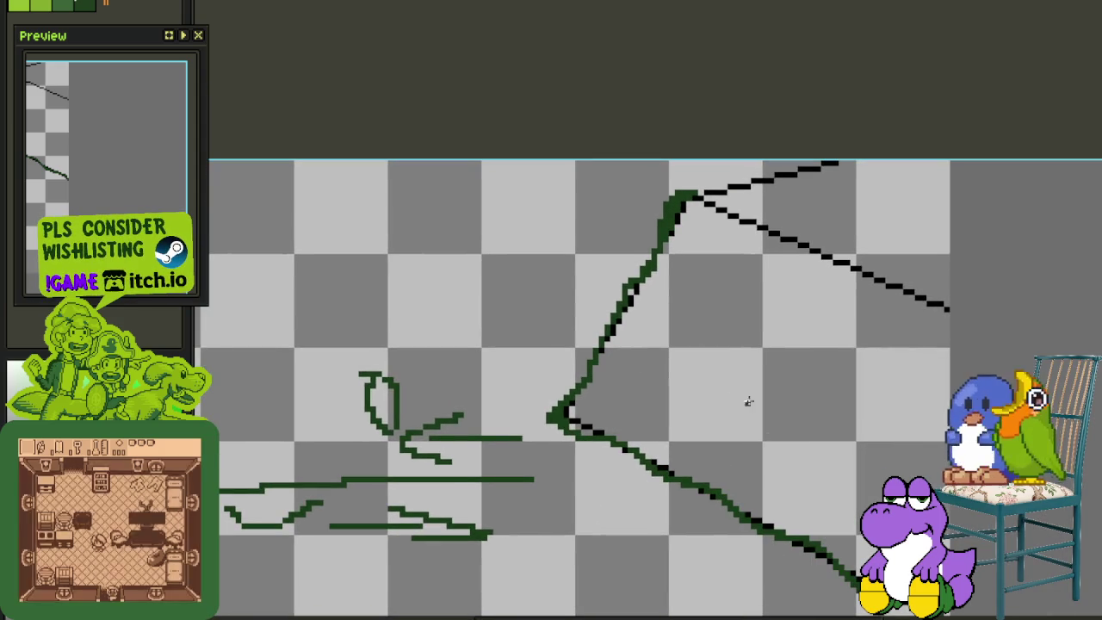
Add a dark-green diagonal line and a single dark-green pixel beside the existing outline, then save
key(ctrl+s)
drag(788, 297, 752, 359)
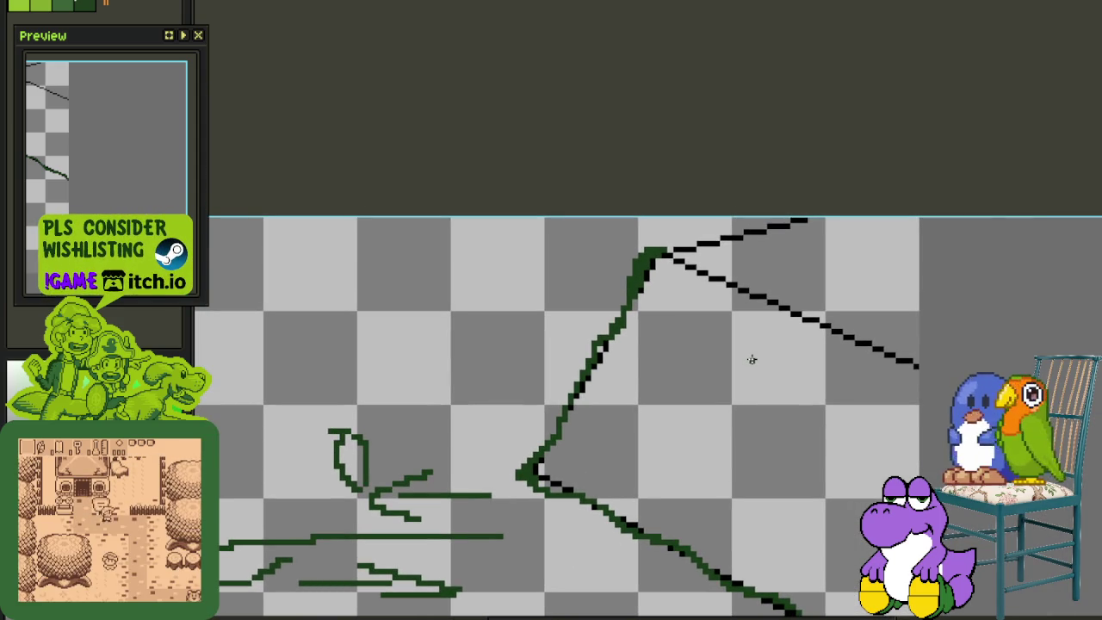
key(ctrl+s)
scroll(671, 339, down, 3)
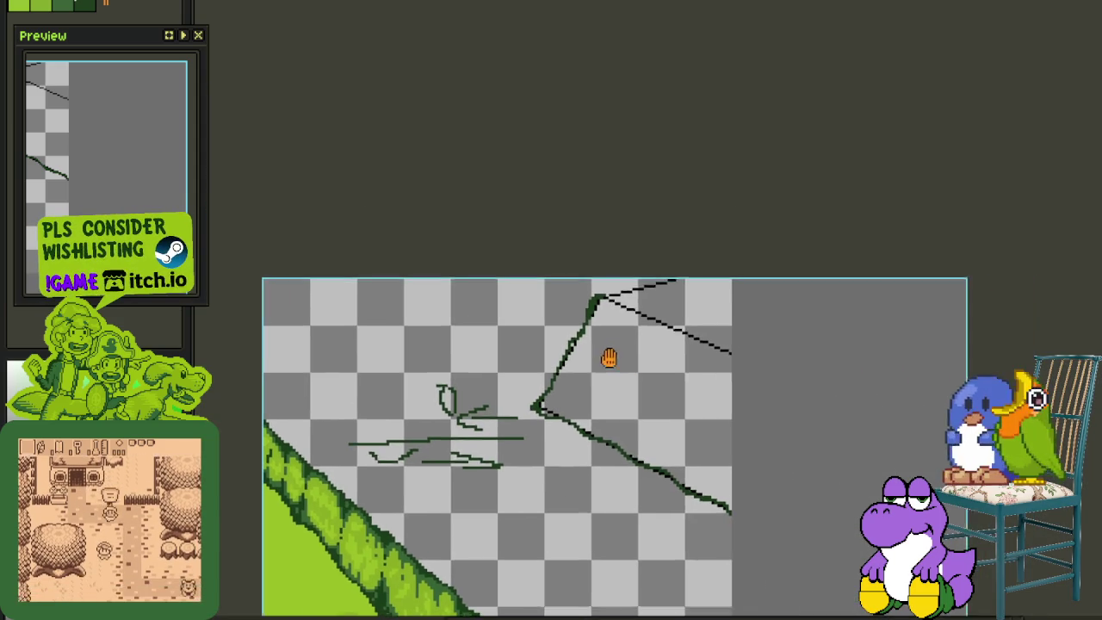
scroll(567, 318, up, 2)
drag(611, 303, 534, 313)
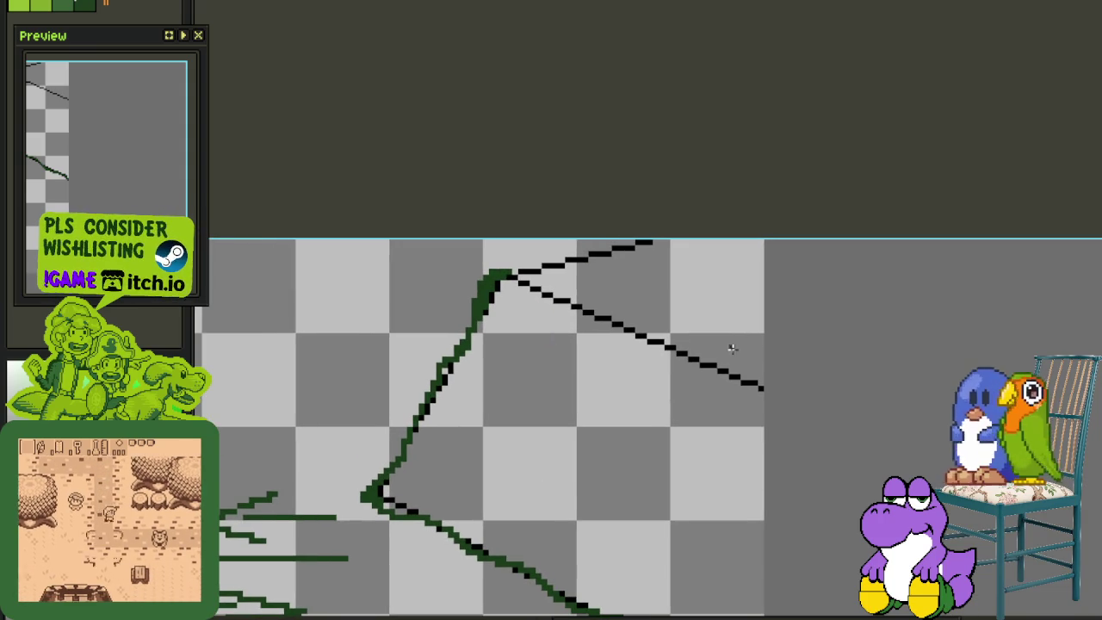
mouse_move(738, 367)
mouse_down()
mouse_move(776, 405)
mouse_move(661, 398)
mouse_move(564, 303)
mouse_up()
scroll(804, 424, up, 1)
scroll(737, 400, up, 1)
scroll(659, 401, up, 3)
drag(607, 337, 700, 424)
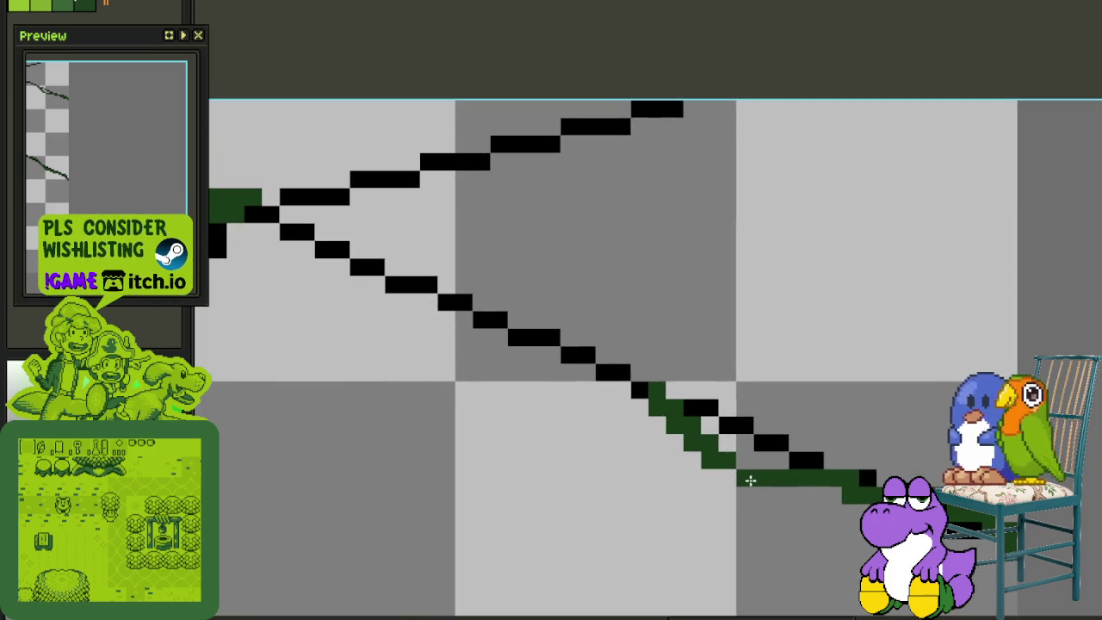
mouse_move(631, 368)
mouse_down()
mouse_move(712, 405)
mouse_move(523, 374)
mouse_move(706, 422)
mouse_move(651, 403)
mouse_move(542, 320)
mouse_move(593, 340)
mouse_move(522, 290)
mouse_move(586, 263)
mouse_move(514, 276)
mouse_move(713, 255)
mouse_move(759, 267)
mouse_move(890, 211)
mouse_move(861, 225)
mouse_up()
click(712, 406)
key(ctrl+s)
Turn a stray green pixel black and recolour the lower line dark green, extending it downward
right_click(706, 265)
scroll(593, 292, down, 2)
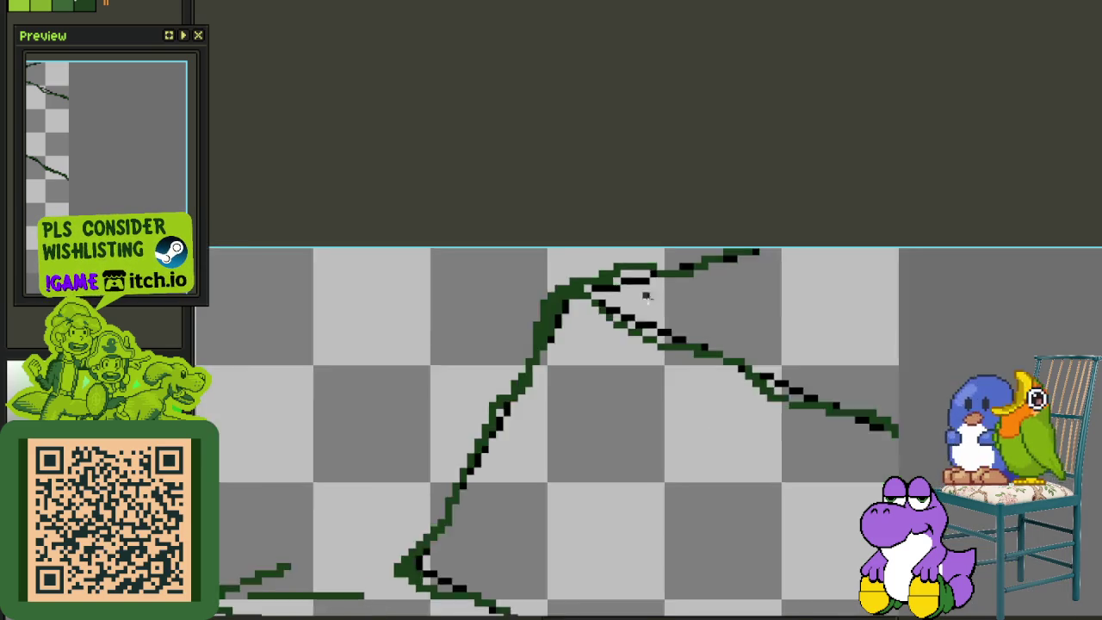
scroll(593, 292, down, 1)
key(ctrl+s)
drag(762, 492, 685, 330)
scroll(711, 465, down, 1)
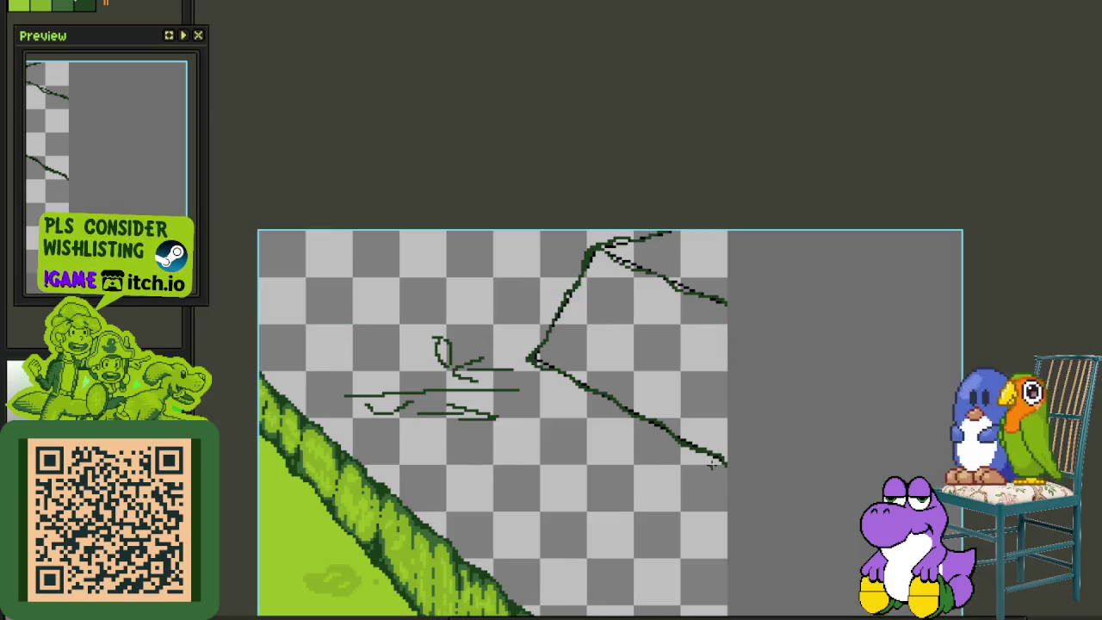
scroll(701, 474, down, 1)
scroll(723, 349, up, 2)
scroll(740, 370, up, 1)
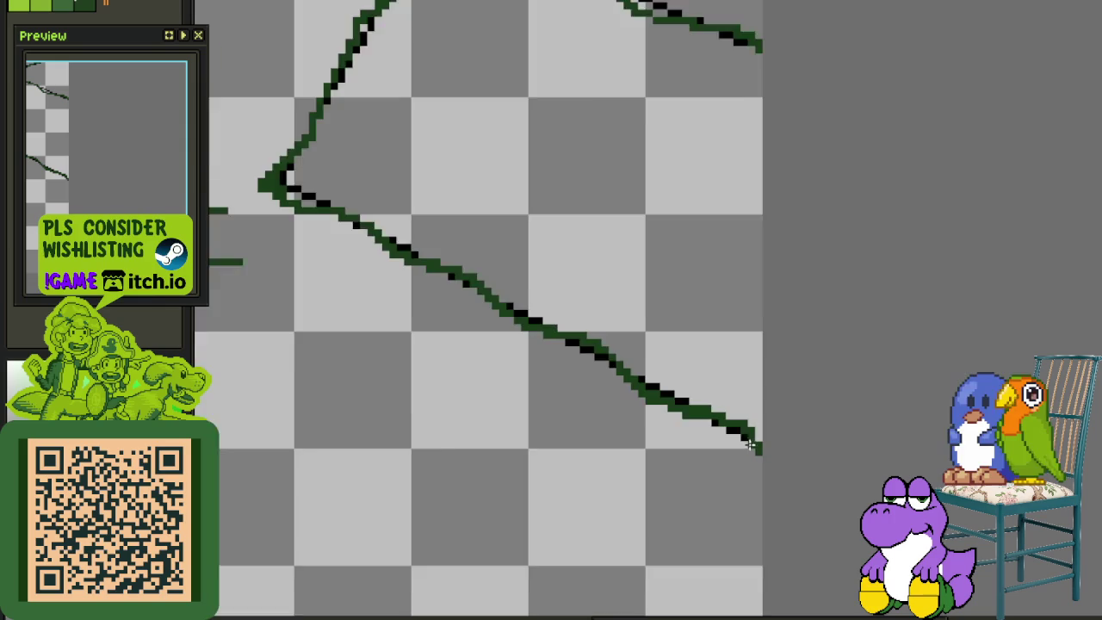
scroll(758, 447, up, 2)
mouse_move(763, 463)
mouse_down()
mouse_move(765, 482)
mouse_move(749, 451)
mouse_move(701, 406)
mouse_move(632, 373)
mouse_move(749, 475)
mouse_move(724, 424)
mouse_up()
scroll(745, 473, down, 1)
key(ctrl+s)
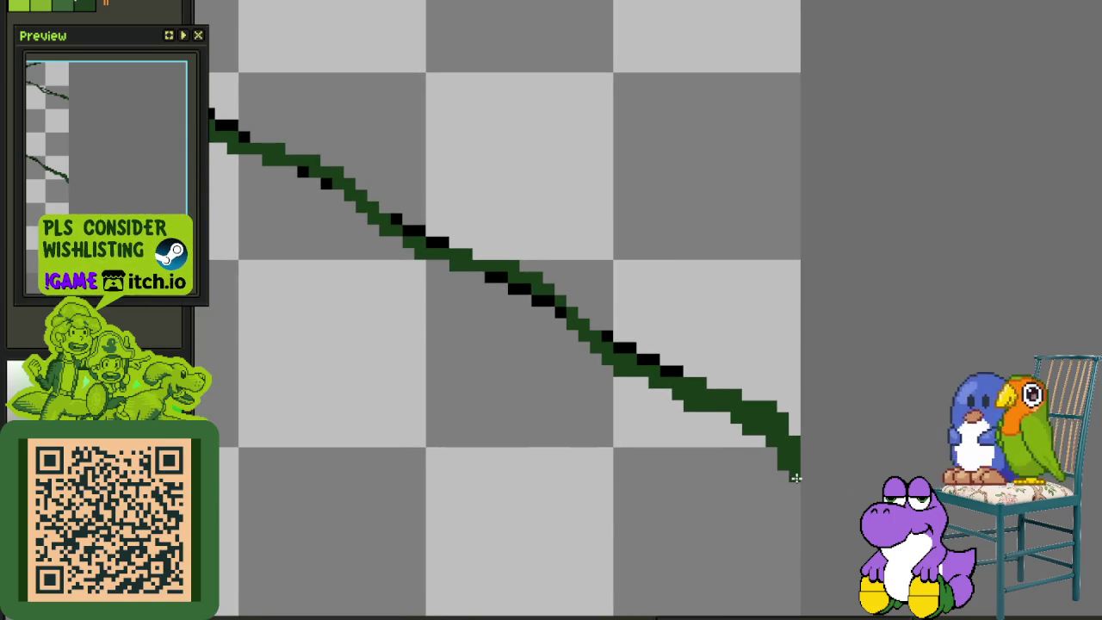
Recolour two black pixels on the stepped edge dark green, erase a stray pixel, and save
drag(782, 465, 840, 528)
scroll(628, 386, up, 1)
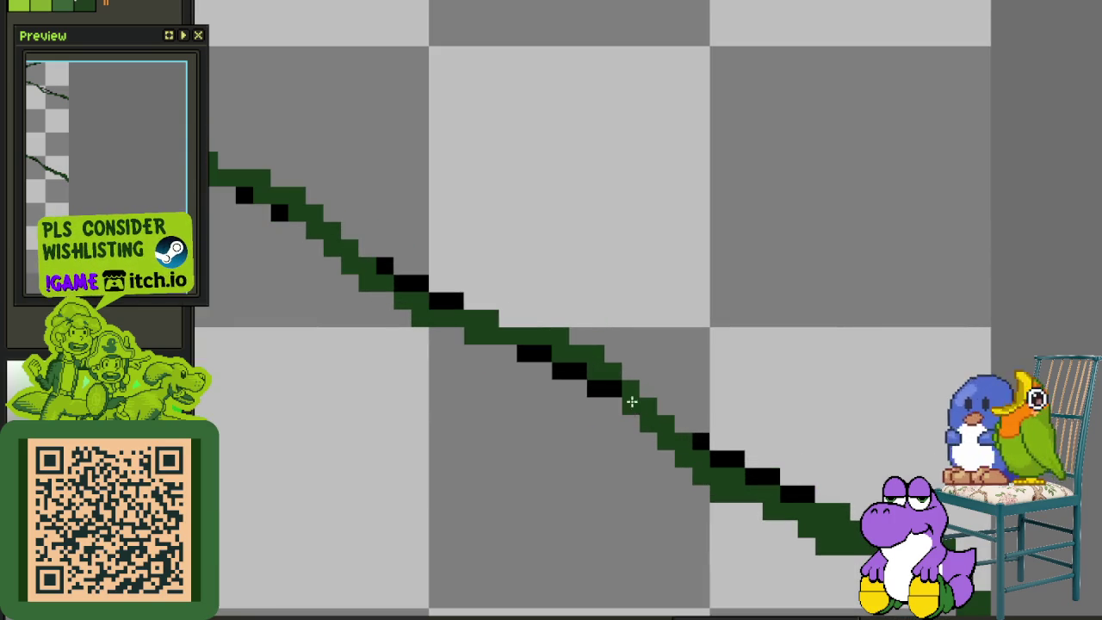
click(611, 393)
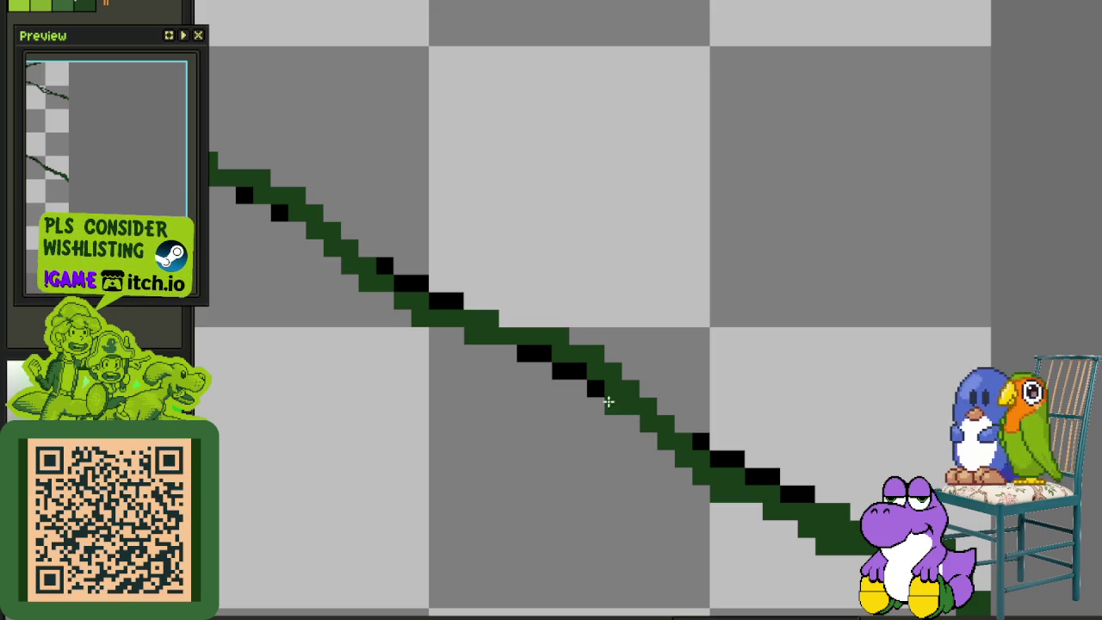
click(580, 371)
click(560, 337)
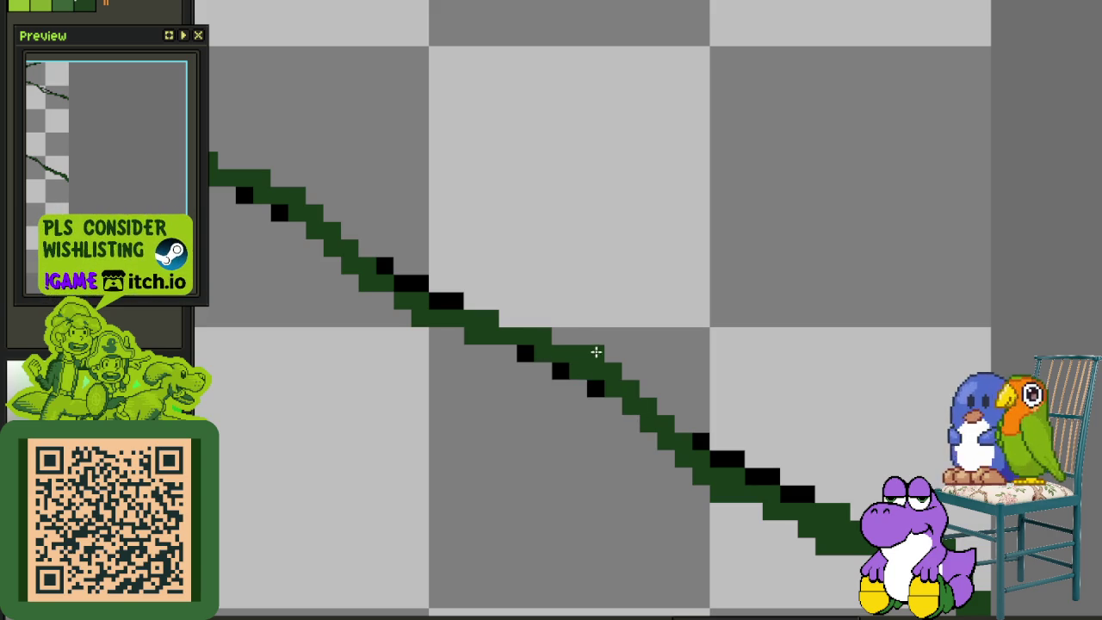
key(ctrl+s)
Lasso-select the rough sketch lines beside the cliff outline
scroll(637, 379, down, 4)
drag(502, 344, 561, 388)
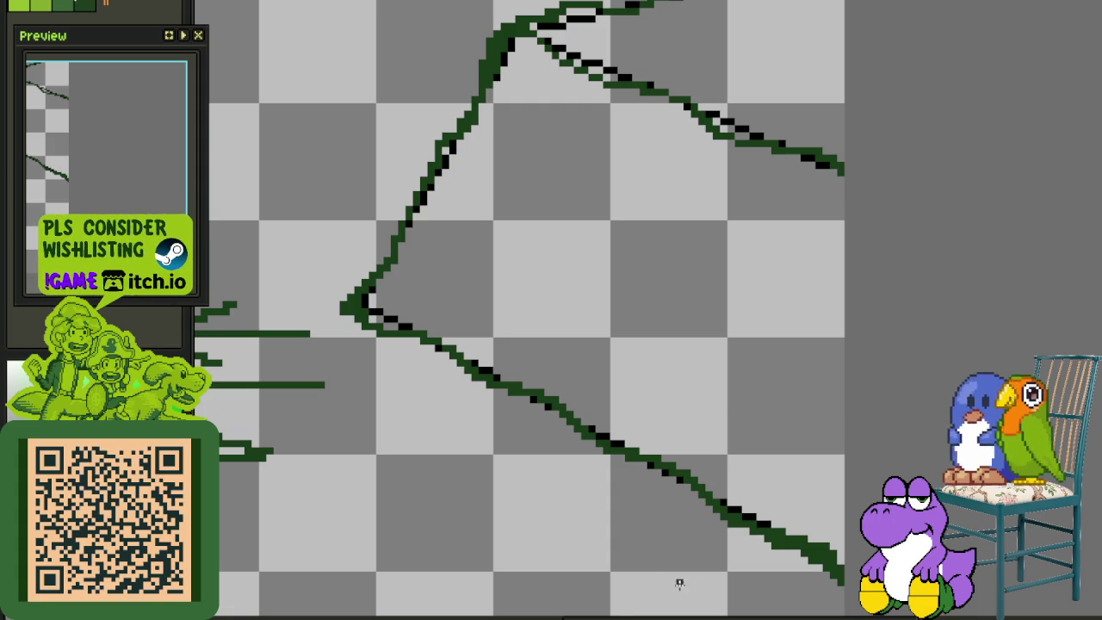
scroll(673, 575, up, 2)
scroll(622, 436, down, 3)
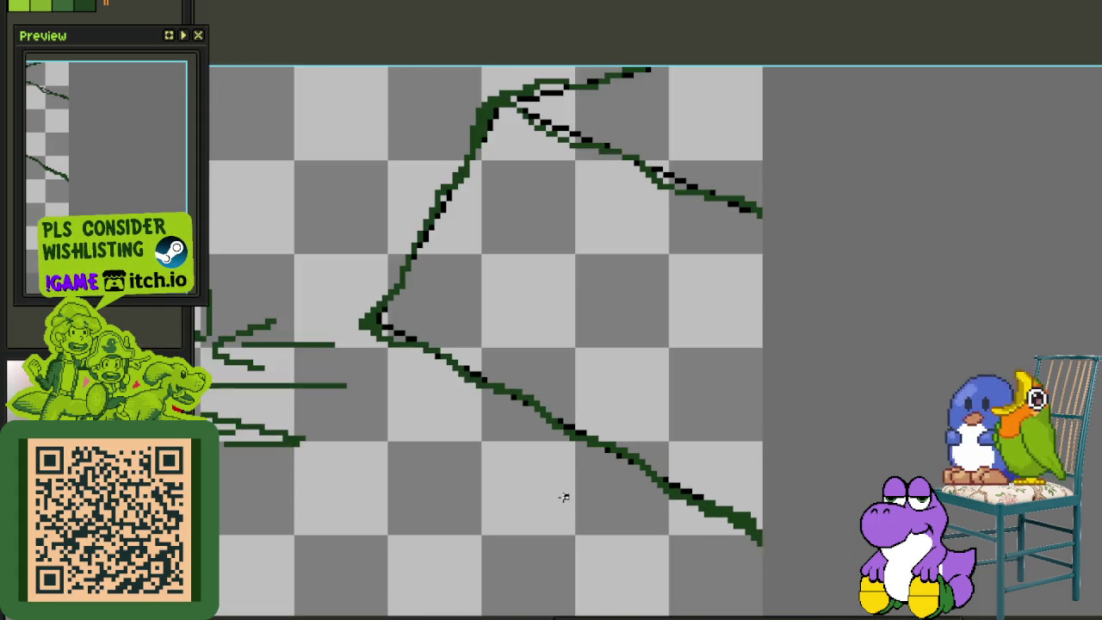
scroll(563, 497, down, 1)
drag(314, 478, 553, 441)
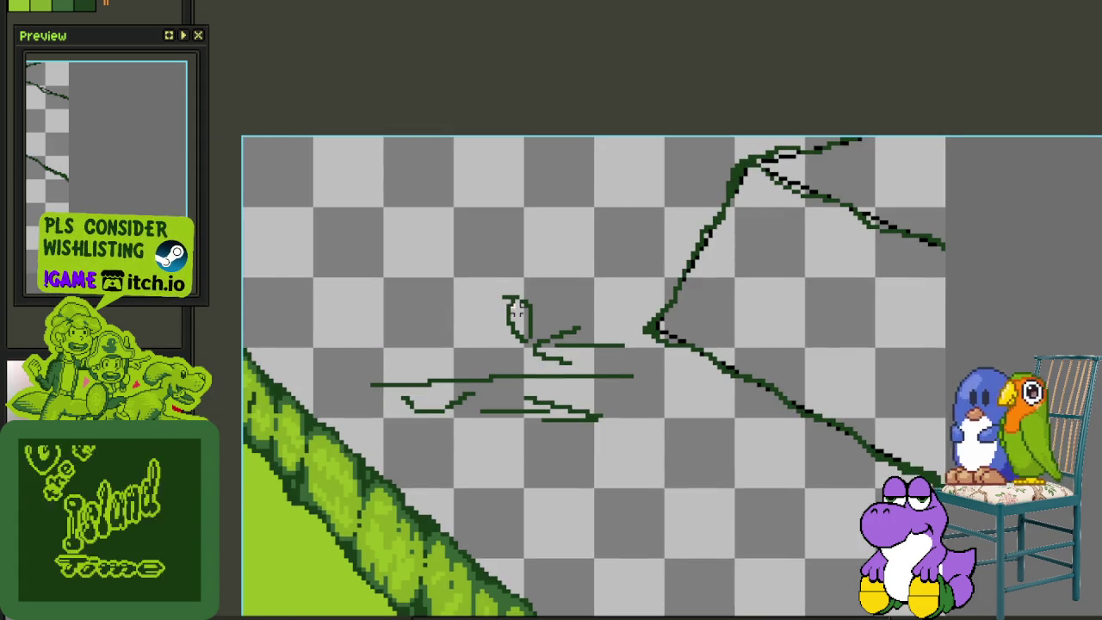
scroll(551, 292, up, 1)
mouse_move(554, 251)
mouse_down()
mouse_move(352, 291)
mouse_move(555, 297)
mouse_up()
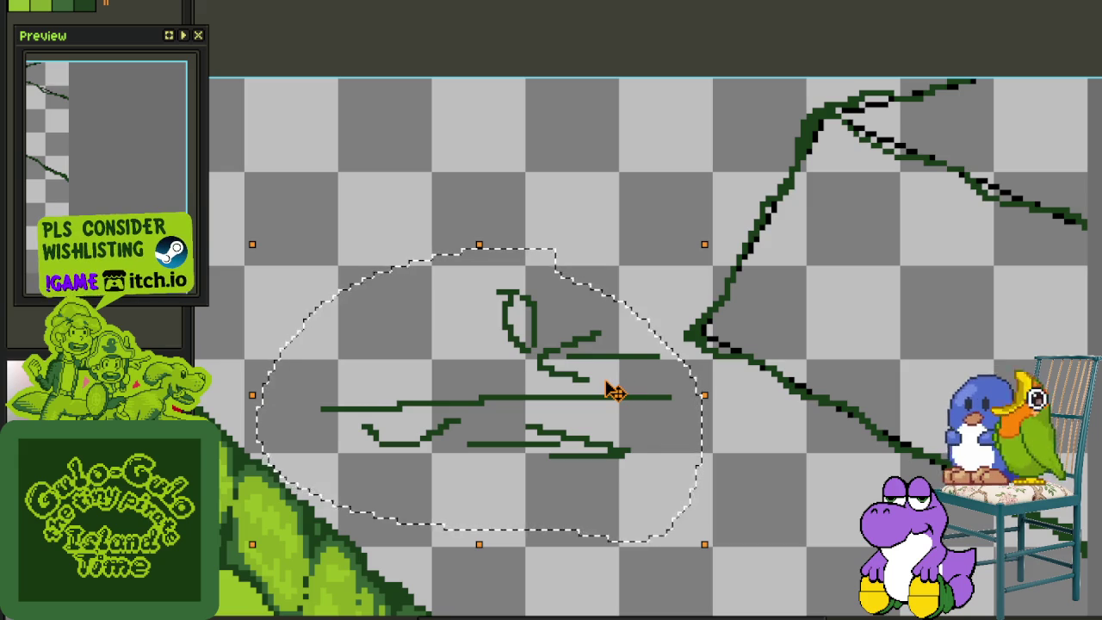
Delete the lassoed sketch strokes and save, leaving only the dark-green cliff outline
key(Delete)
drag(733, 449, 448, 356)
key(Tab)
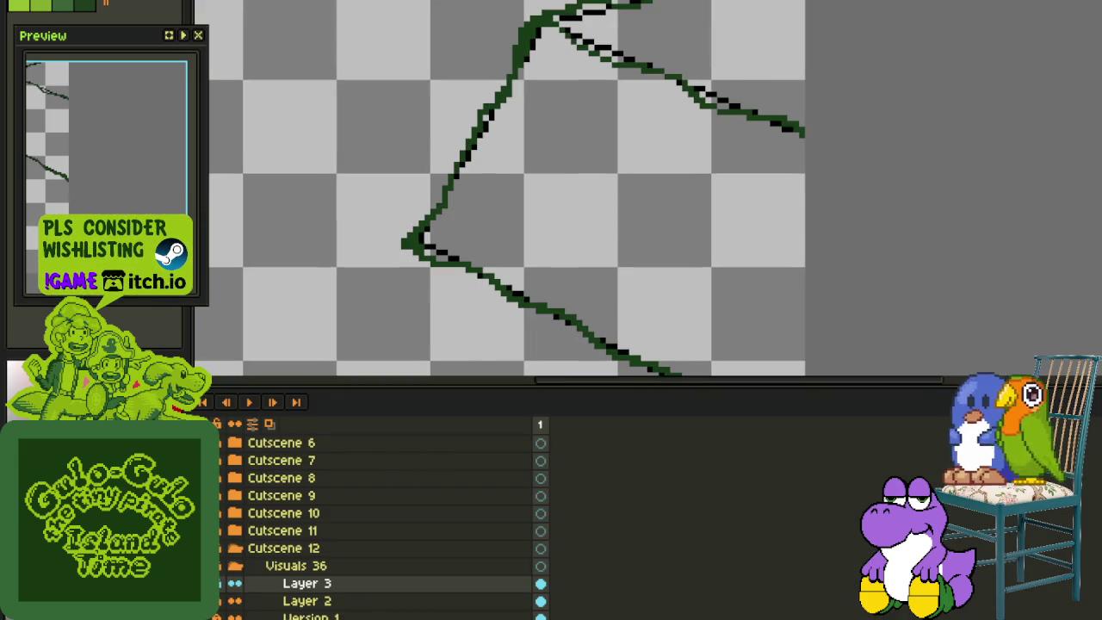
key(ctrl+s)
drag(637, 287, 603, 351)
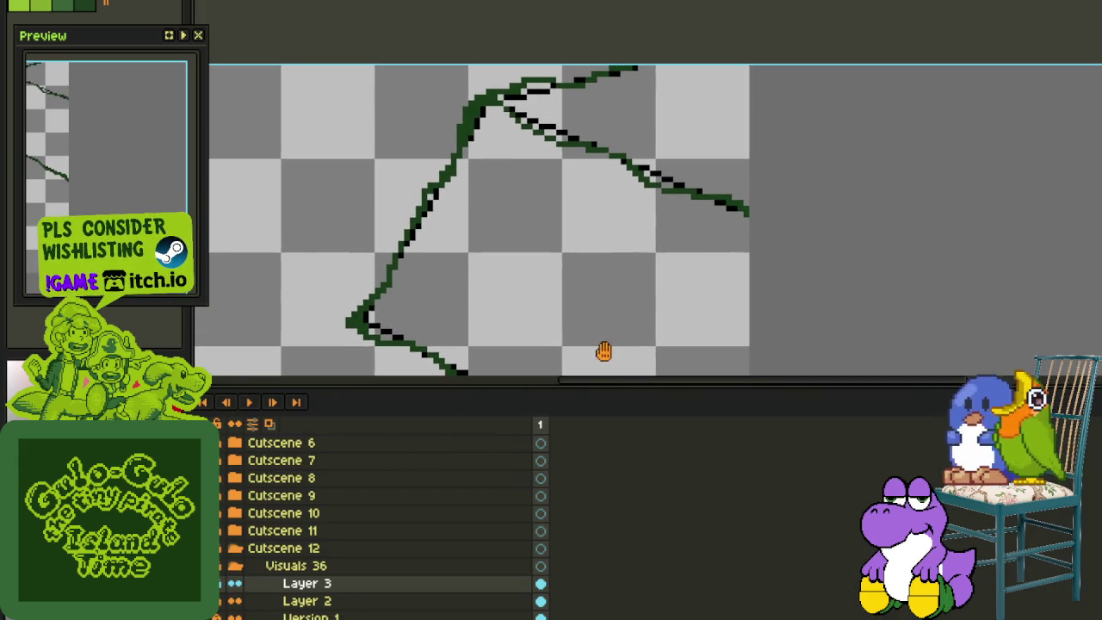
key(Tab)
scroll(573, 364, down, 1)
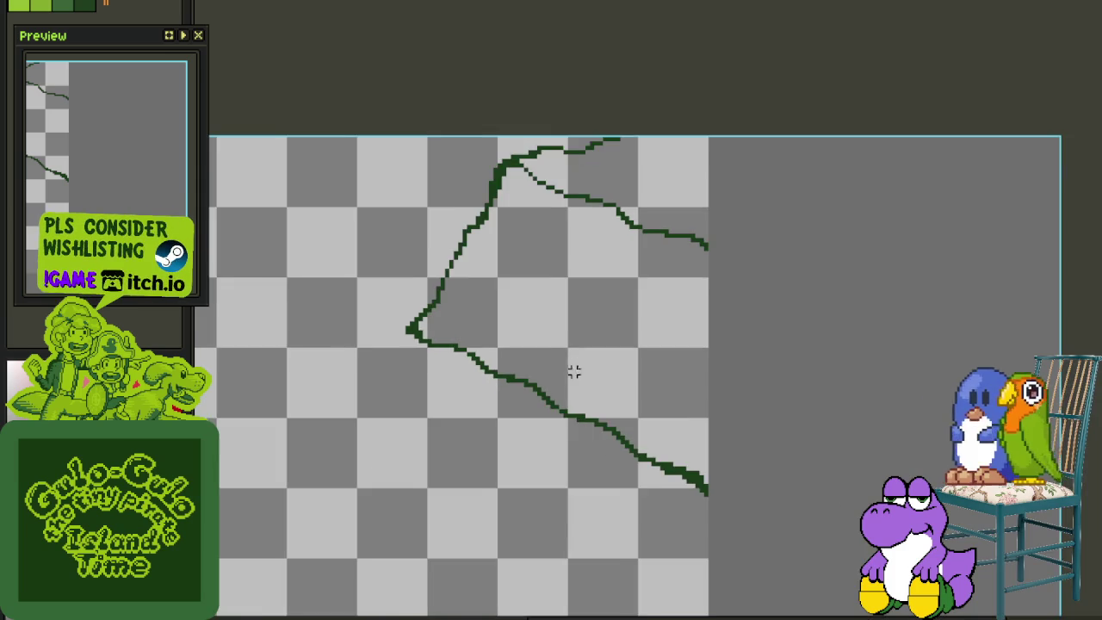
drag(600, 404, 629, 382)
scroll(613, 251, down, 3)
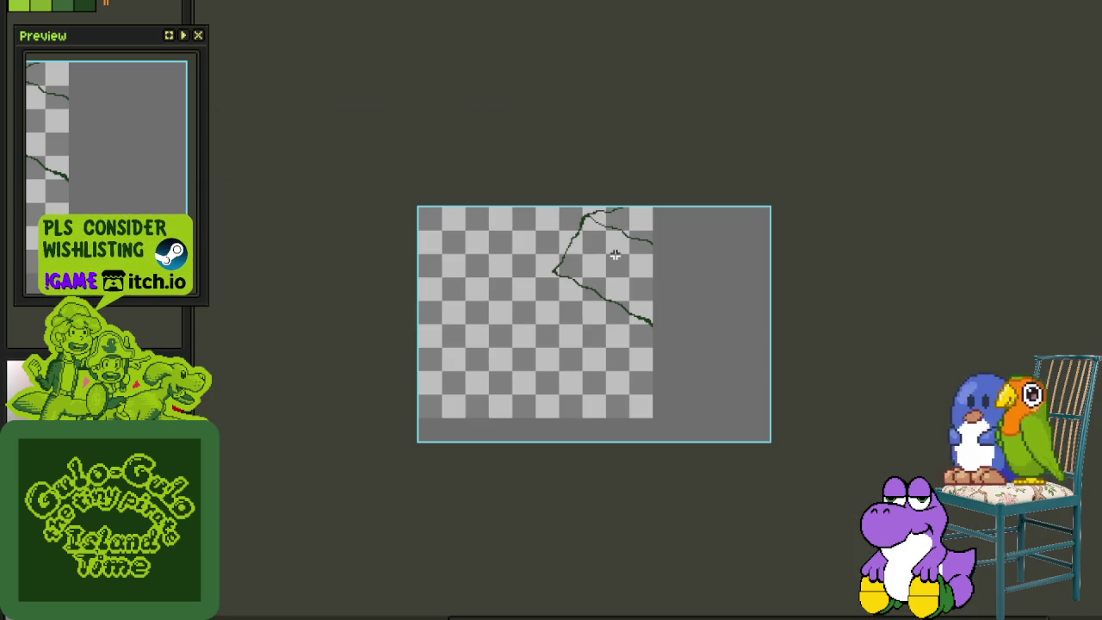
key(Tab)
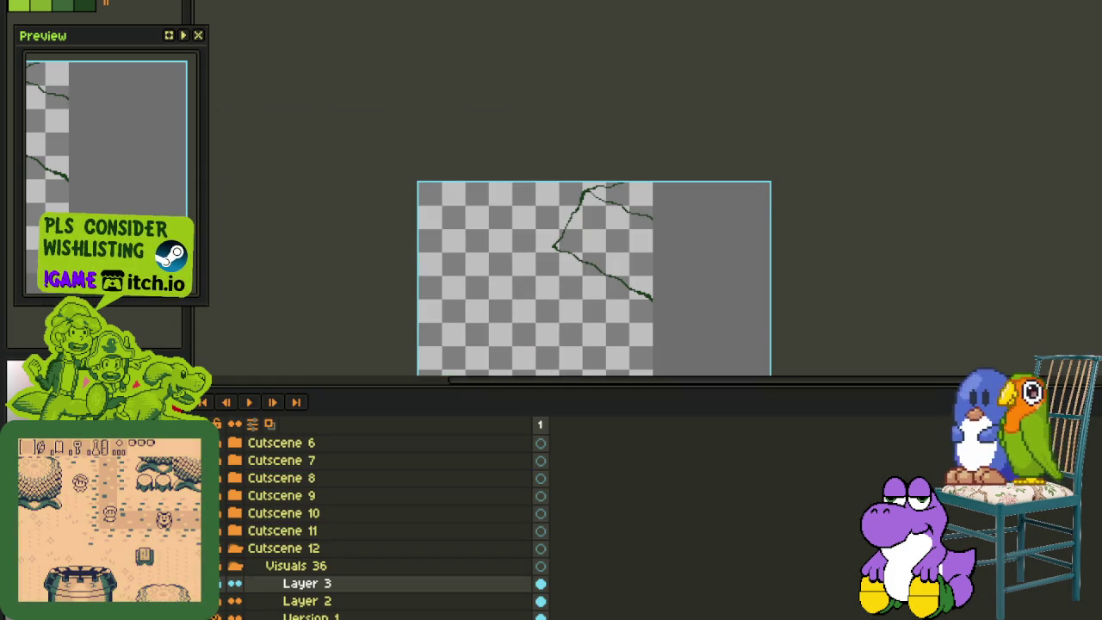
Thicken the outline's lower-right end with dark-green pixels, erase nearby stray pixels, and save
key(Tab)
scroll(634, 221, up, 2)
drag(583, 226, 450, 310)
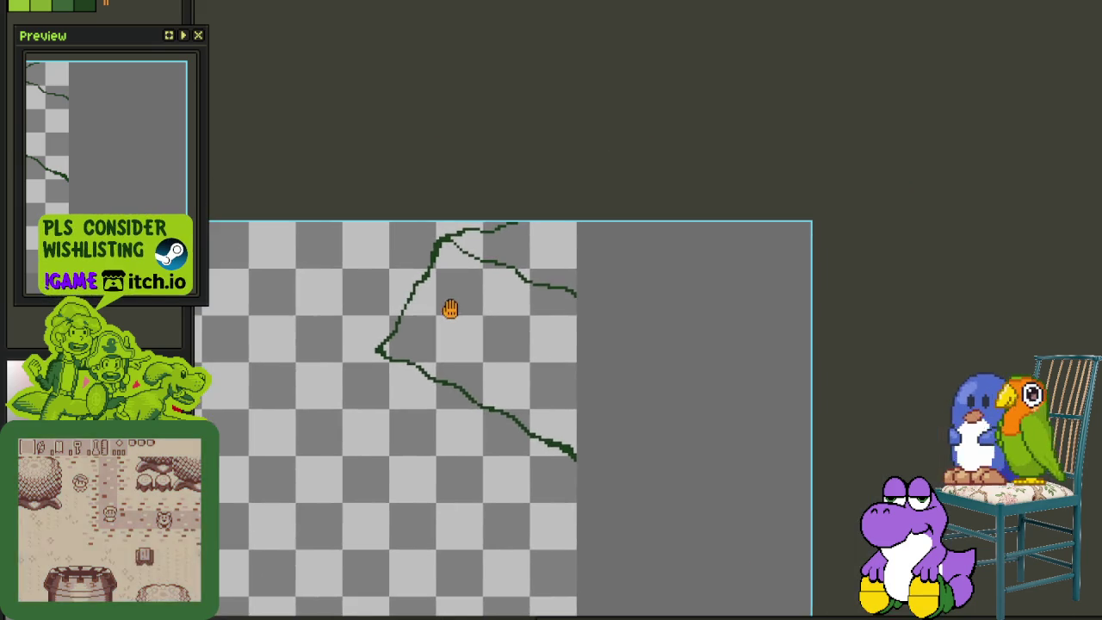
scroll(450, 310, up, 2)
scroll(512, 246, up, 2)
scroll(660, 317, up, 1)
mouse_move(730, 388)
mouse_down()
mouse_move(819, 456)
mouse_move(829, 508)
mouse_up()
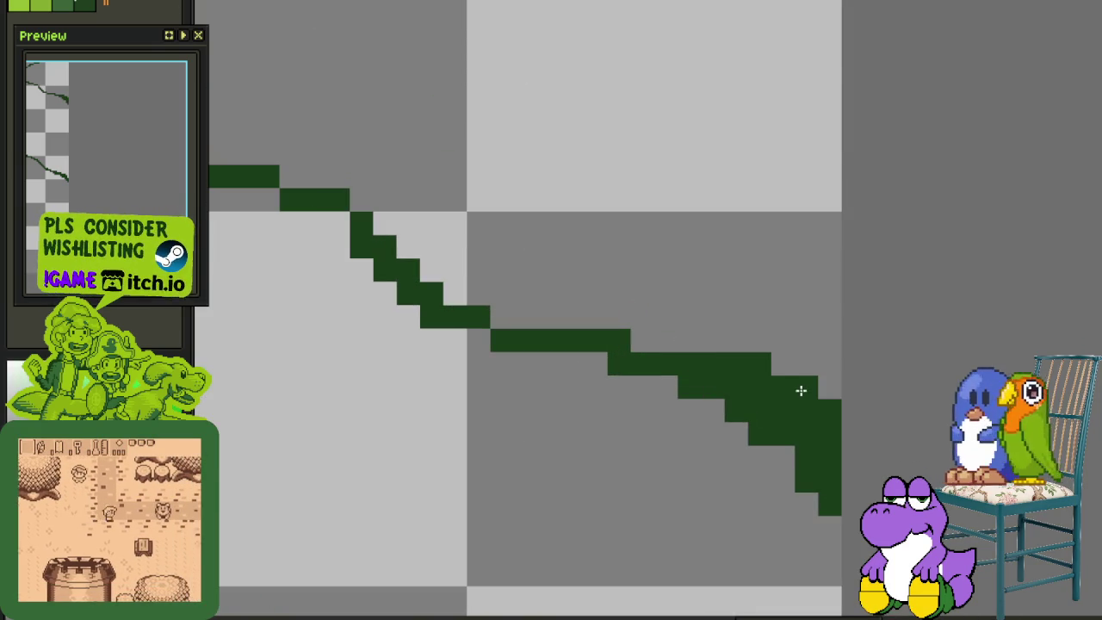
click(828, 387)
right_click(806, 387)
right_click(736, 364)
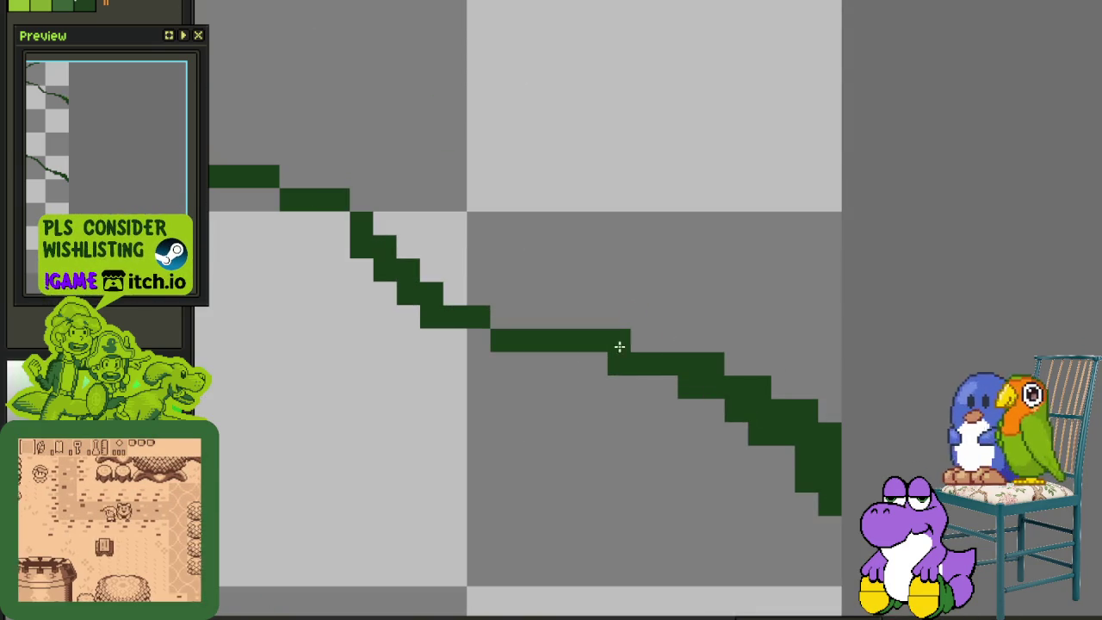
right_click(612, 339)
click(590, 359)
scroll(590, 359, down, 3)
scroll(499, 287, up, 1)
key(ctrl+s)
Extend and tidy the stair steps along the upper-right edge, trimming its top-right end
scroll(360, 178, up, 1)
scroll(504, 246, up, 1)
click(594, 238)
drag(618, 215, 765, 191)
right_click(769, 192)
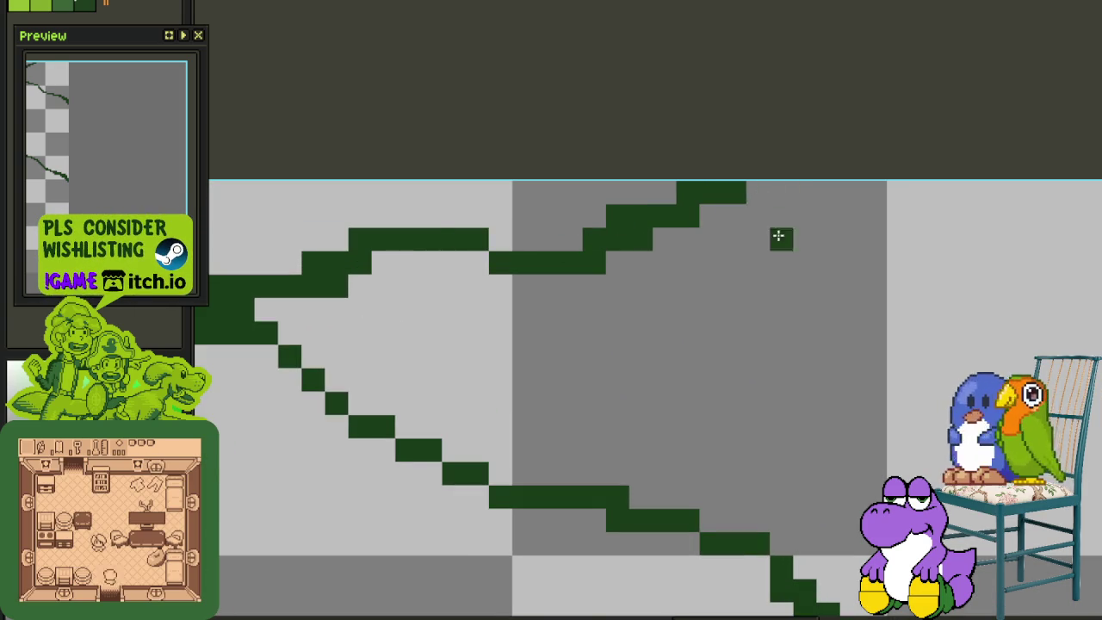
scroll(679, 377, down, 3)
scroll(684, 285, up, 1)
key(ctrl+s)
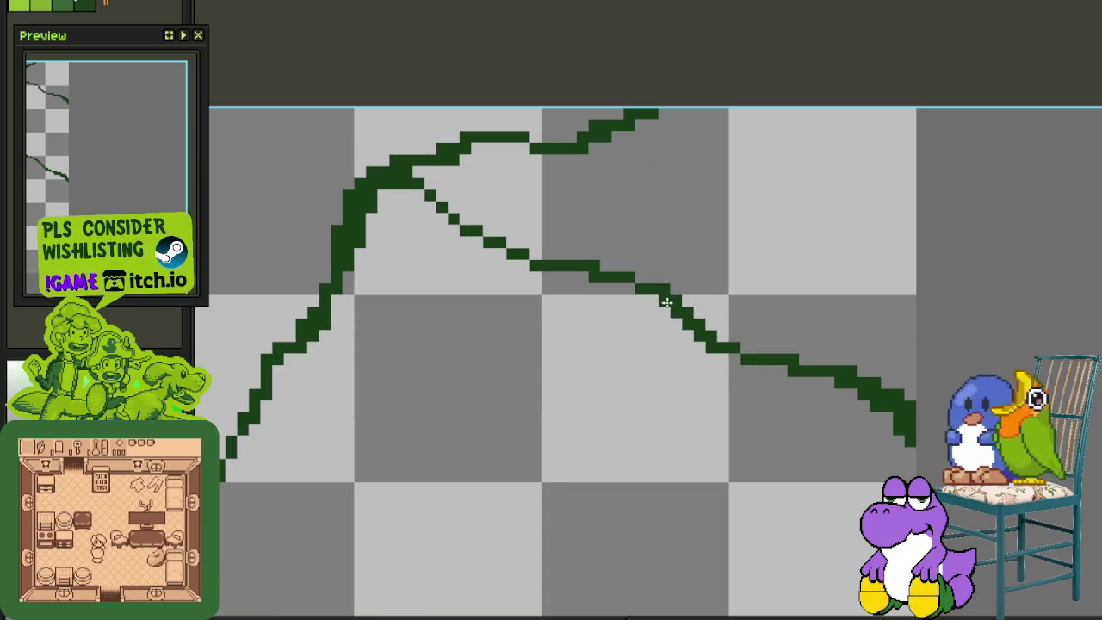
drag(620, 286, 600, 270)
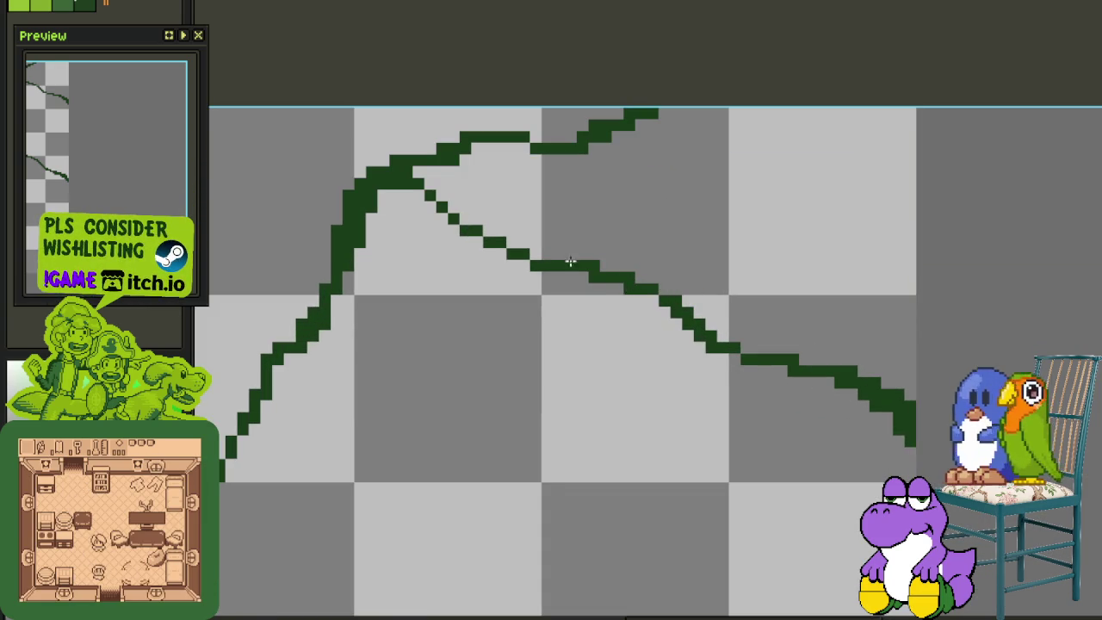
scroll(475, 234, down, 2)
scroll(517, 327, down, 1)
drag(523, 344, 511, 273)
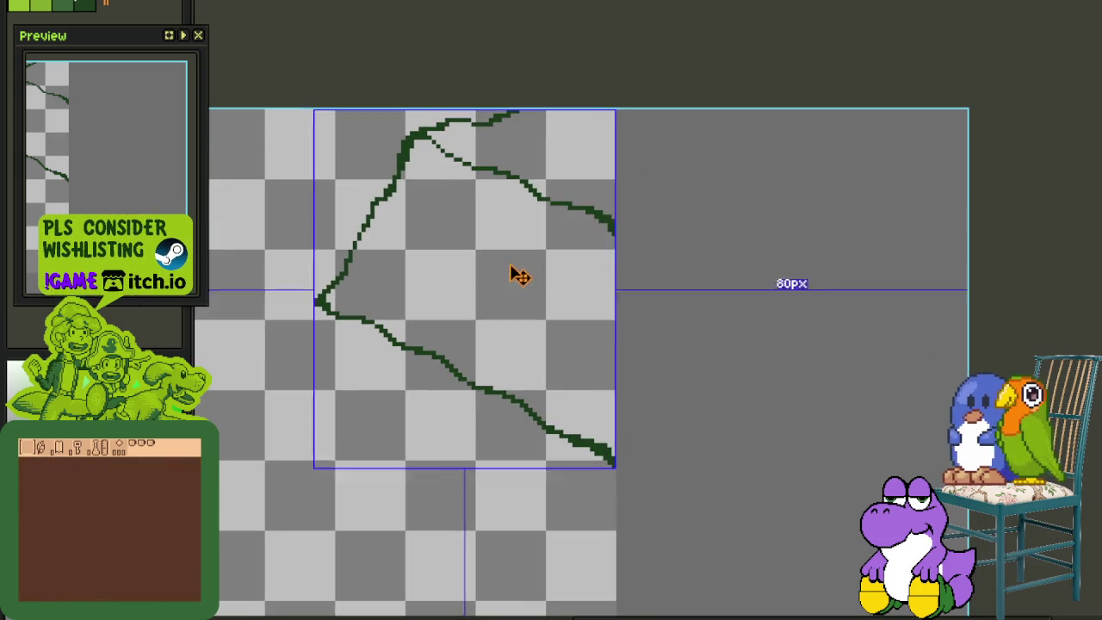
drag(575, 394, 579, 336)
key(Tab)
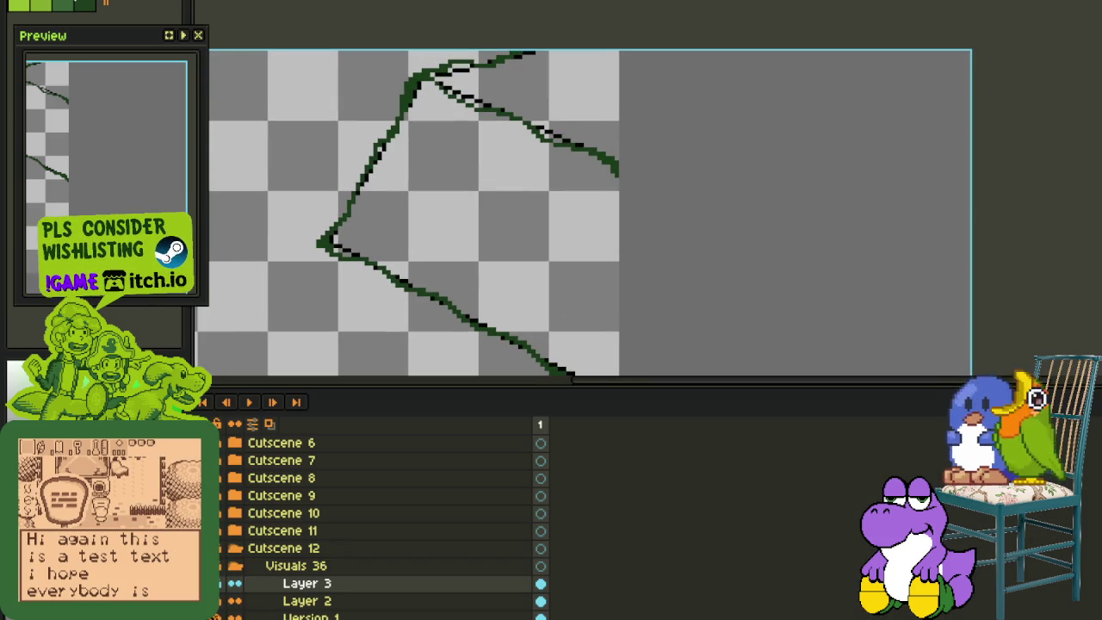
key(Tab)
scroll(433, 315, down, 2)
scroll(318, 486, down, 3)
key(Tab)
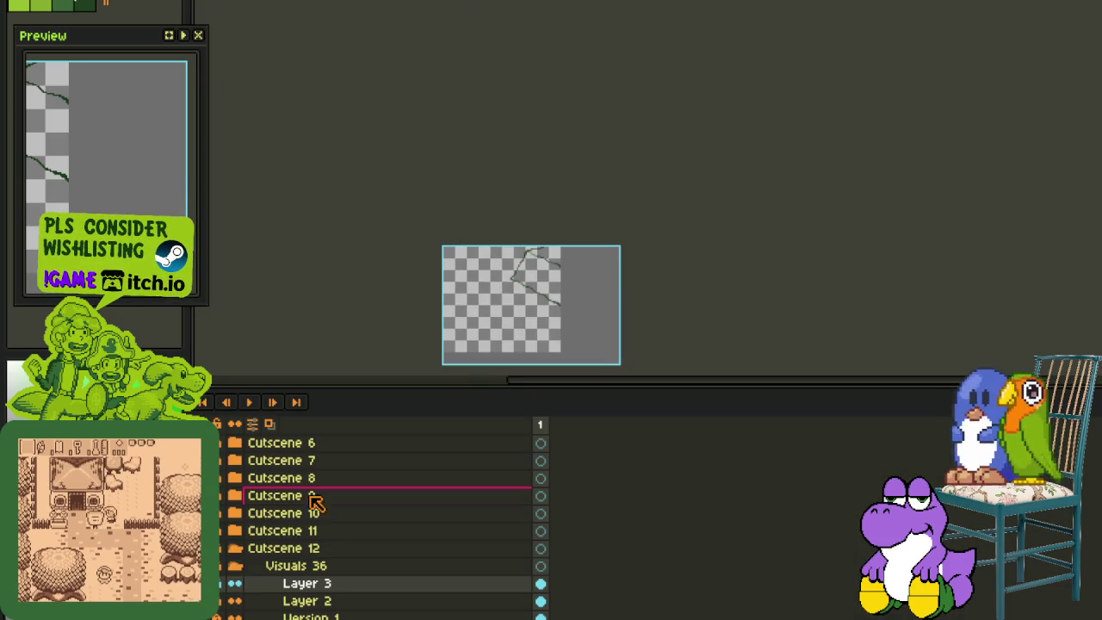
click(258, 559)
key(Tab)
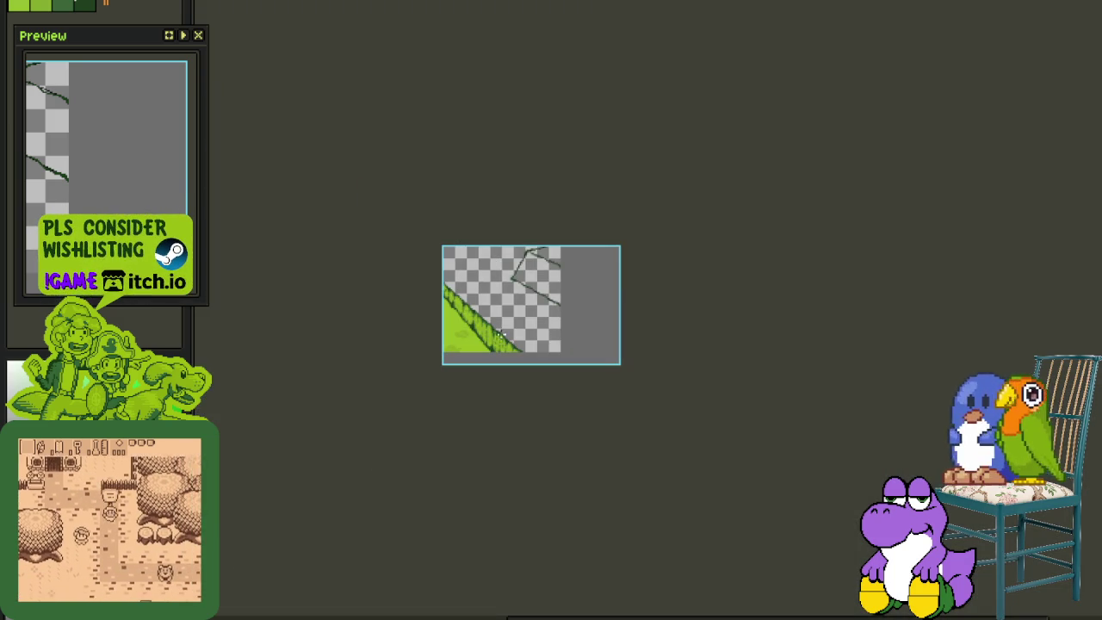
scroll(495, 341, up, 3)
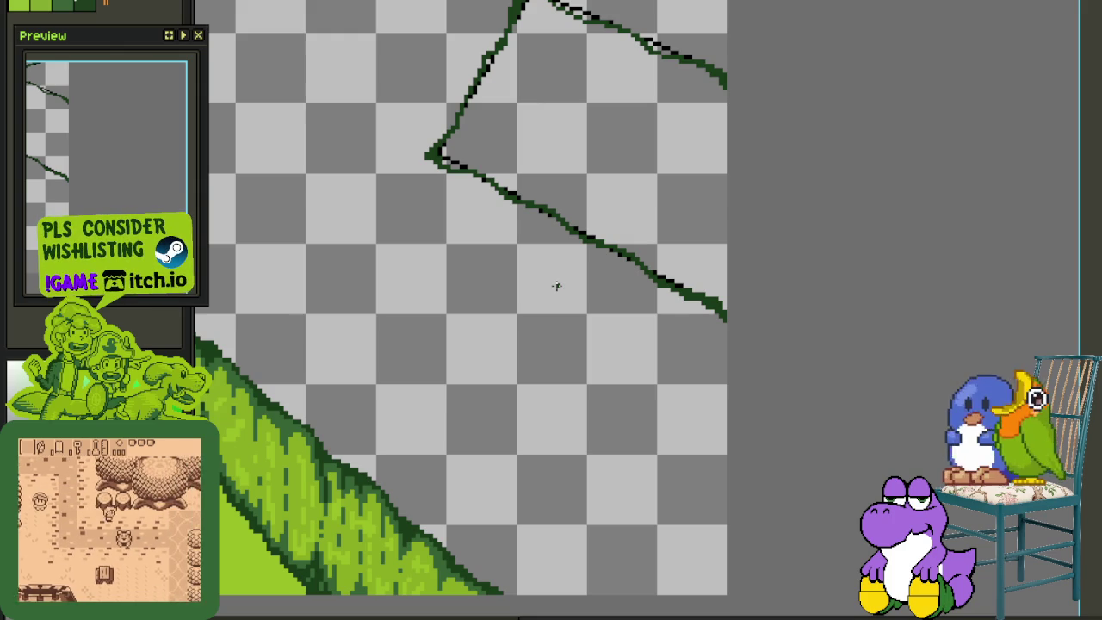
key(Tab)
click(541, 582)
key(Tab)
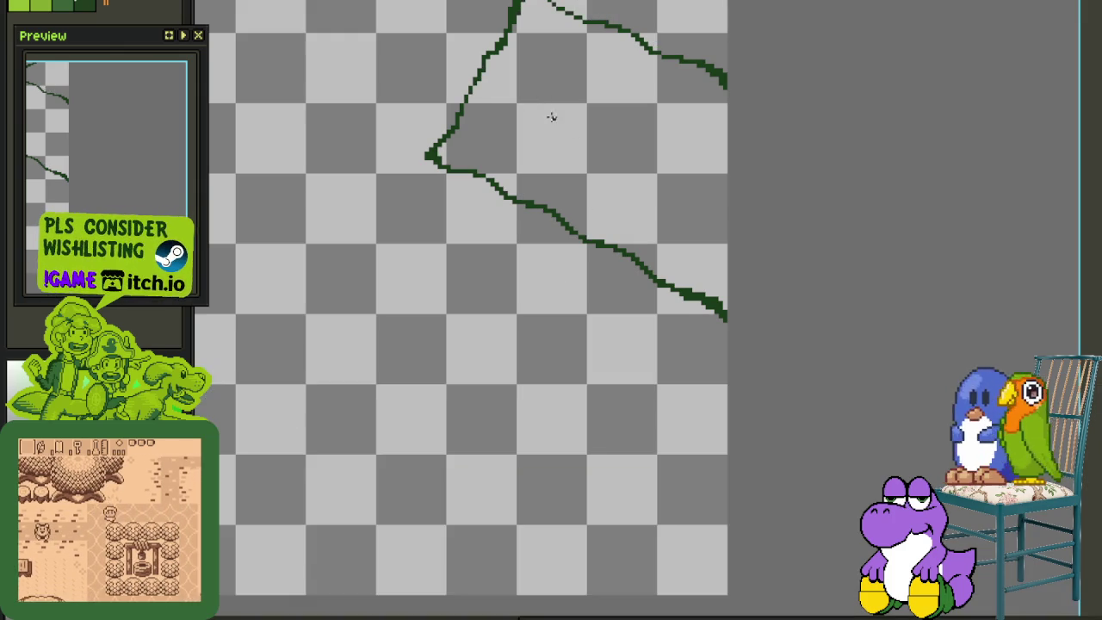
key(ctrl+s)
scroll(554, 167, up, 2)
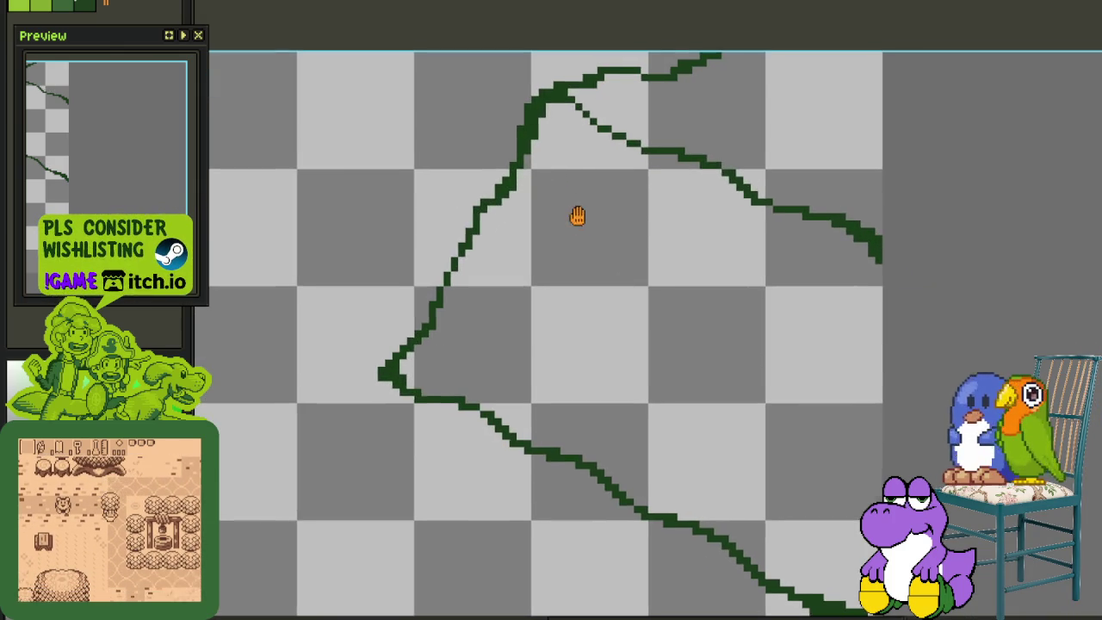
scroll(583, 219, up, 1)
scroll(632, 163, up, 1)
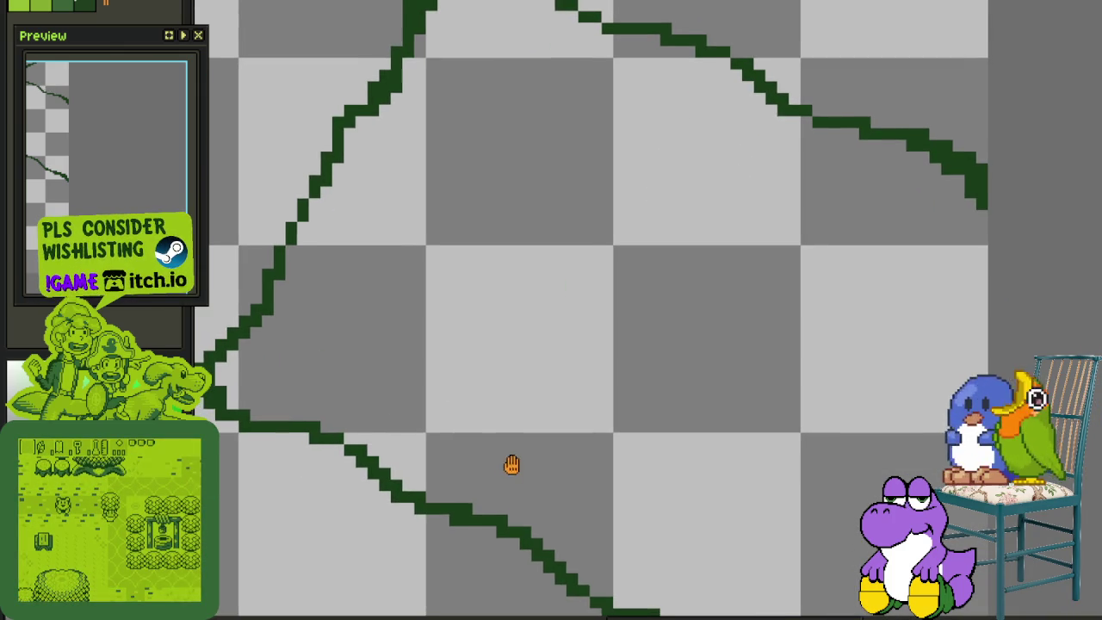
Draw a dark-green branch up from the lower outline edge and preview the sprite full screen
drag(507, 520, 566, 382)
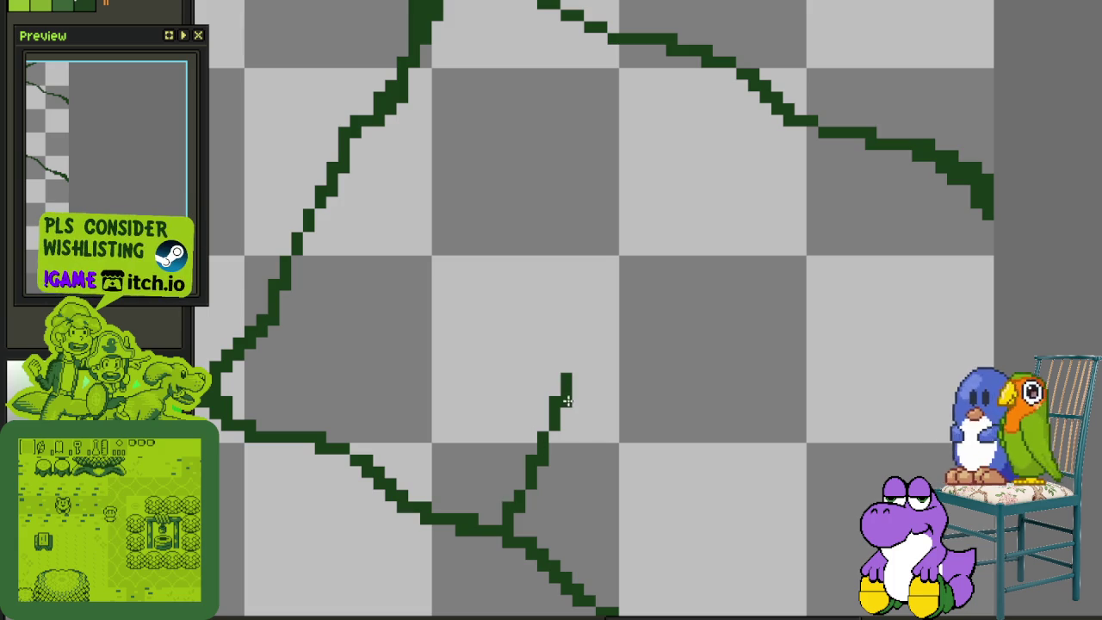
scroll(572, 378, down, 1)
scroll(570, 259, down, 1)
scroll(559, 258, down, 1)
key(Tab)
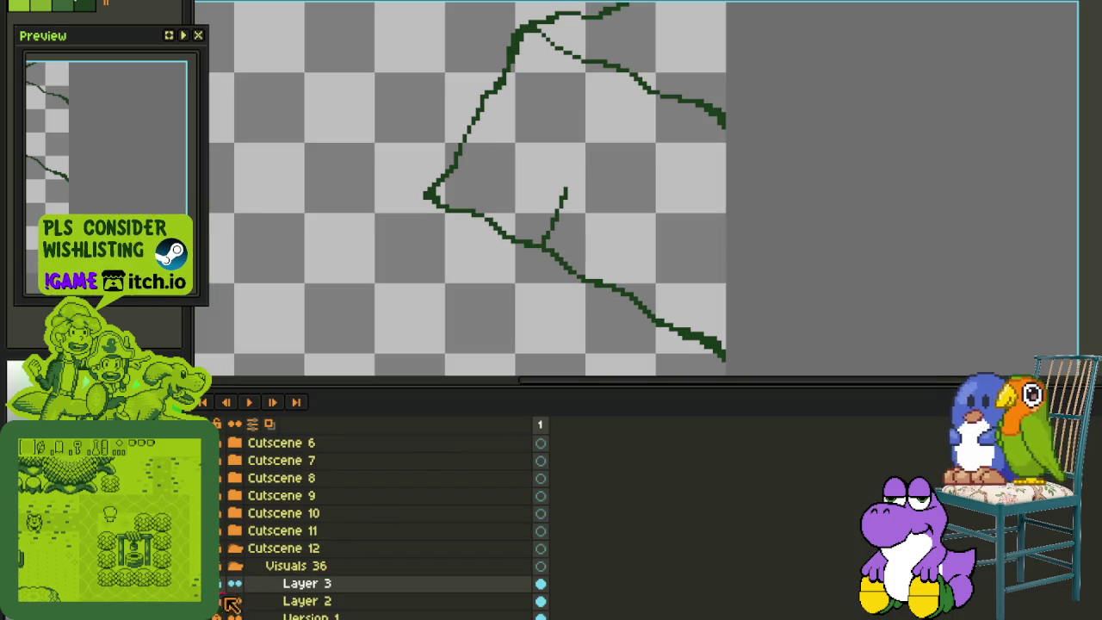
key(F8)
click(551, 198)
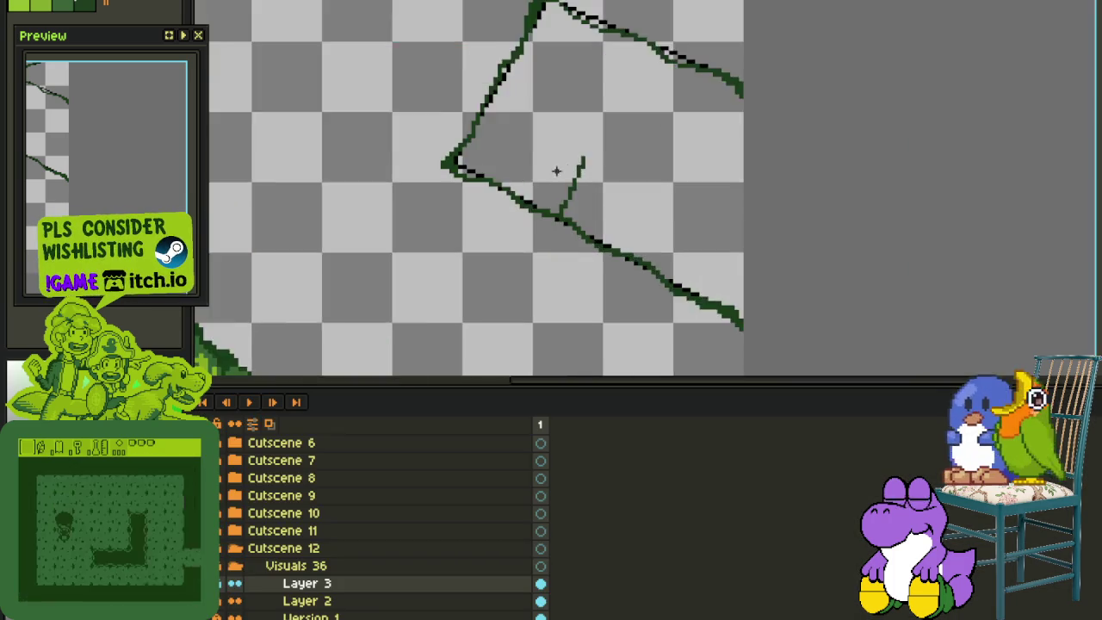
key(Tab)
Erase the branch's upper part and redraw it as a longer vertical line
scroll(554, 172, up, 1)
scroll(554, 172, up, 1)
drag(598, 146, 578, 226)
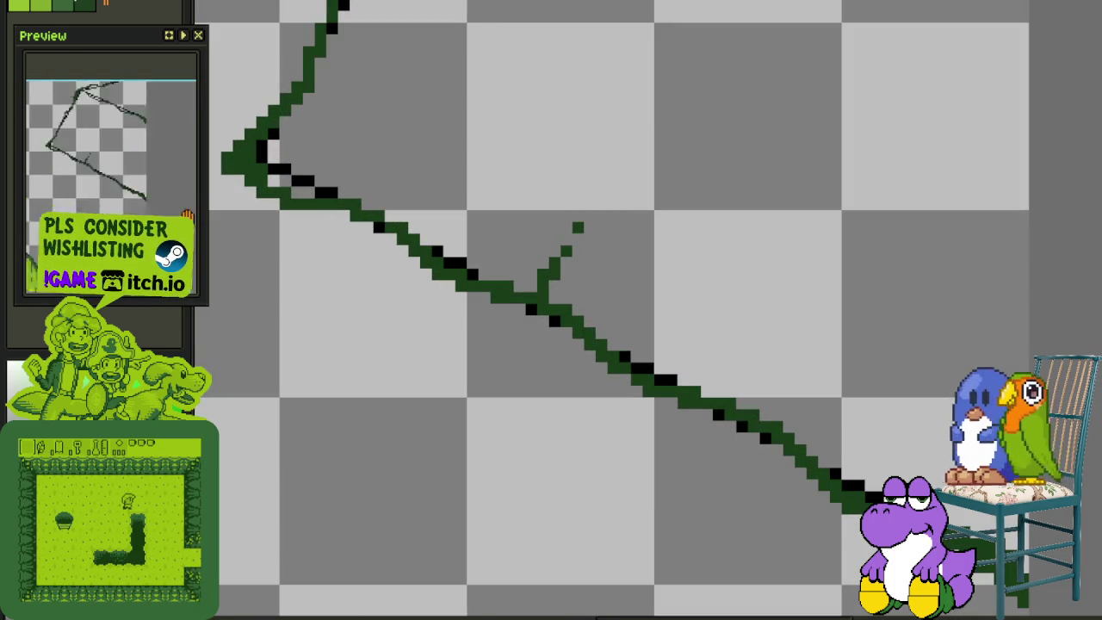
scroll(574, 233, up, 1)
mouse_move(574, 235)
mouse_down()
mouse_move(533, 305)
mouse_move(574, 116)
mouse_up()
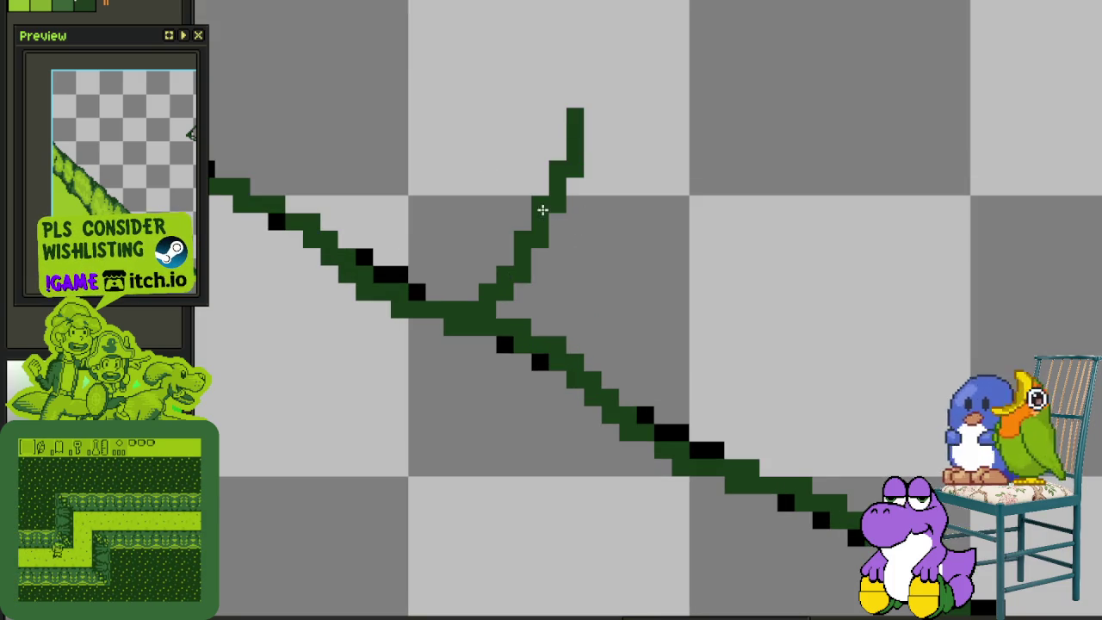
scroll(575, 180, down, 2)
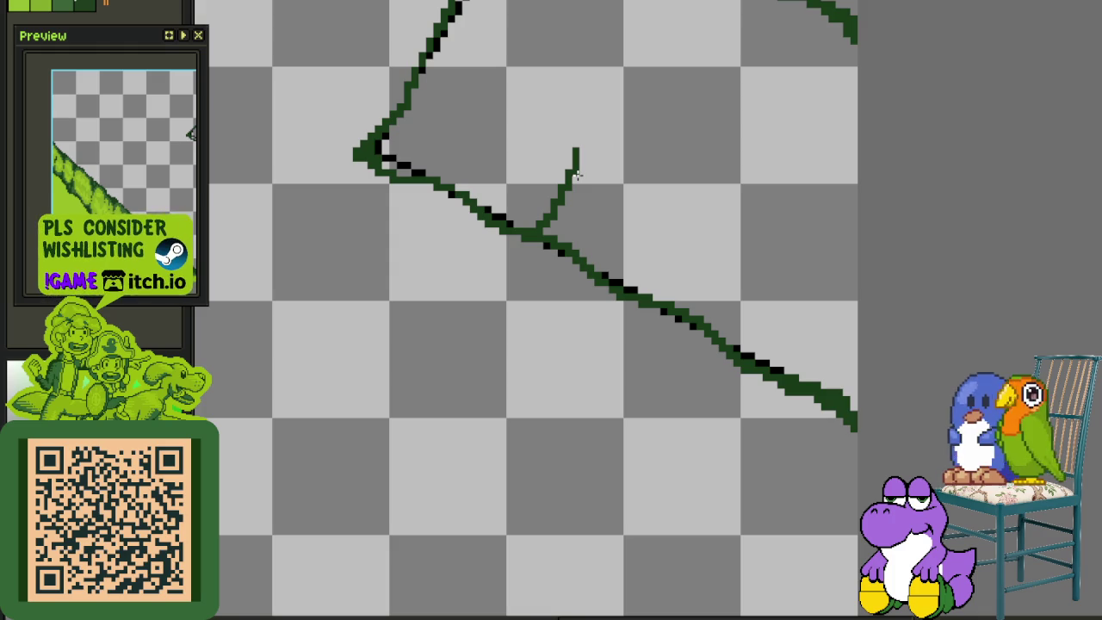
Trim the small branch's top and draw a long branch up-right from the lower junction
drag(559, 198, 487, 369)
scroll(487, 369, up, 4)
mouse_move(546, 295)
mouse_down()
mouse_move(561, 266)
mouse_move(520, 288)
mouse_up()
scroll(495, 378, down, 4)
scroll(412, 473, up, 1)
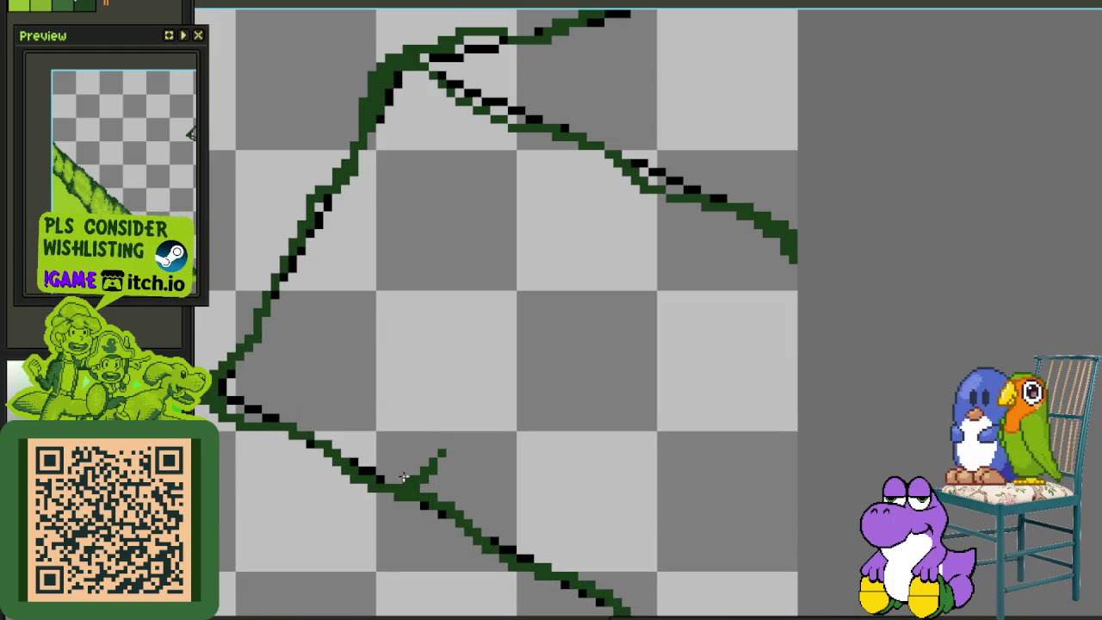
drag(387, 480, 511, 303)
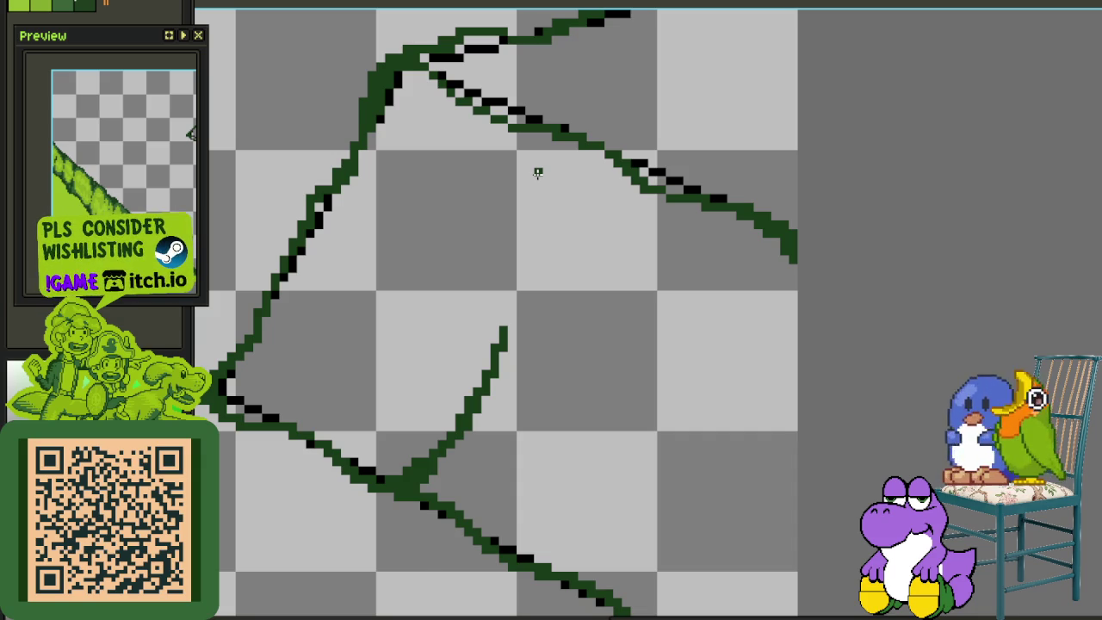
scroll(502, 136, up, 1)
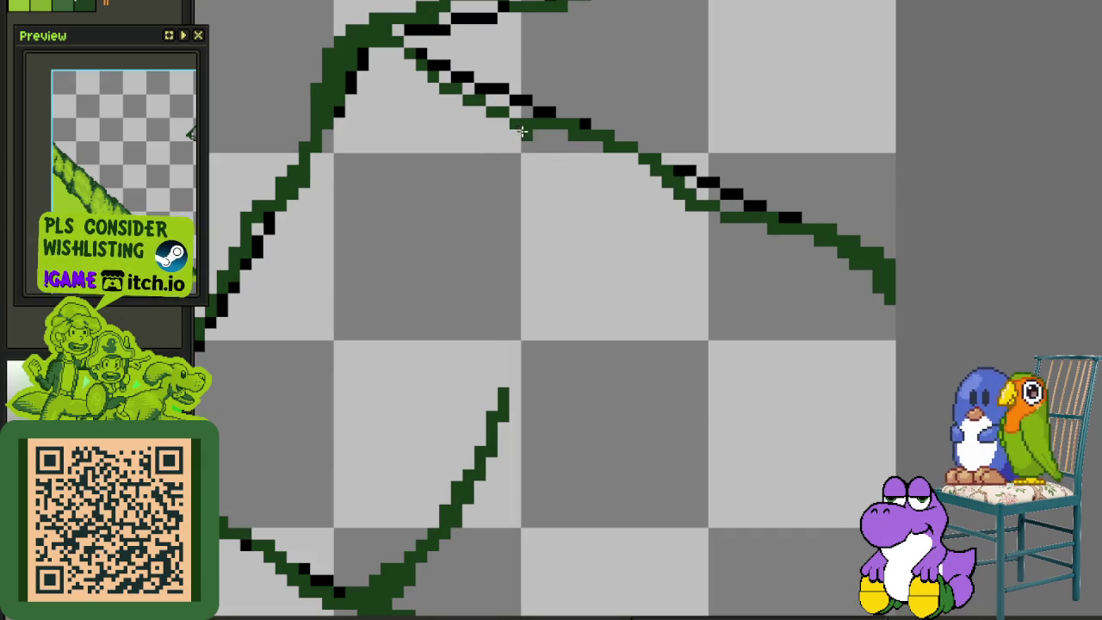
Draw a short crack down from the upper diagonal and thicken its junction, filling the gap pixel
drag(507, 127, 527, 203)
drag(499, 129, 525, 222)
scroll(525, 159, up, 1)
drag(527, 142, 551, 136)
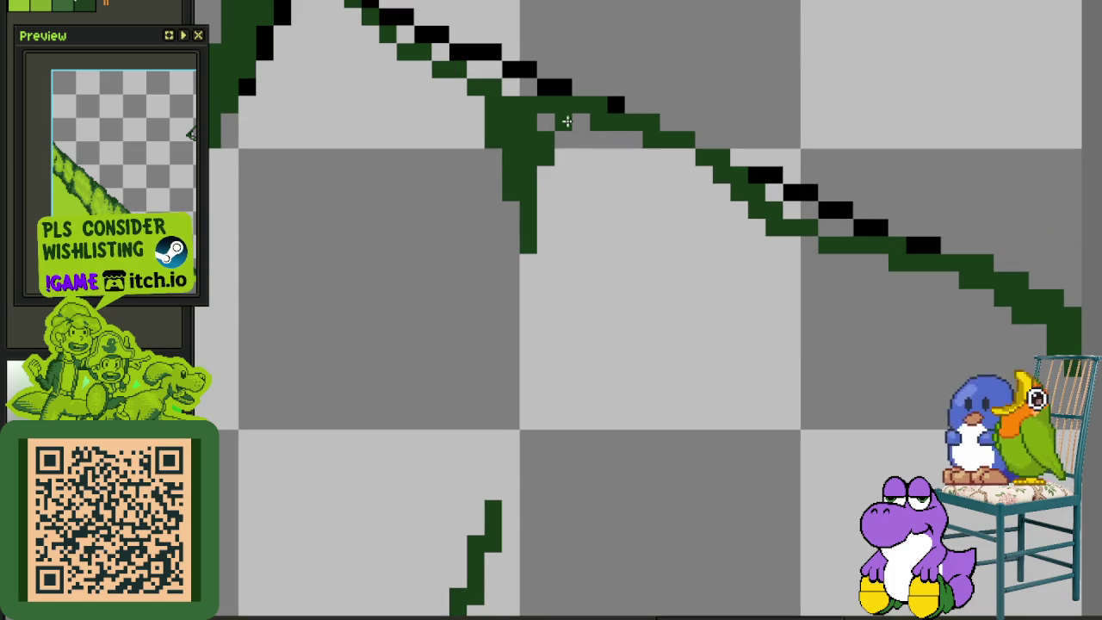
click(546, 122)
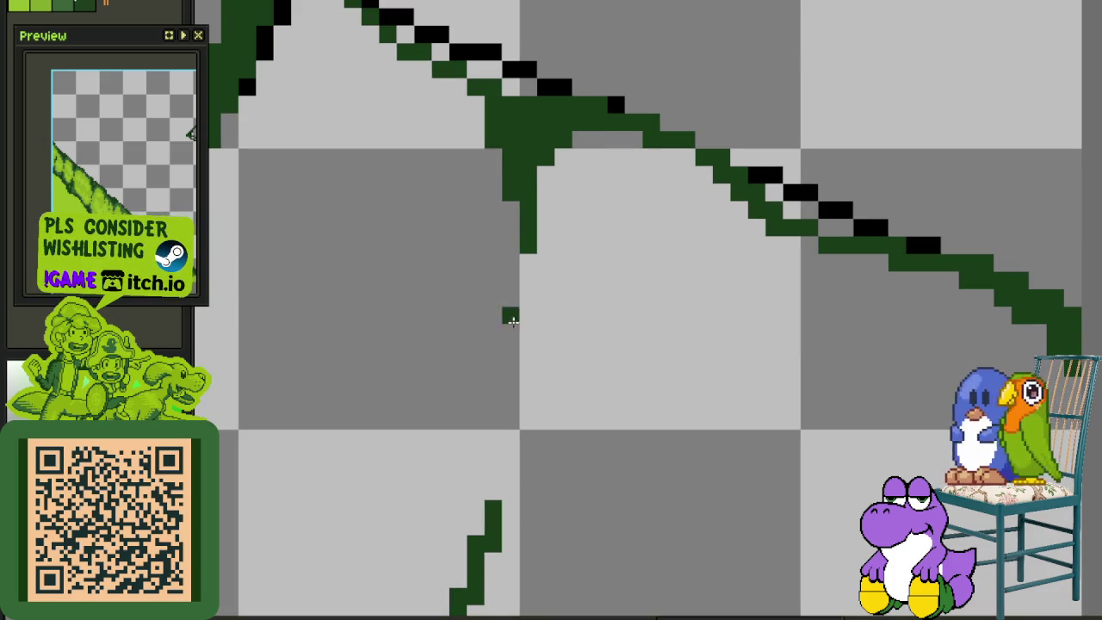
Add two separated vertical dashes continuing the crack downward
drag(527, 312, 527, 371)
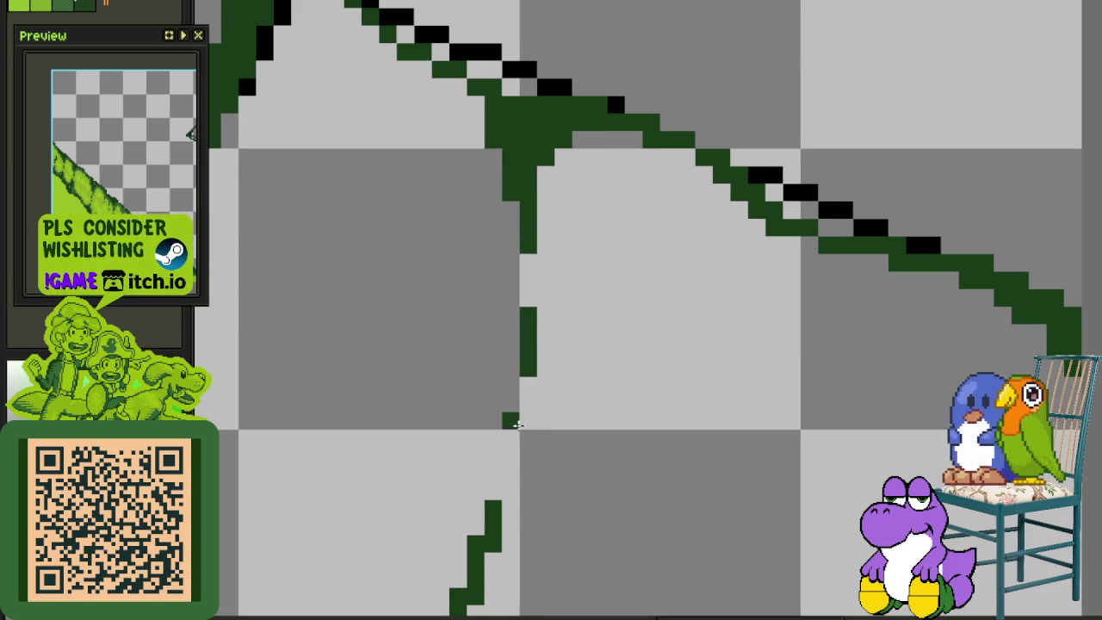
drag(510, 418, 511, 458)
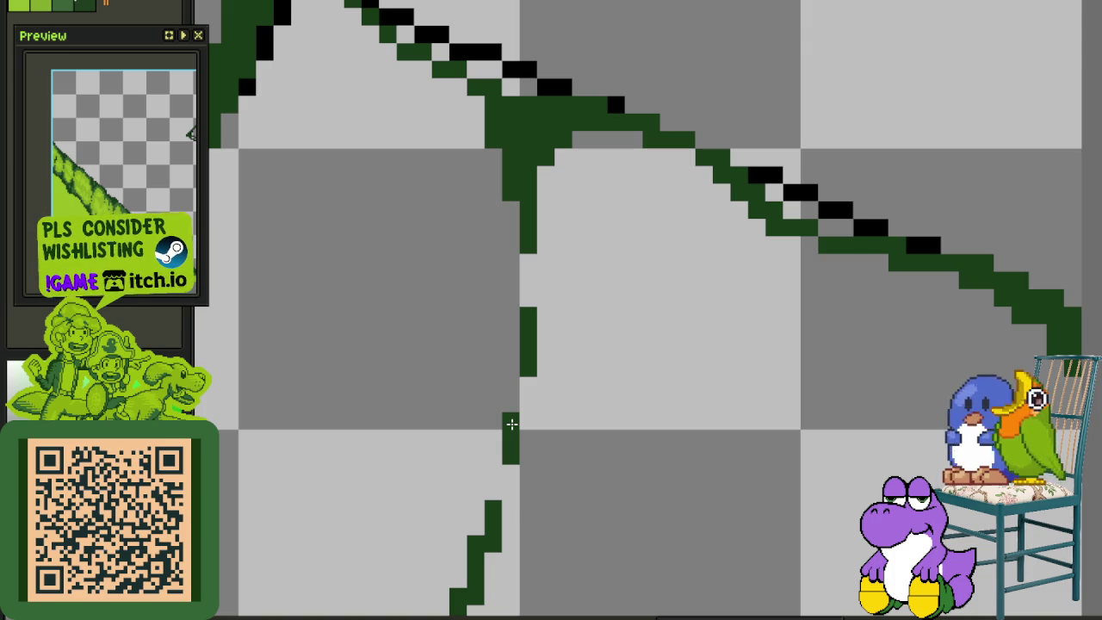
scroll(543, 384, down, 3)
scroll(487, 433, up, 2)
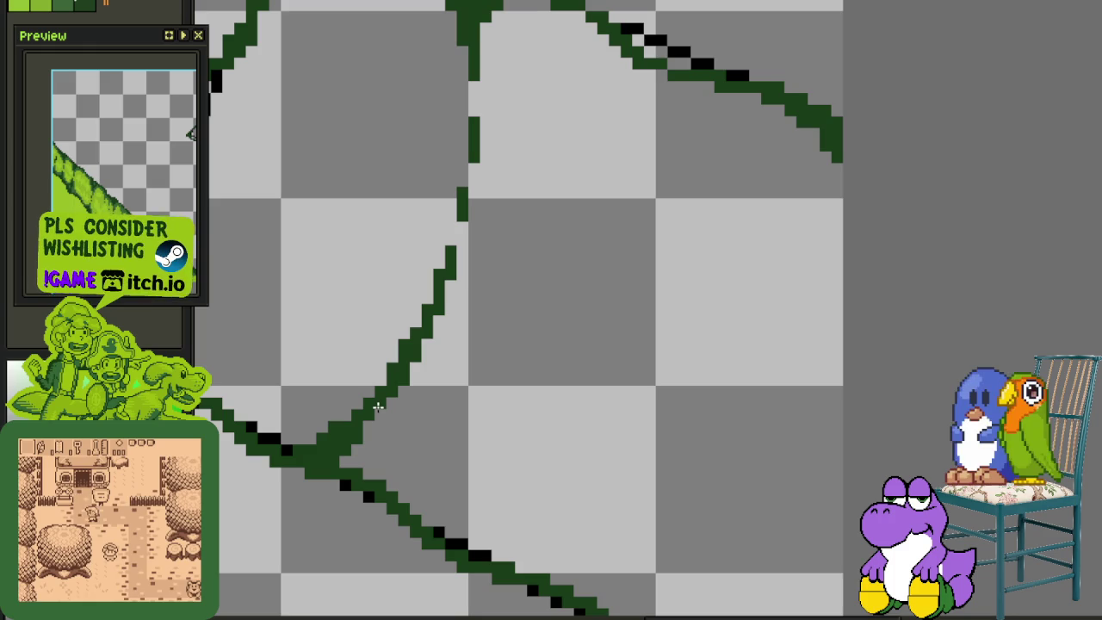
Draw a second branch rising up-right, undo its tip, and add a vertical dash above it
scroll(505, 453, down, 2)
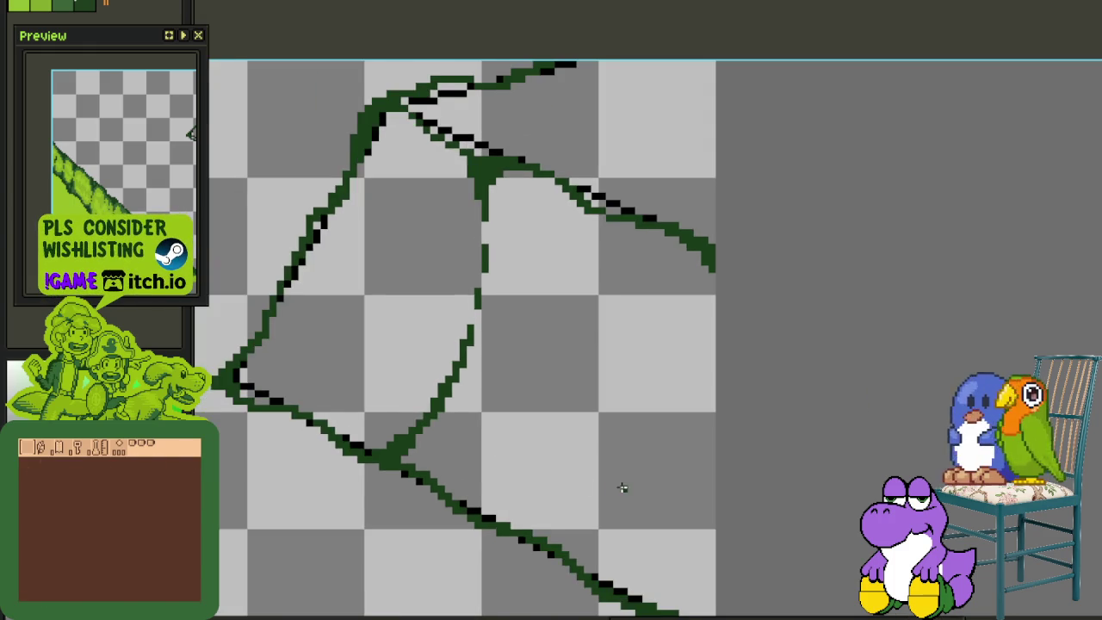
scroll(490, 517, up, 1)
scroll(450, 472, up, 1)
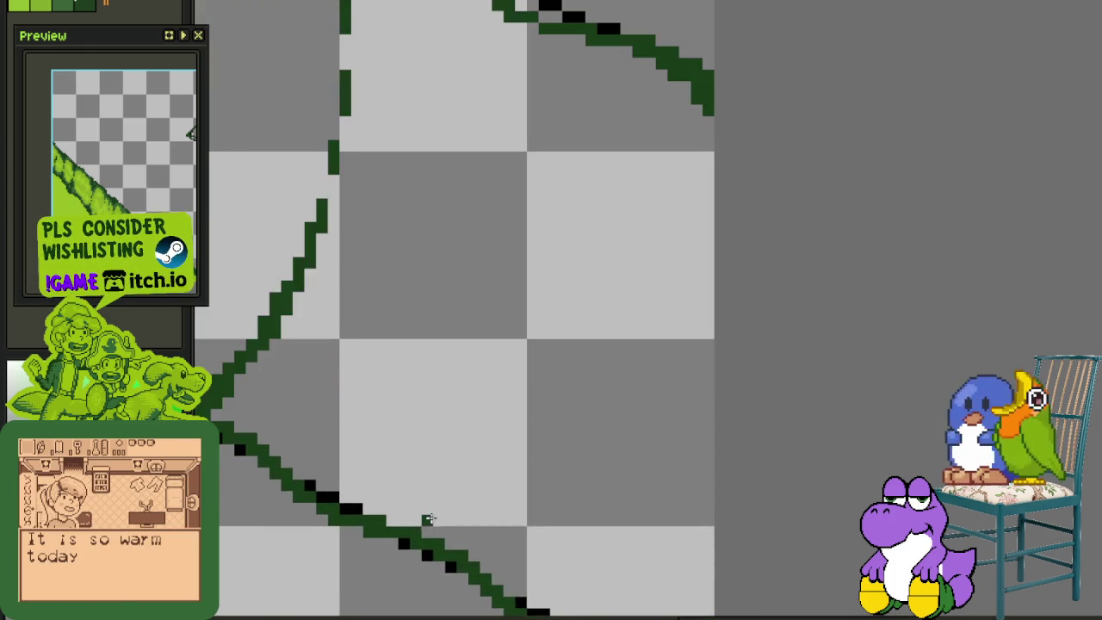
scroll(425, 519, up, 1)
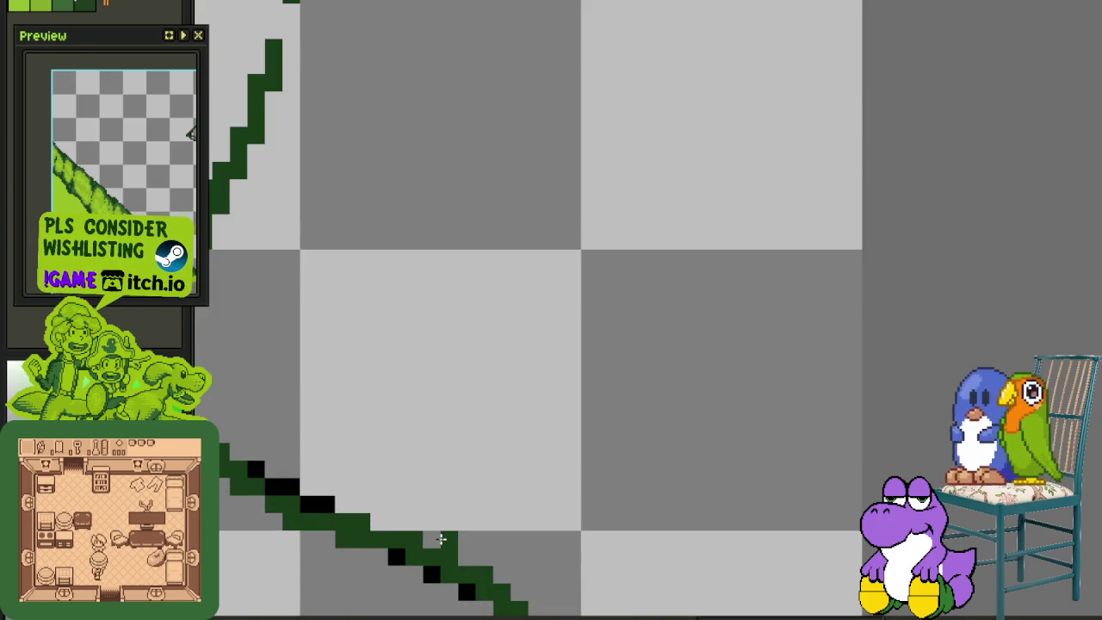
drag(441, 538, 620, 303)
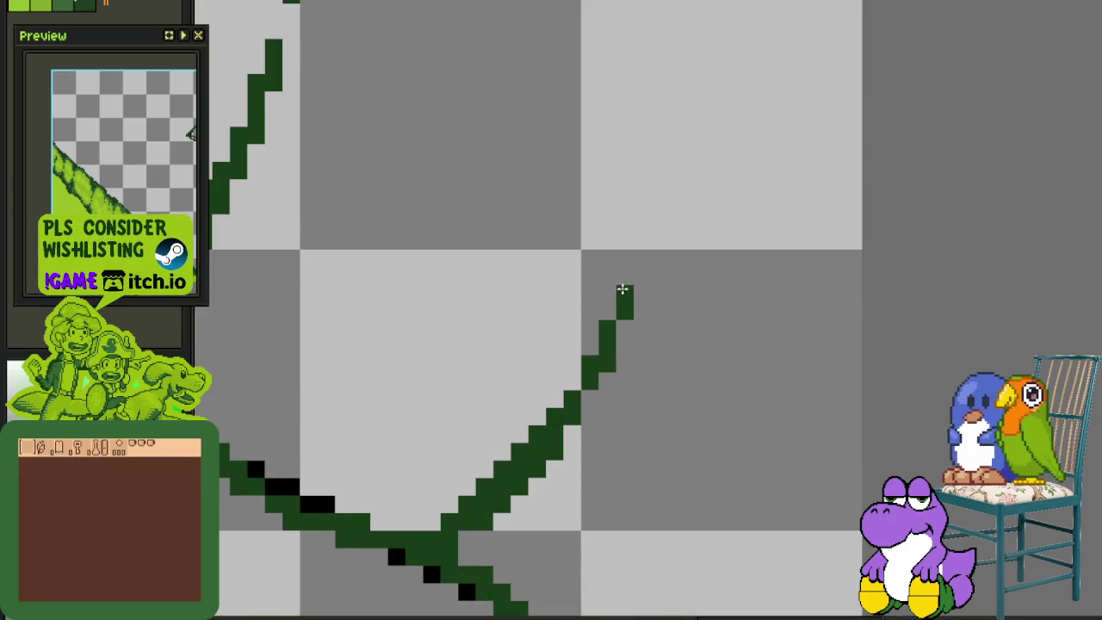
key(ctrl+z)
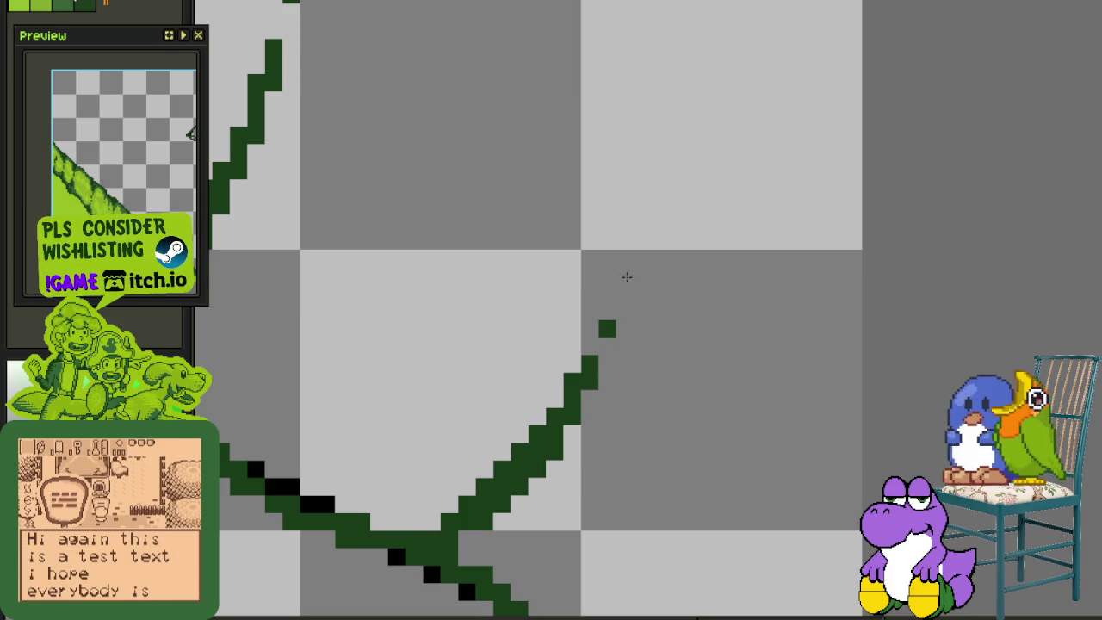
drag(607, 297, 607, 234)
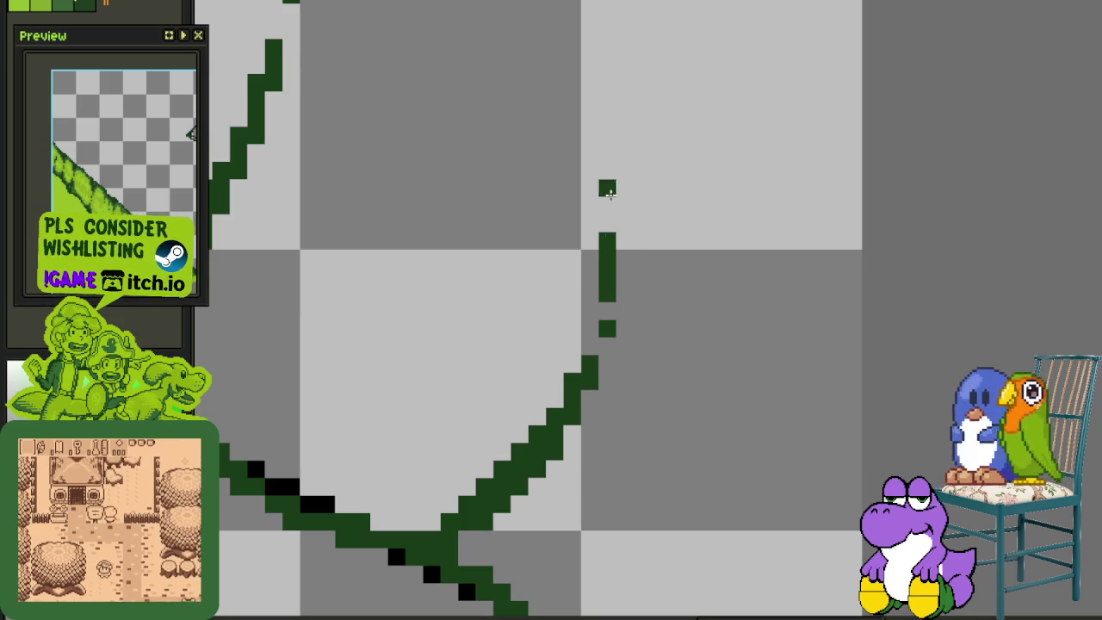
click(607, 312)
Fill a light pixel on the diagonal, erase stray pixels along the branch, and thicken its junction
mouse_move(590, 468)
mouse_down()
mouse_move(569, 362)
mouse_move(470, 456)
mouse_move(492, 451)
mouse_move(492, 484)
mouse_up()
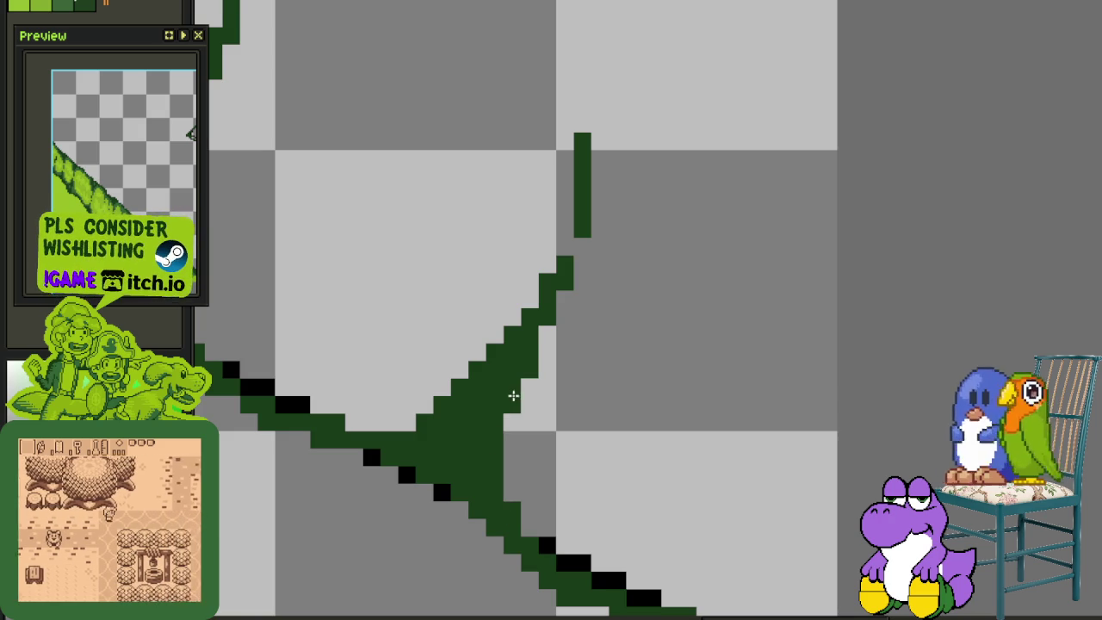
click(547, 334)
drag(495, 343, 405, 434)
drag(494, 421, 505, 487)
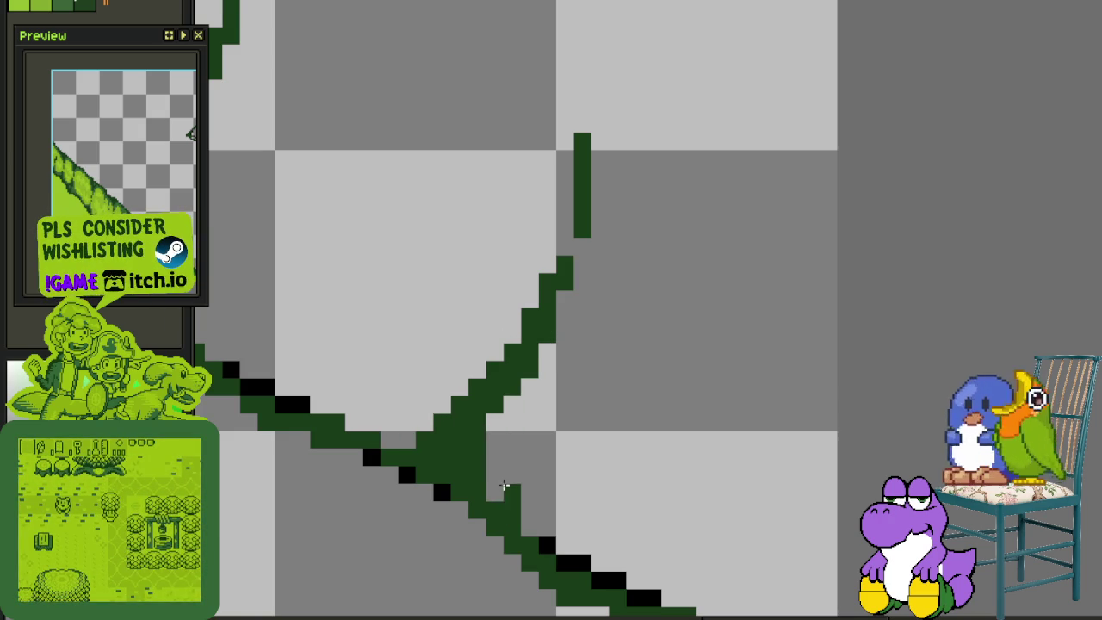
drag(418, 438, 393, 442)
Thicken the joint below the black upper diagonal into a small wedge
scroll(431, 448, down, 3)
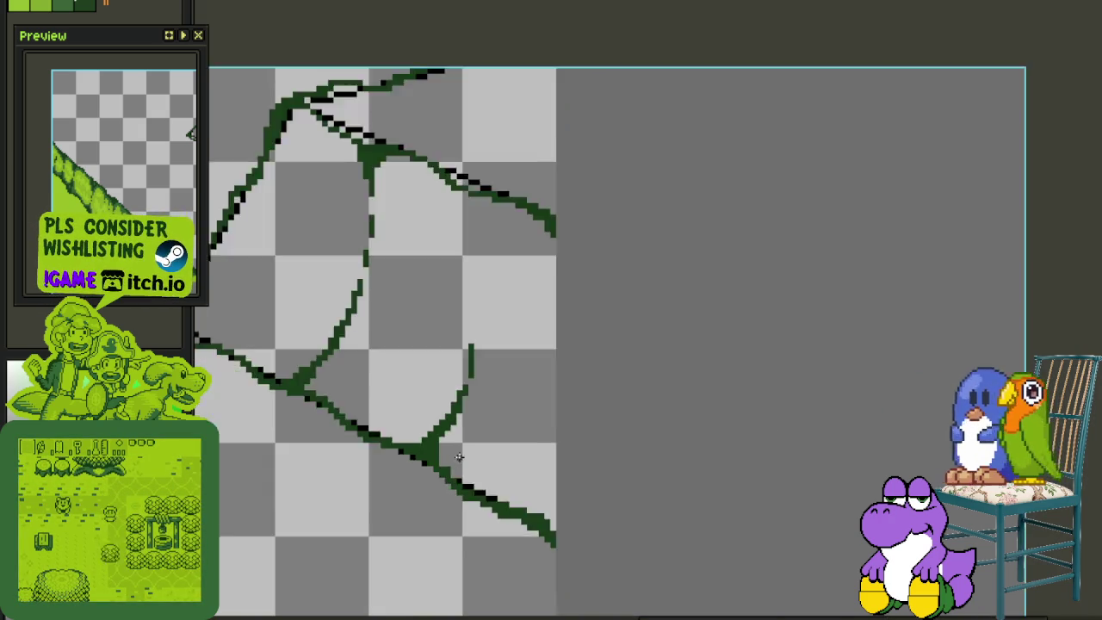
scroll(458, 457, down, 2)
scroll(464, 327, up, 3)
scroll(454, 329, up, 1)
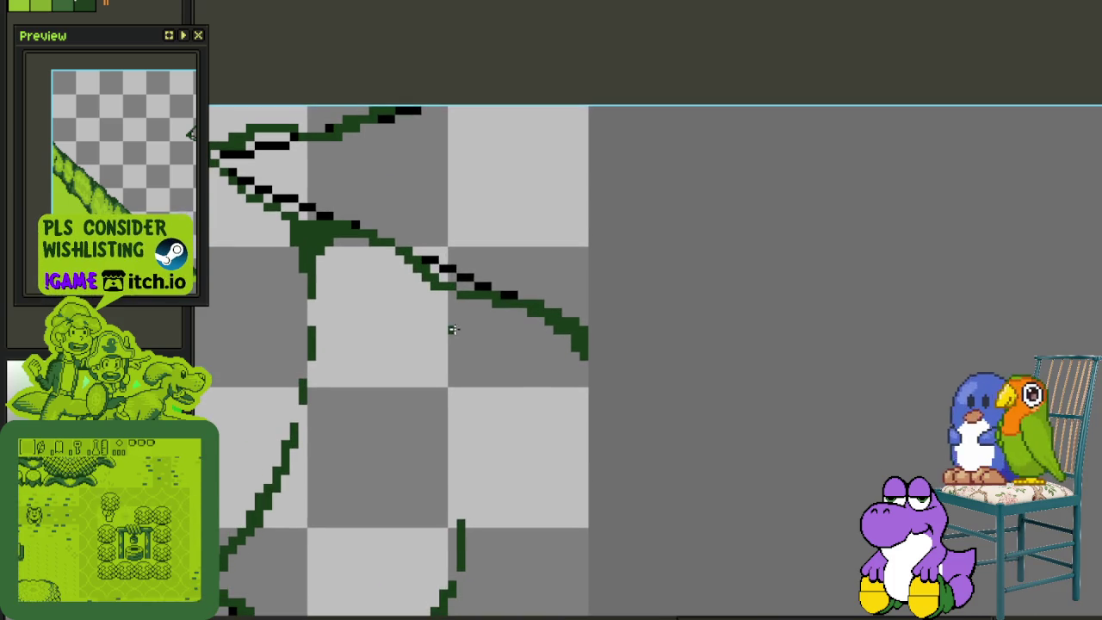
drag(454, 328, 482, 290)
scroll(482, 290, up, 1)
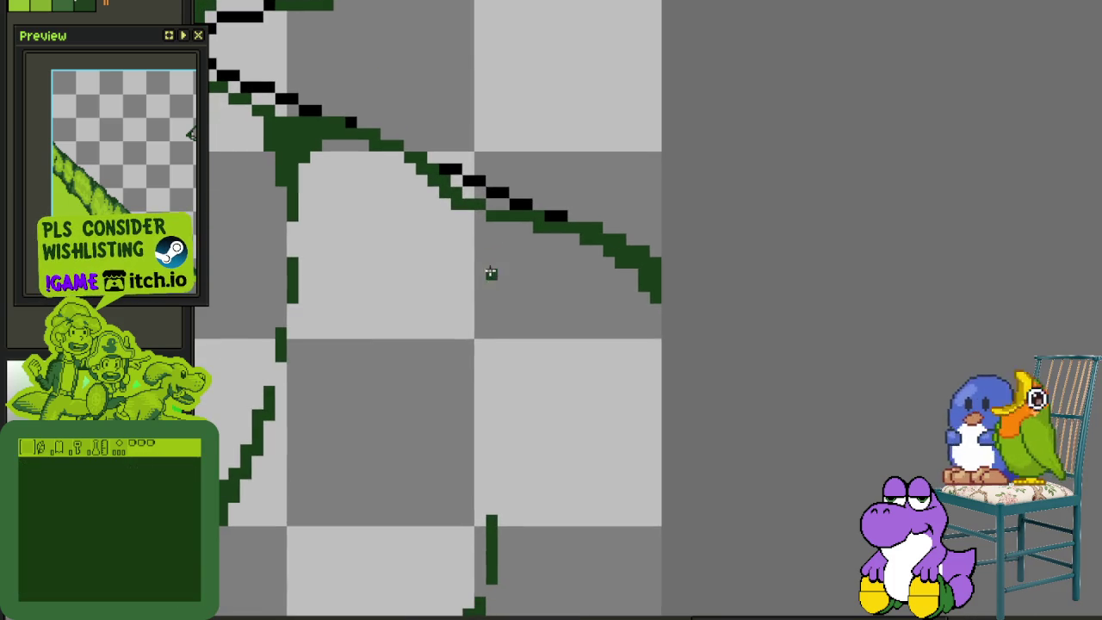
drag(469, 217, 491, 278)
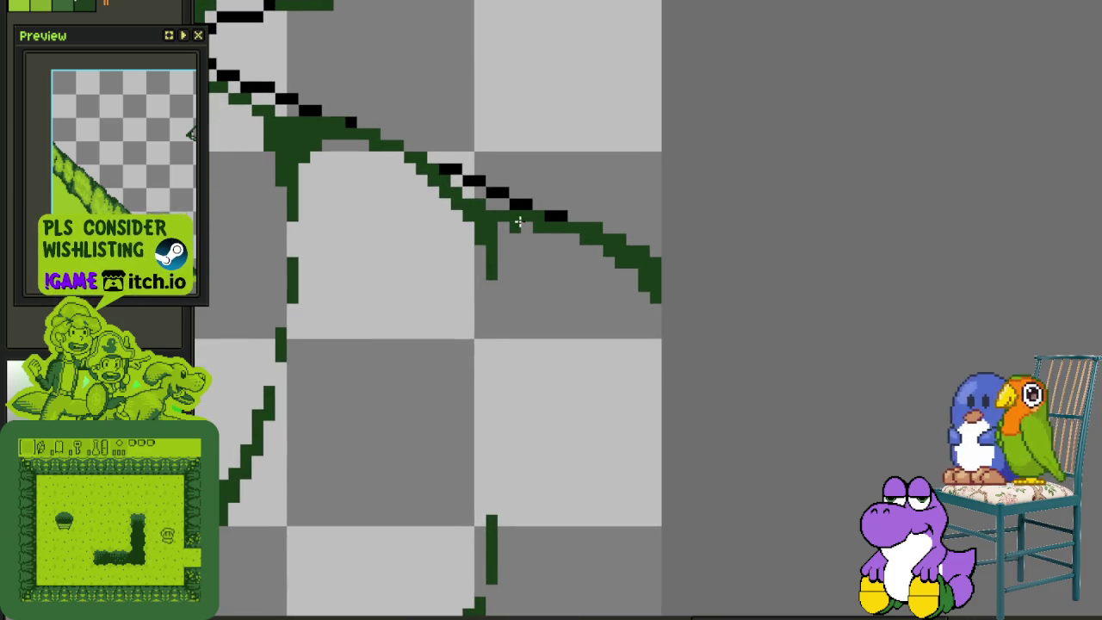
drag(519, 222, 503, 252)
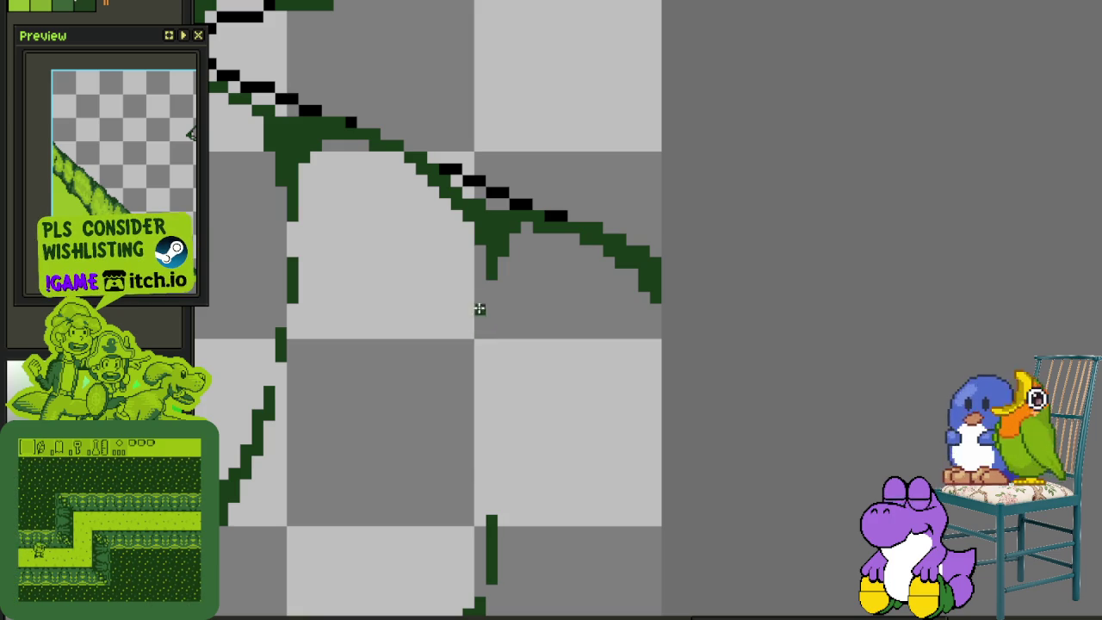
Add vertical dashes forming the new crack descending from the upper diagonal
drag(489, 293, 490, 338)
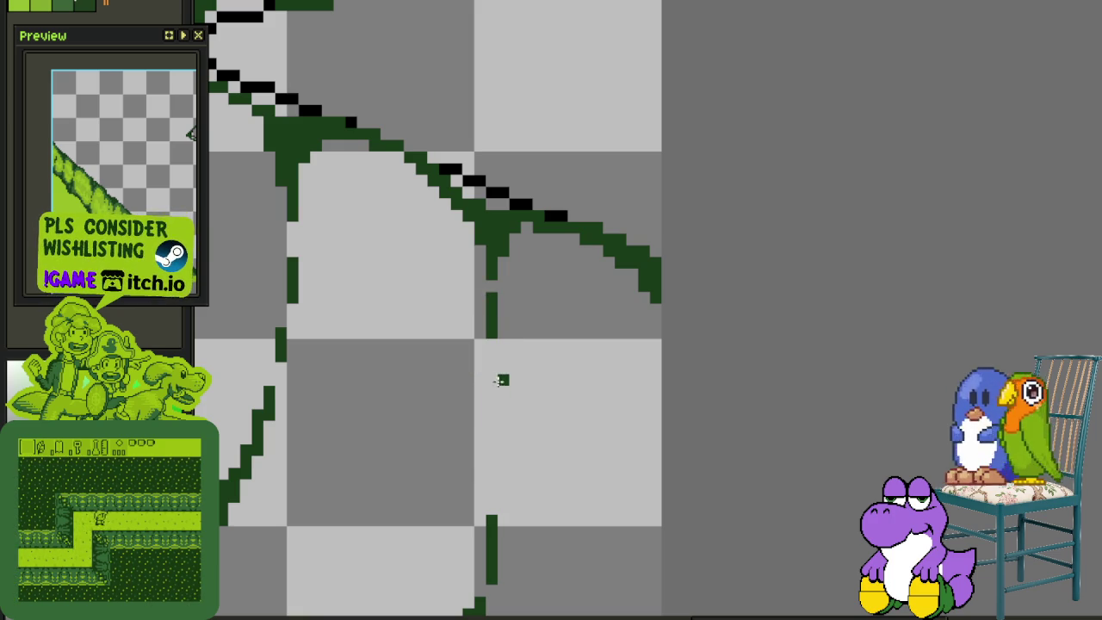
drag(492, 386, 491, 444)
drag(456, 224, 478, 251)
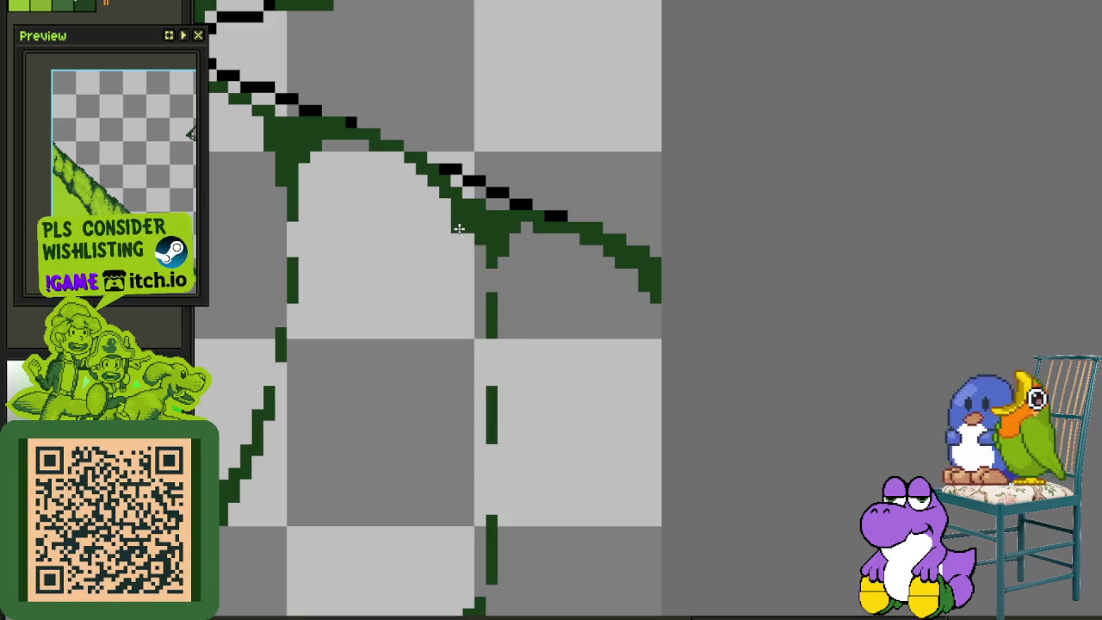
scroll(598, 323, down, 3)
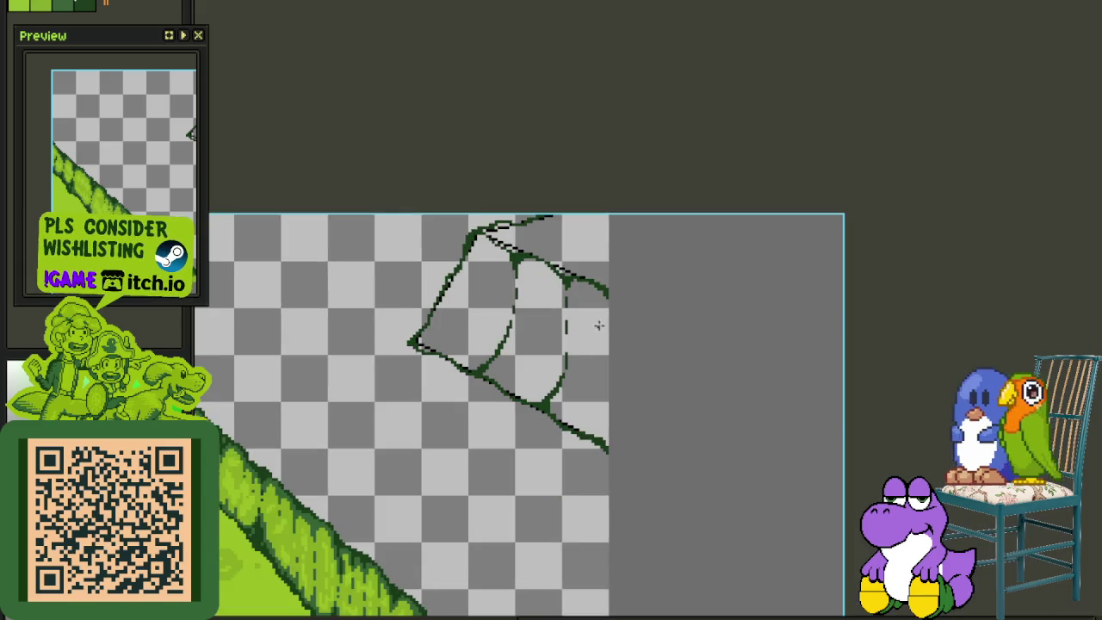
scroll(524, 278, up, 1)
scroll(534, 388, up, 1)
scroll(467, 462, up, 1)
scroll(408, 484, up, 1)
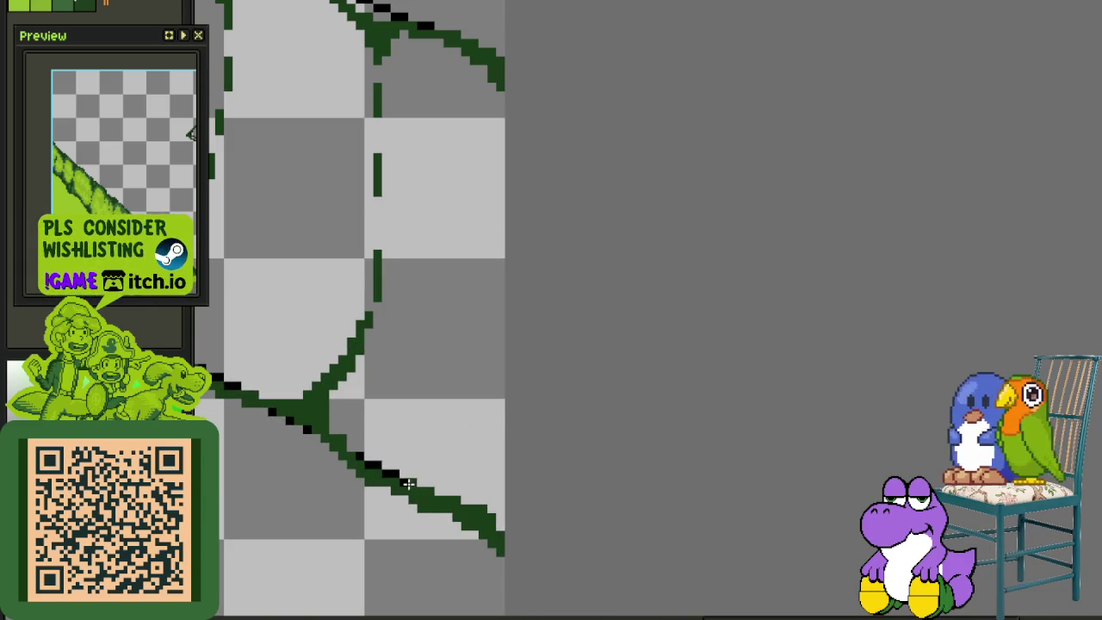